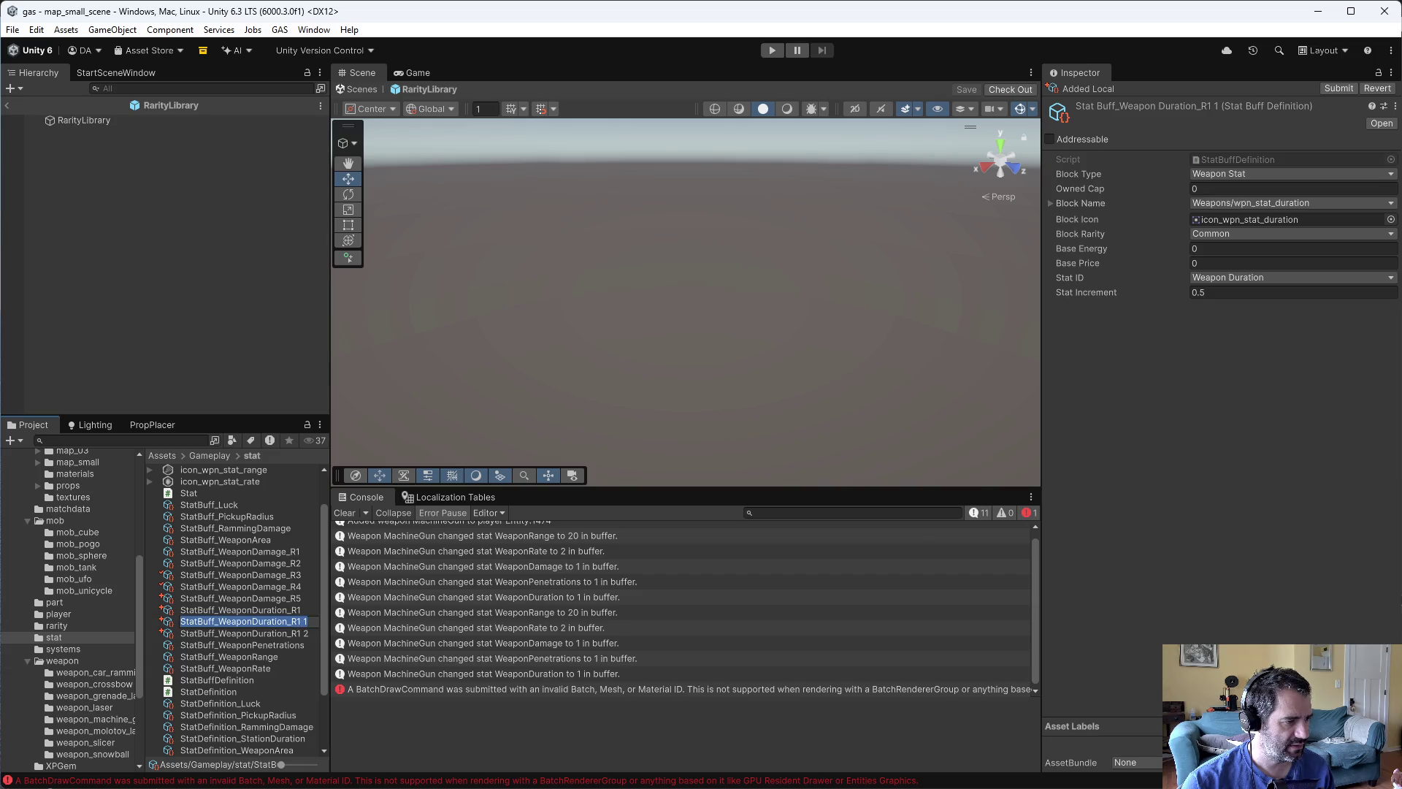
# - Rename the two R1 copies to StatBuff_WeaponDuration_R2 and StatBuff_WeaponDuration_R3
pyautogui.press('BackSpace')
pyautogui.press('BackSpace')
pyautogui.press('BackSpace')
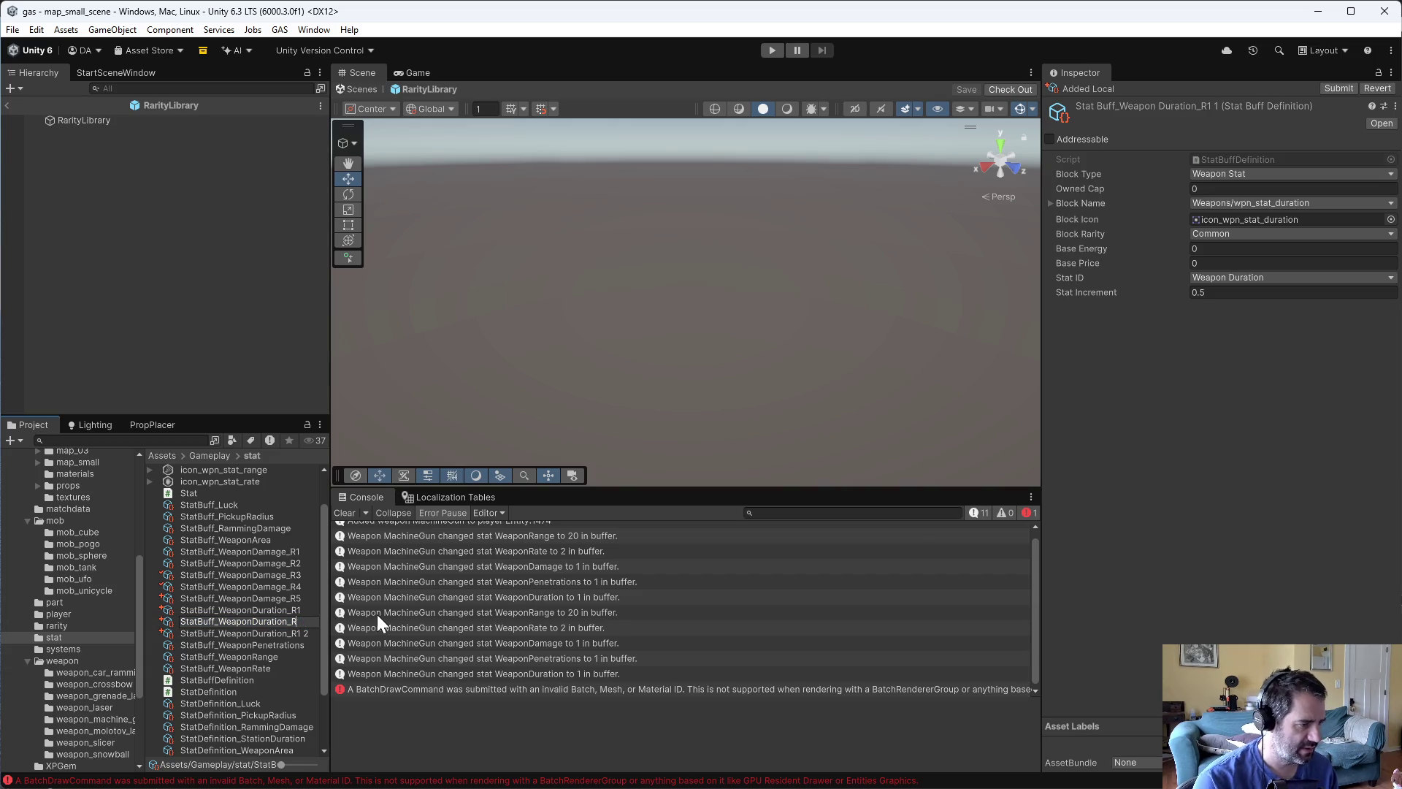
pyautogui.write('2')
pyautogui.press('Return')
pyautogui.click(299, 599)
pyautogui.press('BackSpace')
pyautogui.press('BackSpace')
pyautogui.press('Delete')
pyautogui.write('3')
pyautogui.press('Return')
pyautogui.scroll(2, 228, 520)
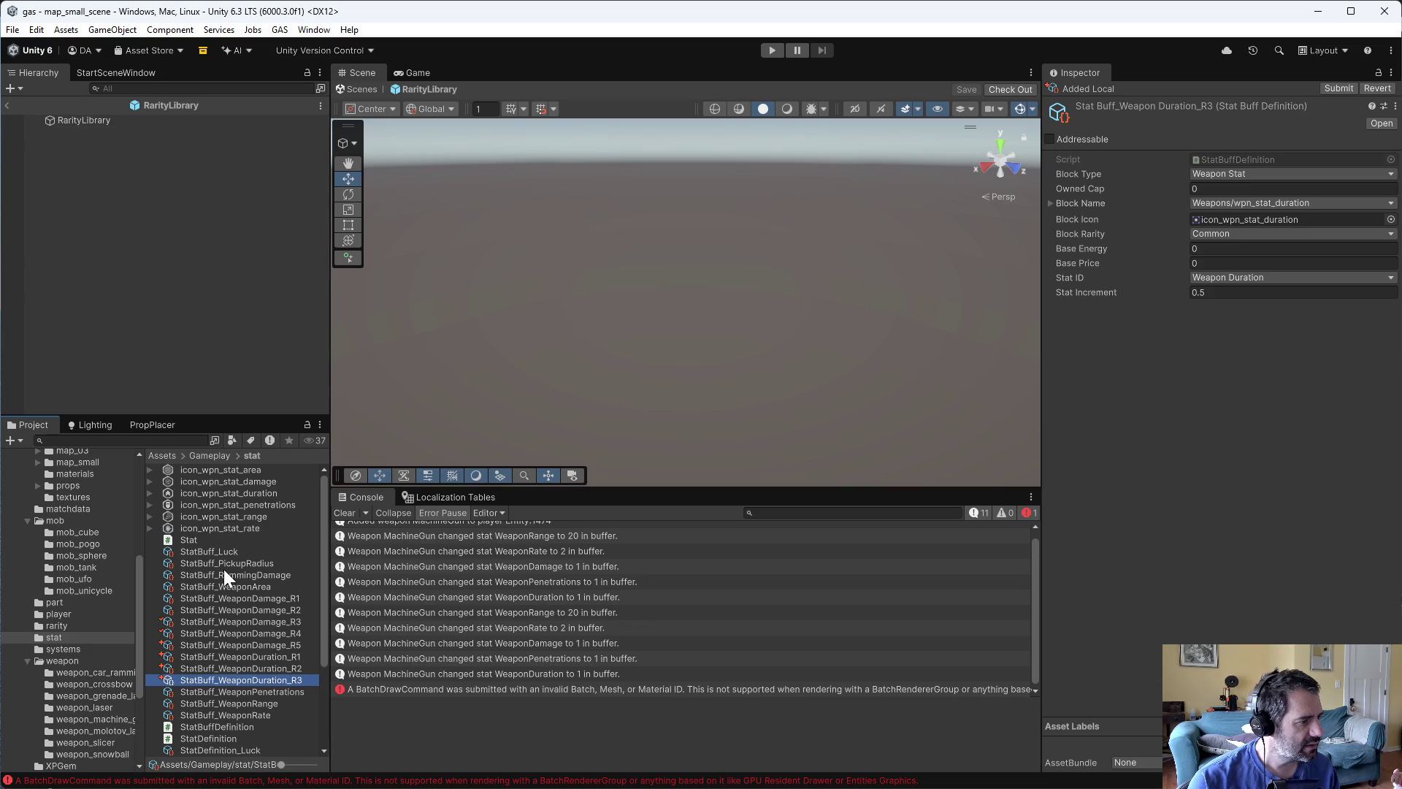
pyautogui.rightClick(243, 643)
# - Create a new folder named statbuffs inside the stat folder
pyautogui.moveTo(321, 214)
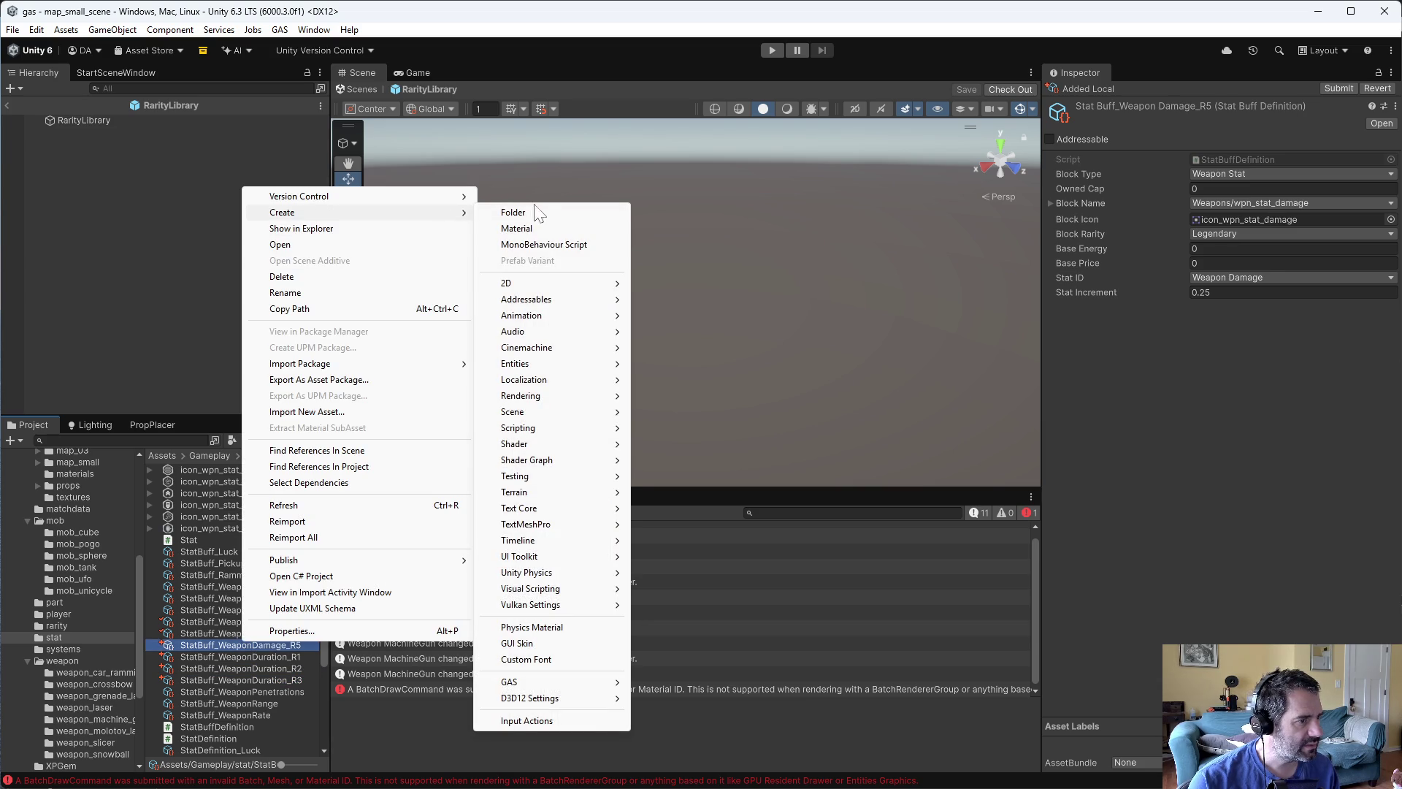
pyautogui.click(537, 213)
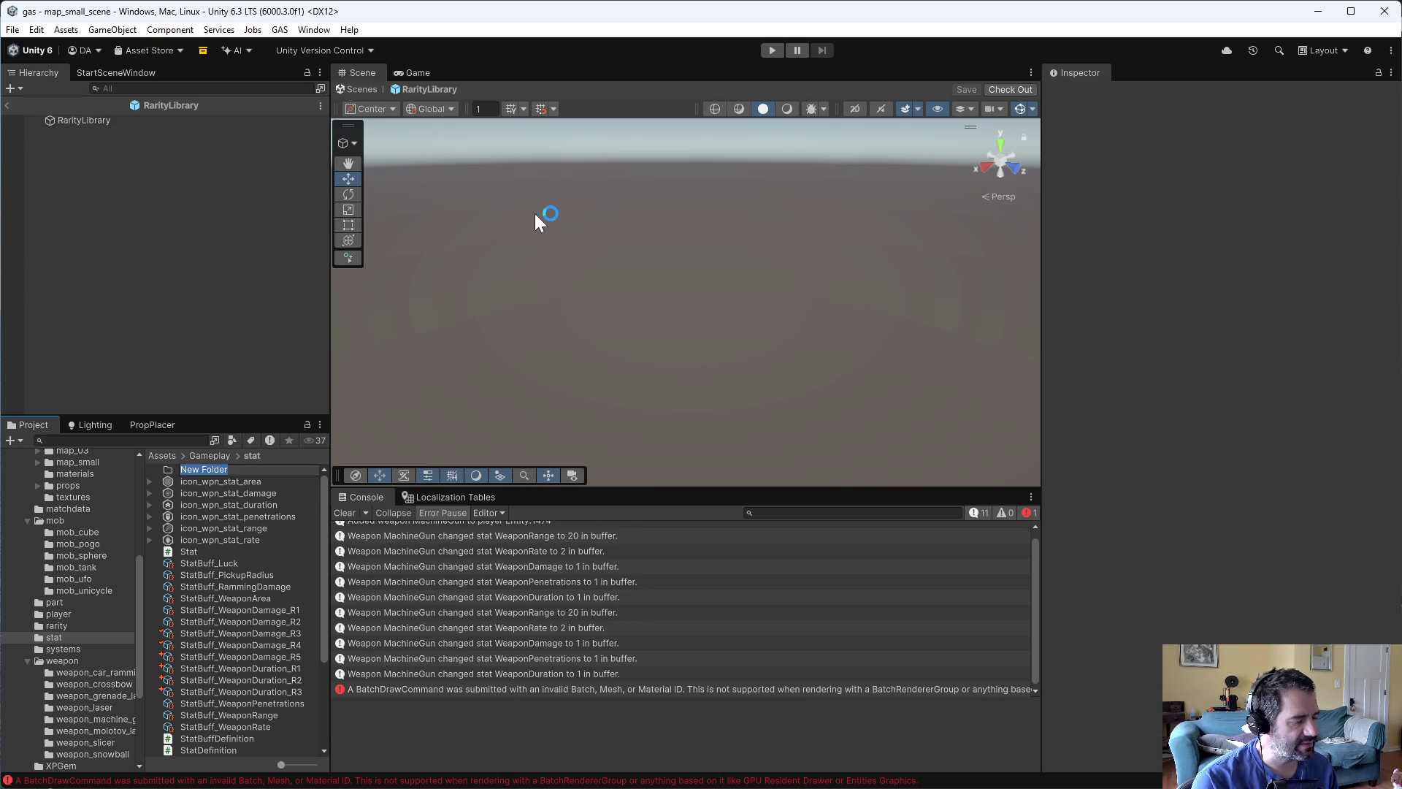
pyautogui.write('stat buffs')
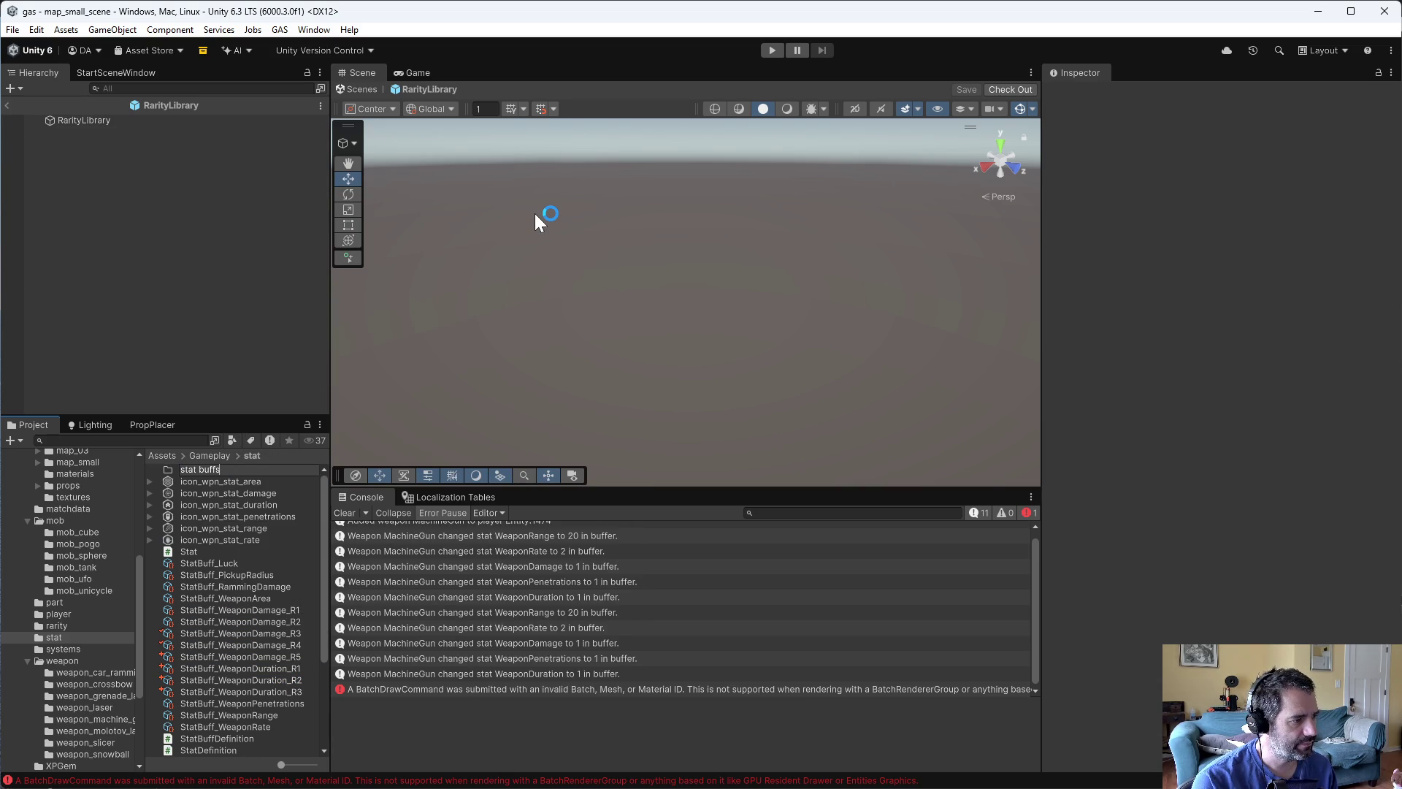
pyautogui.press('BackSpace')
pyautogui.write('_')
pyautogui.press('BackSpace')
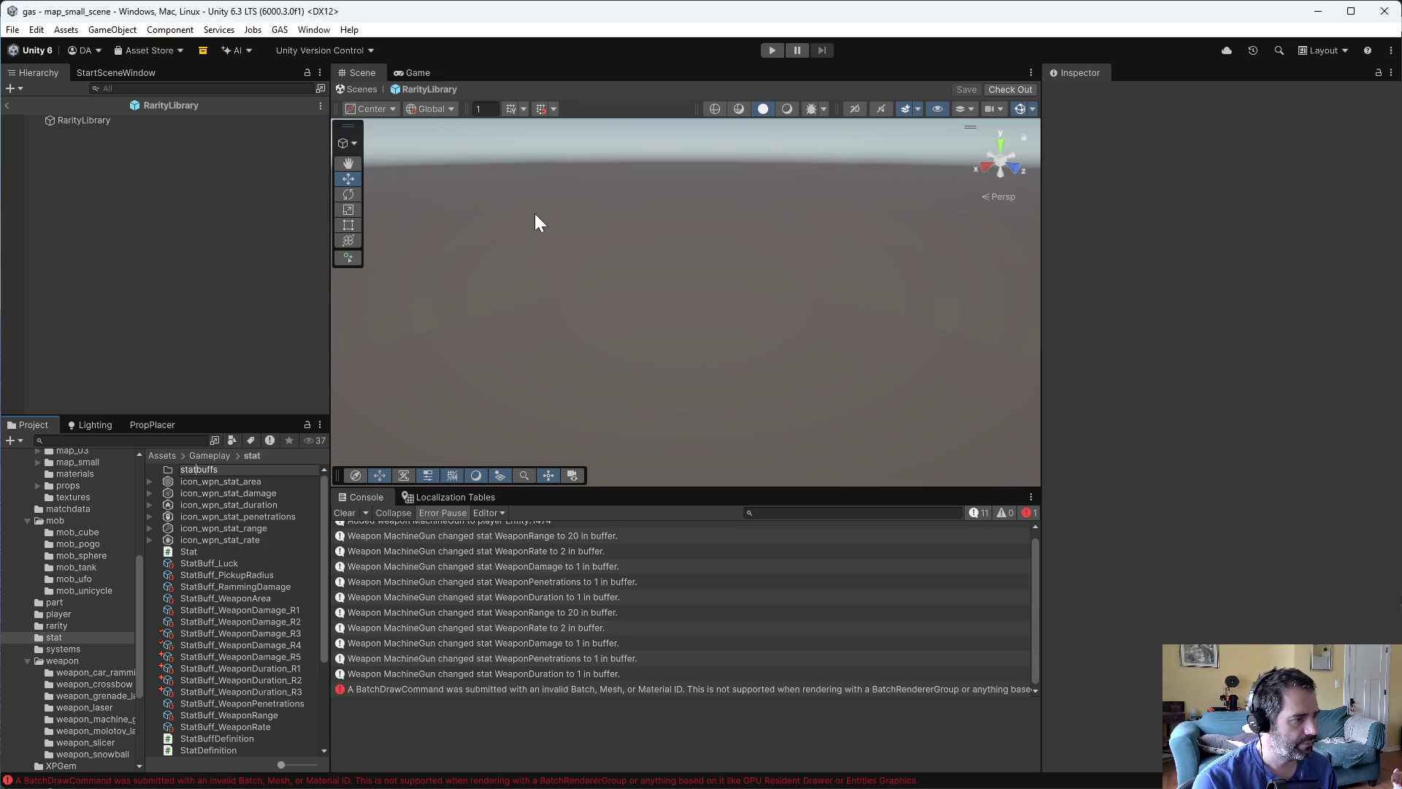
pyautogui.press('Return')
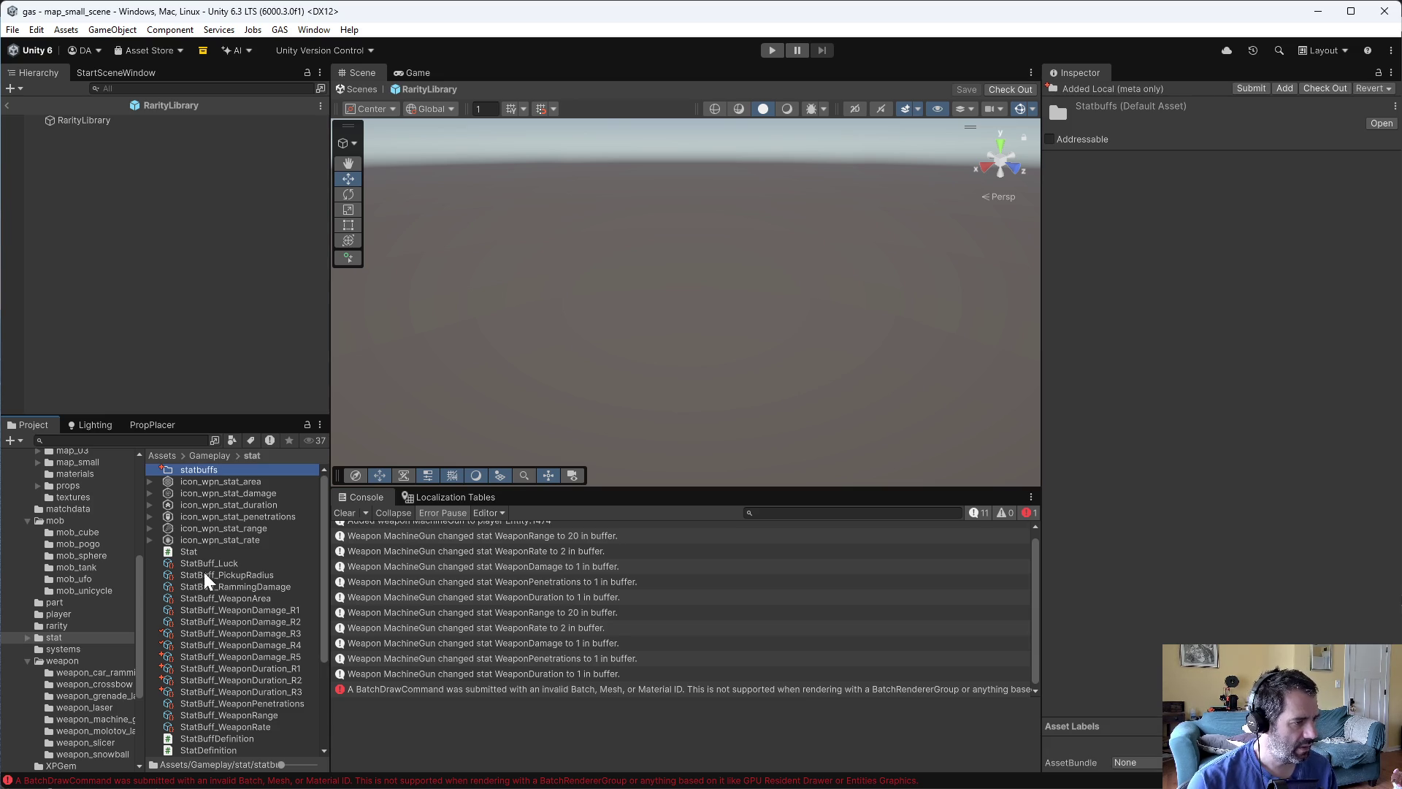
# - Move the fifteen buffs, StatBuff_Luck through StatBuff_WeaponRate, into statbuffs and open it
pyautogui.click(203, 567)
pyautogui.keyDown('shift'); pyautogui.click(245, 726); pyautogui.keyUp('shift')
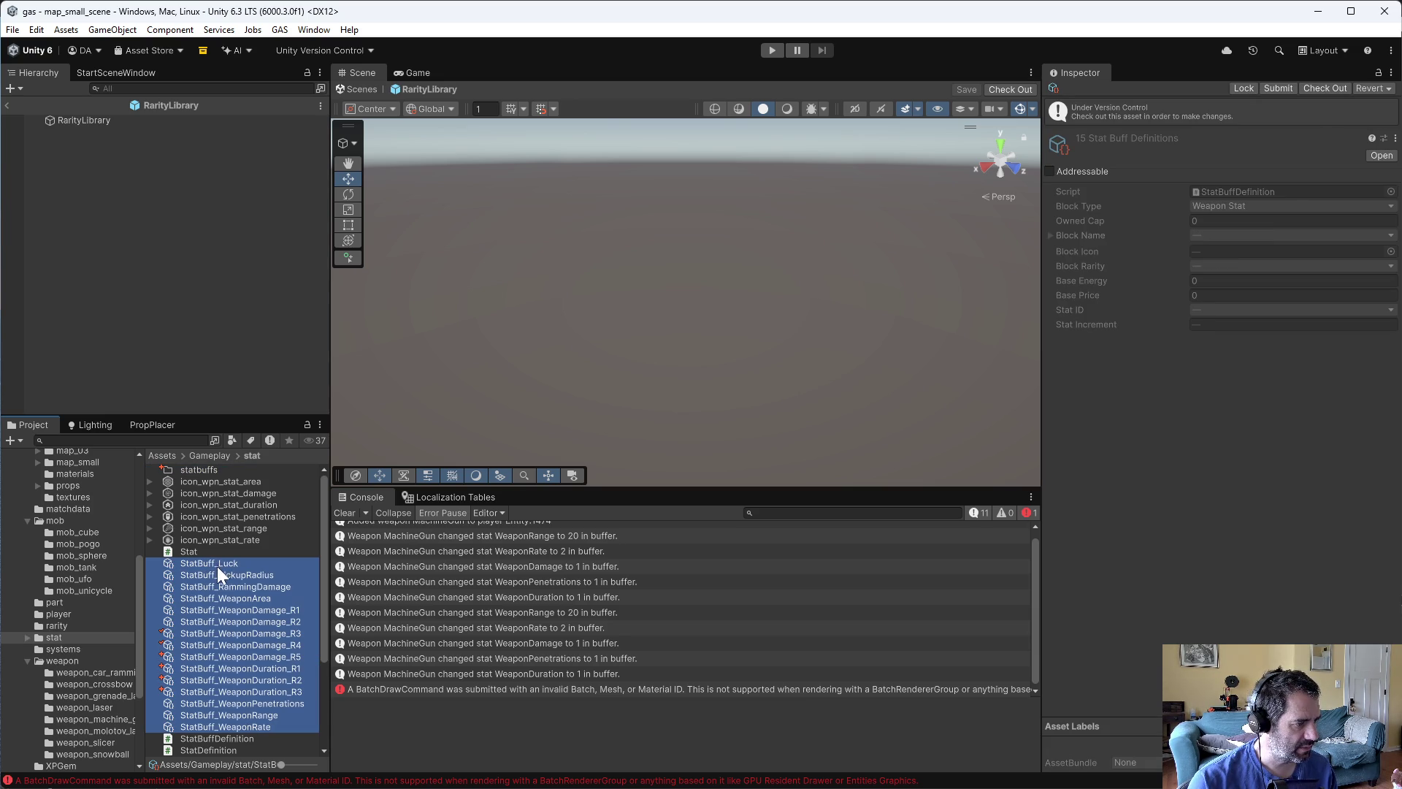
pyautogui.moveTo(217, 575); pyautogui.dragTo(208, 471)
pyautogui.doubleClick(197, 471)
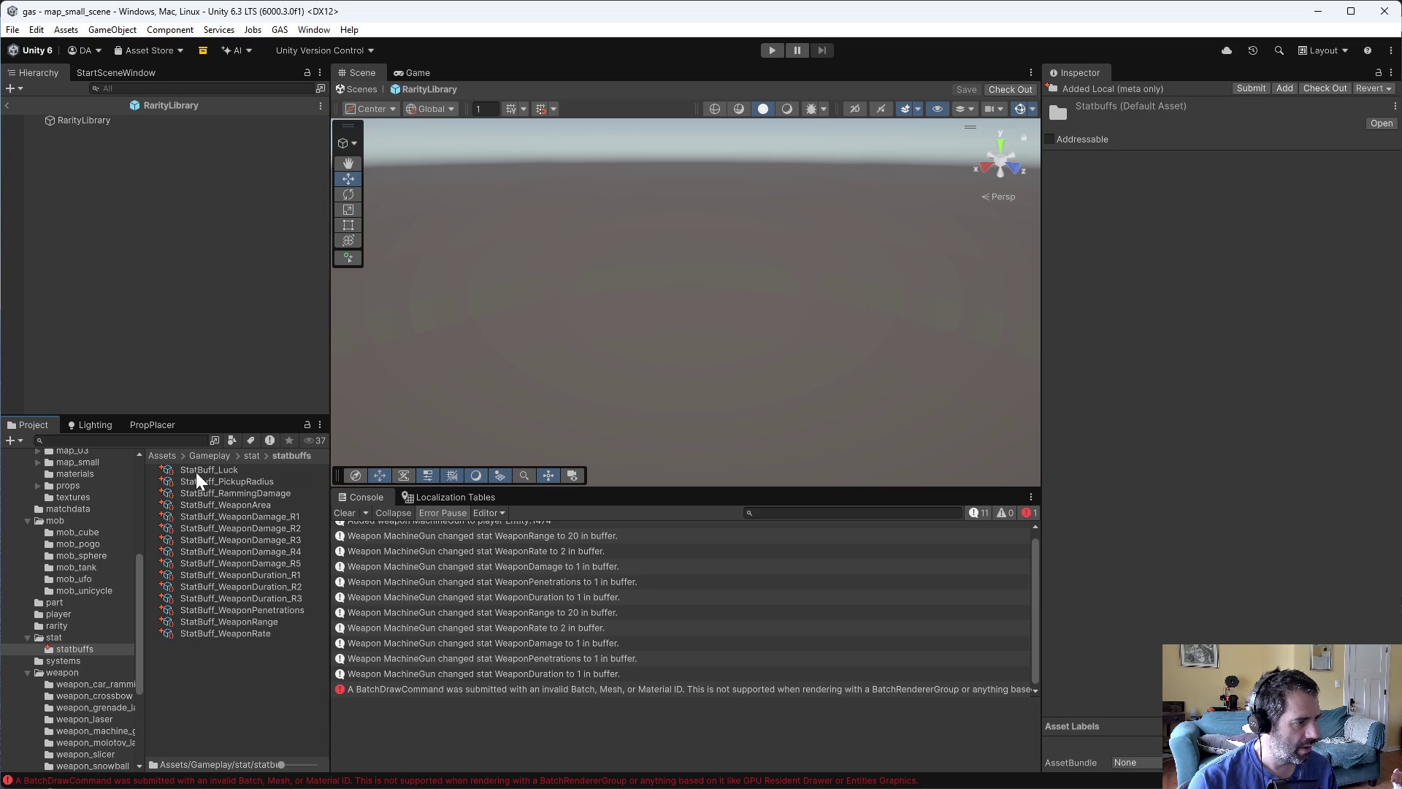
pyautogui.click(270, 599)
# - Duplicate StatBuff_WeaponDuration_R3 and name the copies StatBuff_WeaponDuration_R4 and StatBuff_WeaponDuration_R5
pyautogui.hotkey('ctrl', 'd')
pyautogui.hotkey('ctrl', 'd')
pyautogui.click(296, 611)
pyautogui.write('4')
pyautogui.press('Return')
pyautogui.click(297, 612)
pyautogui.click(296, 611)
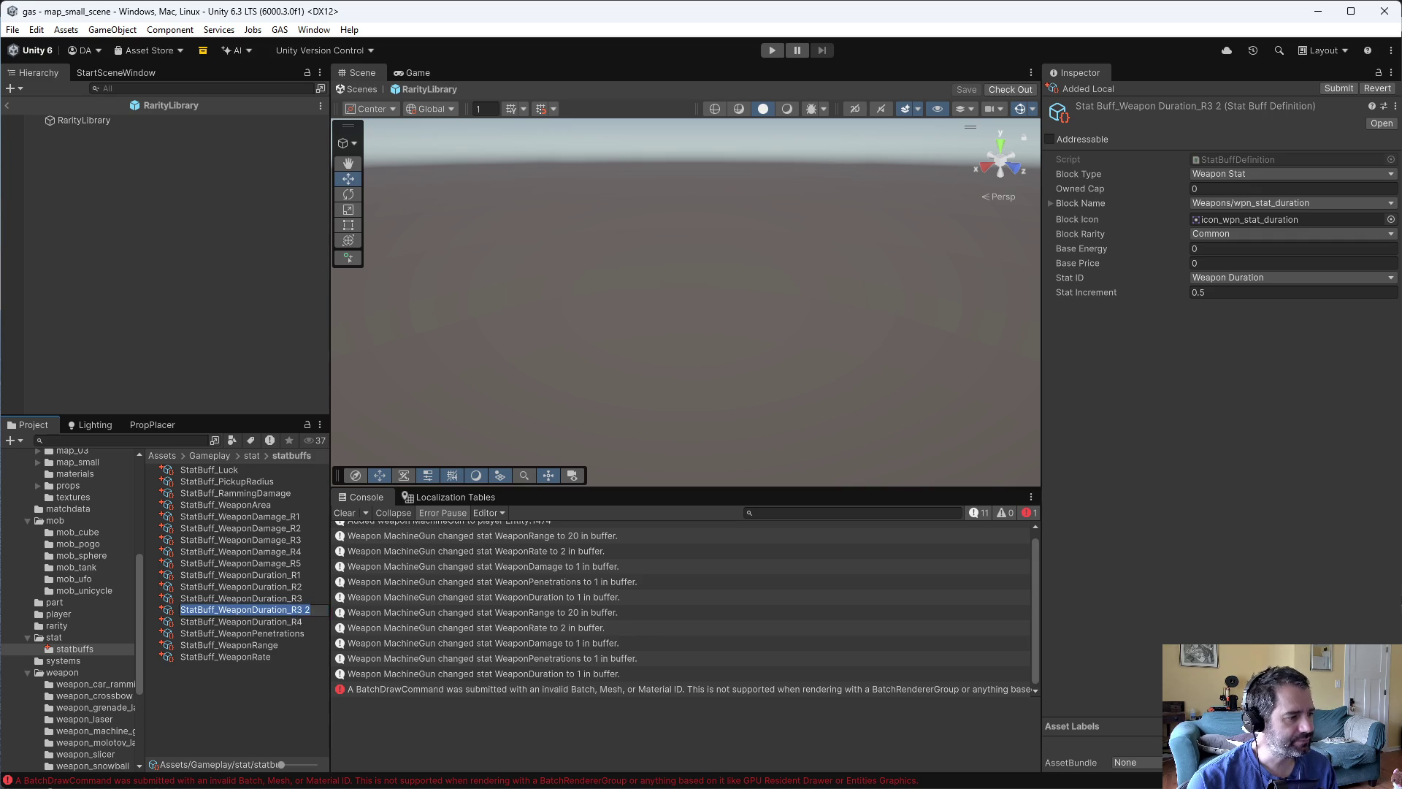
pyautogui.write('5')
pyautogui.press('Return')
pyautogui.click(318, 575)
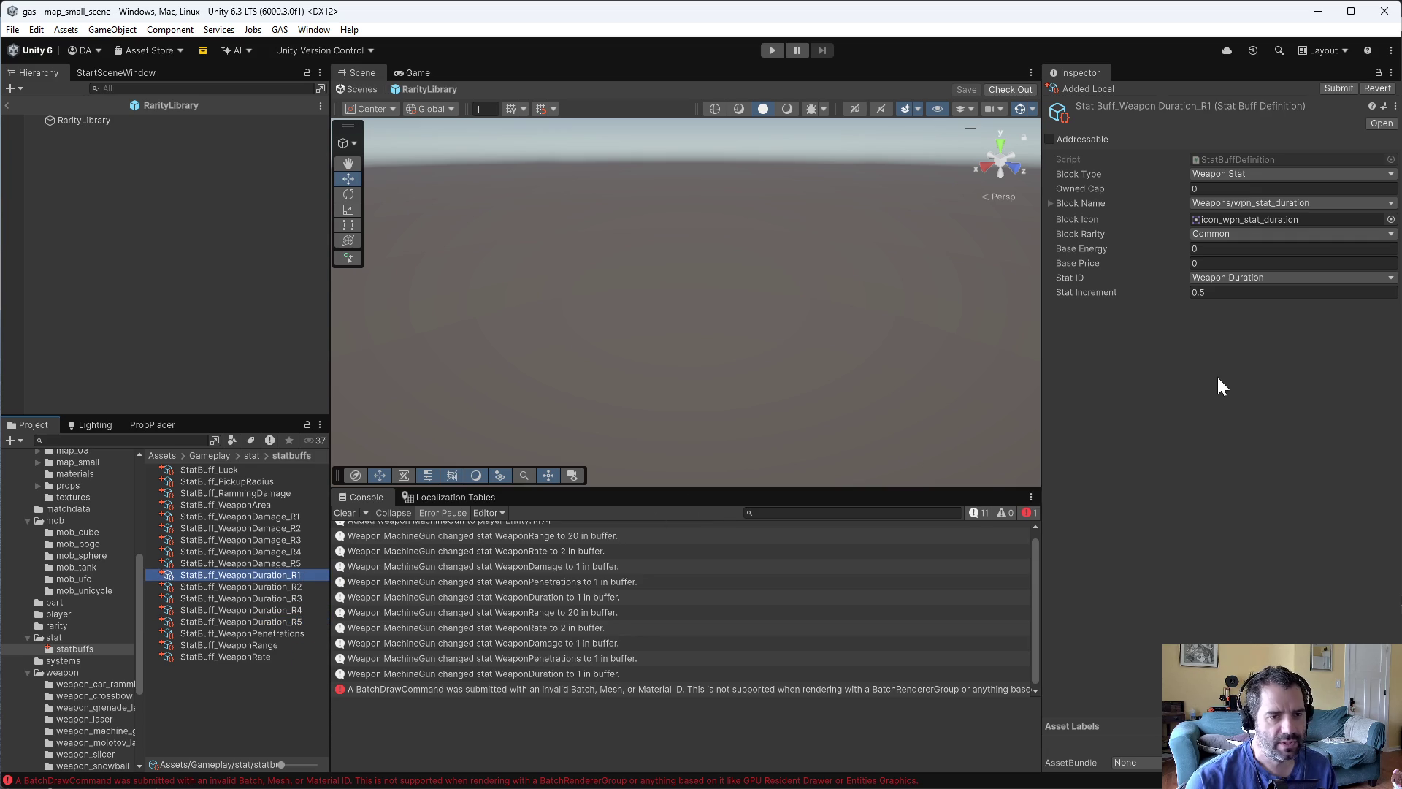
# - Set WeaponDuration R1's increment to 0.05, and R2 to 0.1 with Uncommon rarity
pyautogui.click(1233, 293)
pyautogui.click(1233, 293)
pyautogui.write('0.')
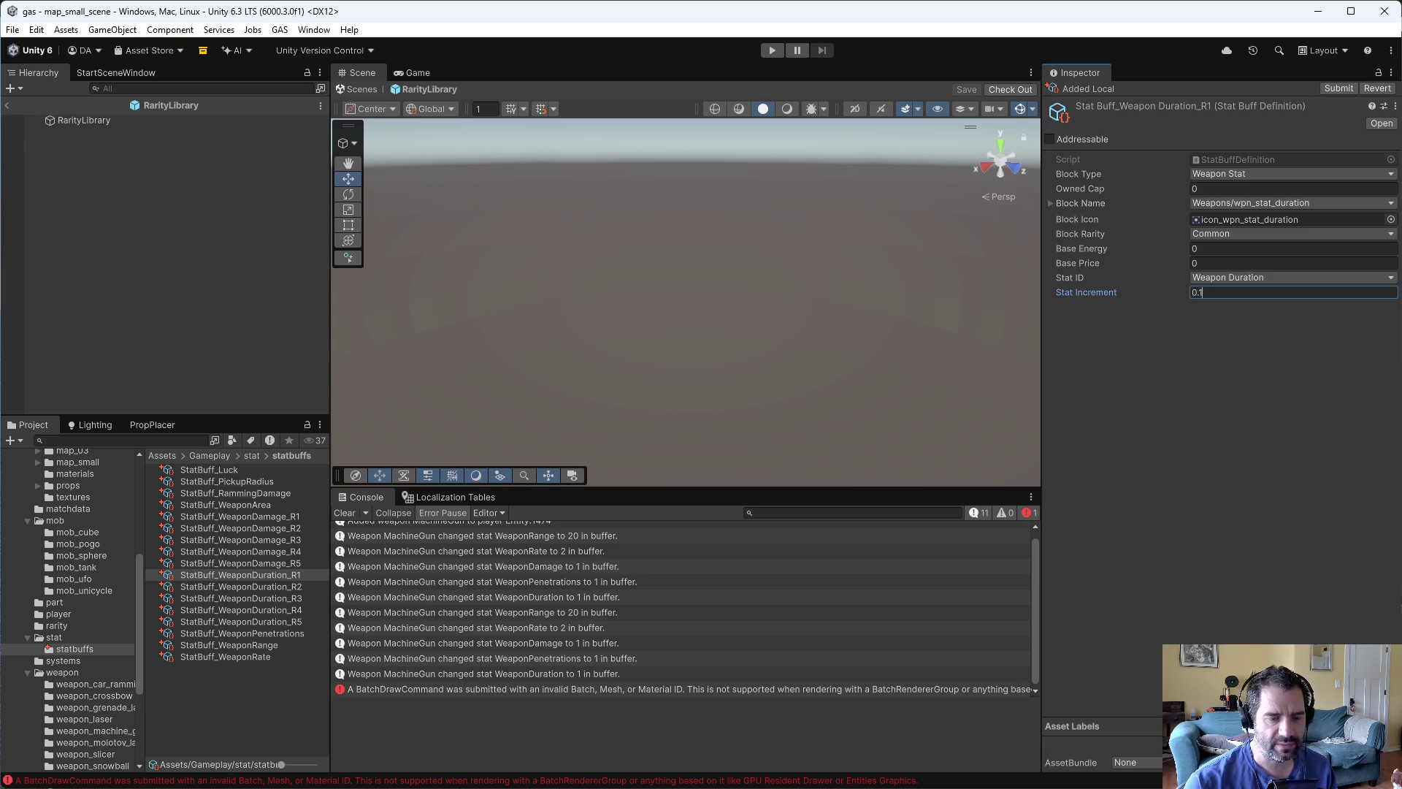
pyautogui.write('05')
pyautogui.click(300, 587)
pyautogui.click(1242, 293)
pyautogui.write('0')
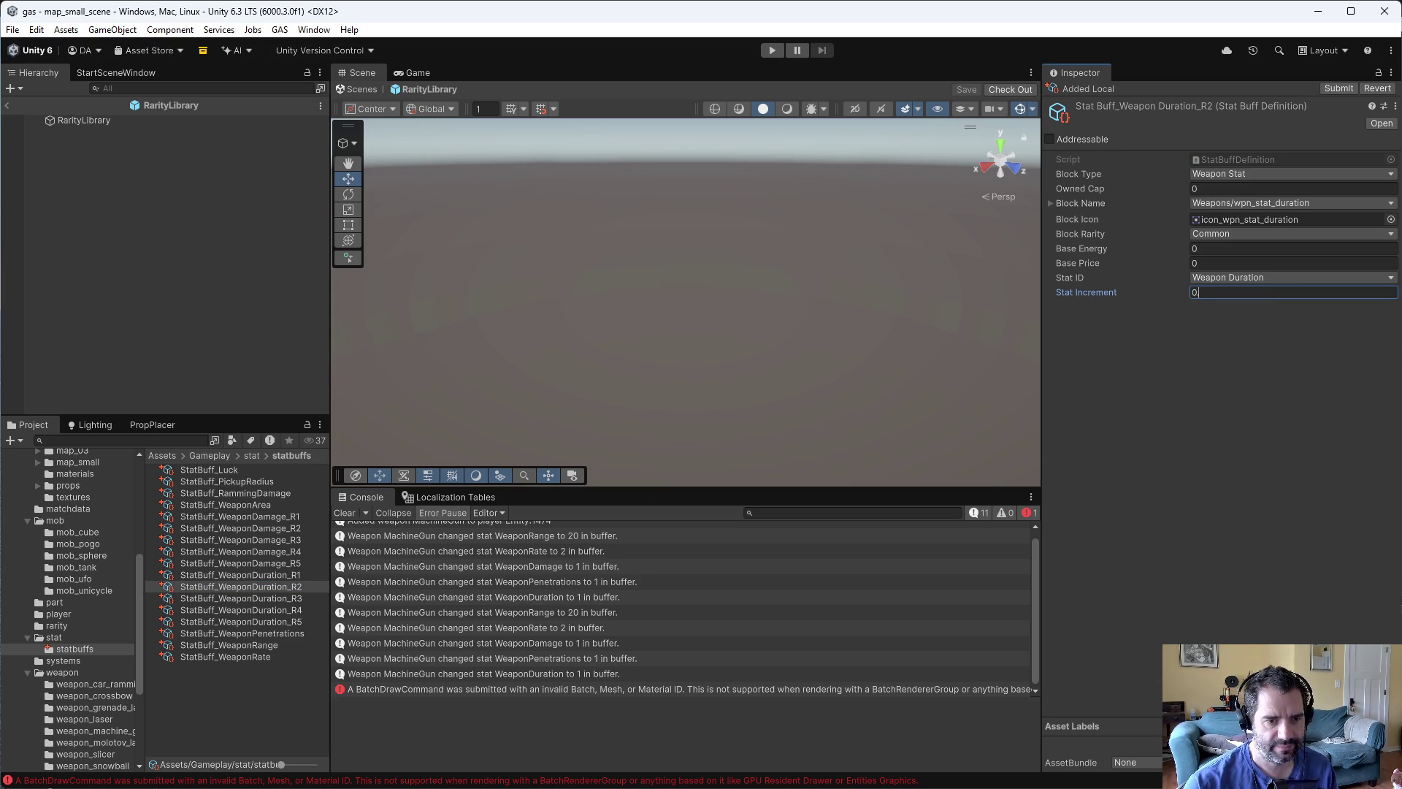
pyautogui.click(1289, 233)
pyautogui.click(1242, 264)
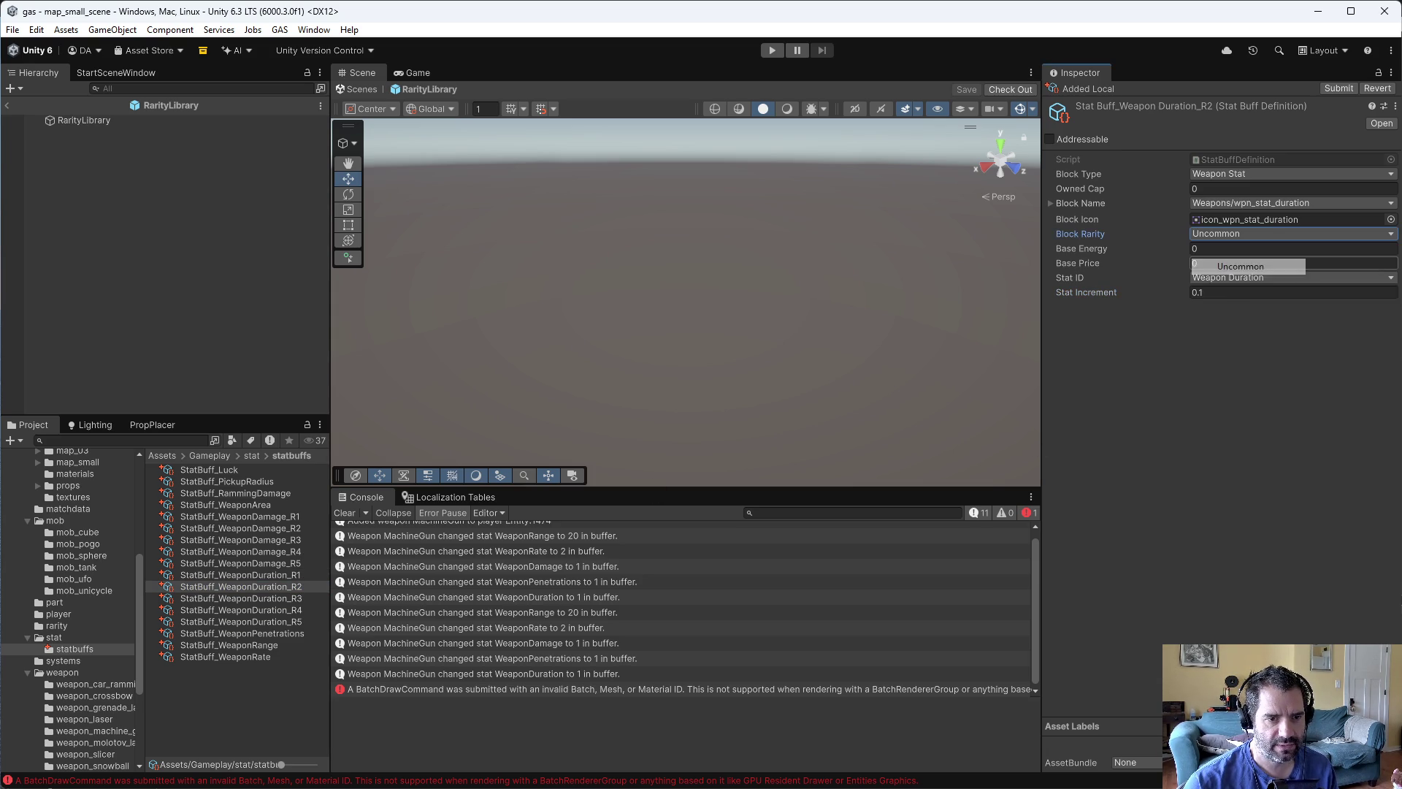
# - Set WeaponDuration R3 to 0.15 Rare and R4 to 0.2 Epic
pyautogui.click(244, 597)
pyautogui.click(1242, 292)
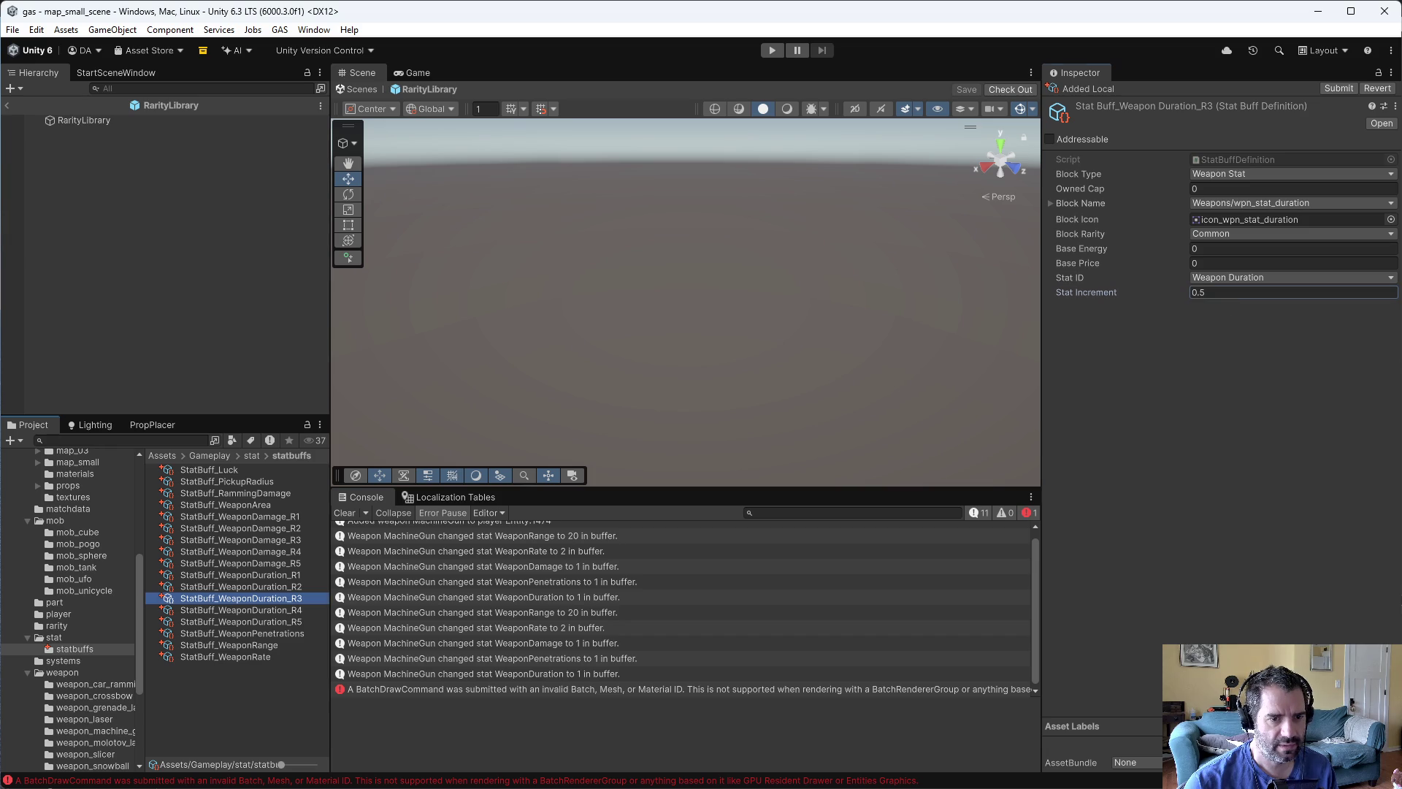
pyautogui.write('0.15')
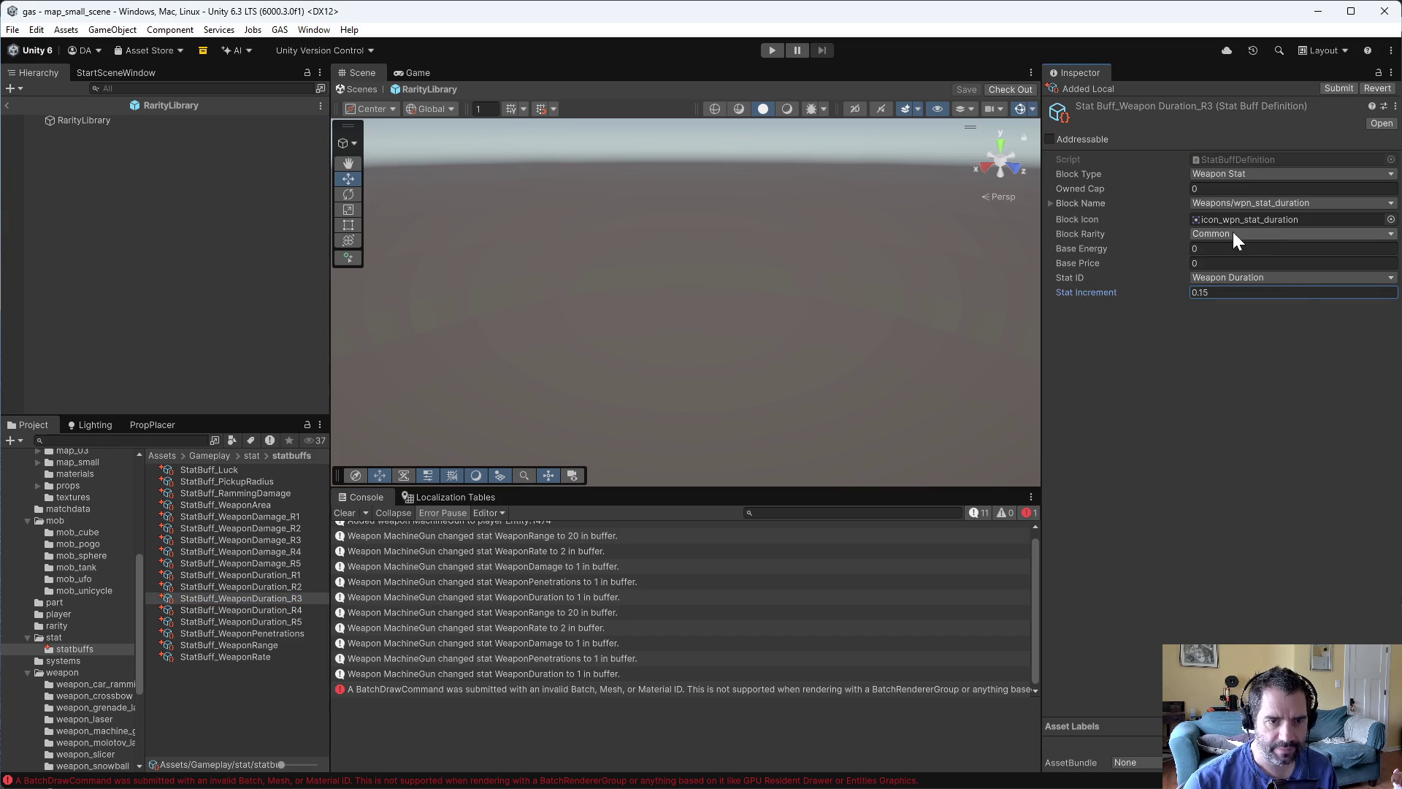
pyautogui.click(1232, 233)
pyautogui.click(1230, 283)
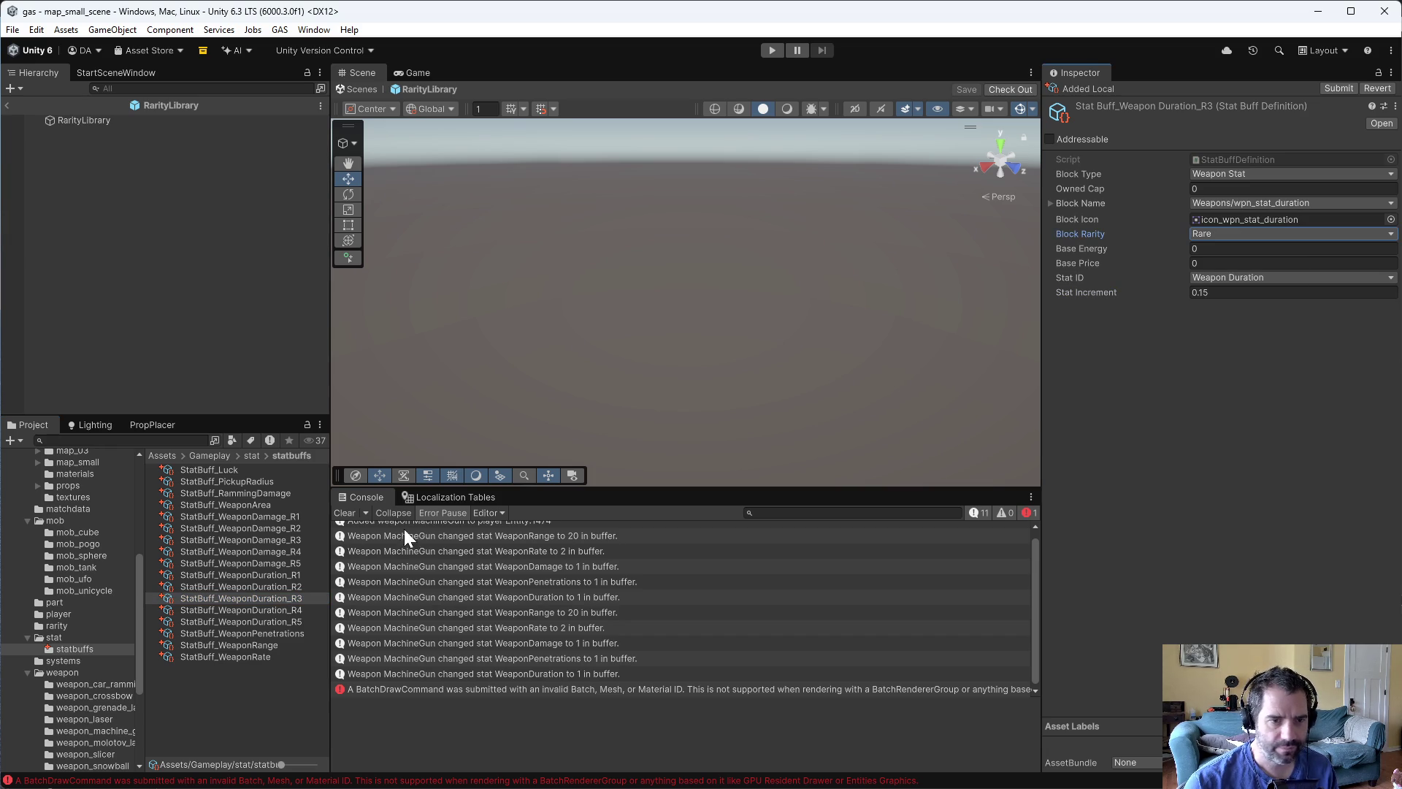
pyautogui.click(295, 612)
pyautogui.click(1250, 293)
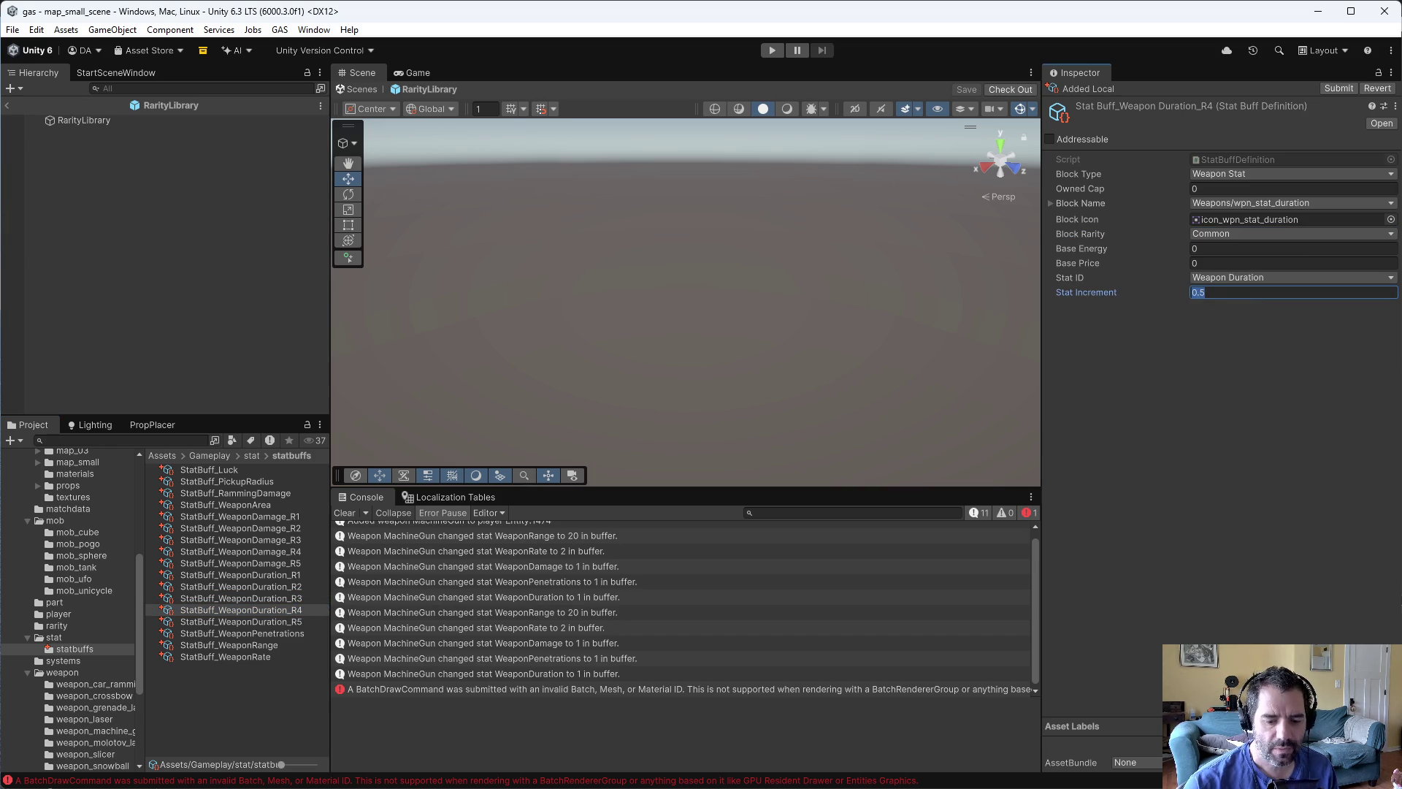
pyautogui.write('0.2')
pyautogui.click(1241, 233)
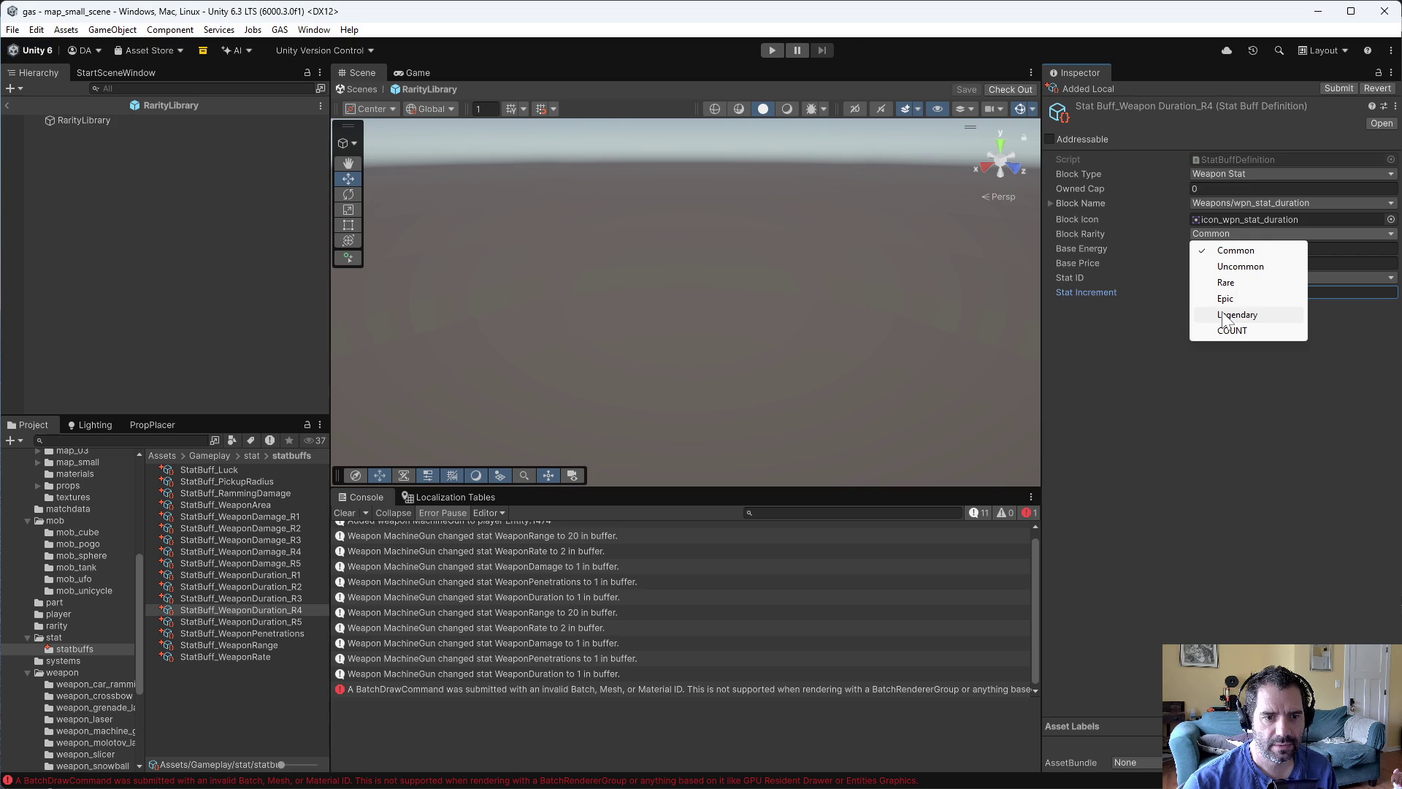
pyautogui.click(1225, 299)
# - Give WeaponDuration R5 a 0.25 increment and Legendary rarity
pyautogui.click(292, 622)
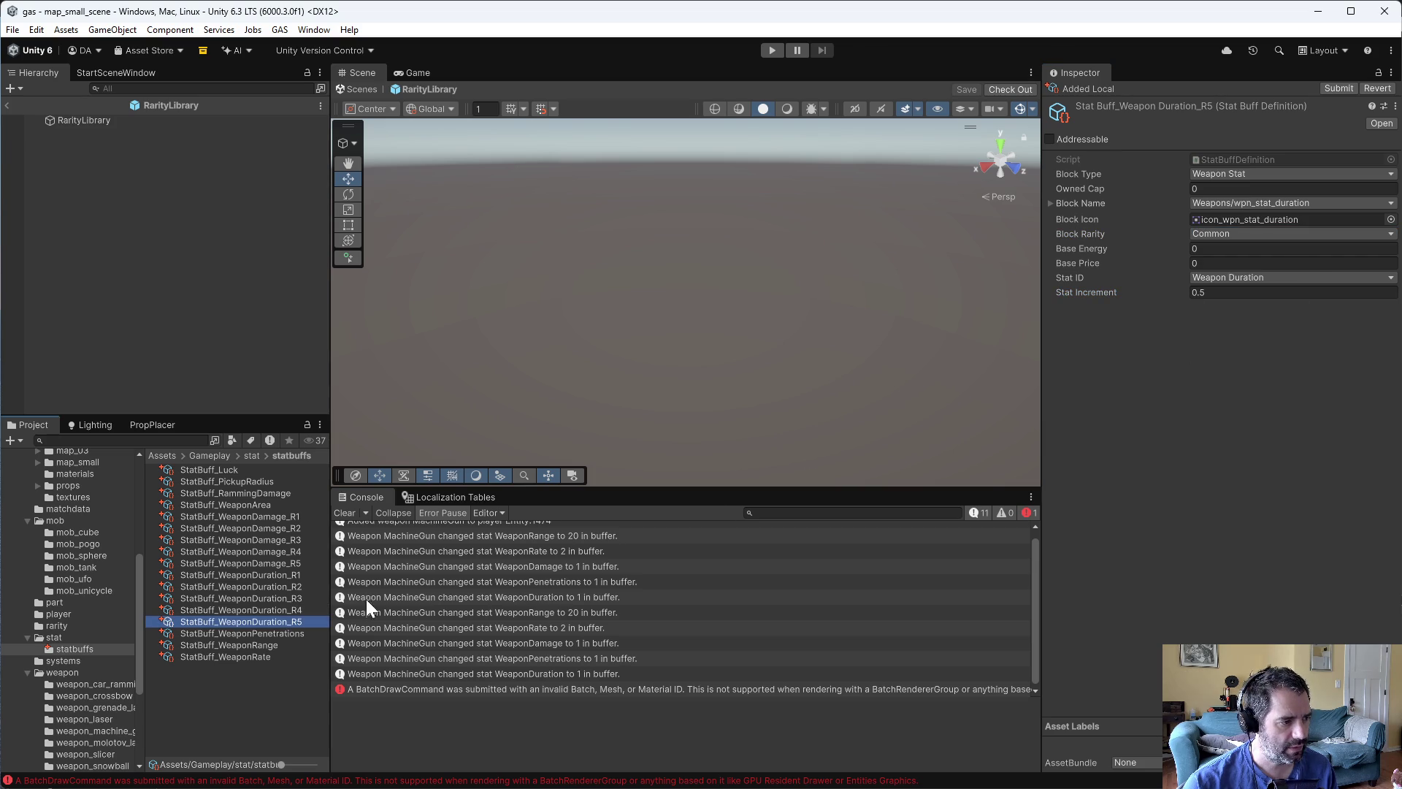
pyautogui.click(1226, 292)
pyautogui.write('0.25')
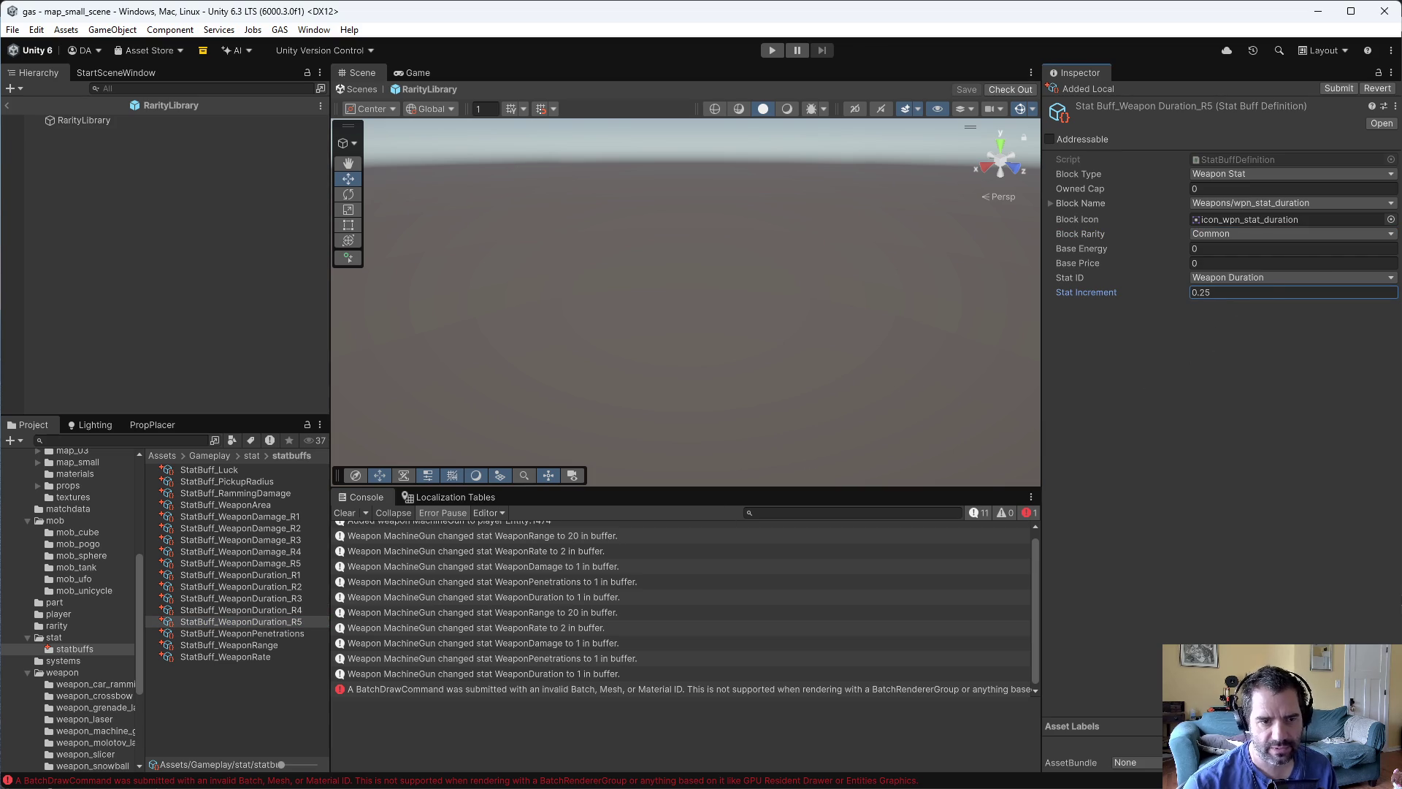
pyautogui.click(1235, 235)
pyautogui.click(1221, 318)
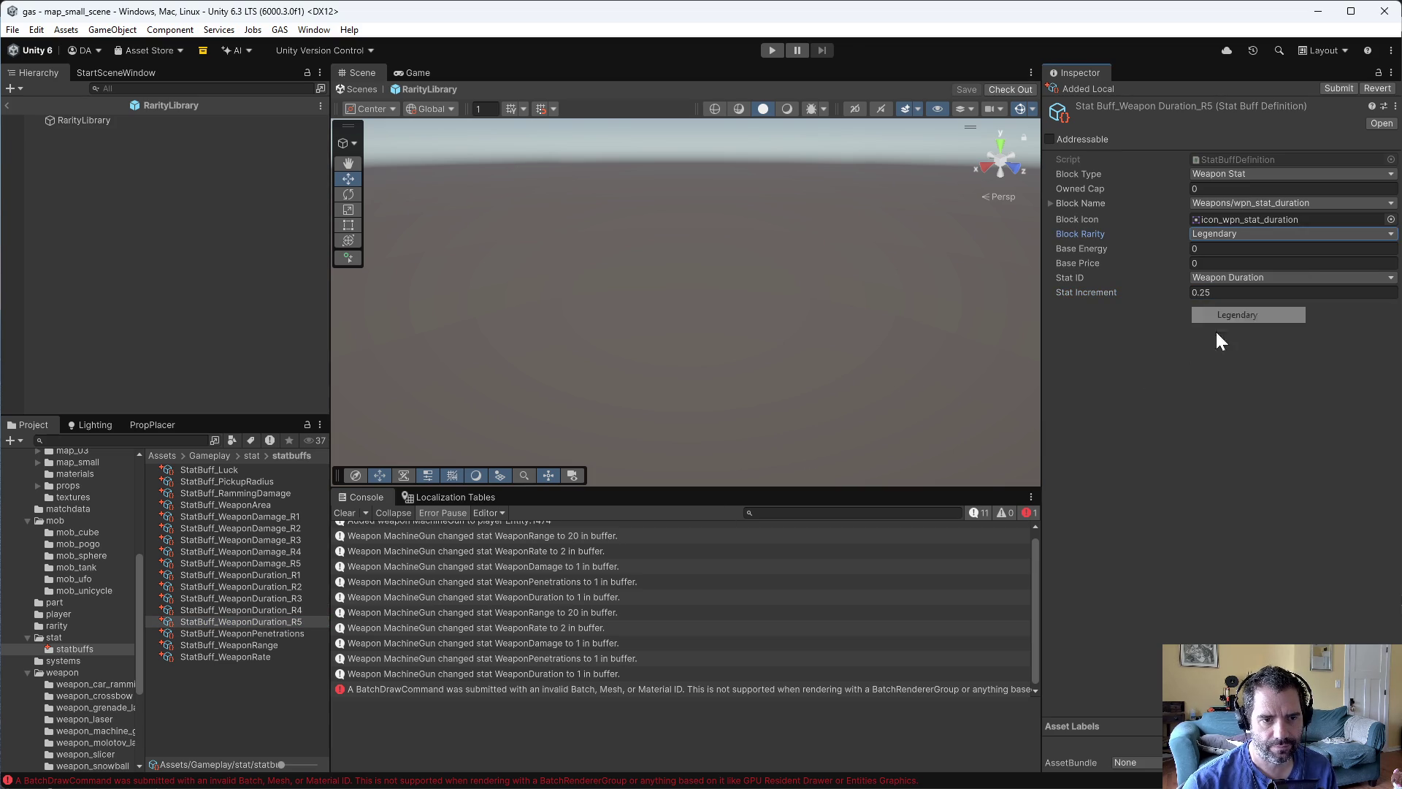
# - Review the increments and rarities of WeaponDuration tiers R1–R5
pyautogui.click(267, 574)
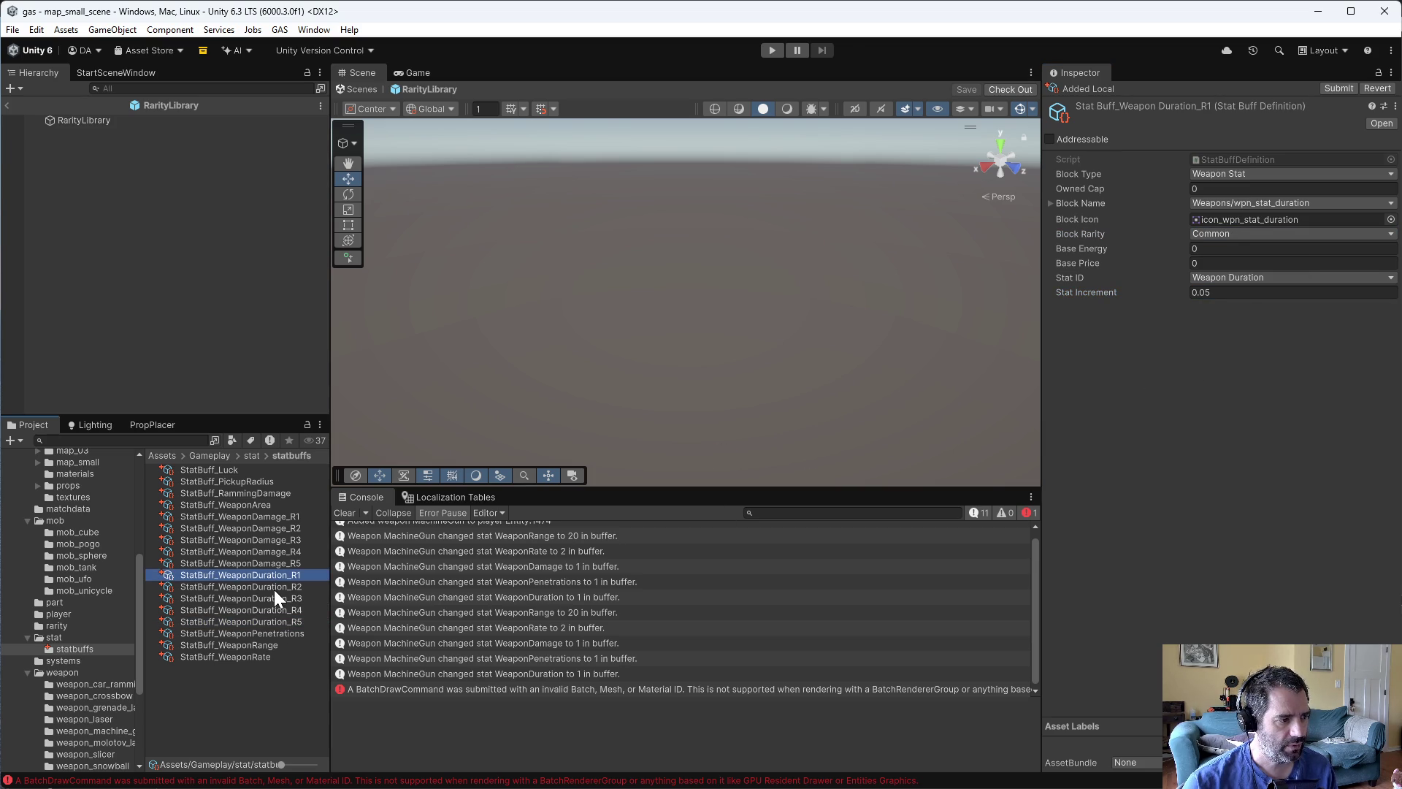
pyautogui.click(274, 590)
pyautogui.click(272, 607)
pyautogui.click(269, 620)
pyautogui.click(270, 610)
pyautogui.click(274, 586)
pyautogui.click(278, 576)
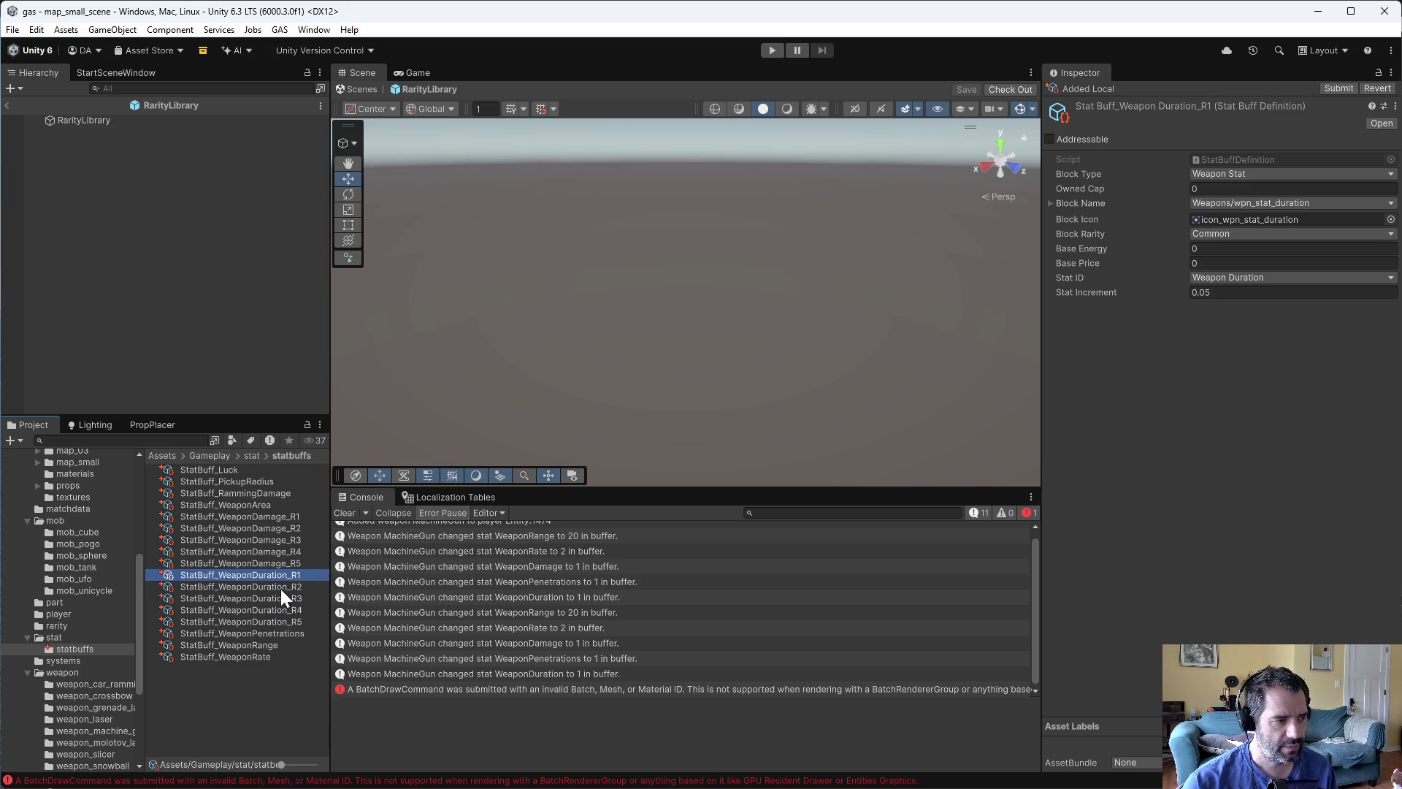
pyautogui.click(280, 587)
pyautogui.click(281, 597)
pyautogui.click(277, 609)
pyautogui.click(274, 623)
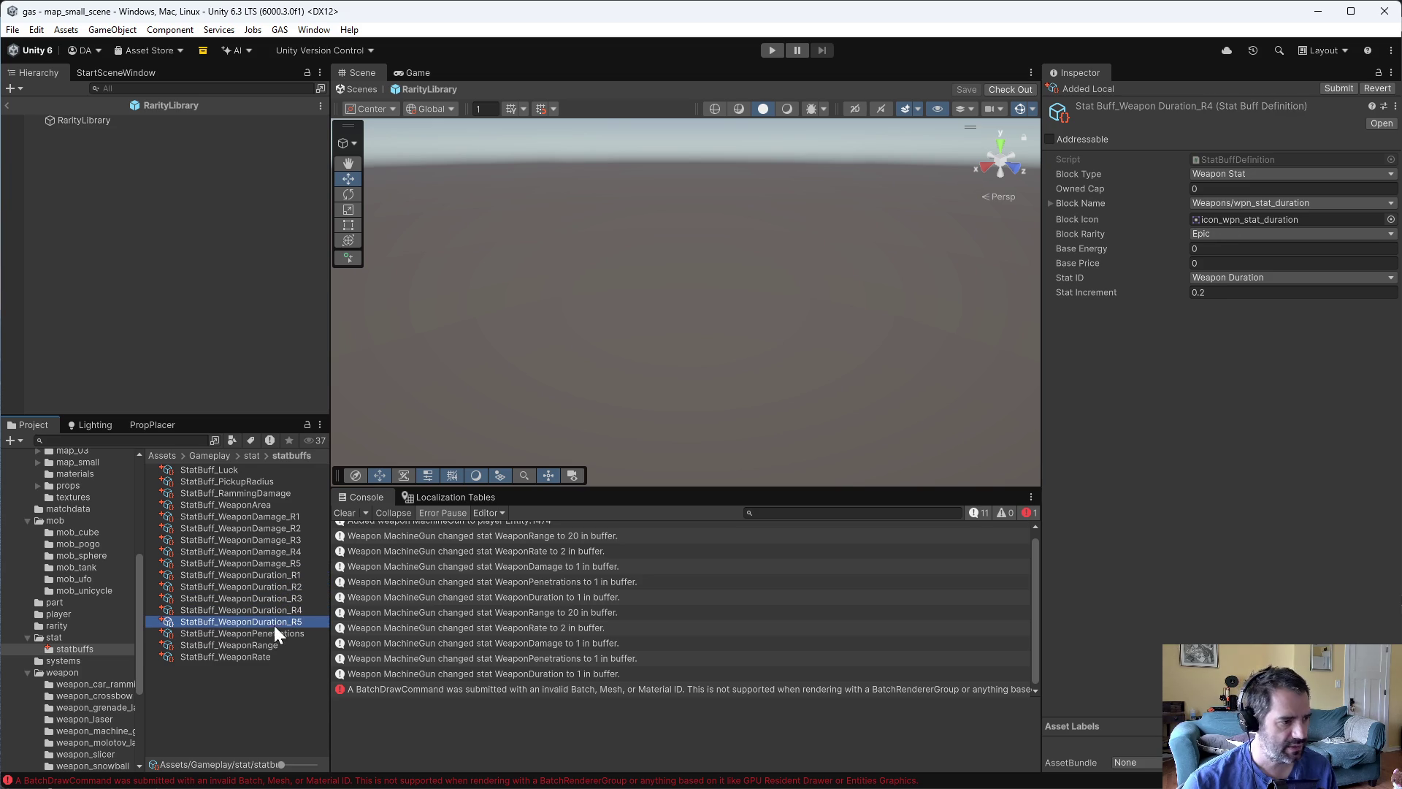
pyautogui.click(291, 634)
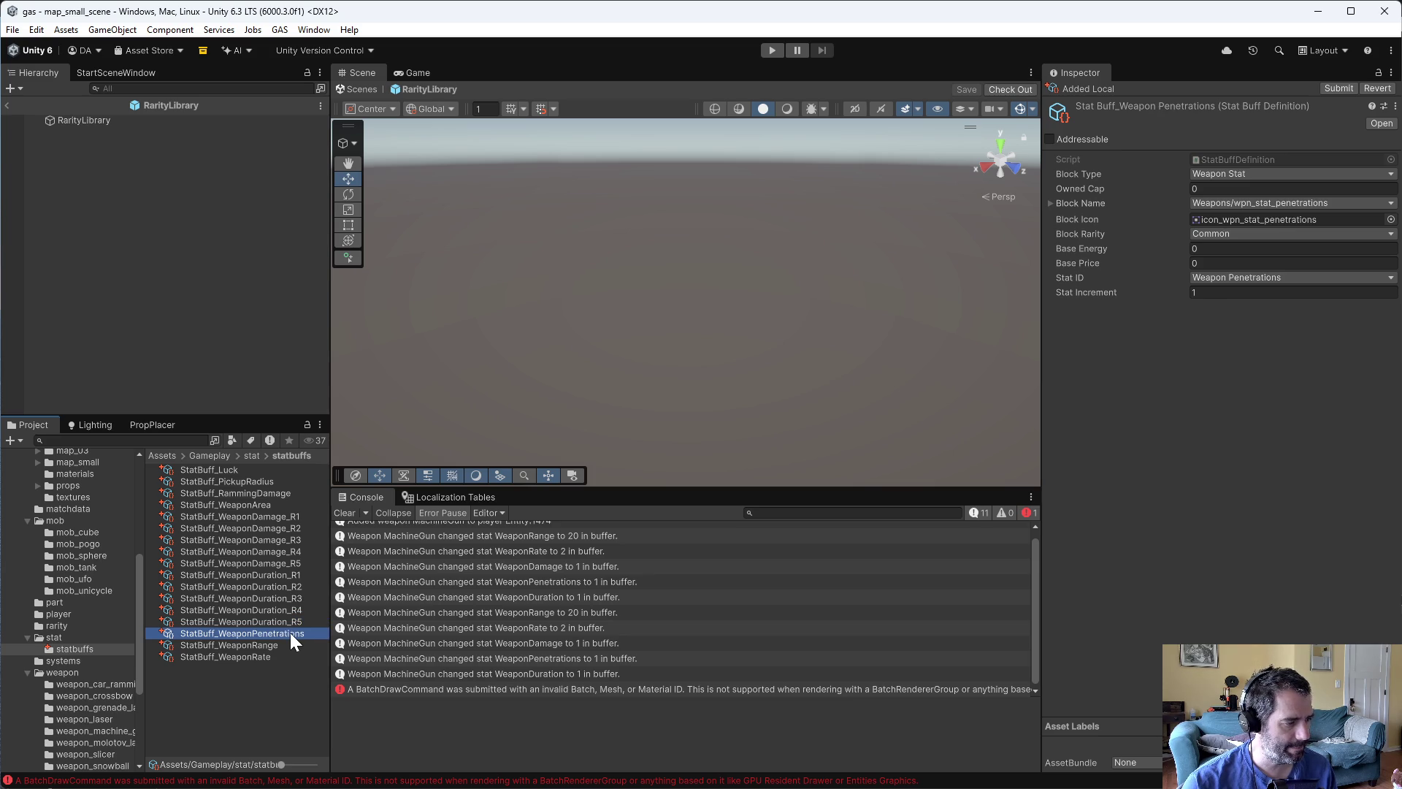
# - Rename the WeaponPenetrations buff to StatBuff_WeaponPenetrations_R1 and duplicate it
pyautogui.click(295, 634)
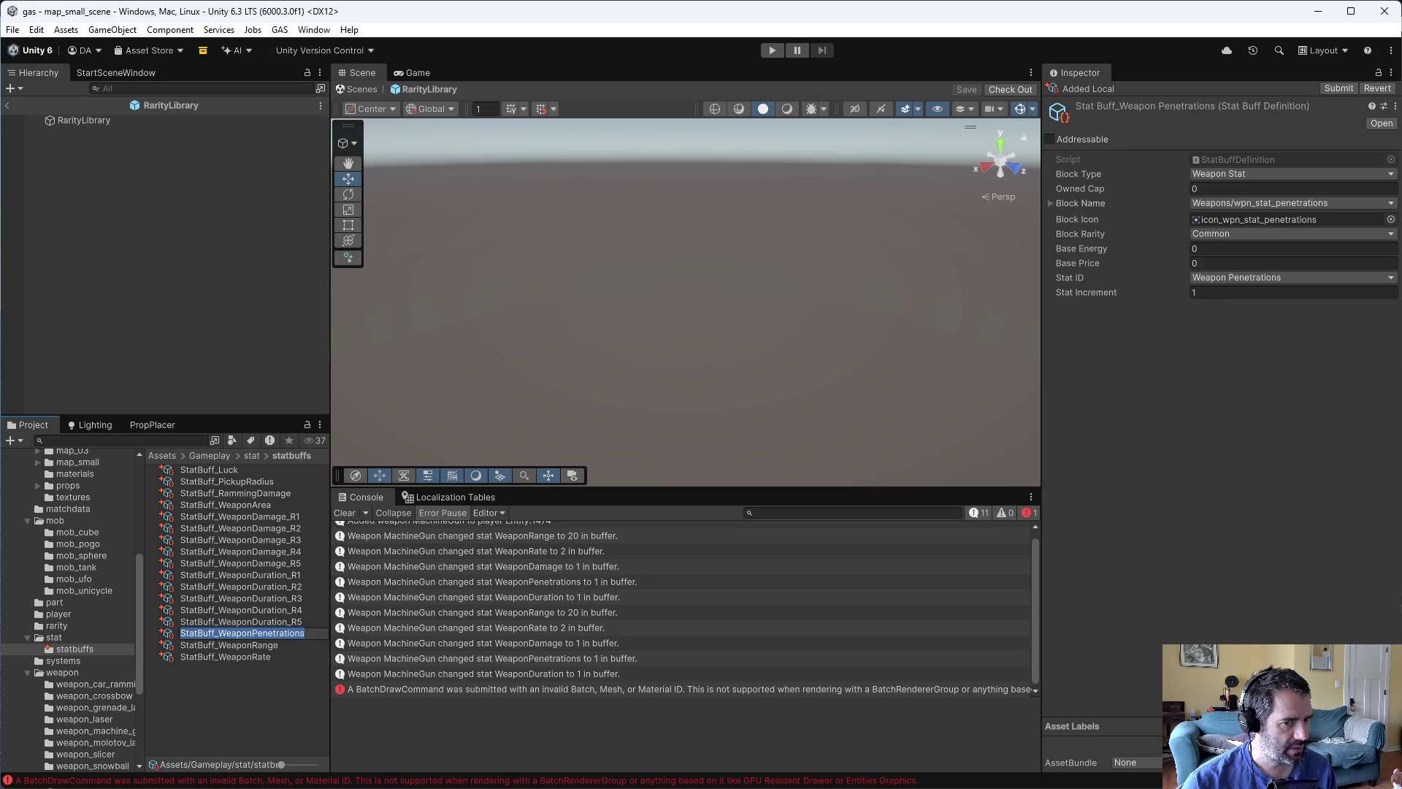
pyautogui.write('_')
pyautogui.write('R1')
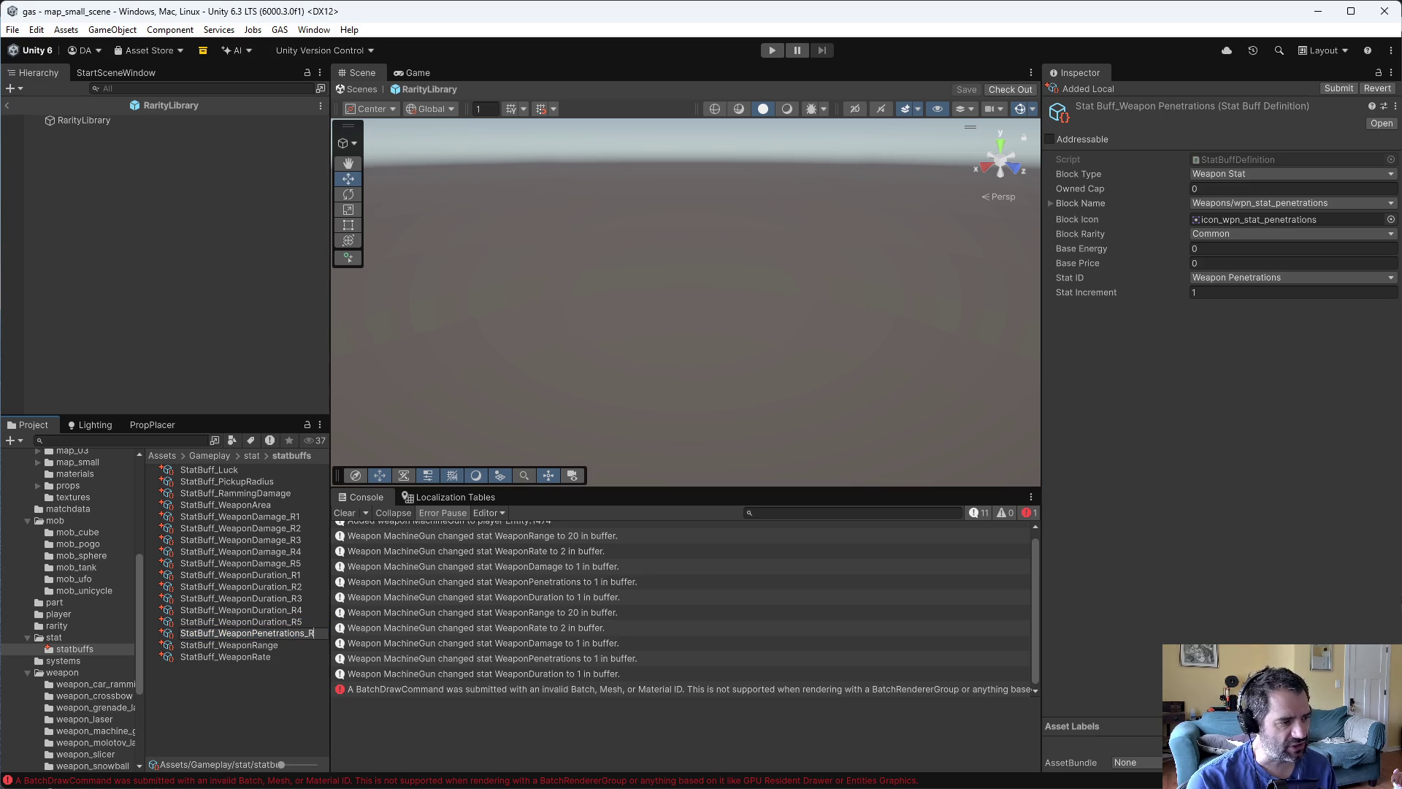
pyautogui.press('Return')
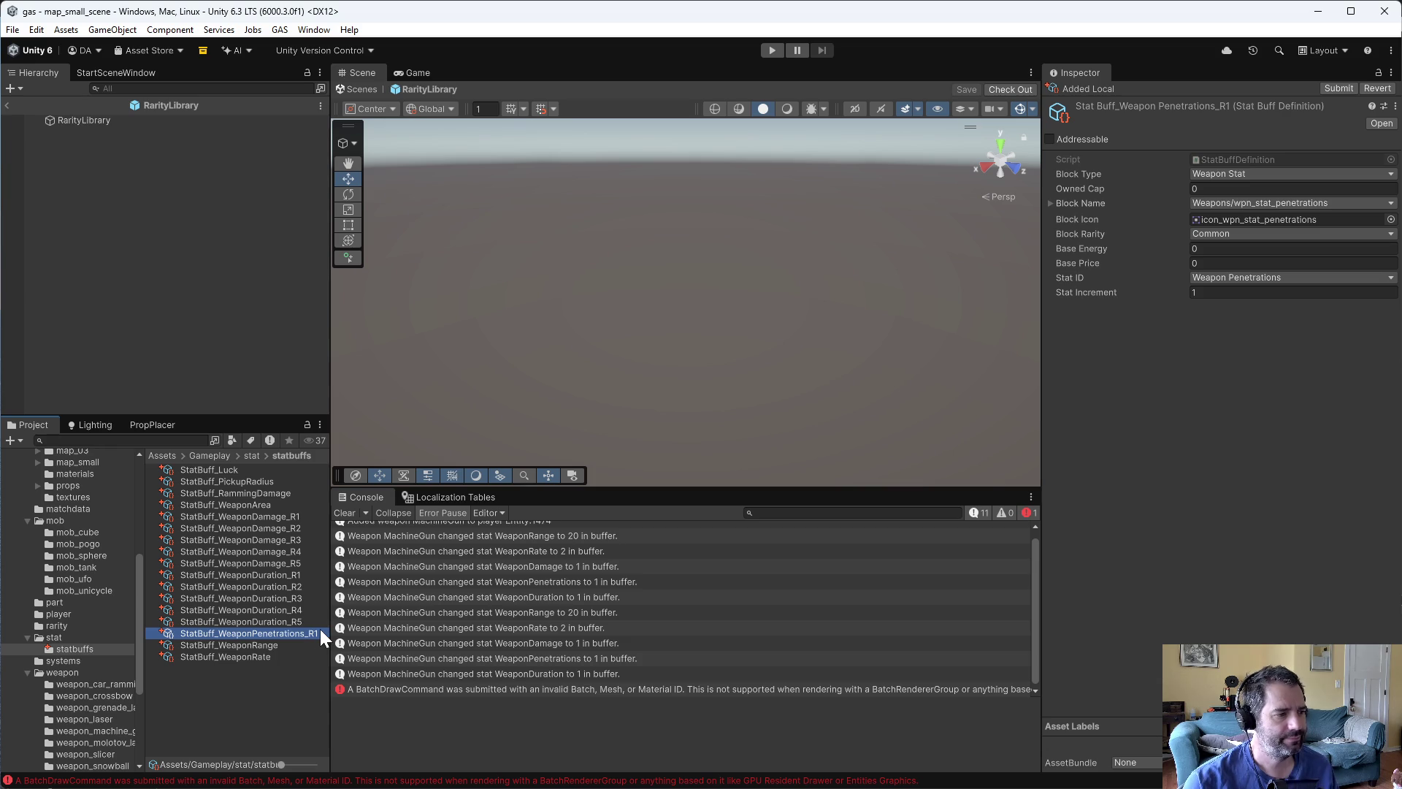
pyautogui.hotkey('ctrl', 'd')
pyautogui.hotkey('ctrl', 'd')
pyautogui.hotkey('ctrl', 'd')
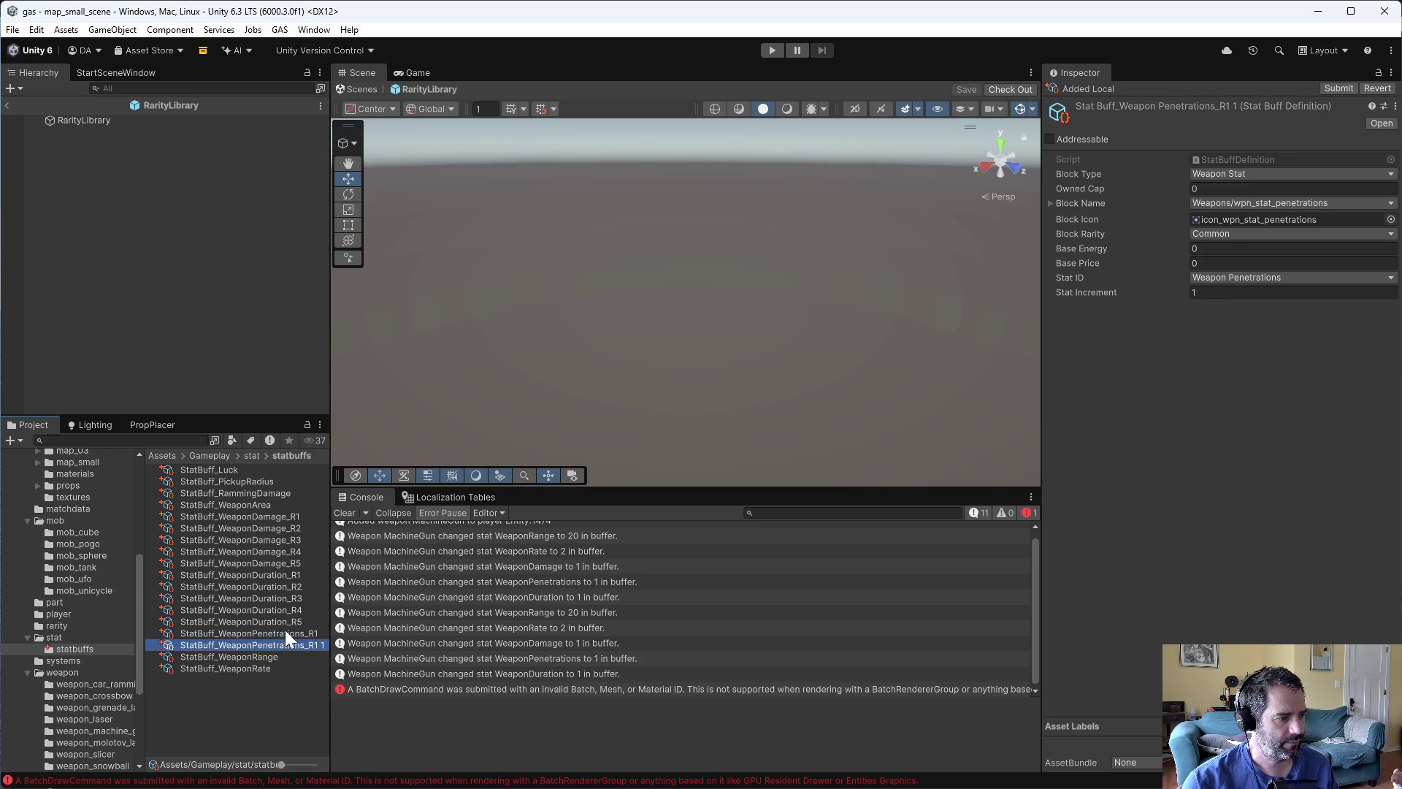
# - Add another Penetrations copy and rename the first two copies to StatBuff_WeaponPenetrations_R2 and _R3
pyautogui.hotkey('ctrl', 'd')
pyautogui.click(315, 638)
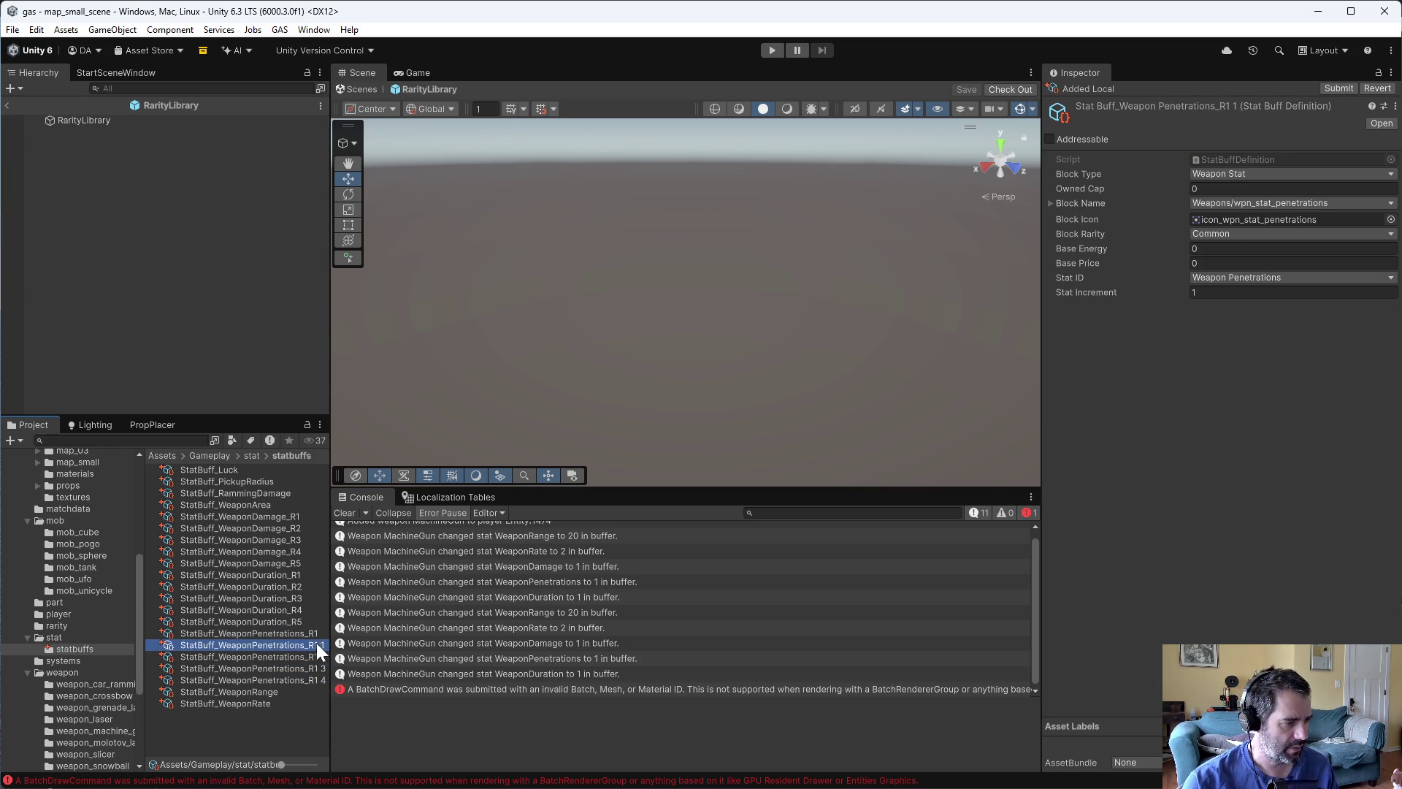
pyautogui.click(317, 643)
pyautogui.press('Return')
pyautogui.click(314, 656)
pyautogui.click(314, 642)
pyautogui.click(314, 642)
pyautogui.press('BackSpace')
pyautogui.press('BackSpace')
pyautogui.press('BackSpace')
pyautogui.write('3')
pyautogui.press('Return')
# - Rename the remaining copies to StatBuff_WeaponPenetrations_R4 and StatBuff_WeaponPenetrations_R5
pyautogui.click(314, 646)
pyautogui.click(317, 641)
pyautogui.press('Return')
pyautogui.click(316, 644)
pyautogui.click(314, 643)
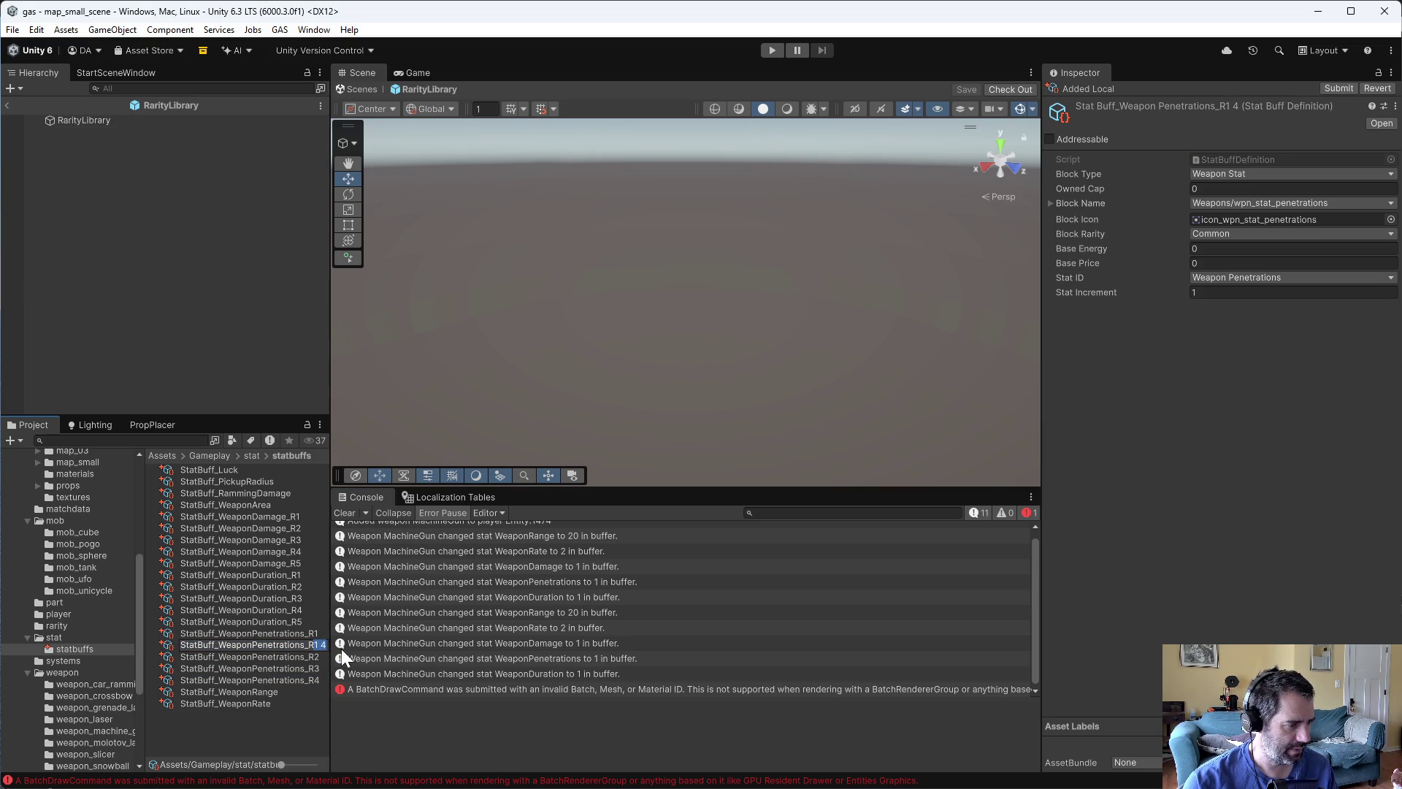
pyautogui.write('5')
pyautogui.press('Return')
pyautogui.click(298, 644)
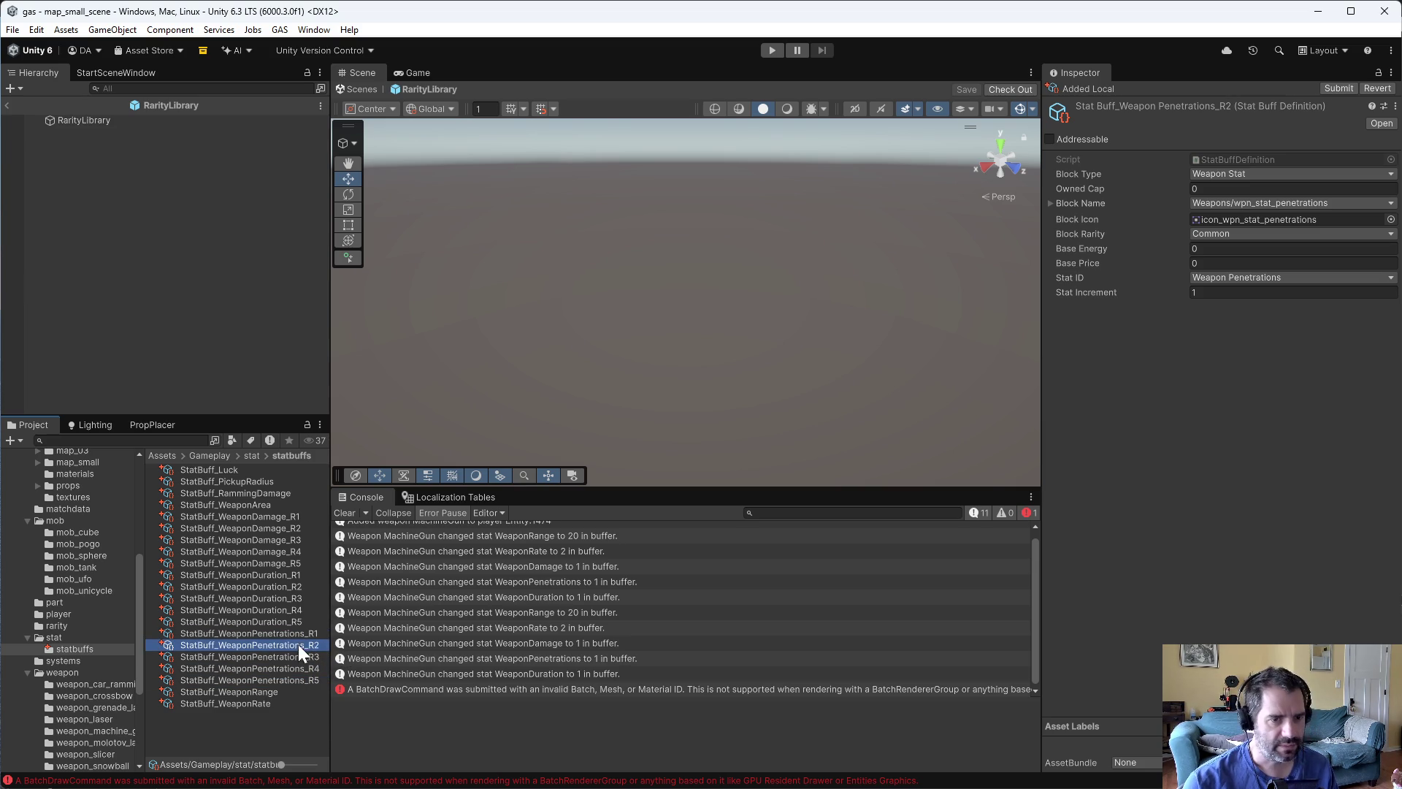
# - Set Weapon Penetrations R2 to Uncommon and R3 to Rare
pyautogui.click(1229, 234)
pyautogui.click(1234, 260)
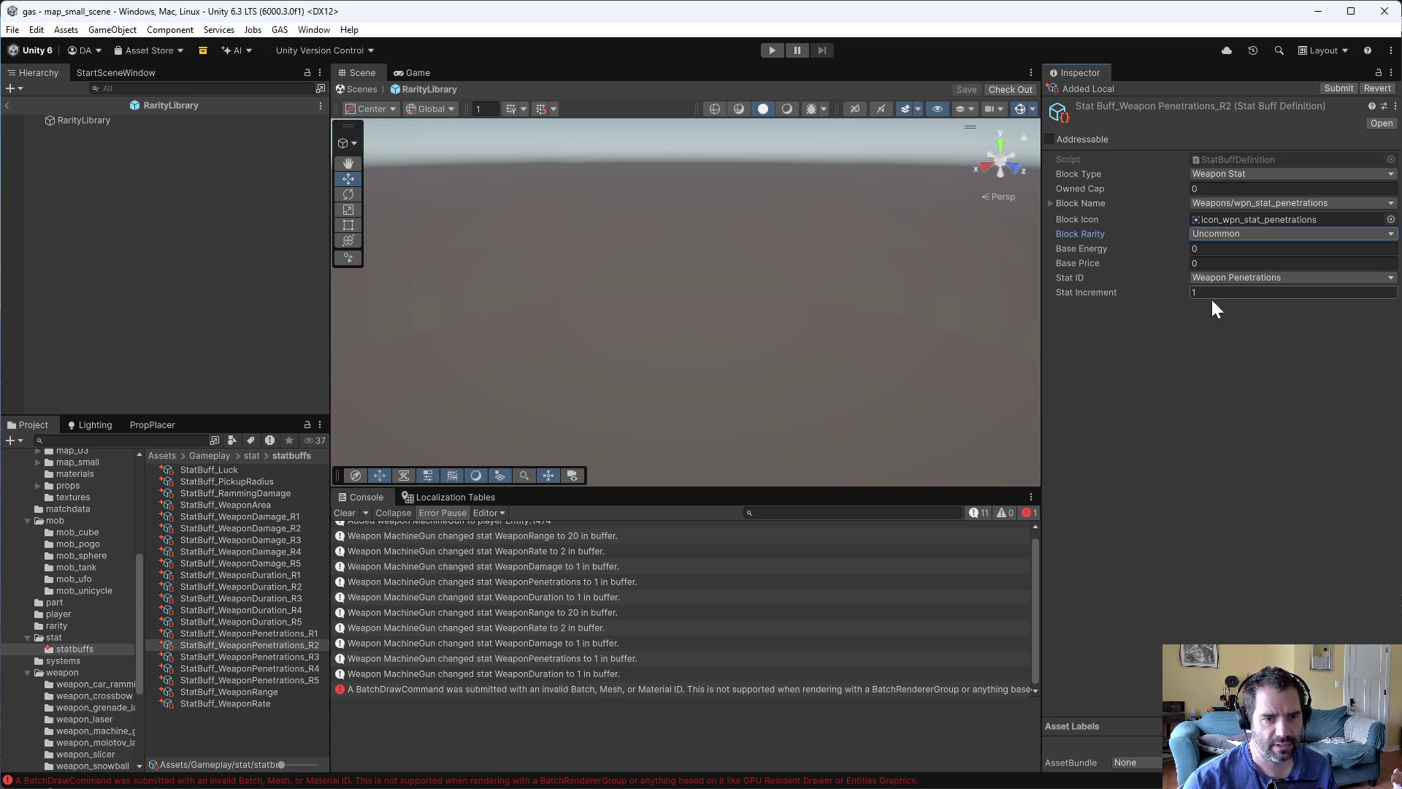
pyautogui.click(283, 657)
pyautogui.click(1237, 234)
pyautogui.click(1227, 283)
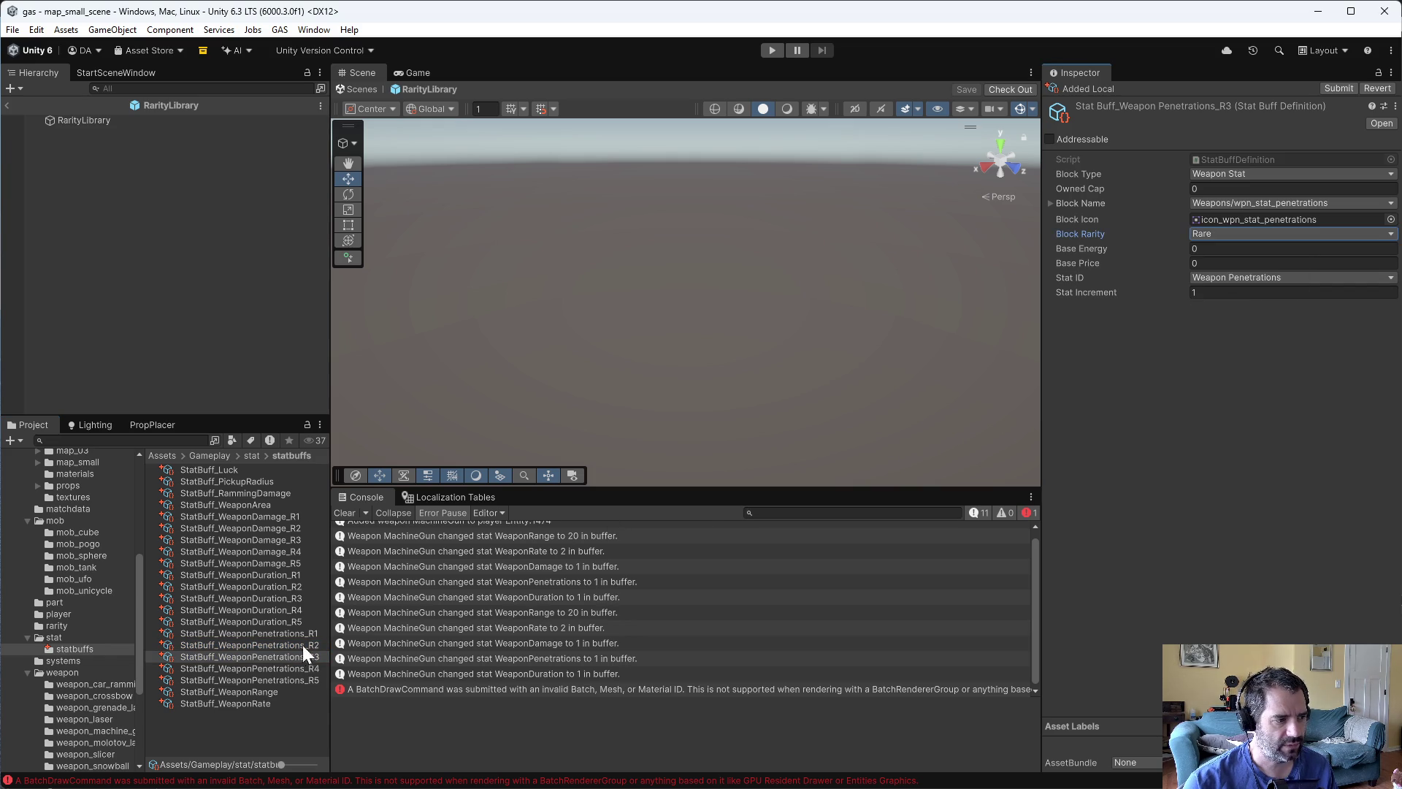
# - Set Weapon Penetrations R4 to Epic and R5 to Legendary
pyautogui.click(321, 668)
pyautogui.click(1258, 232)
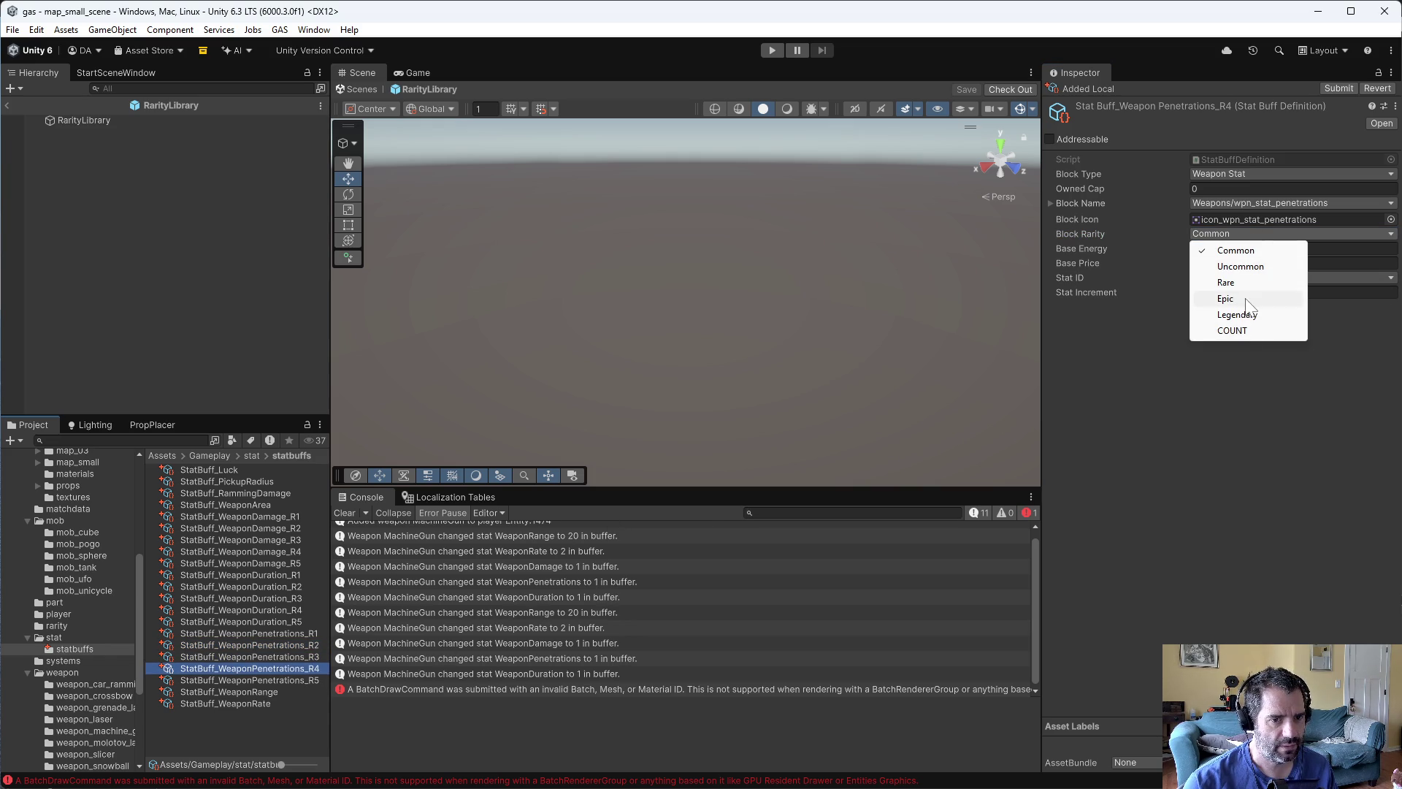
pyautogui.click(1241, 298)
pyautogui.click(301, 678)
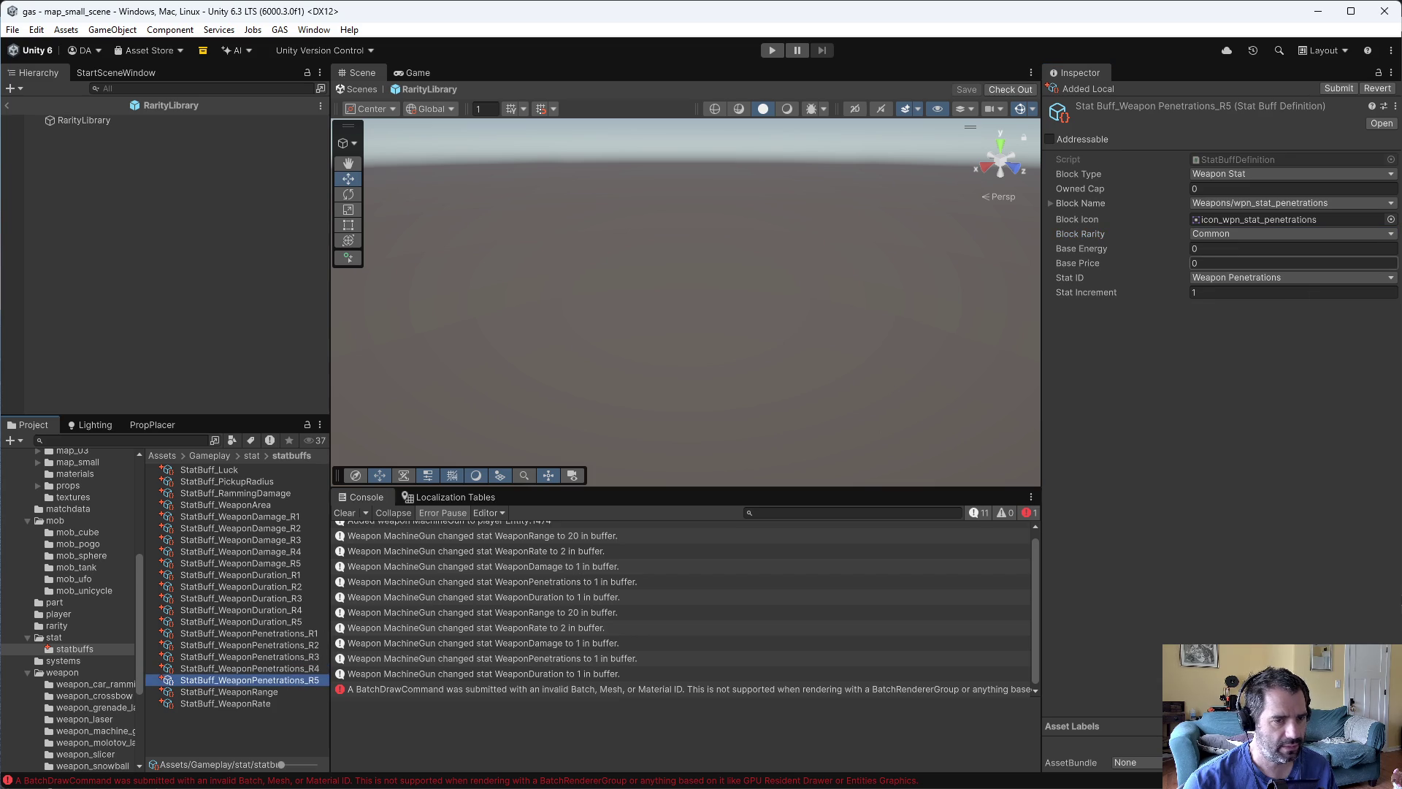
pyautogui.click(1237, 235)
pyautogui.click(1237, 315)
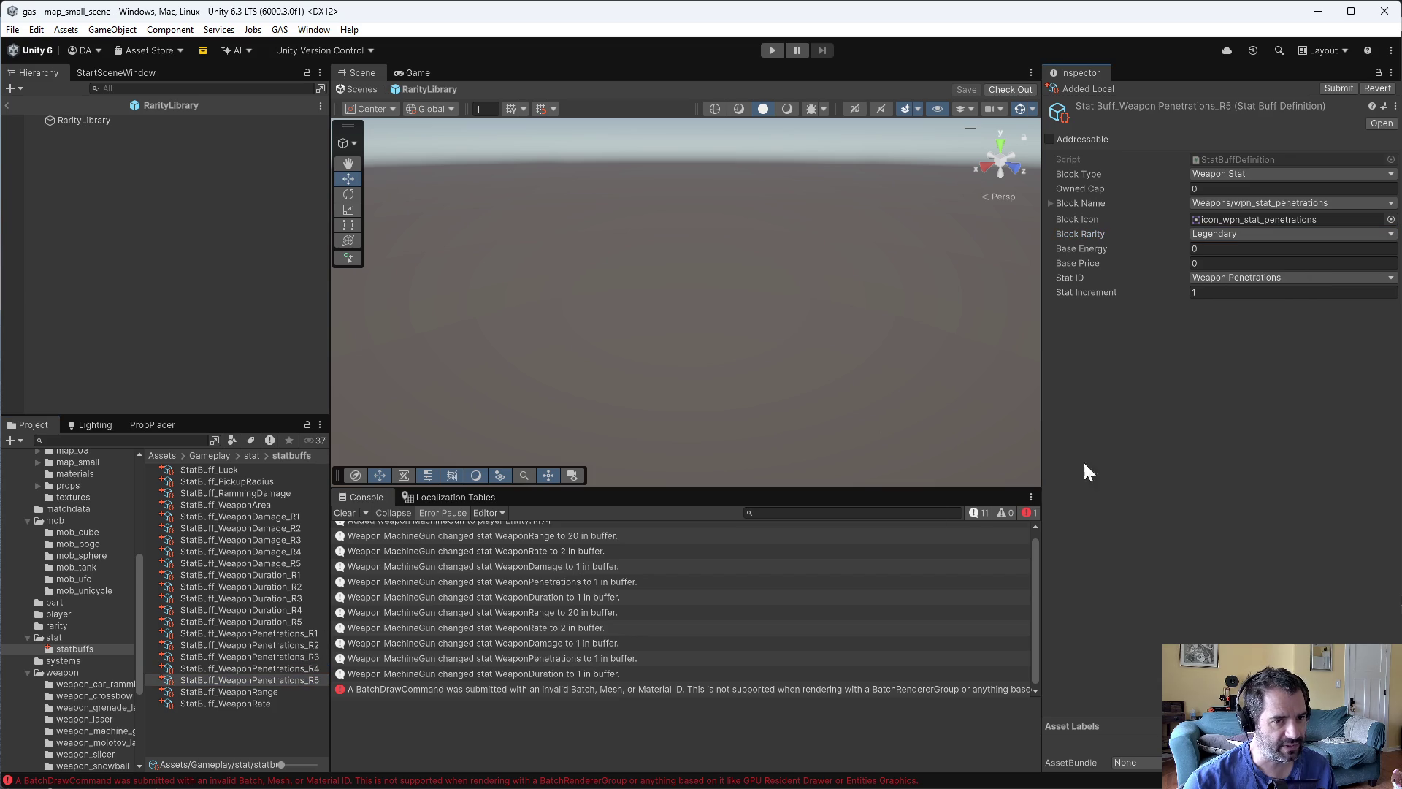
pyautogui.click(254, 634)
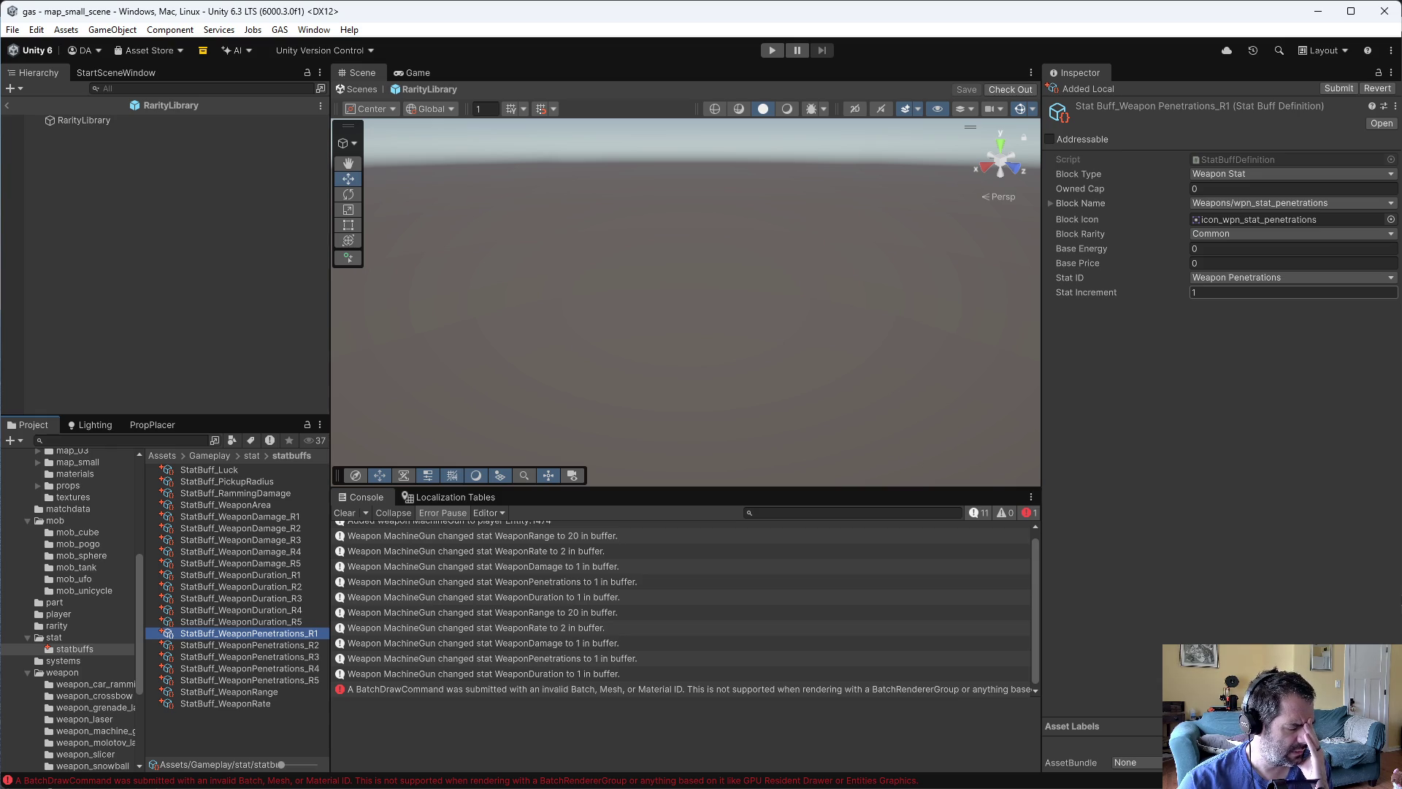
# - Set Weapon Penetrations R1's increment to 0.25 and R2's to 0.5
pyautogui.click(1241, 292)
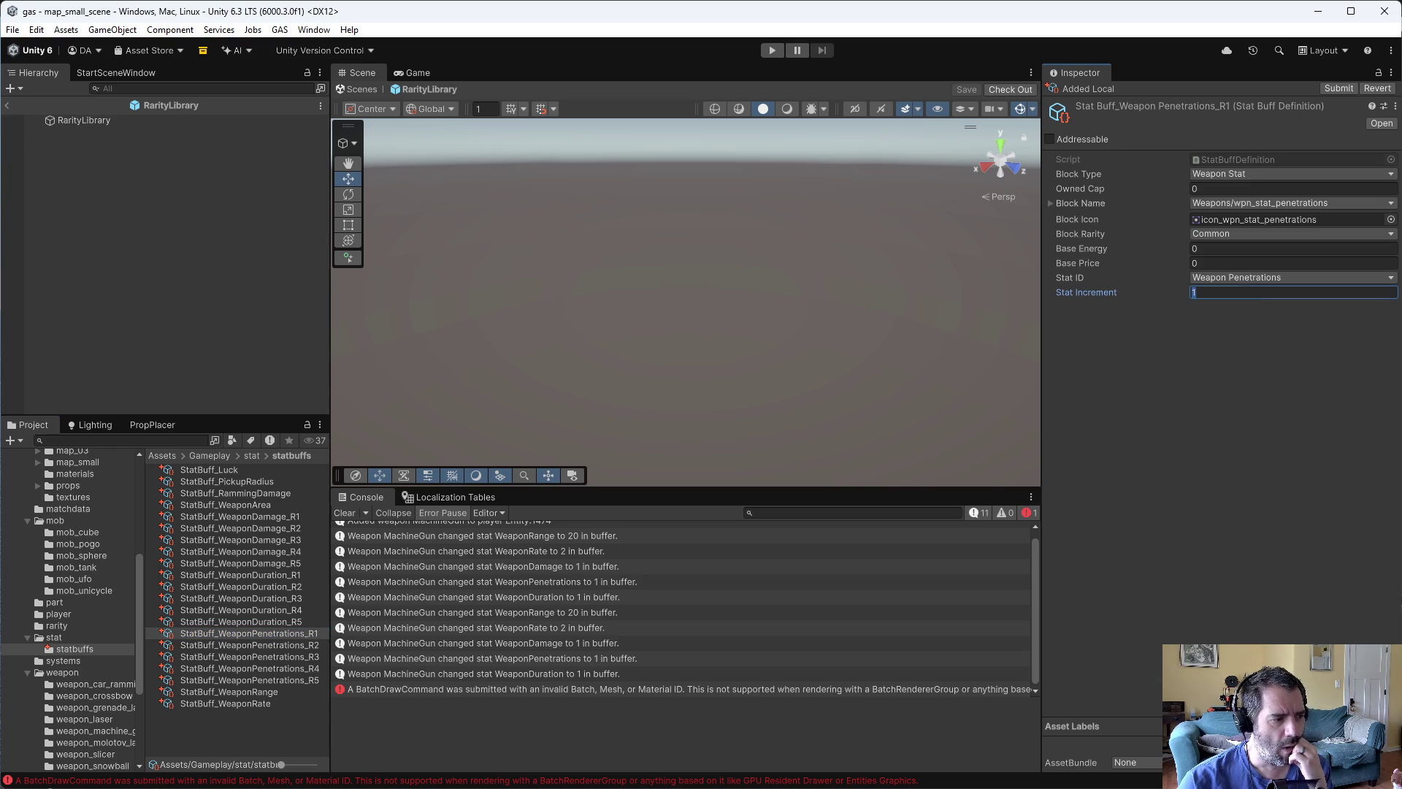
pyautogui.write('0.25')
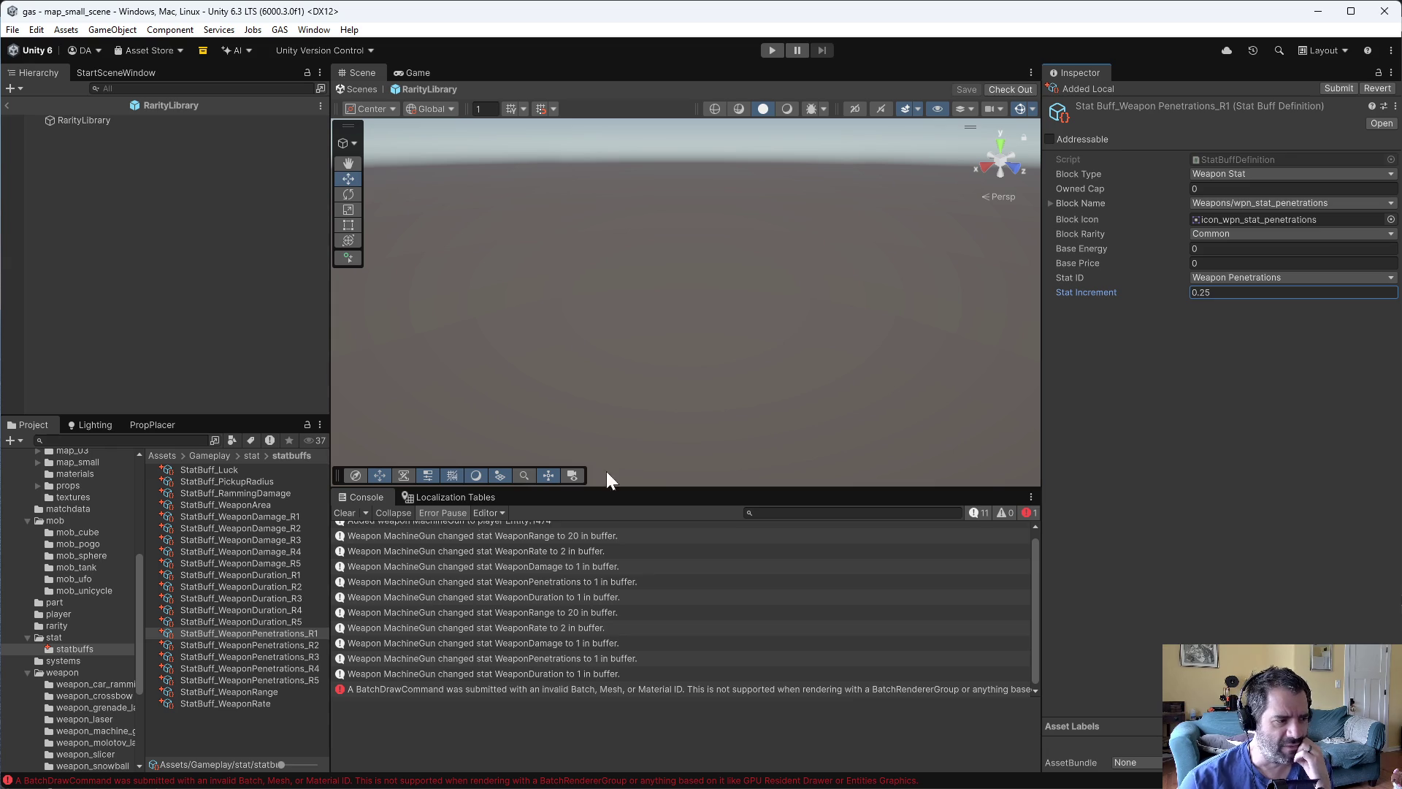
pyautogui.click(295, 647)
pyautogui.click(1226, 291)
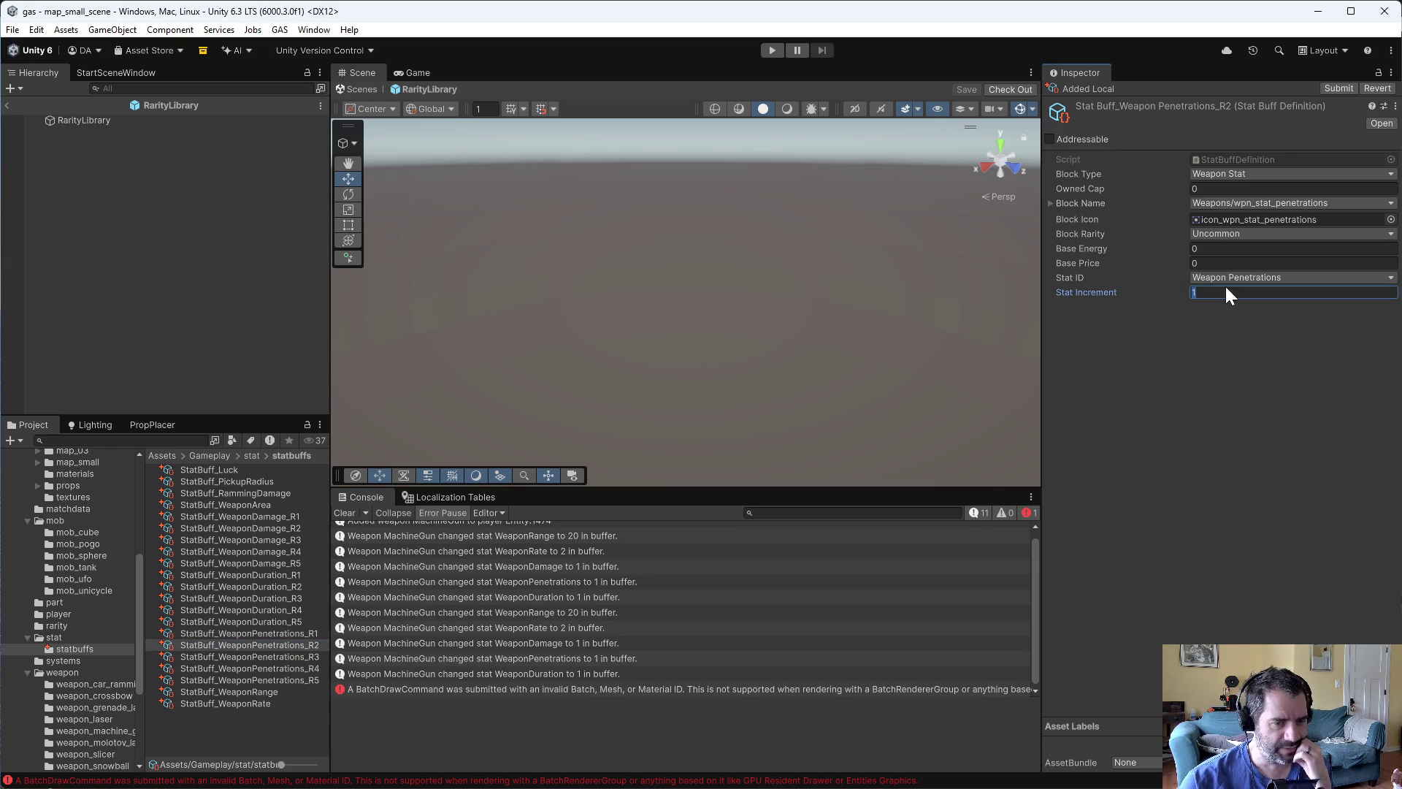
pyautogui.write('0.5')
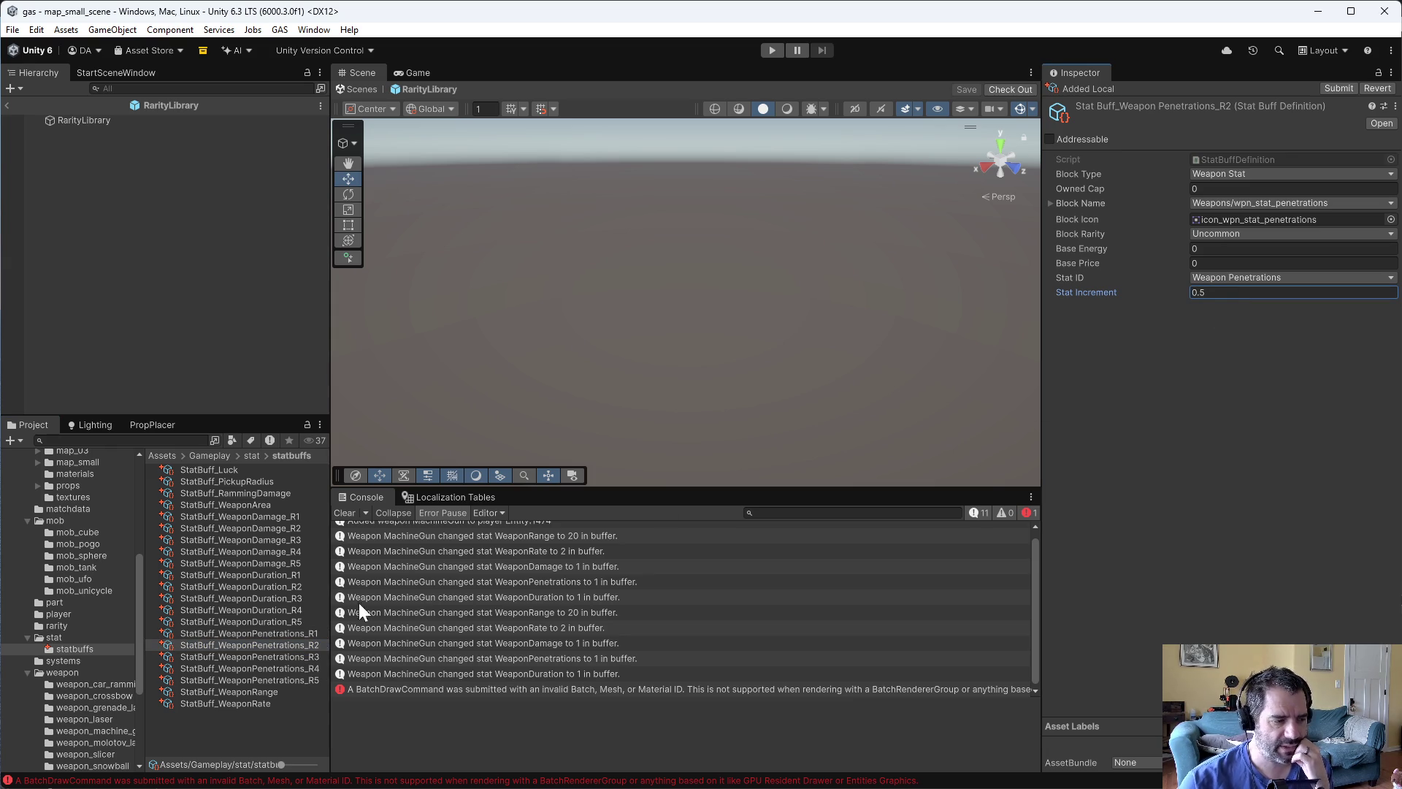
pyautogui.click(313, 631)
pyautogui.click(314, 646)
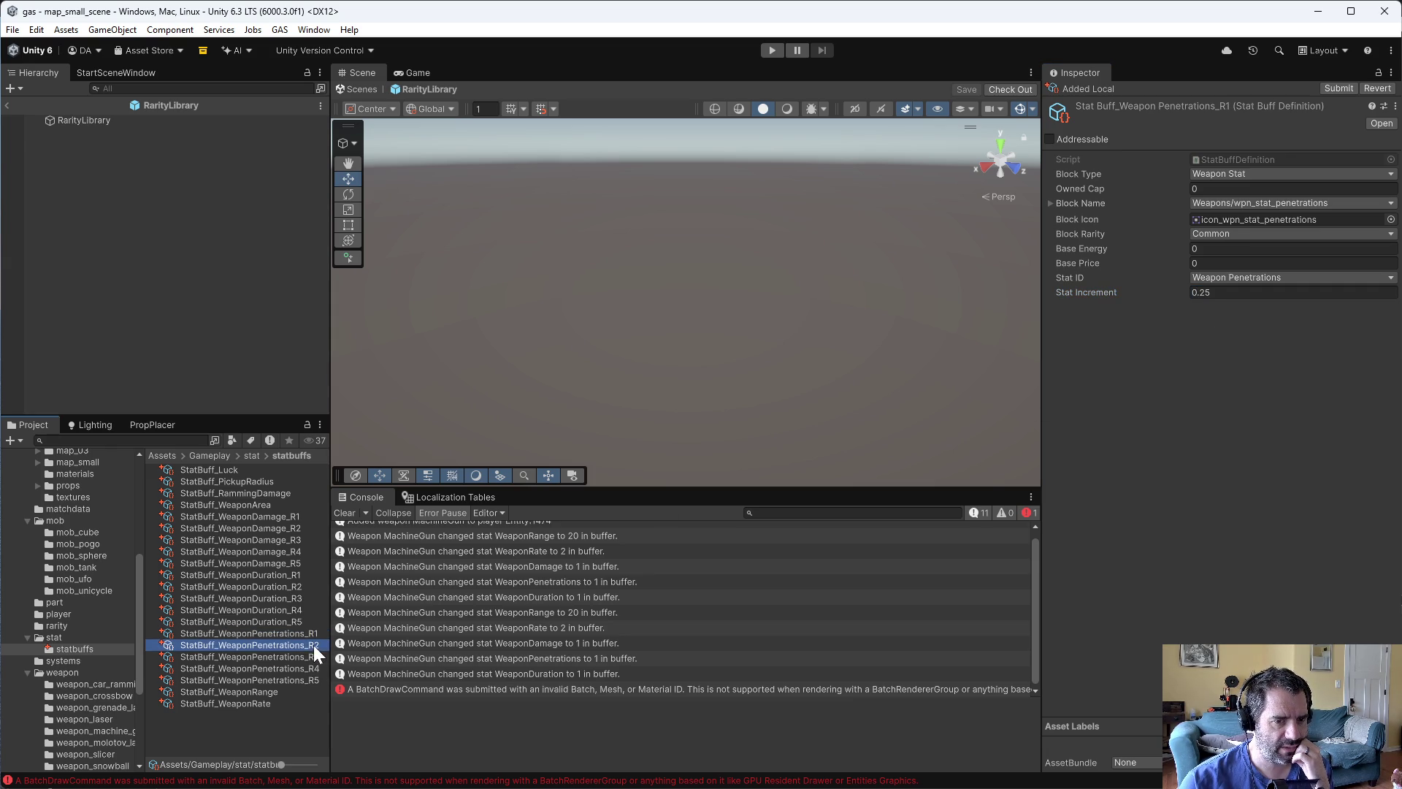
# - Set Weapon Penetrations increments to 0.75 for R3, 1 for R4 and 1.5 for R5
pyautogui.click(313, 663)
pyautogui.click(1225, 294)
pyautogui.write('0.75')
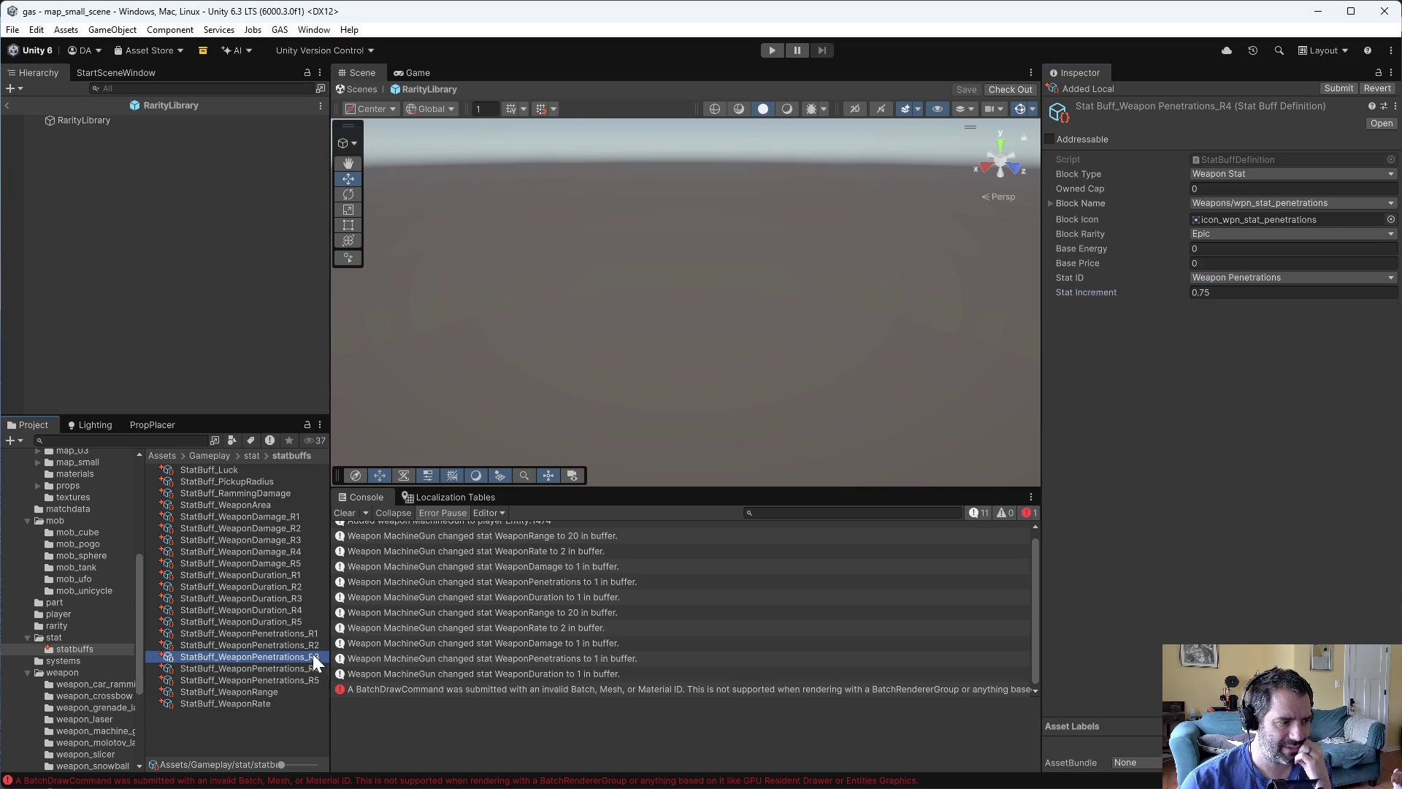
pyautogui.click(312, 656)
pyautogui.click(1223, 293)
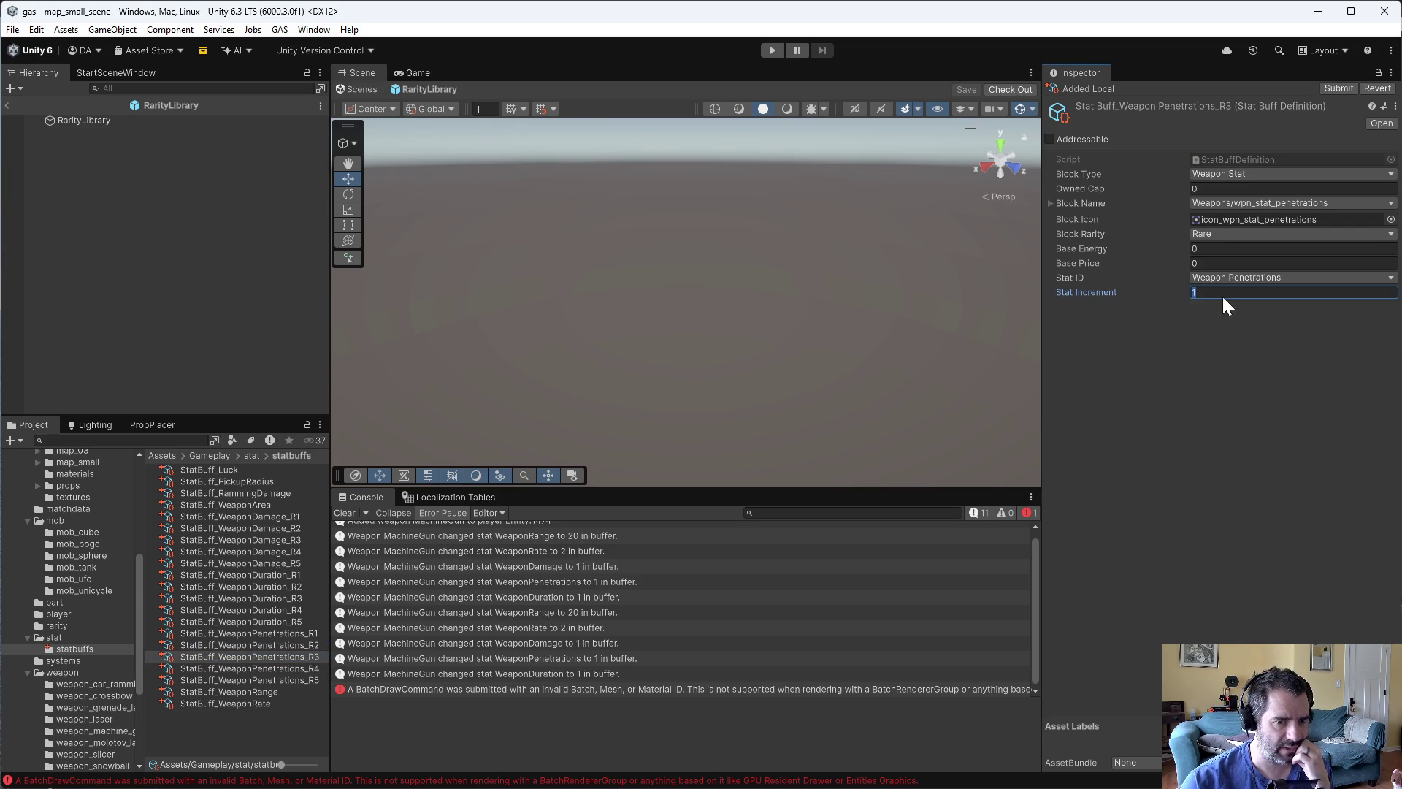
pyautogui.write('0.75')
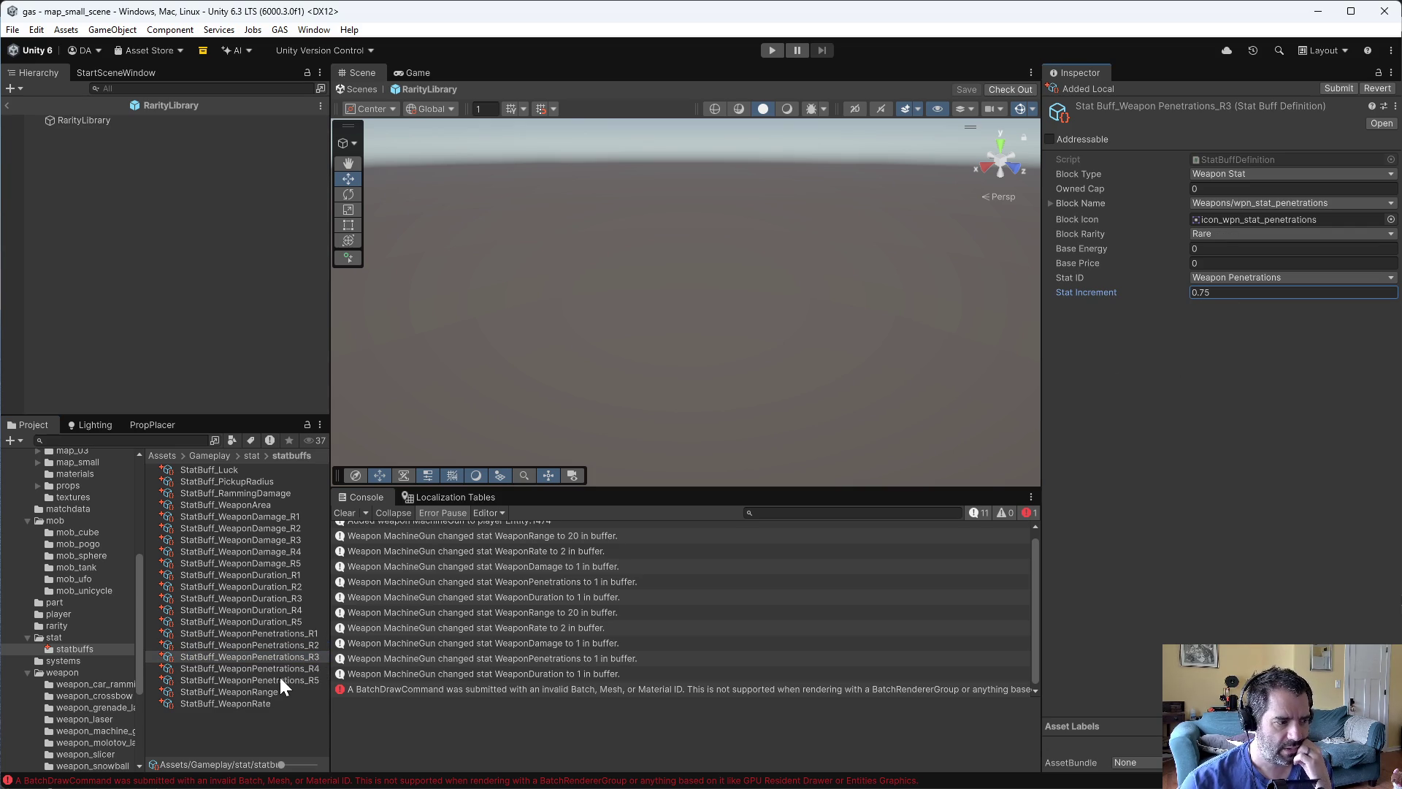
pyautogui.click(285, 667)
pyautogui.click(1190, 298)
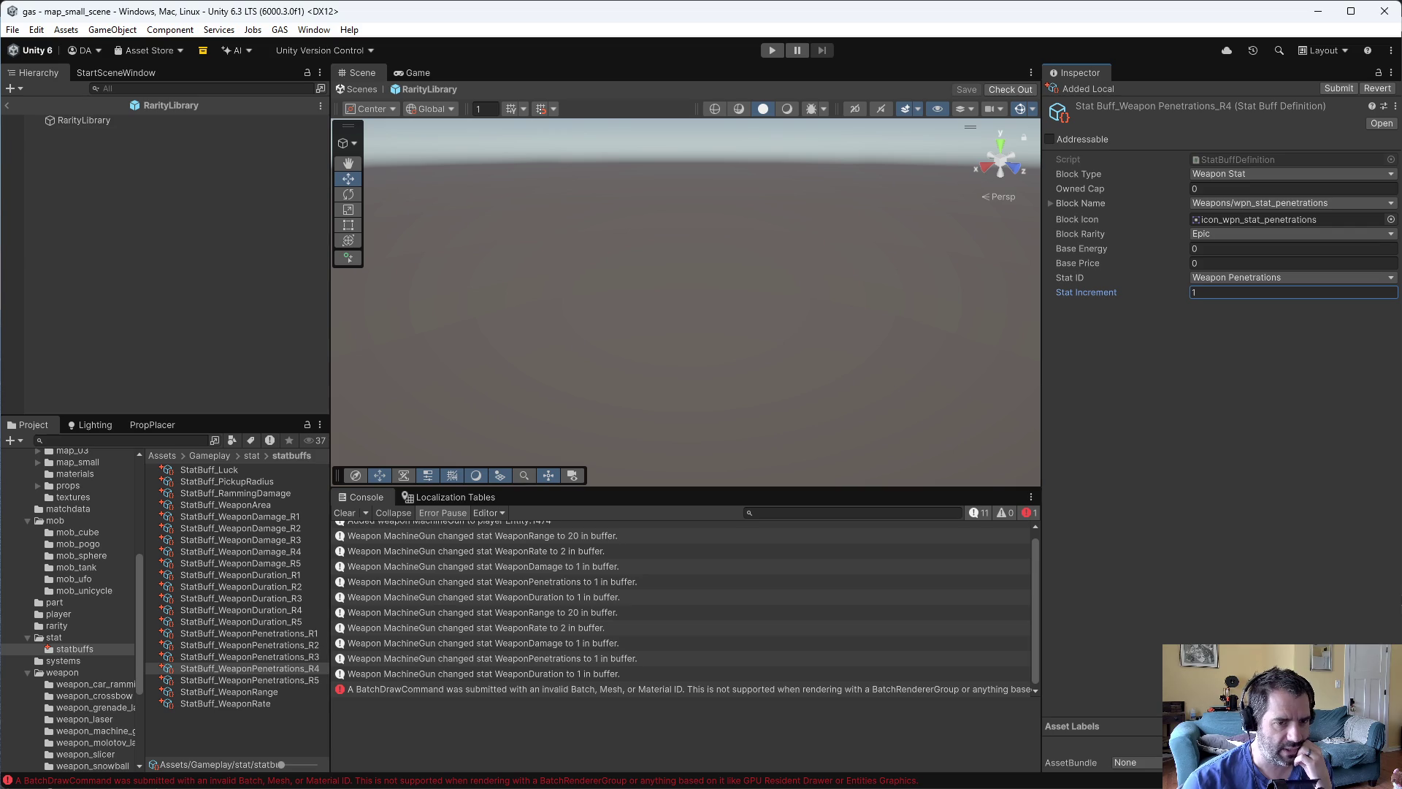
pyautogui.click(279, 680)
pyautogui.click(1194, 293)
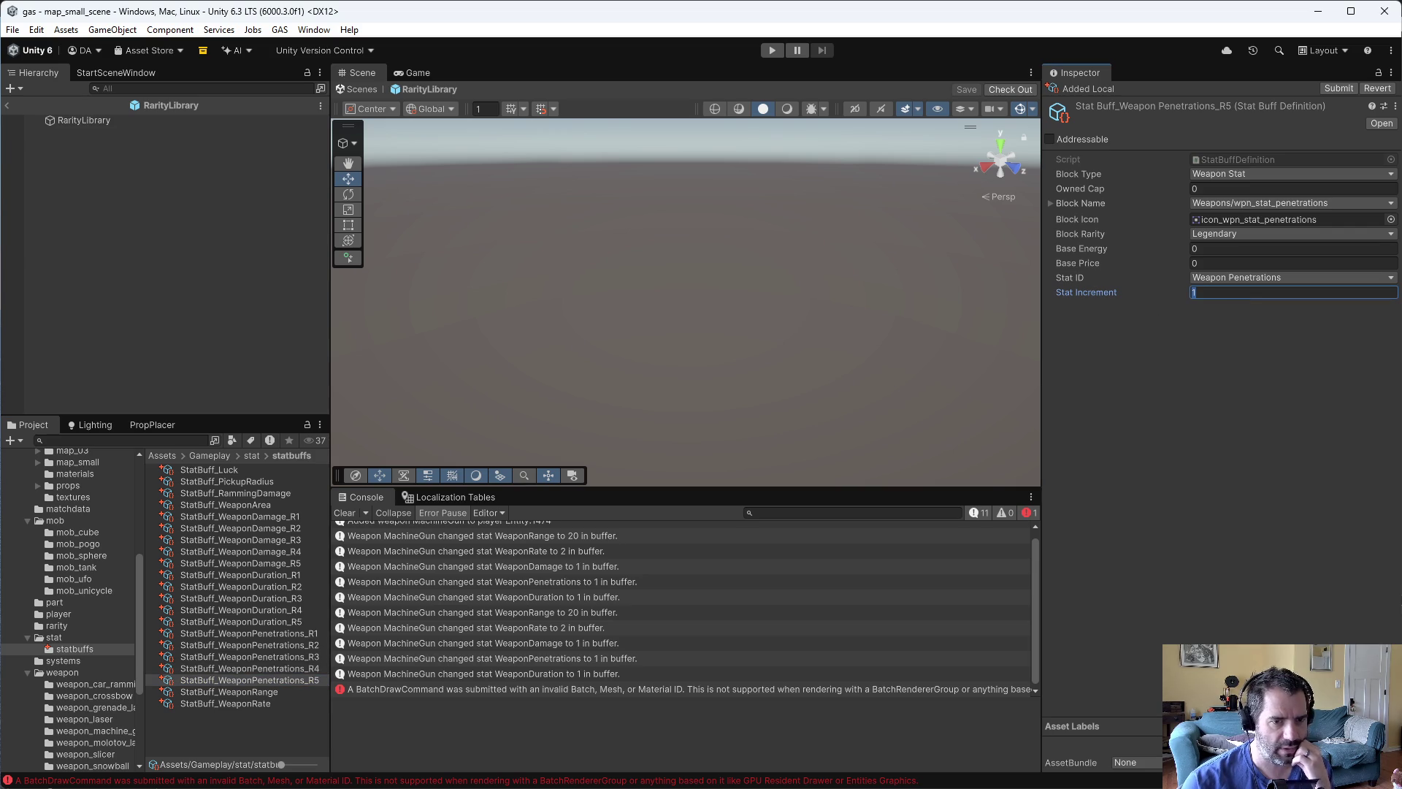
pyautogui.write('1.5')
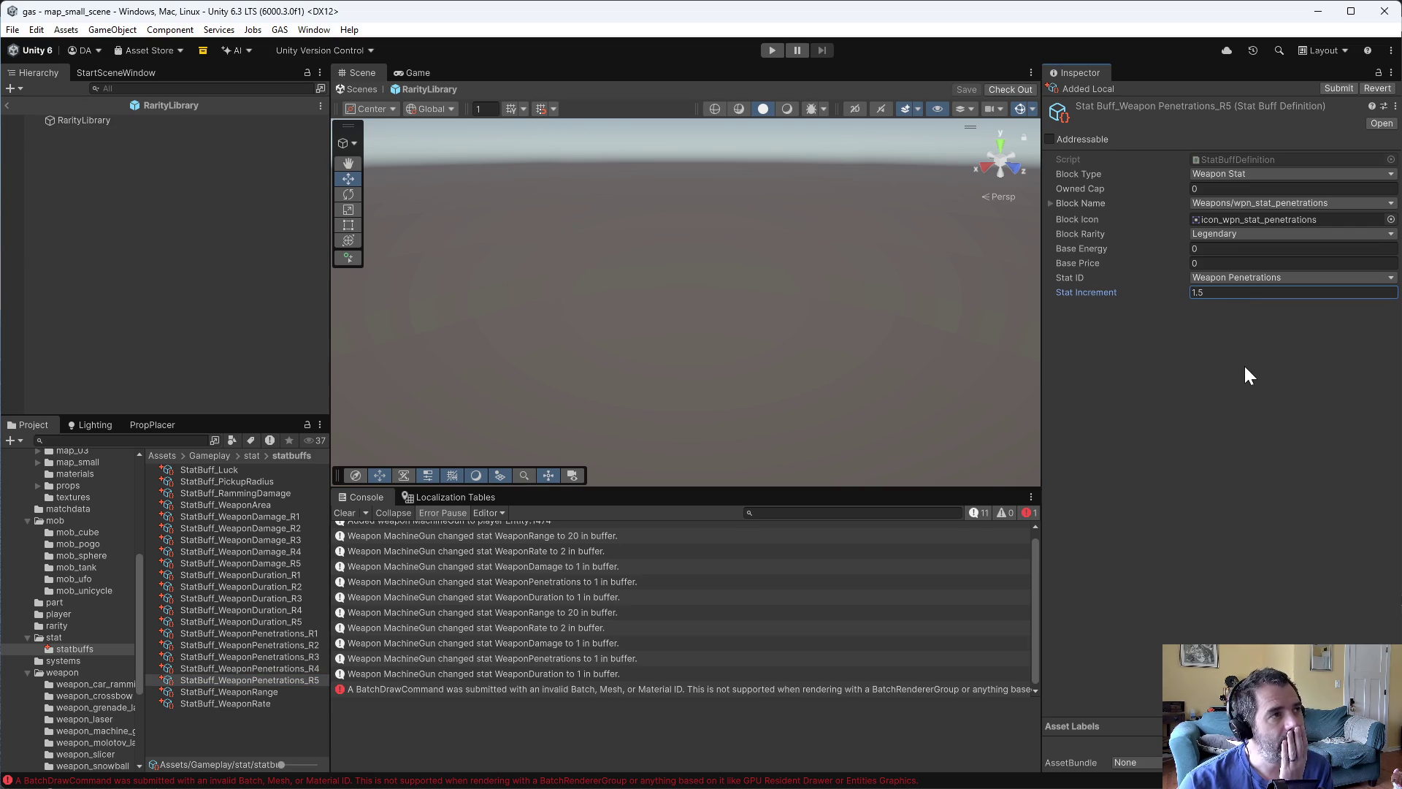
# - Review the rarities and increments of Weapon Penetrations R4 back to R1
pyautogui.click(296, 668)
pyautogui.click(299, 656)
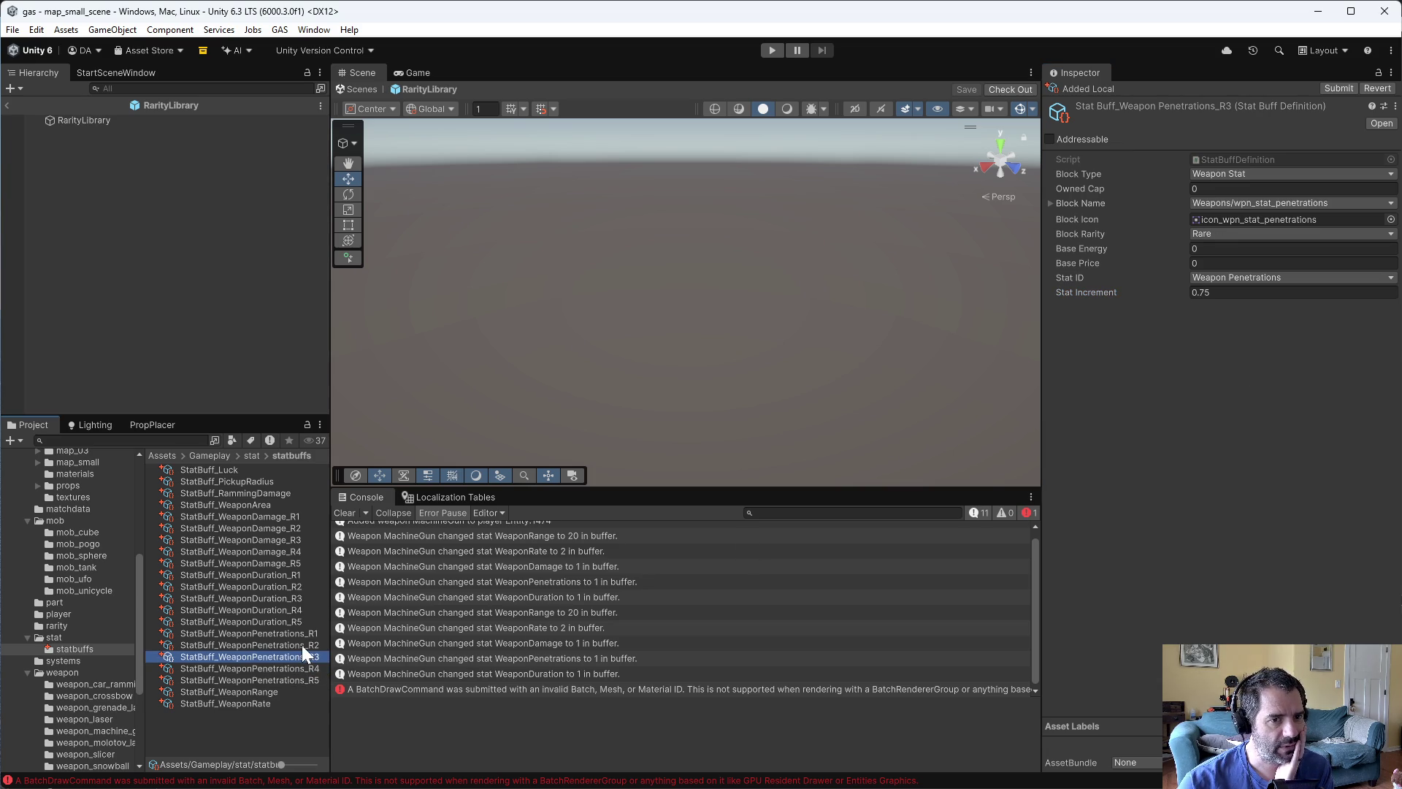
pyautogui.click(301, 645)
pyautogui.click(304, 632)
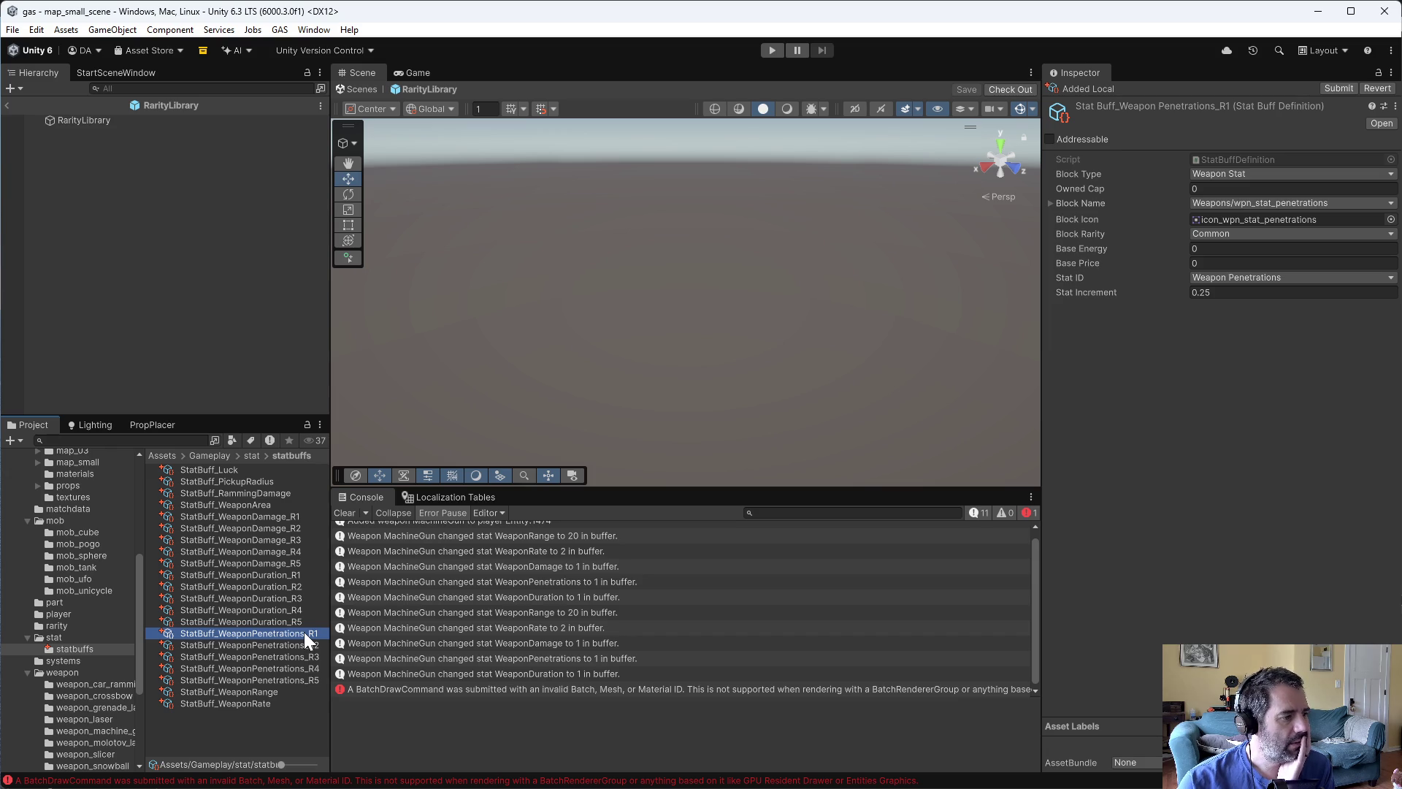
pyautogui.click(274, 691)
pyautogui.click(274, 691)
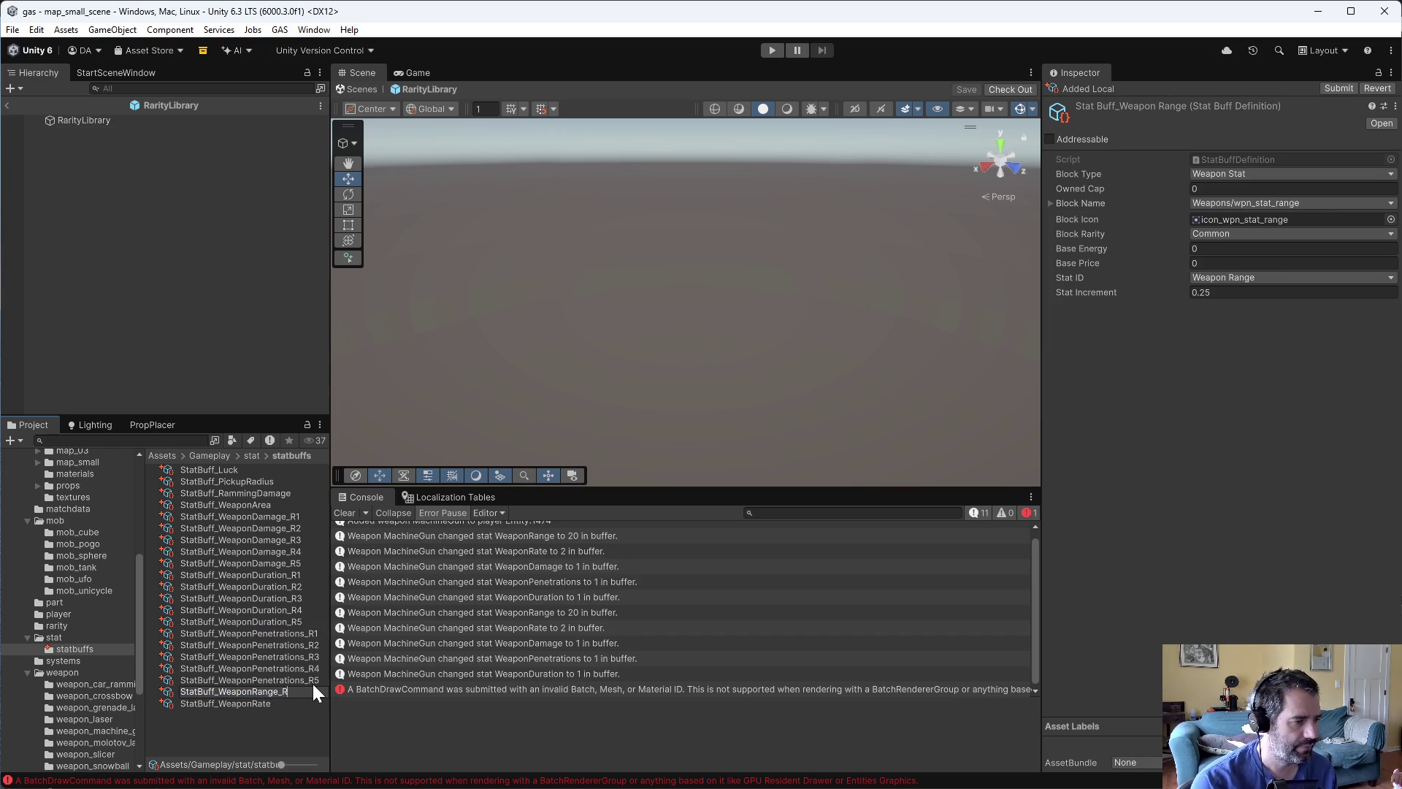
# - Name the Weapon Range buff StatBuff_WeaponRange_R1, duplicate it, and rename the first copy StatBuff_WeaponRange_R2
pyautogui.write('1')
pyautogui.press('Return')
pyautogui.hotkey('ctrl', 'd')
pyautogui.hotkey('ctrl', 'd')
pyautogui.hotkey('ctrl', 'd')
pyautogui.hotkey('ctrl', 'd')
pyautogui.click(292, 713)
pyautogui.click(291, 704)
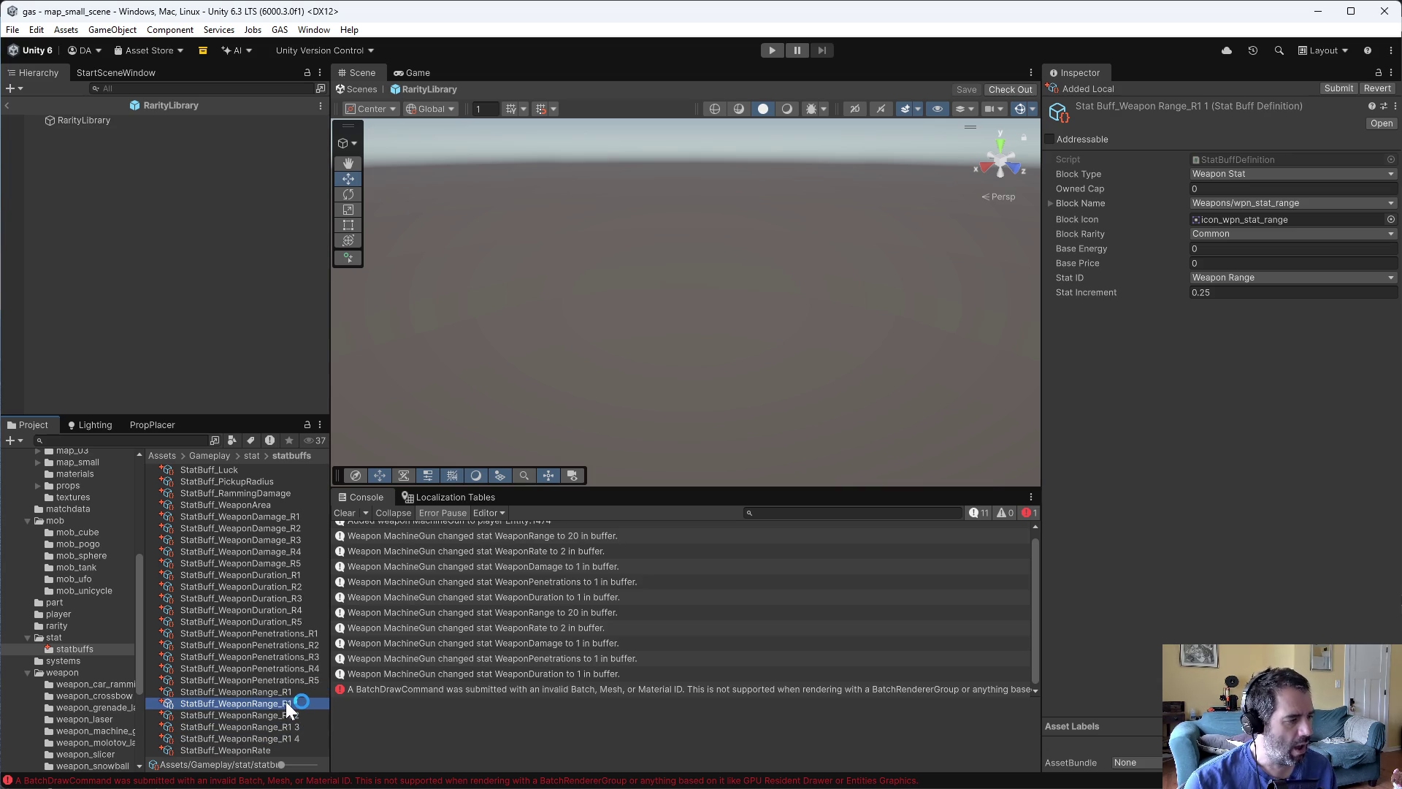
pyautogui.click(286, 703)
pyautogui.press('BackSpace')
pyautogui.press('BackSpace')
pyautogui.press('BackSpace')
pyautogui.write('2')
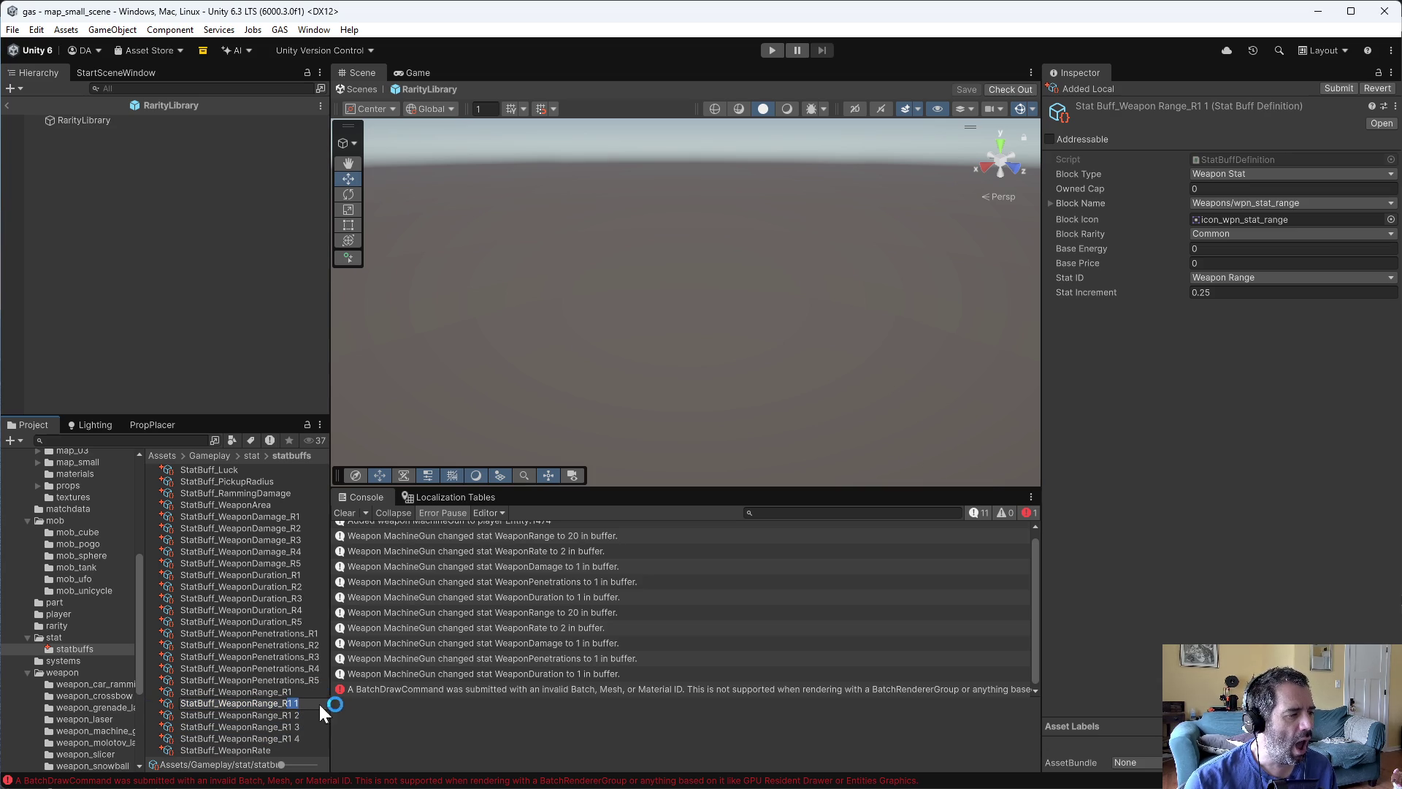
pyautogui.press('Return')
# - Rename the next two copies to StatBuff_WeaponRange_R3 and StatBuff_WeaponRange_R4
pyautogui.click(288, 707)
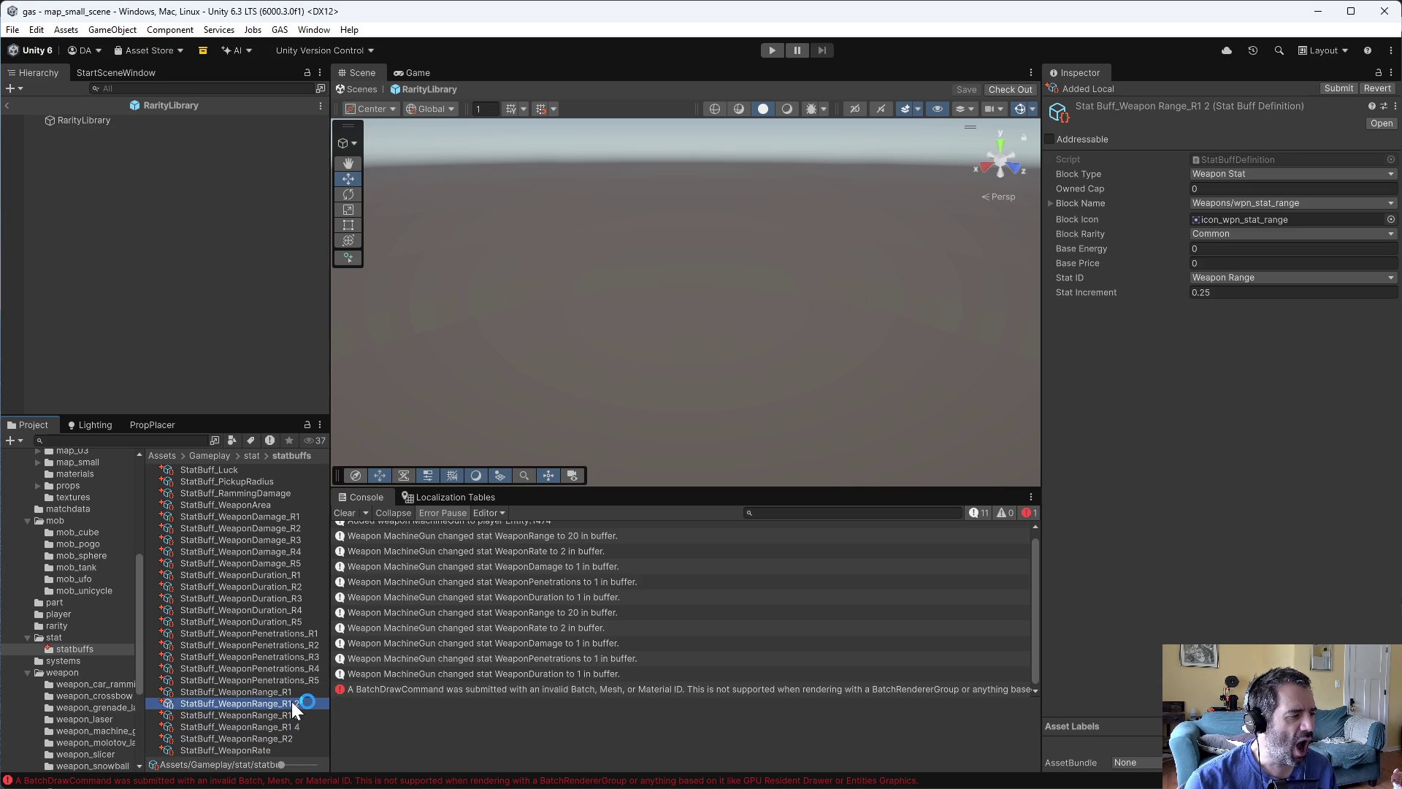
pyautogui.moveTo(290, 702); pyautogui.dragTo(311, 702)
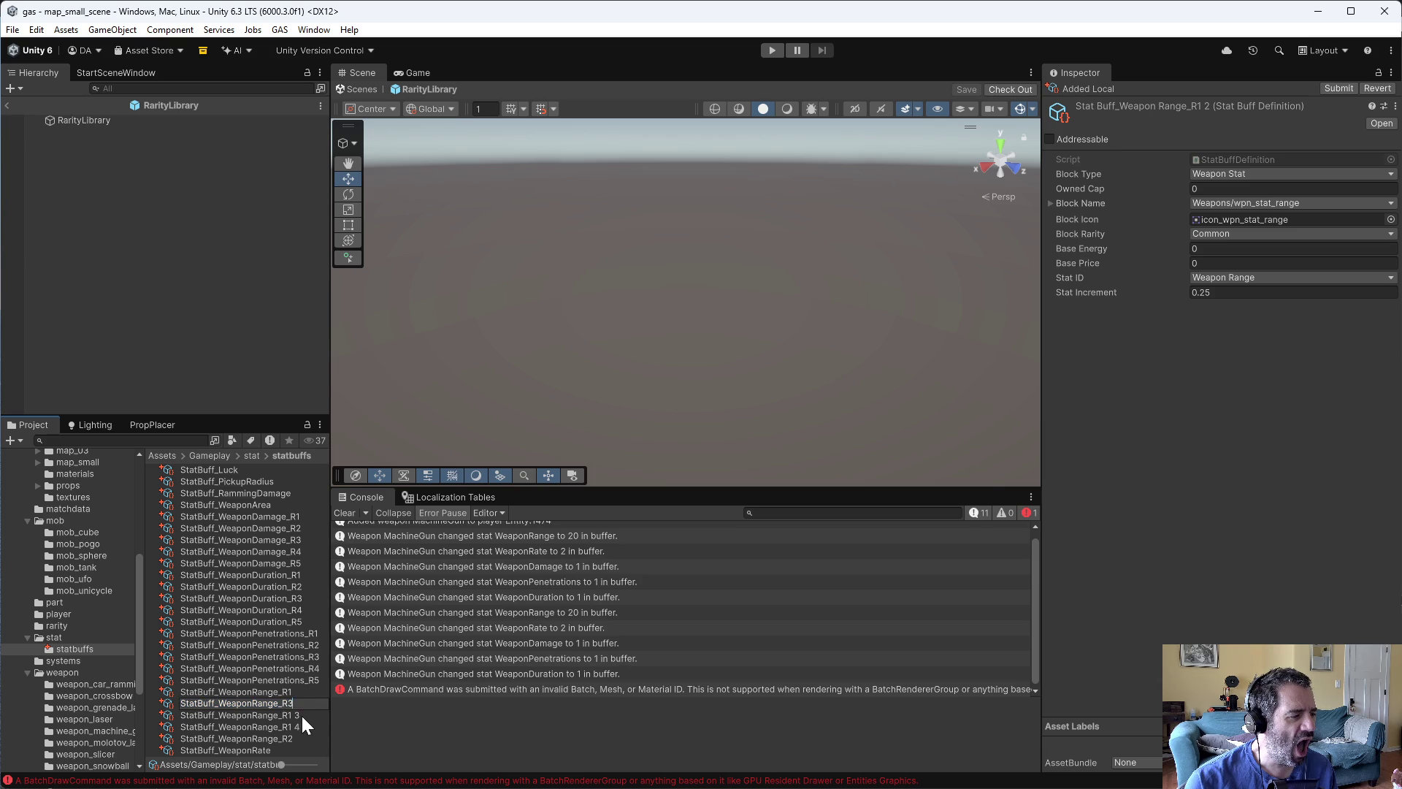
pyautogui.press('Return')
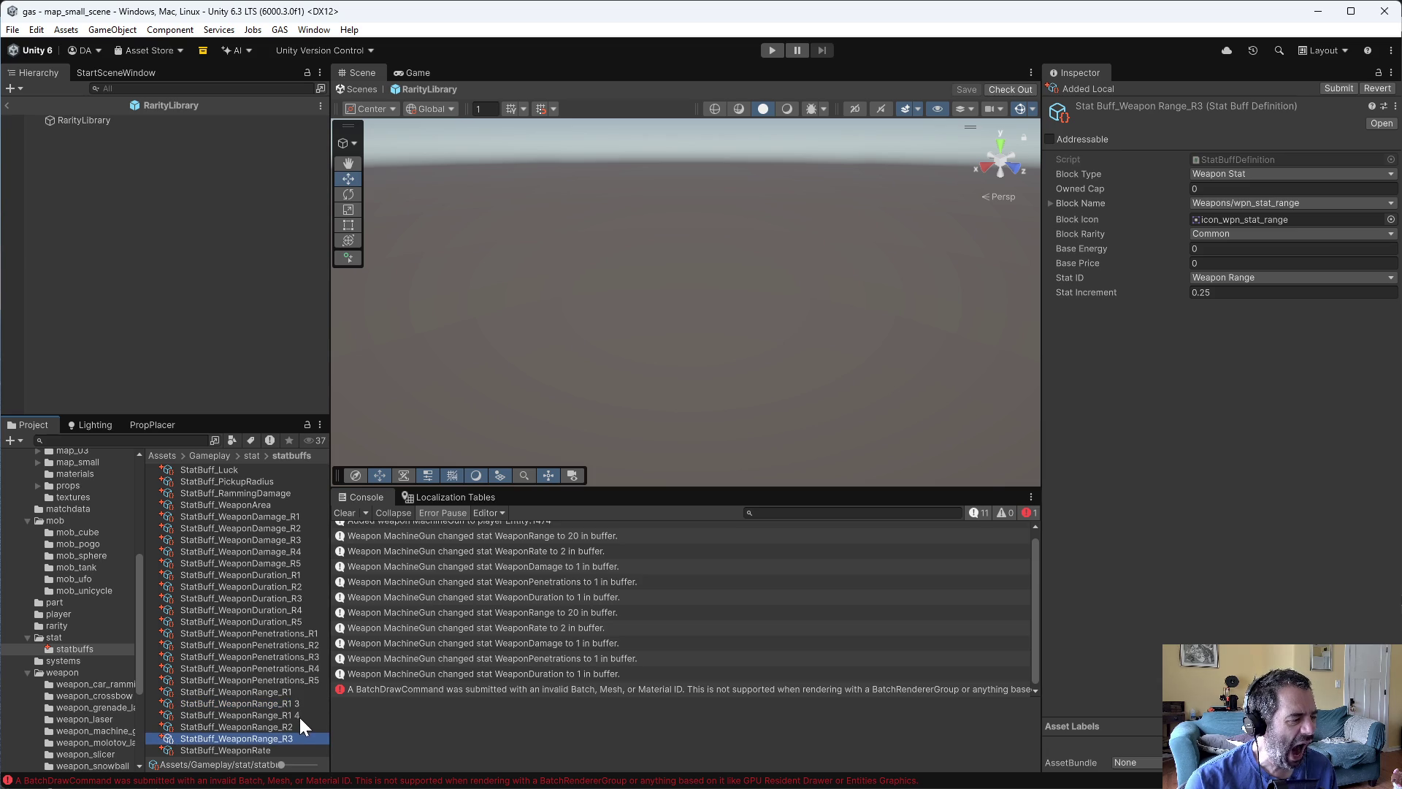
pyautogui.click(295, 704)
pyautogui.click(289, 701)
pyautogui.moveTo(285, 702); pyautogui.dragTo(304, 701)
pyautogui.write('4')
pyautogui.press('Return')
pyautogui.click(291, 702)
pyautogui.click(290, 703)
pyautogui.click(298, 703)
pyautogui.click(298, 693)
pyautogui.click(298, 703)
pyautogui.click(1245, 234)
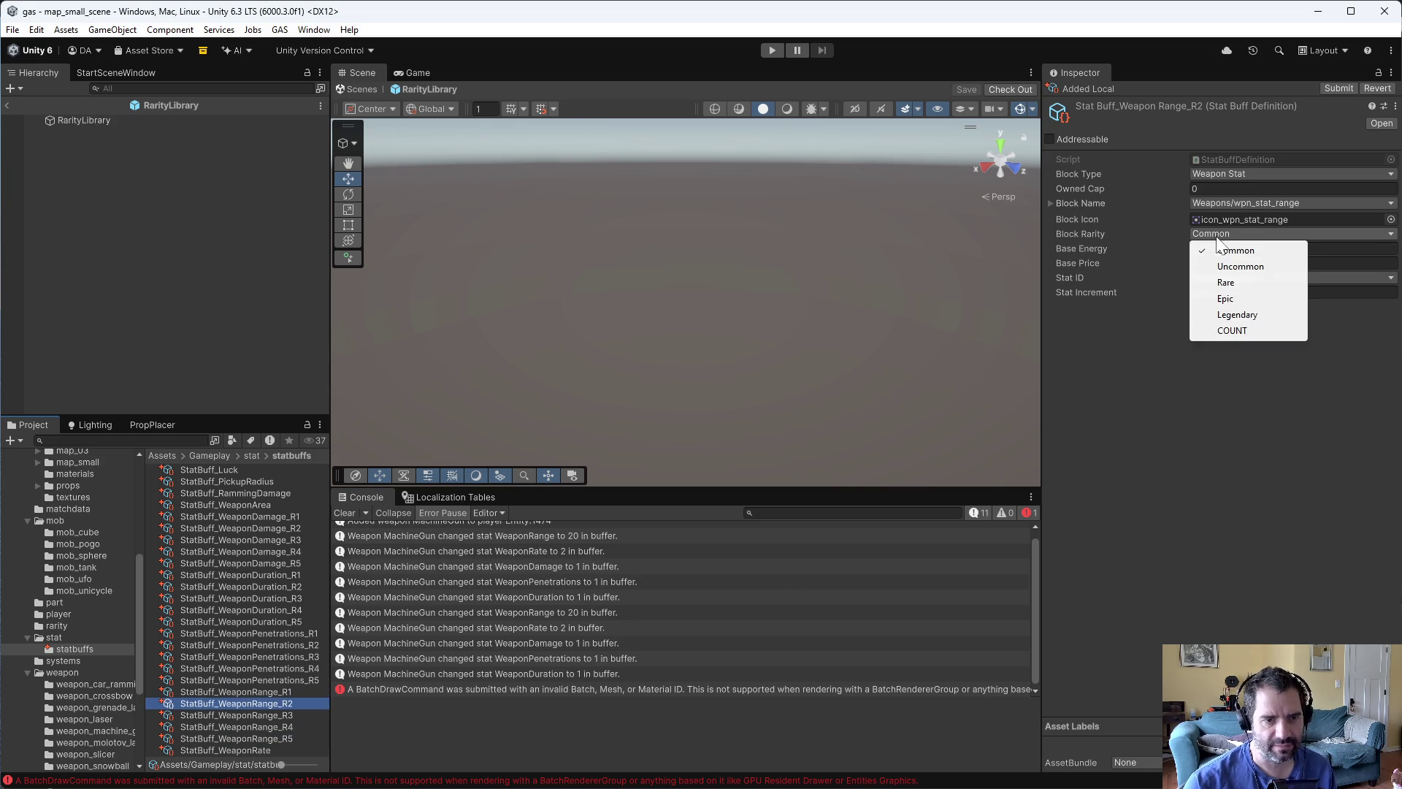
pyautogui.click(1234, 264)
pyautogui.click(307, 715)
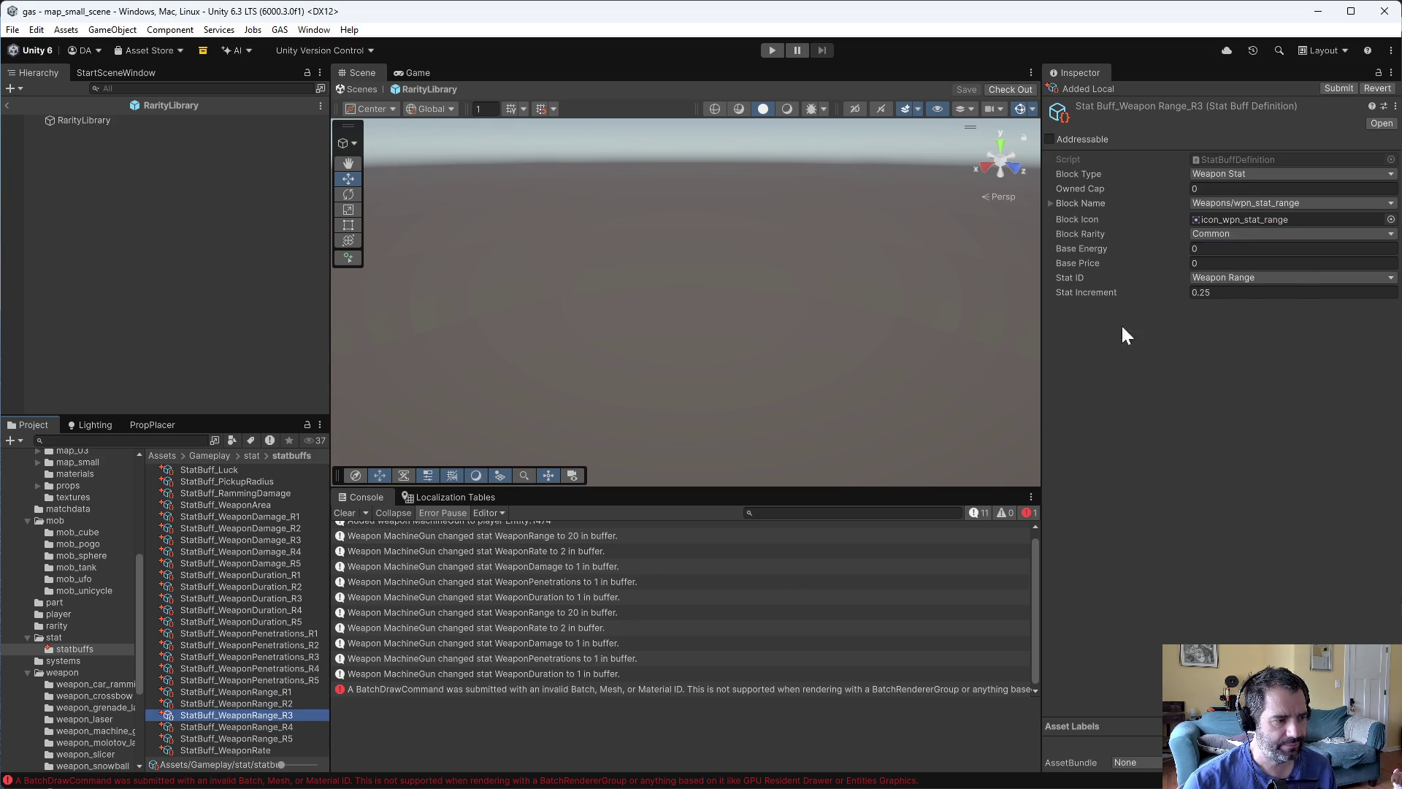
pyautogui.click(1242, 234)
pyautogui.click(1234, 283)
pyautogui.click(307, 726)
pyautogui.click(1256, 233)
pyautogui.click(1234, 298)
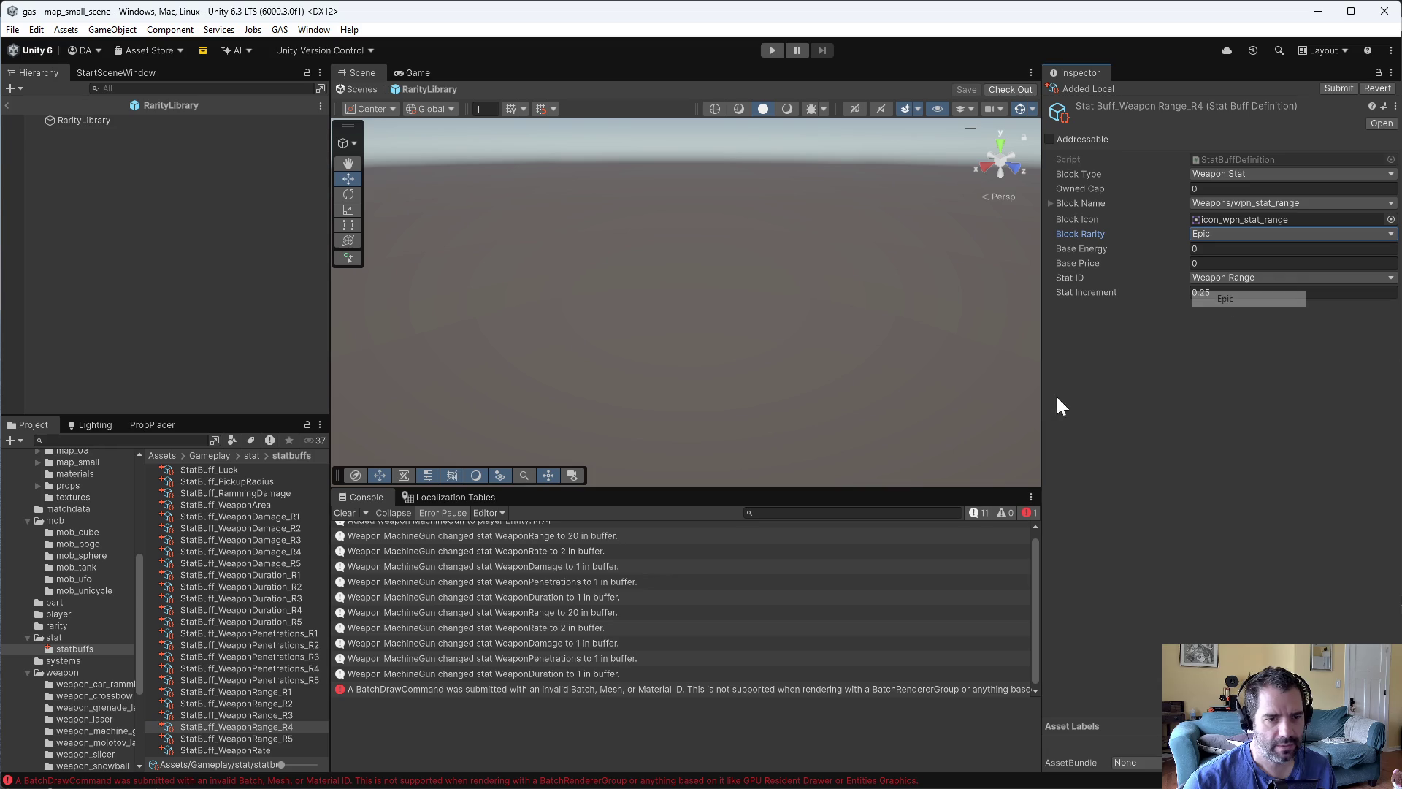
pyautogui.click(274, 738)
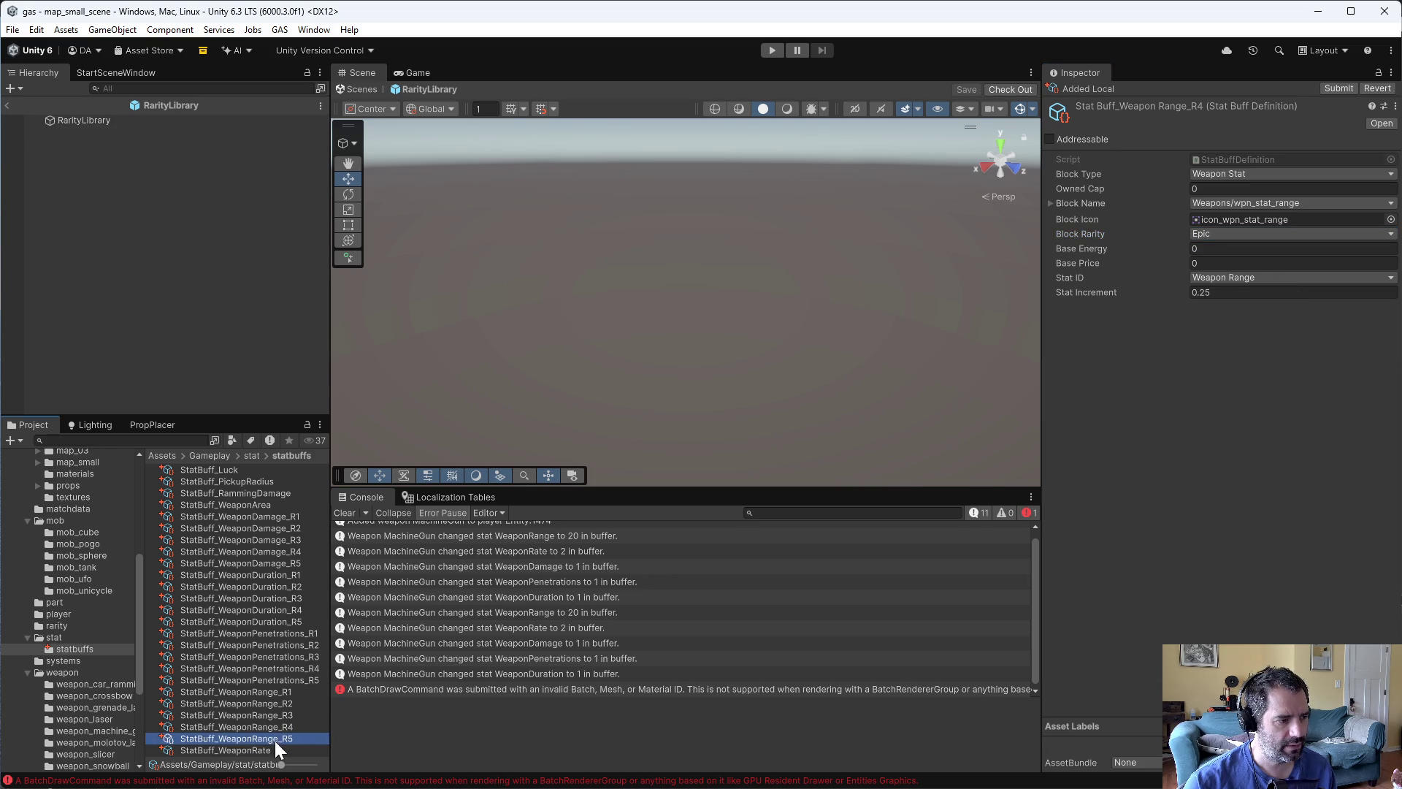
pyautogui.click(1211, 234)
pyautogui.click(1234, 313)
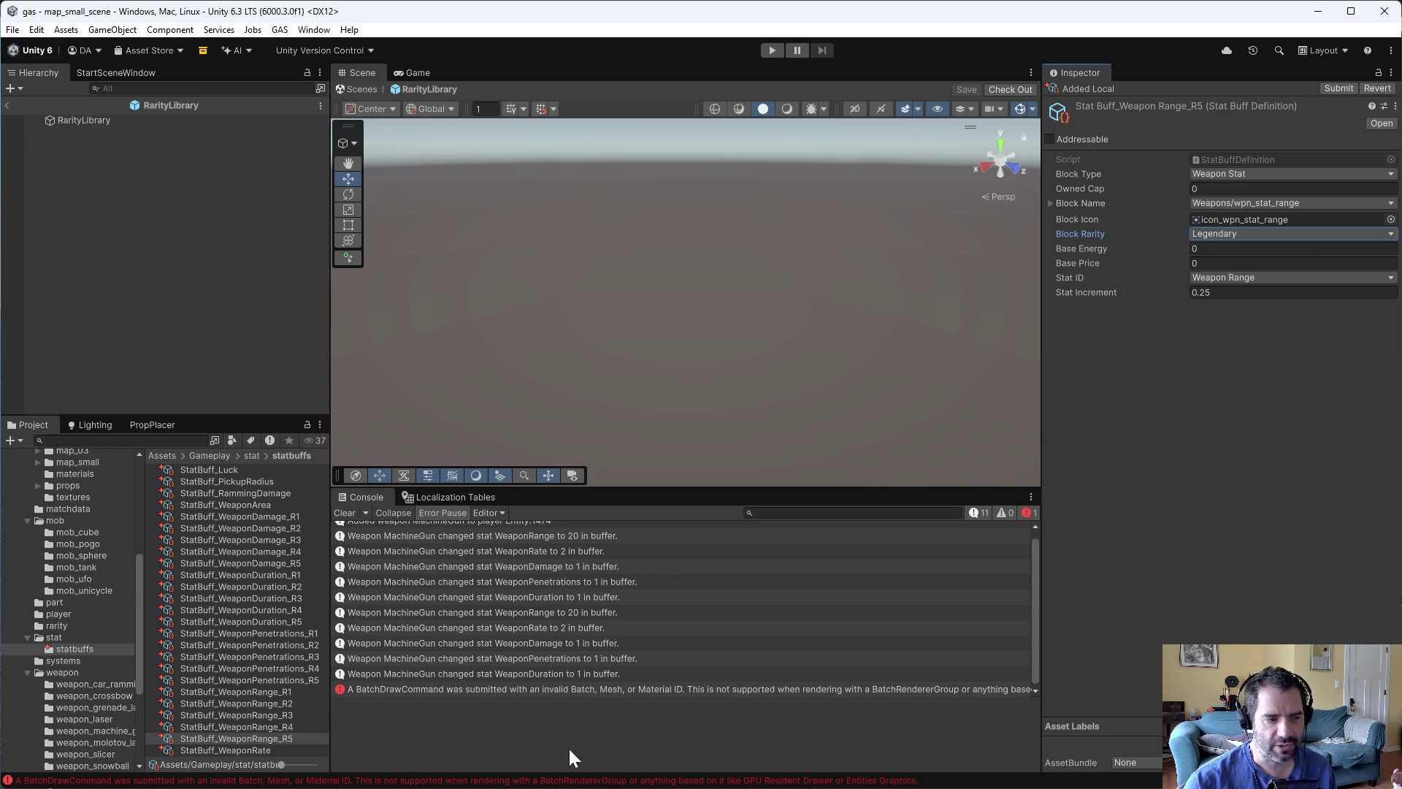
pyautogui.click(280, 691)
pyautogui.click(283, 702)
pyautogui.click(290, 715)
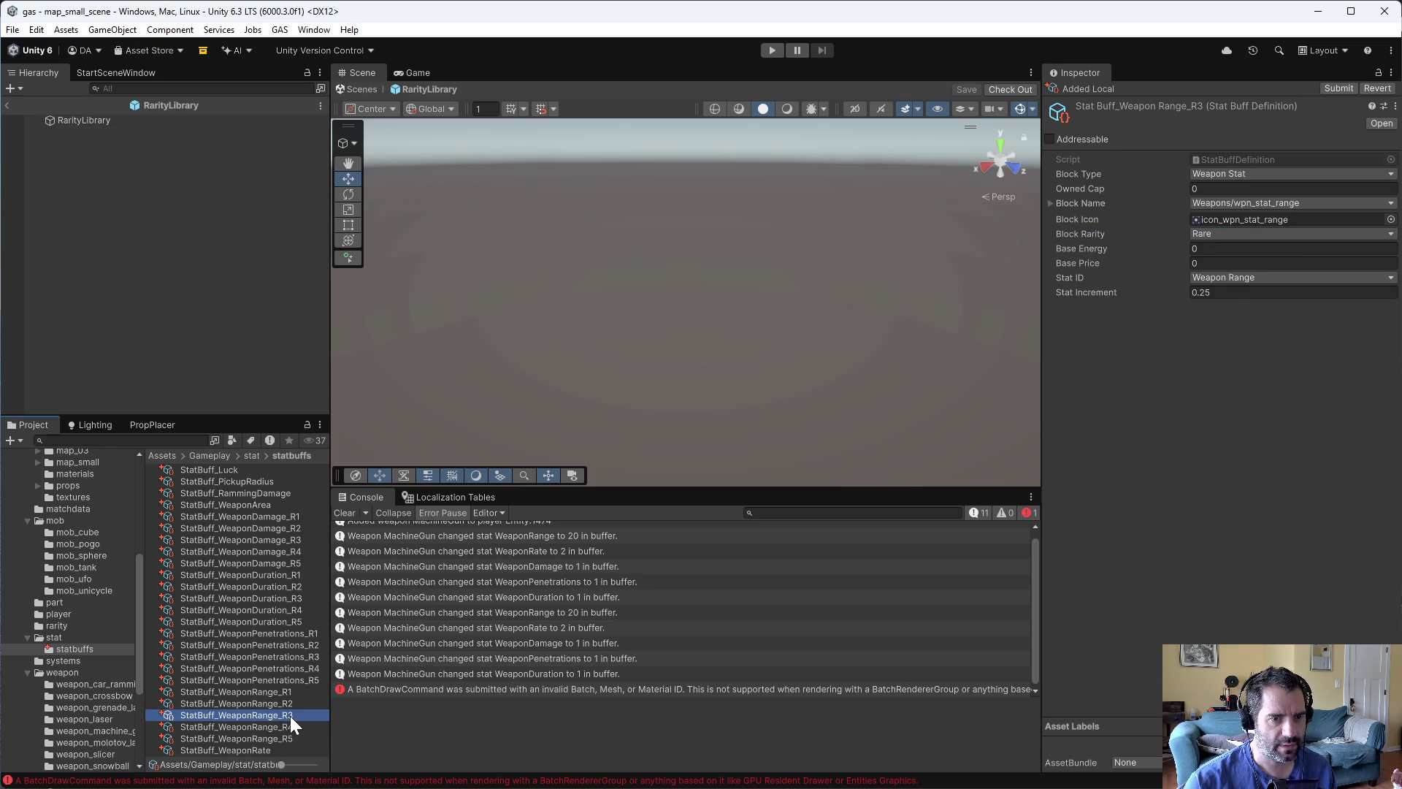
pyautogui.click(286, 729)
pyautogui.click(287, 736)
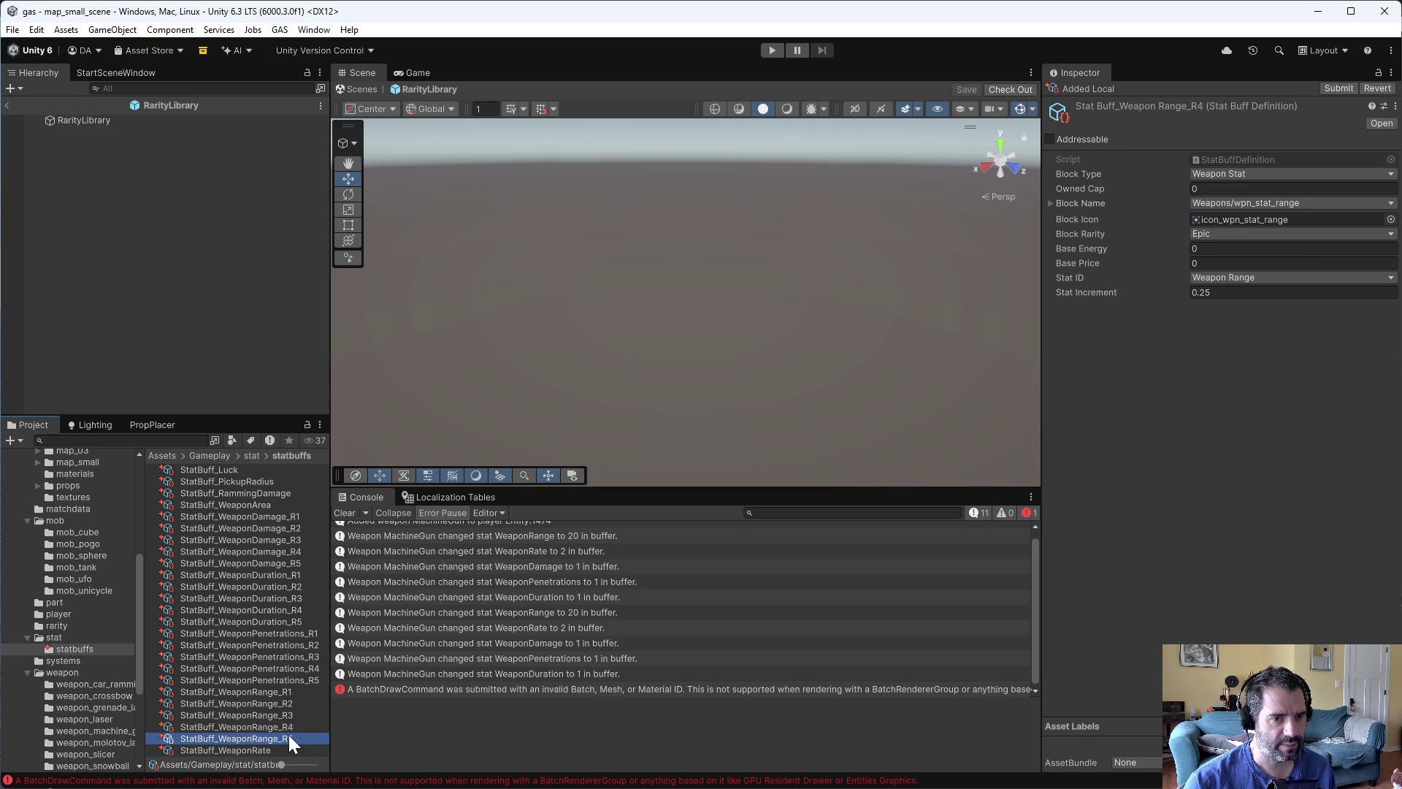
pyautogui.click(295, 693)
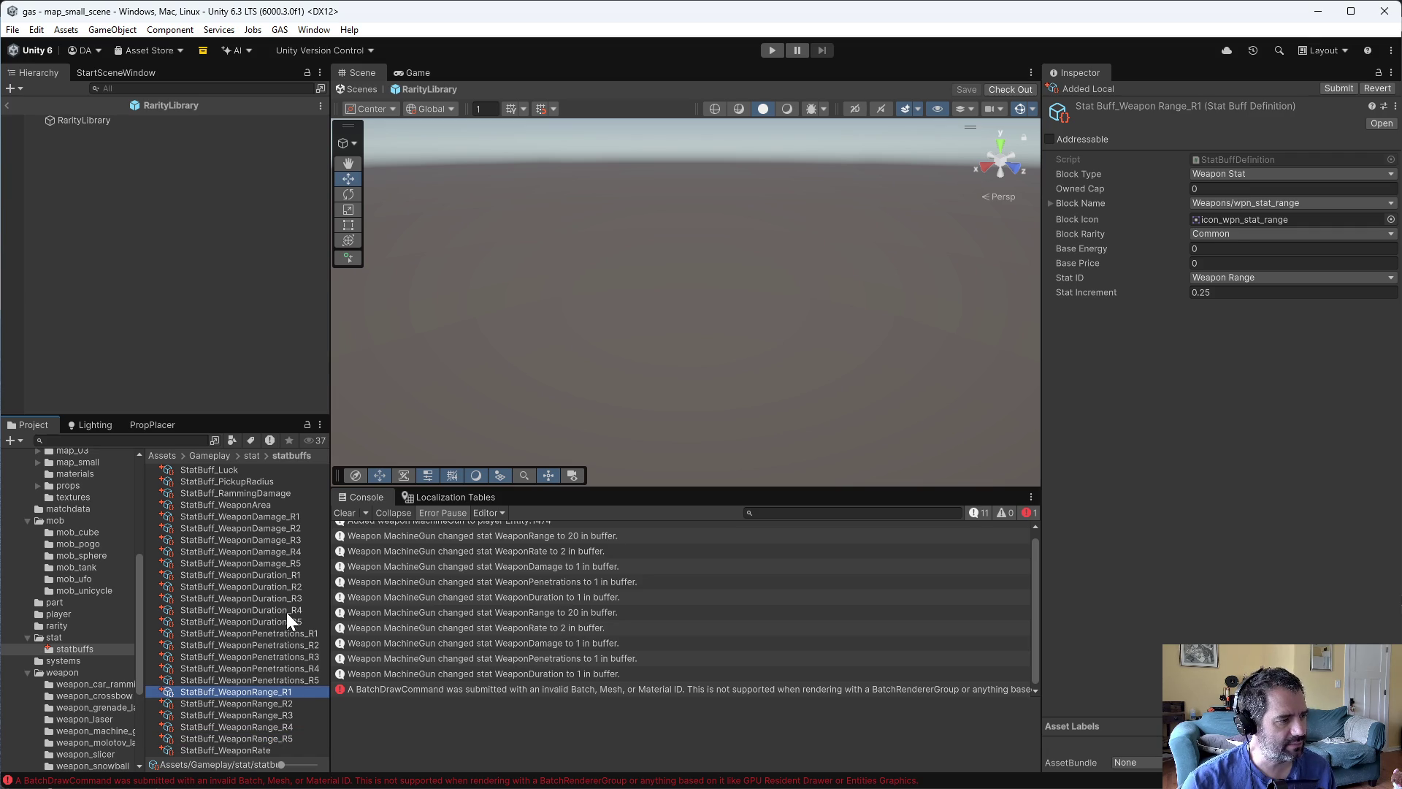
# - Lower the Weapon Range R1 Stat Increment and set R2's increment to 0.1
pyautogui.click(268, 563)
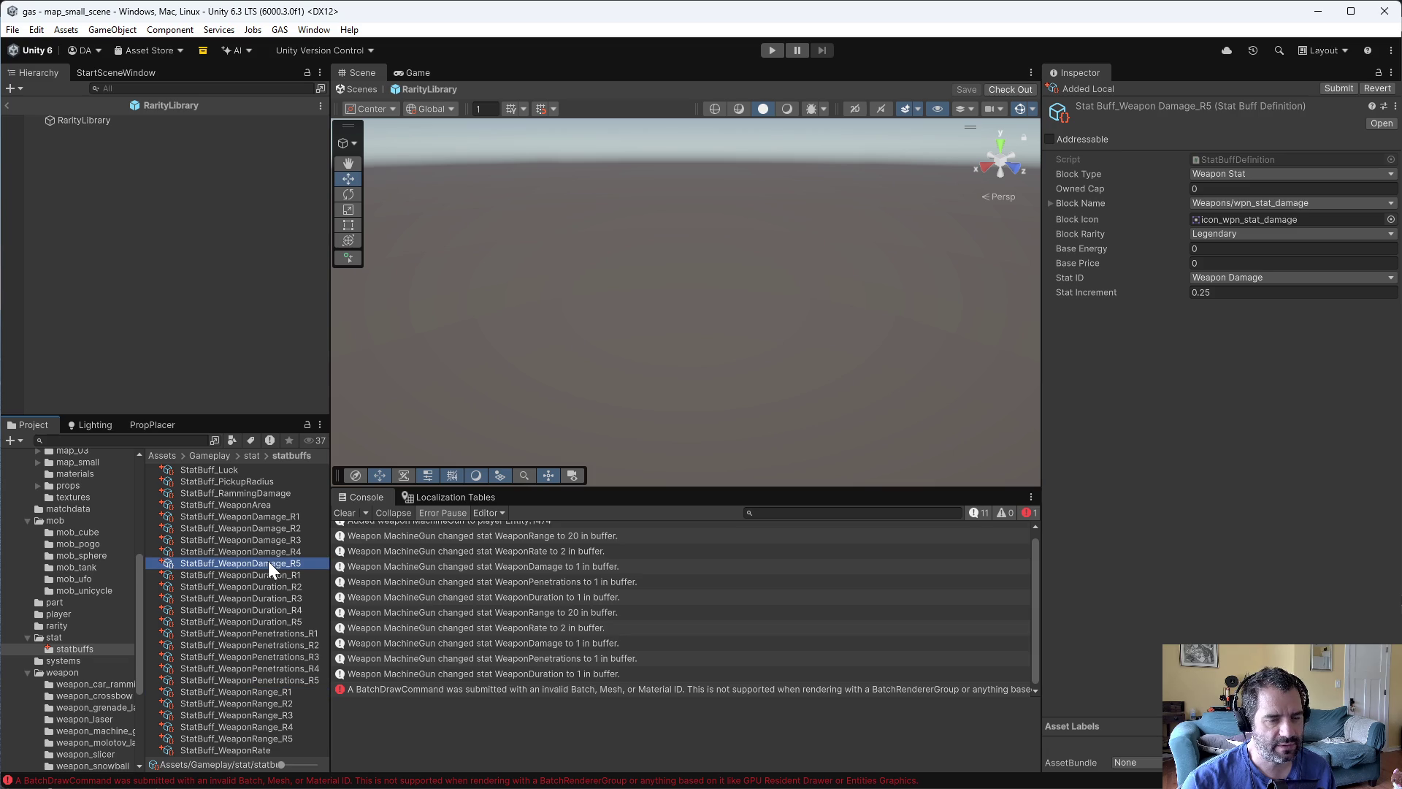
pyautogui.click(291, 692)
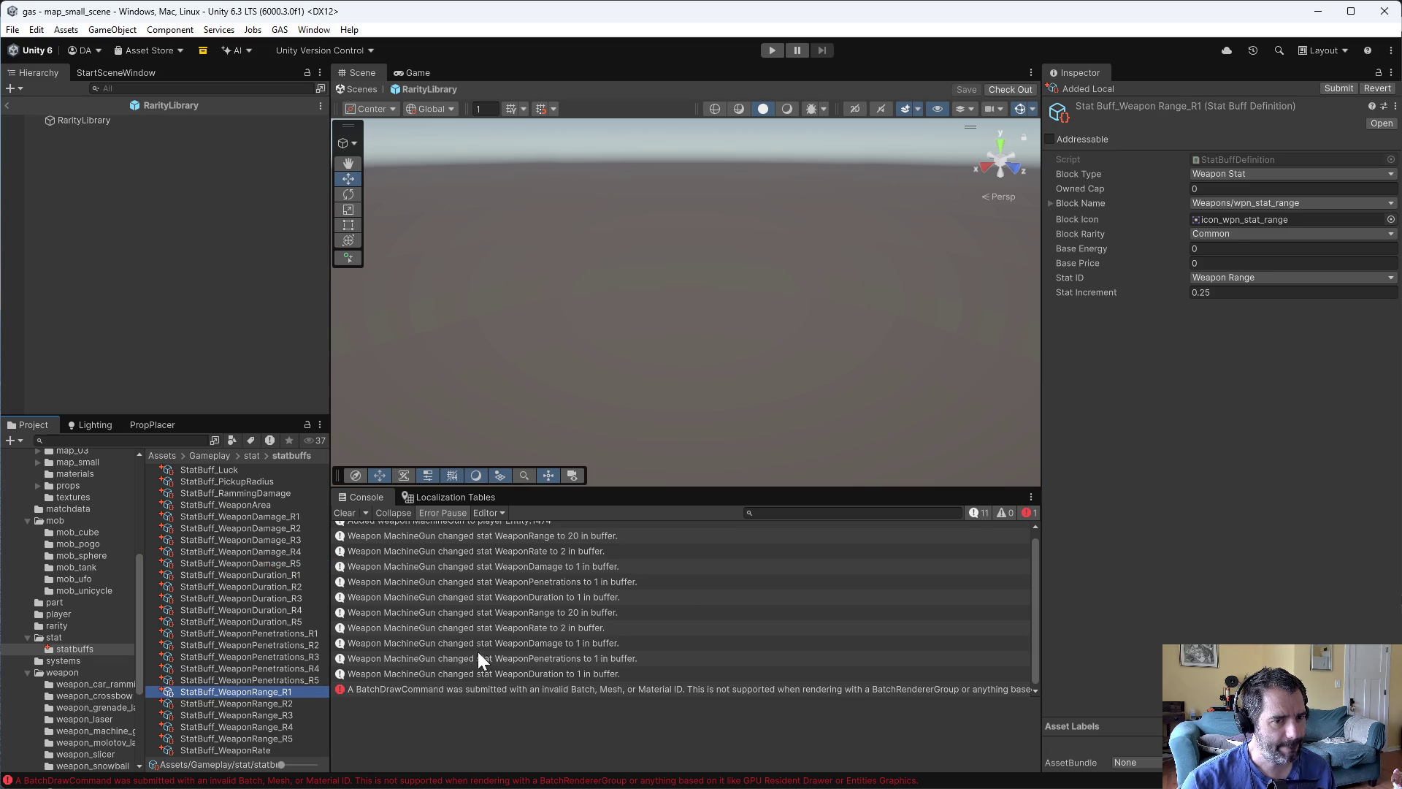
pyautogui.click(1264, 292)
pyautogui.write('0.0')
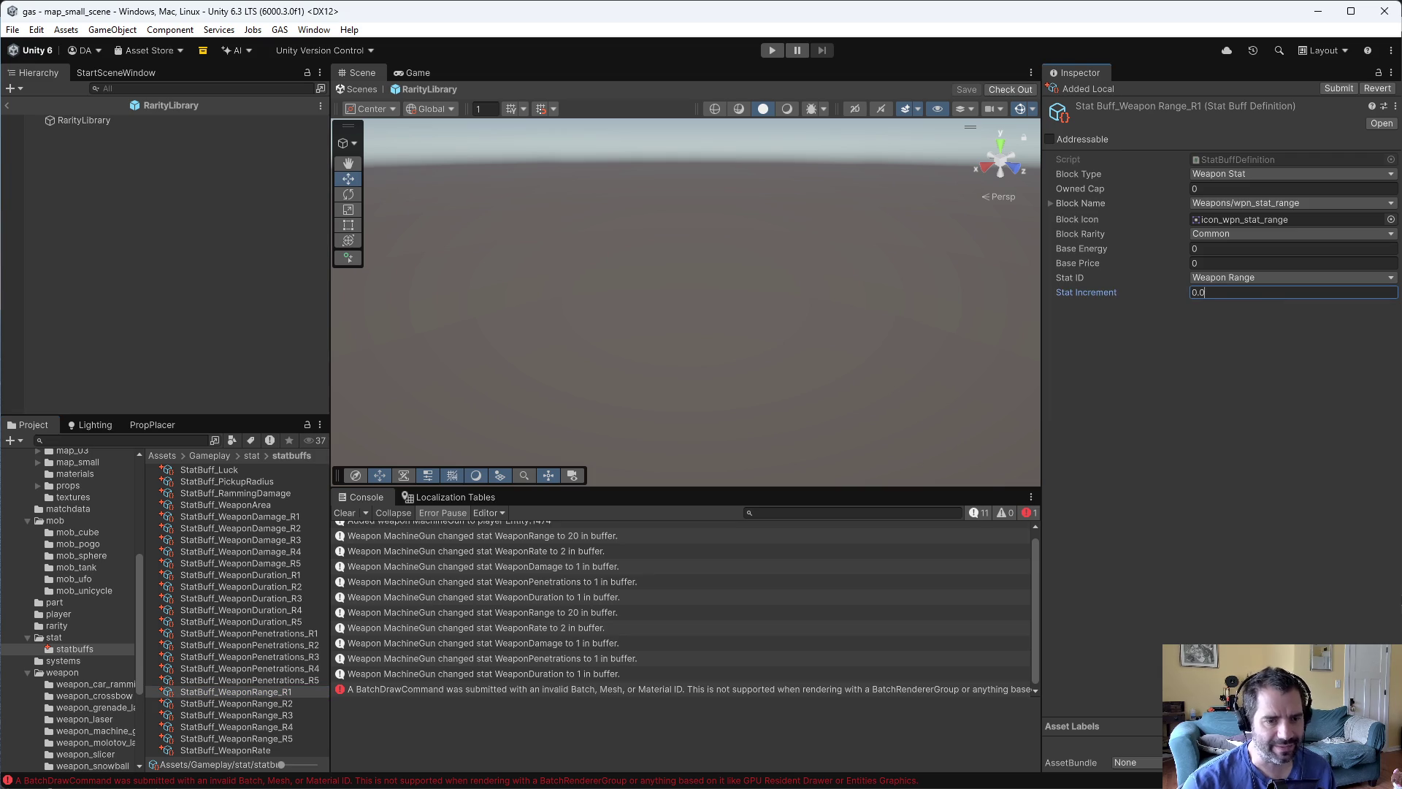
pyautogui.click(296, 703)
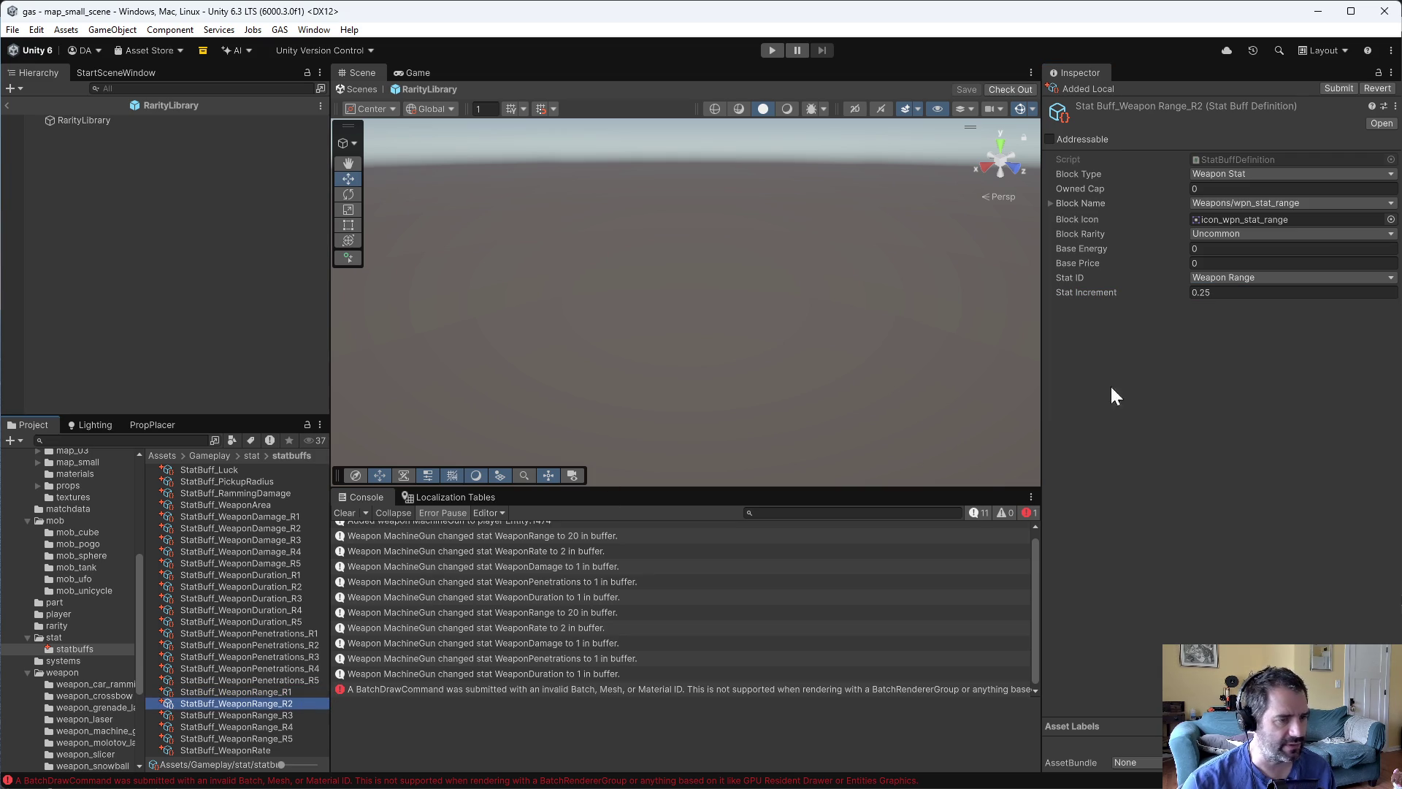
pyautogui.click(1205, 292)
pyautogui.write('0.1')
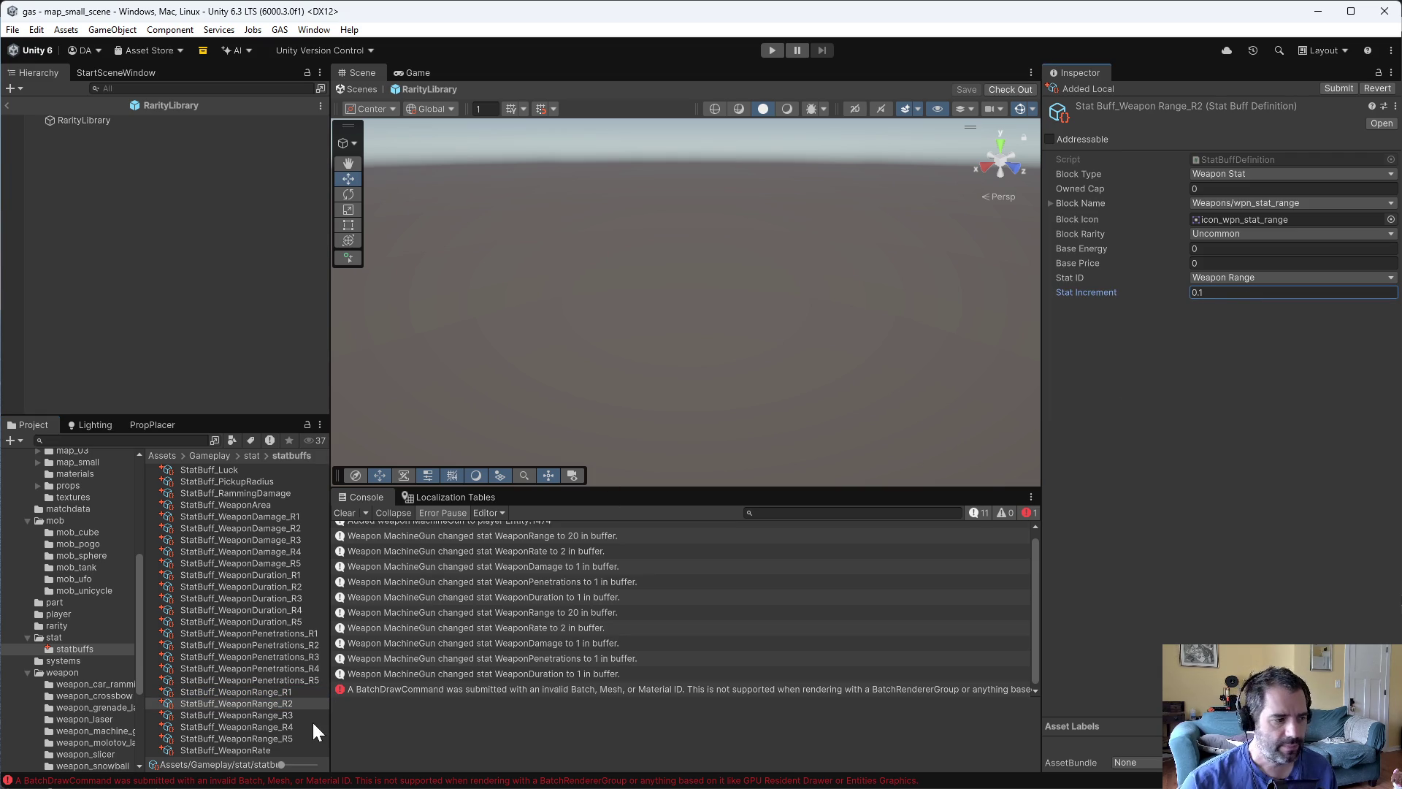
# - Set the Weapon Range R3, R4 and R5 increments to 0.15, 0.2 and 0.25, rechecking R4 and R5
pyautogui.click(300, 715)
pyautogui.click(1205, 292)
pyautogui.write('0.15')
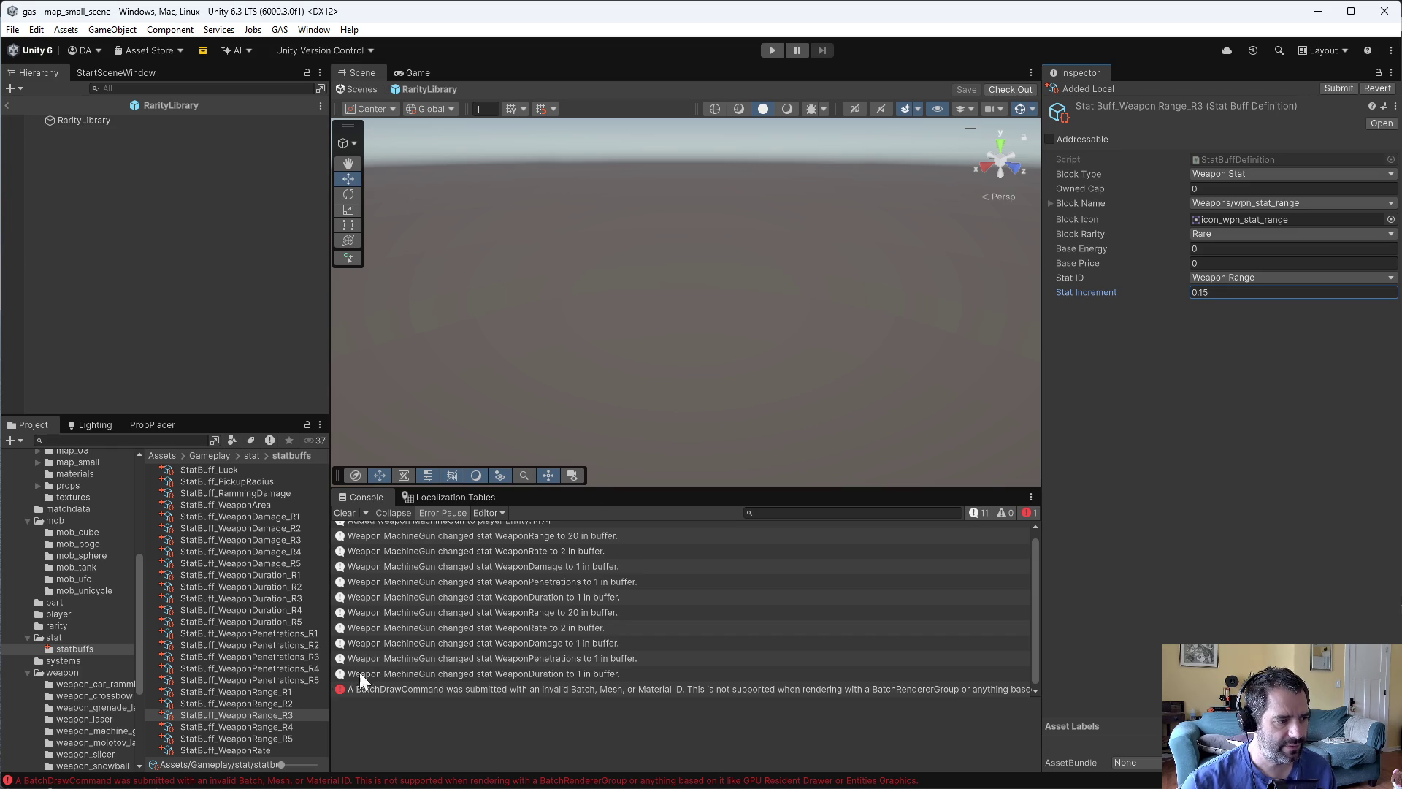
pyautogui.click(274, 727)
pyautogui.click(1205, 292)
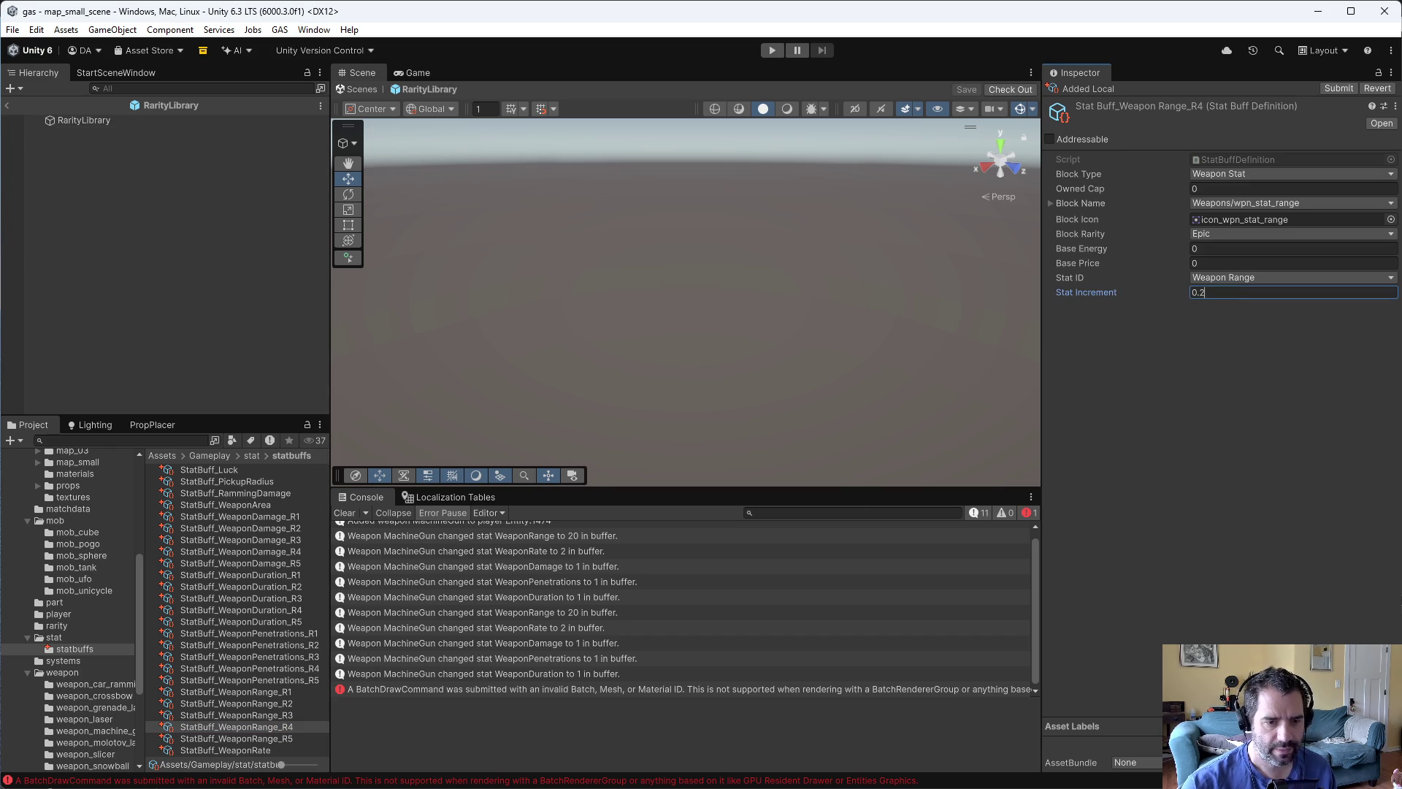
pyautogui.click(268, 738)
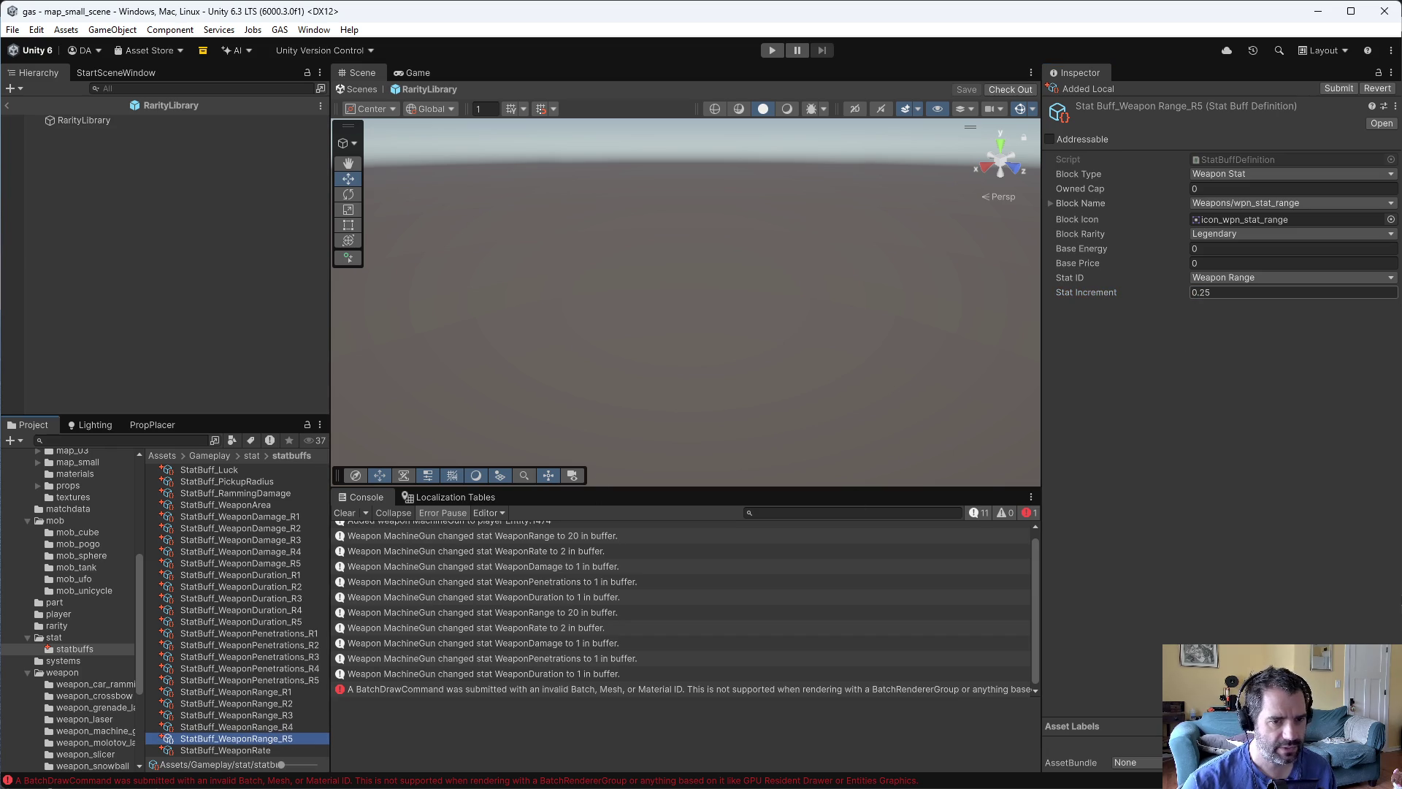
pyautogui.click(1205, 292)
pyautogui.click(286, 723)
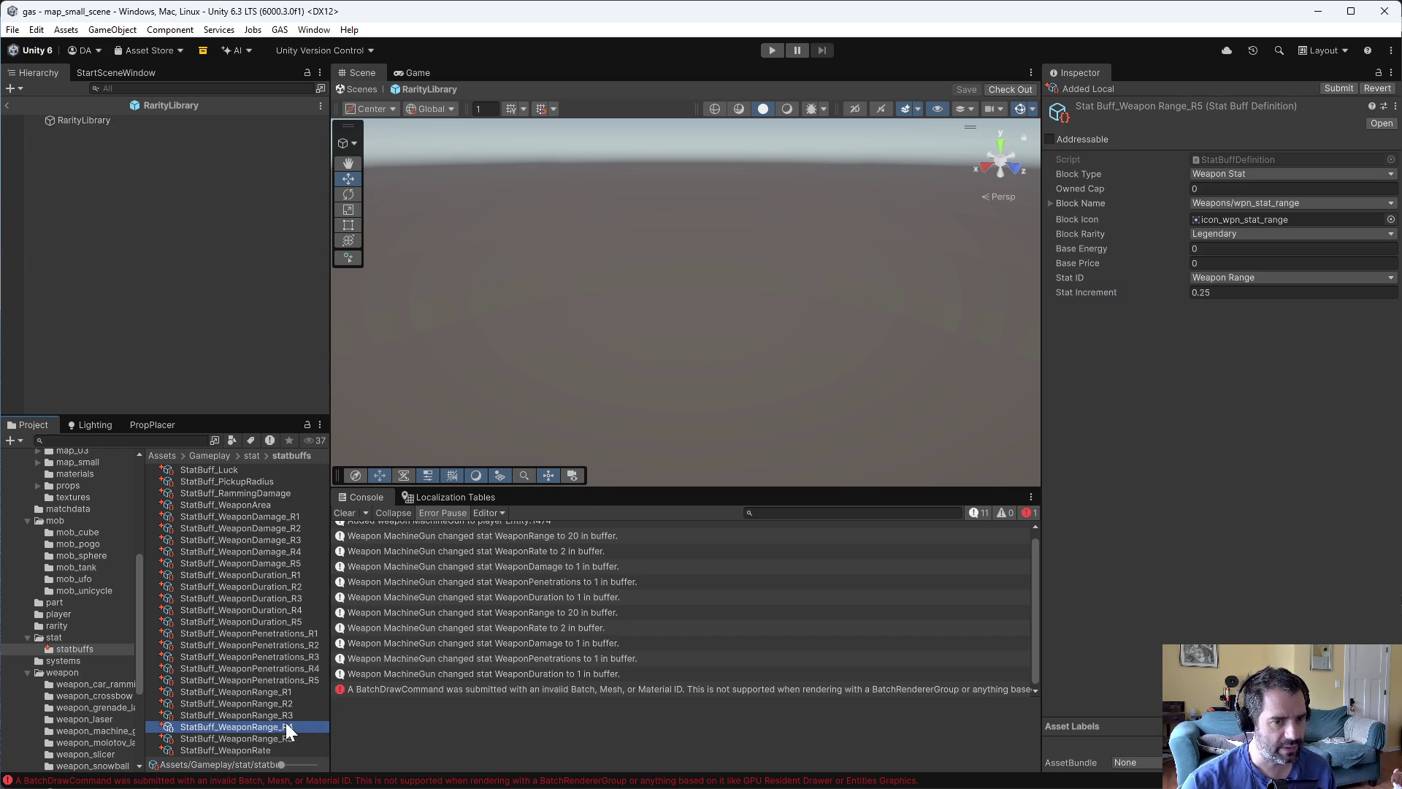
pyautogui.click(295, 740)
pyautogui.click(265, 750)
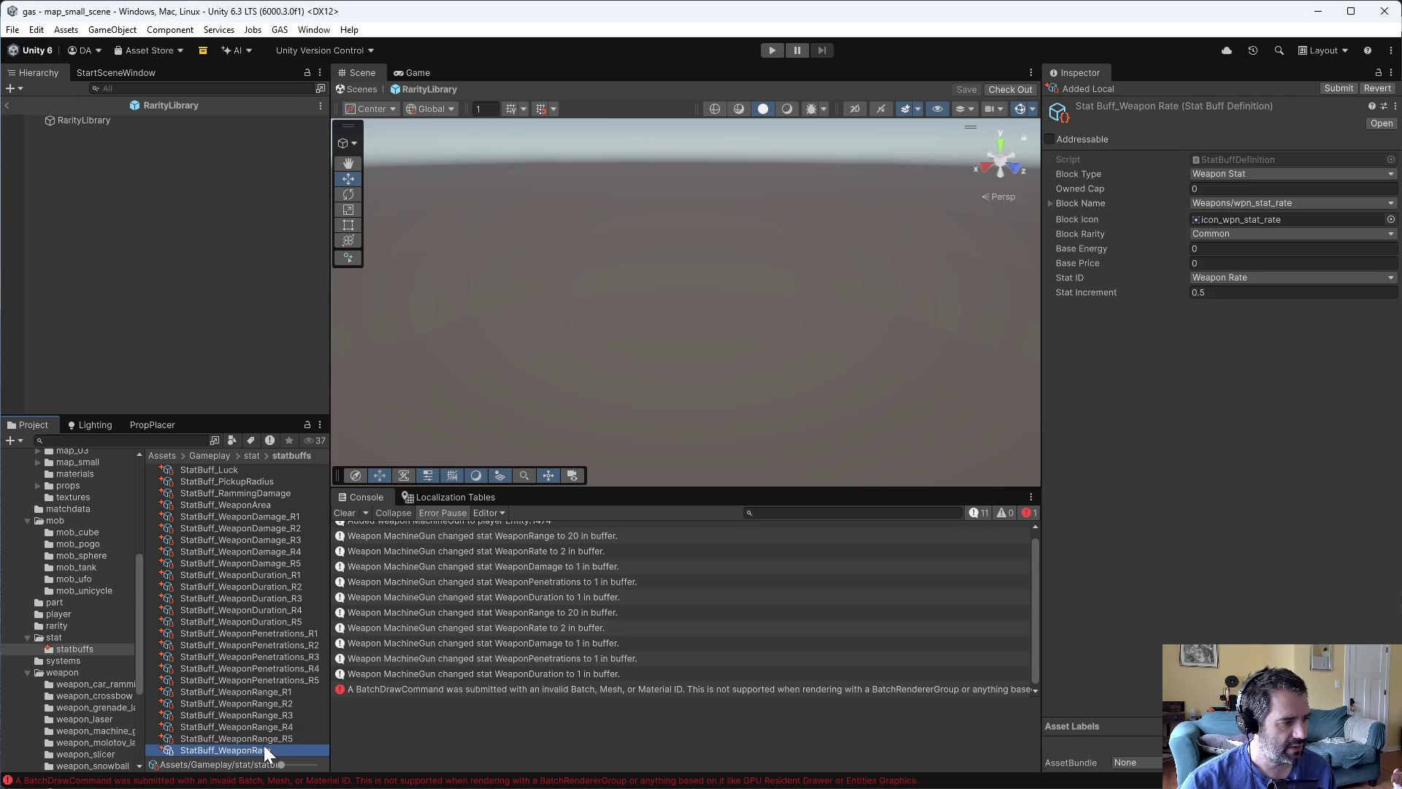
# - Rename the Weapon Rate buff to StatBuff_WeaponRate_R1 and duplicate it four times
pyautogui.press('F2')
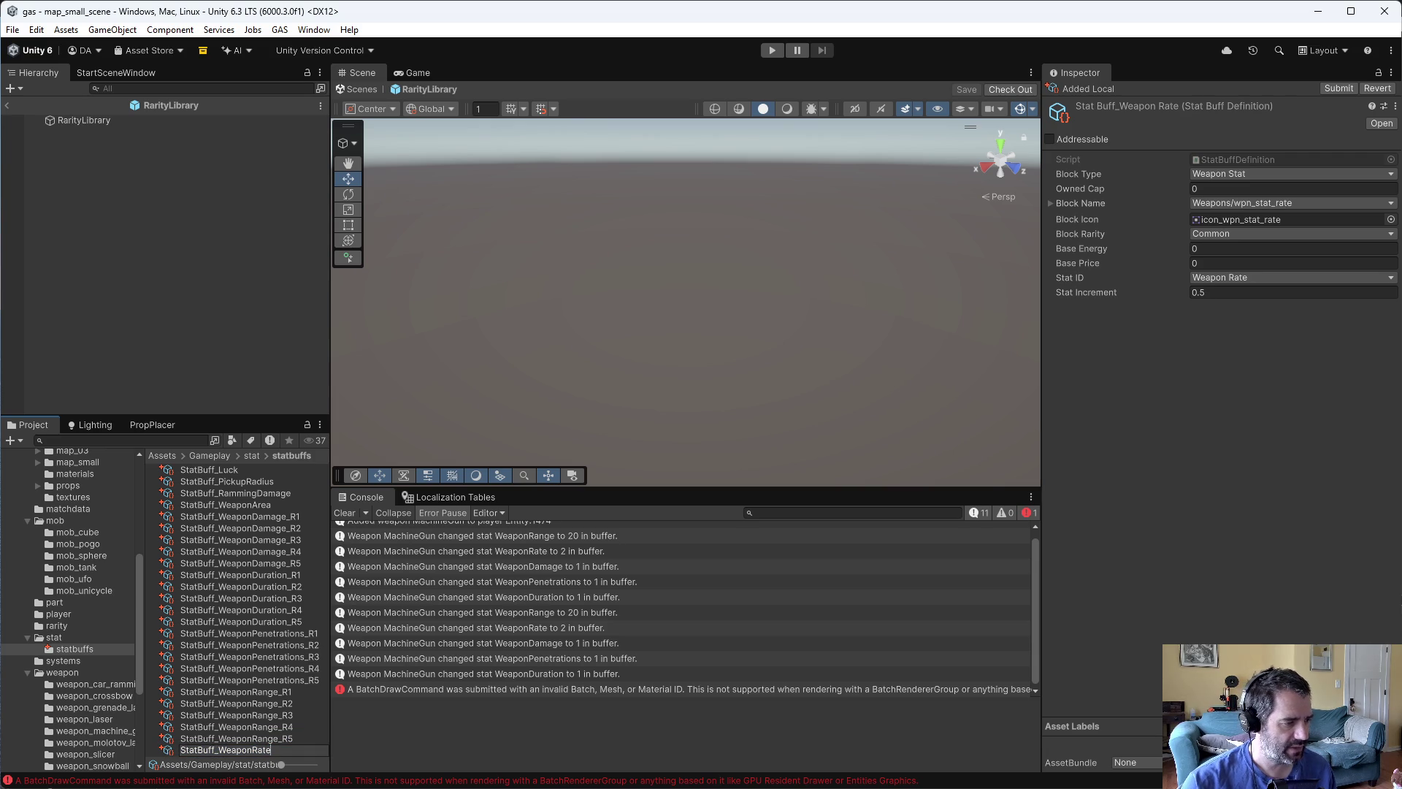
pyautogui.write('_R1')
pyautogui.press('Return')
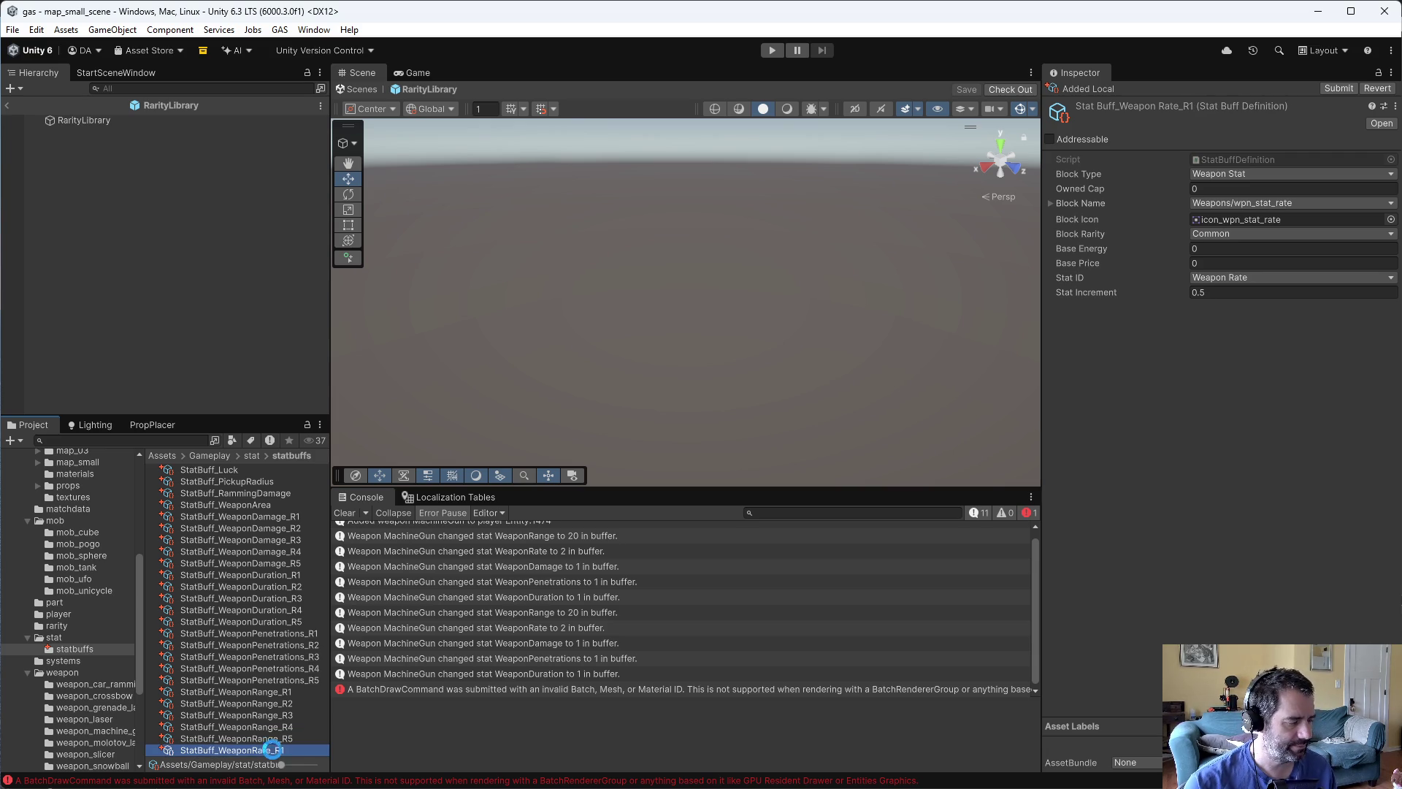
pyautogui.hotkey('ctrl', 'd')
pyautogui.hotkey('ctrl', 'd')
pyautogui.hotkey('ctrl', 'd')
# - Rename the first two duplicates StatBuff_WeaponRate_R2 and StatBuff_WeaponRate_R3
pyautogui.click(291, 717)
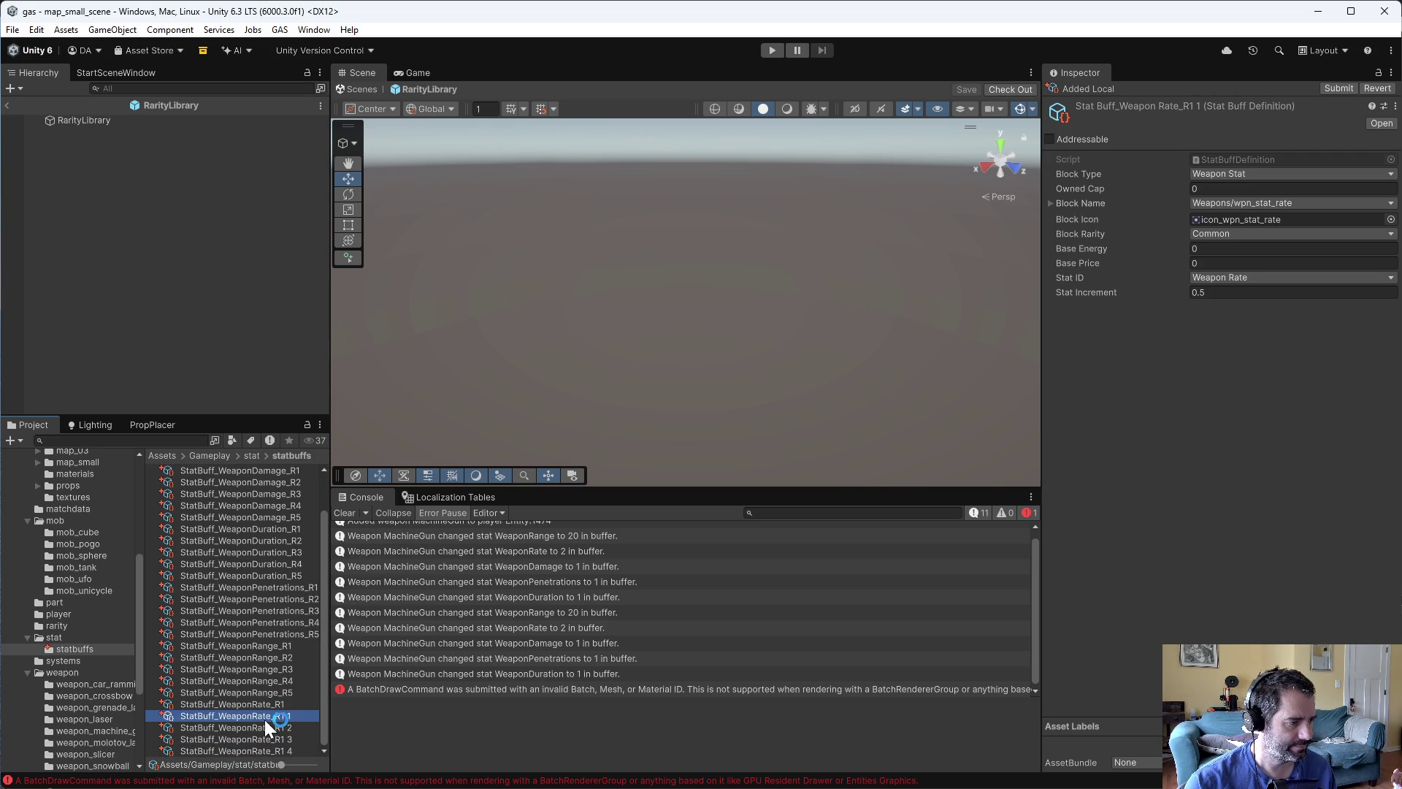
pyautogui.press('F2')
pyautogui.write('2')
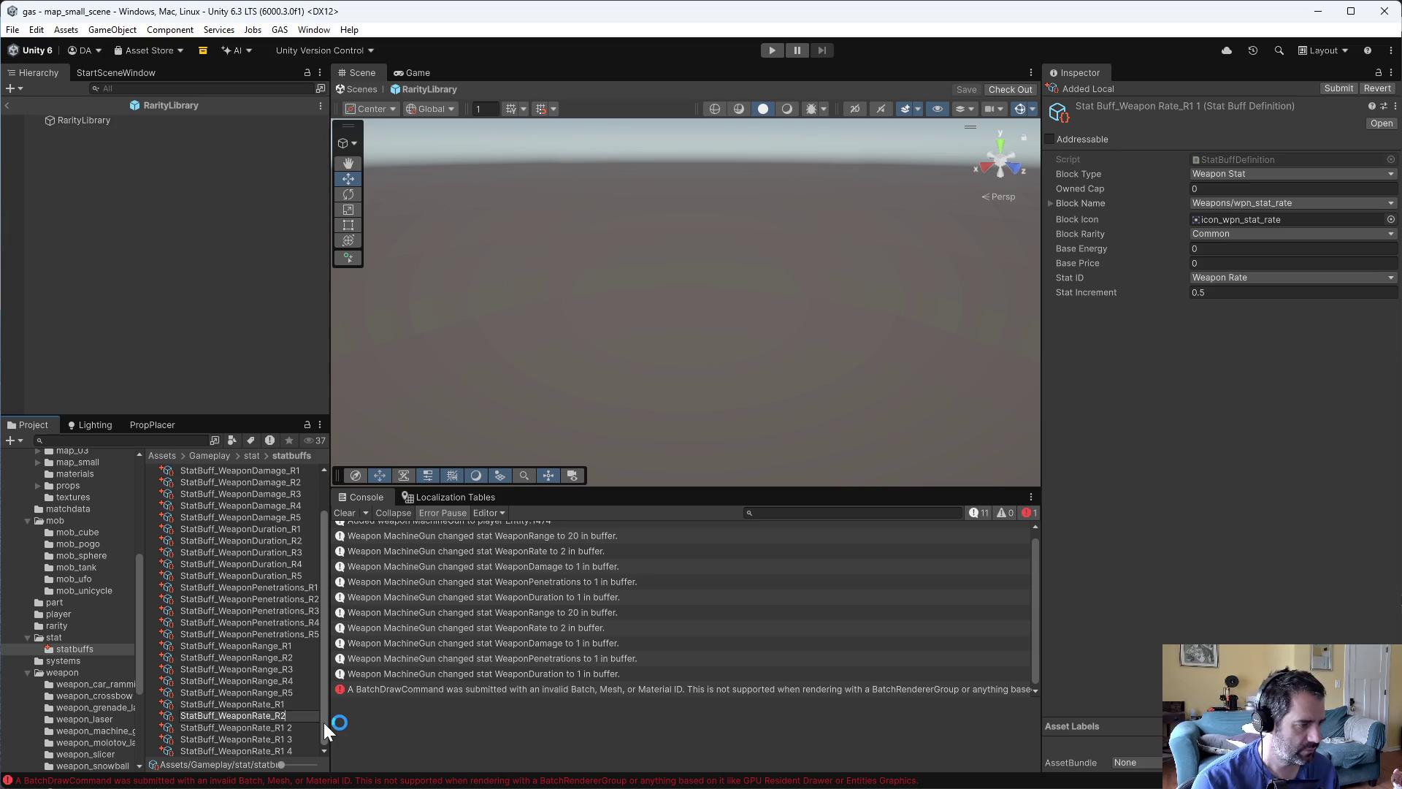
pyautogui.click(287, 717)
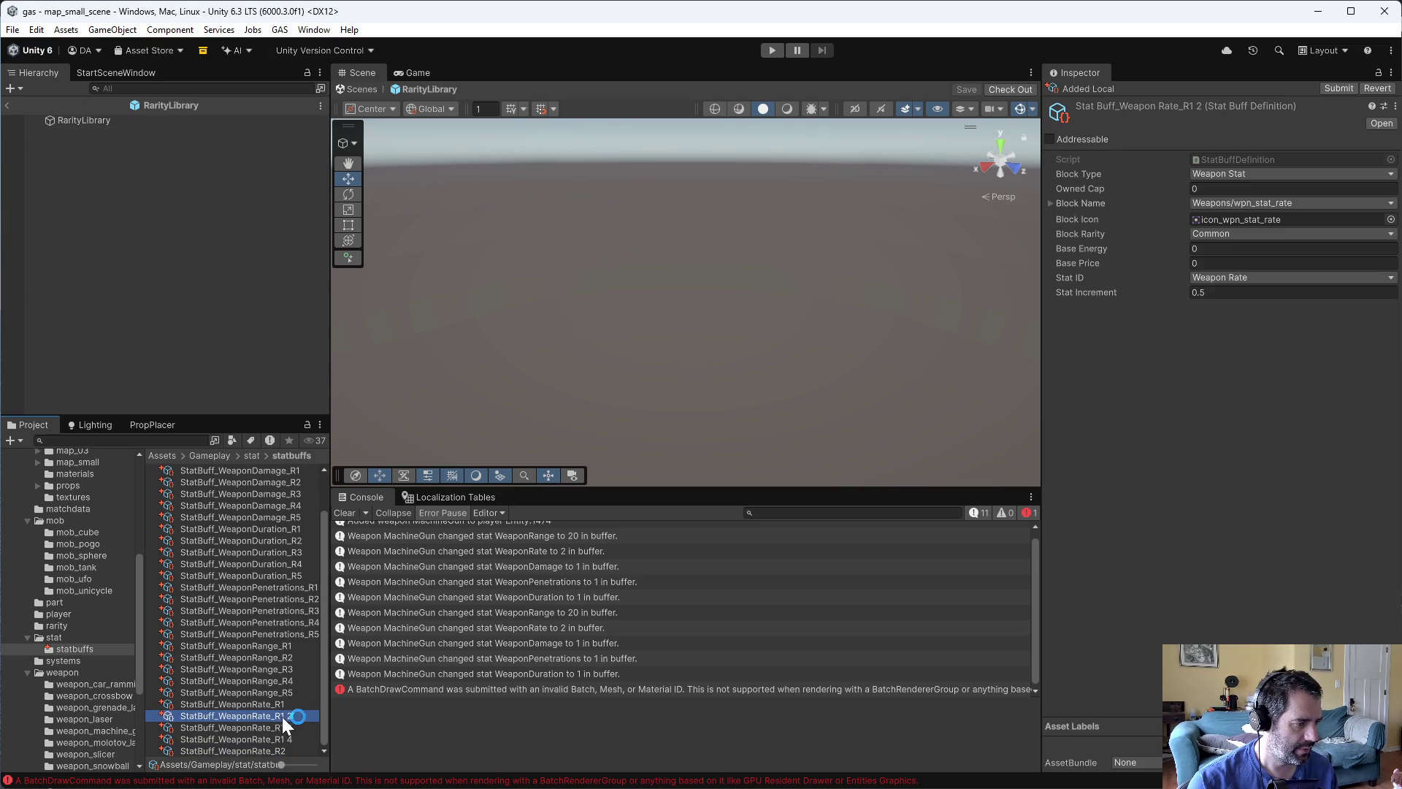
pyautogui.press('F2')
pyautogui.write('3')
pyautogui.press('Return')
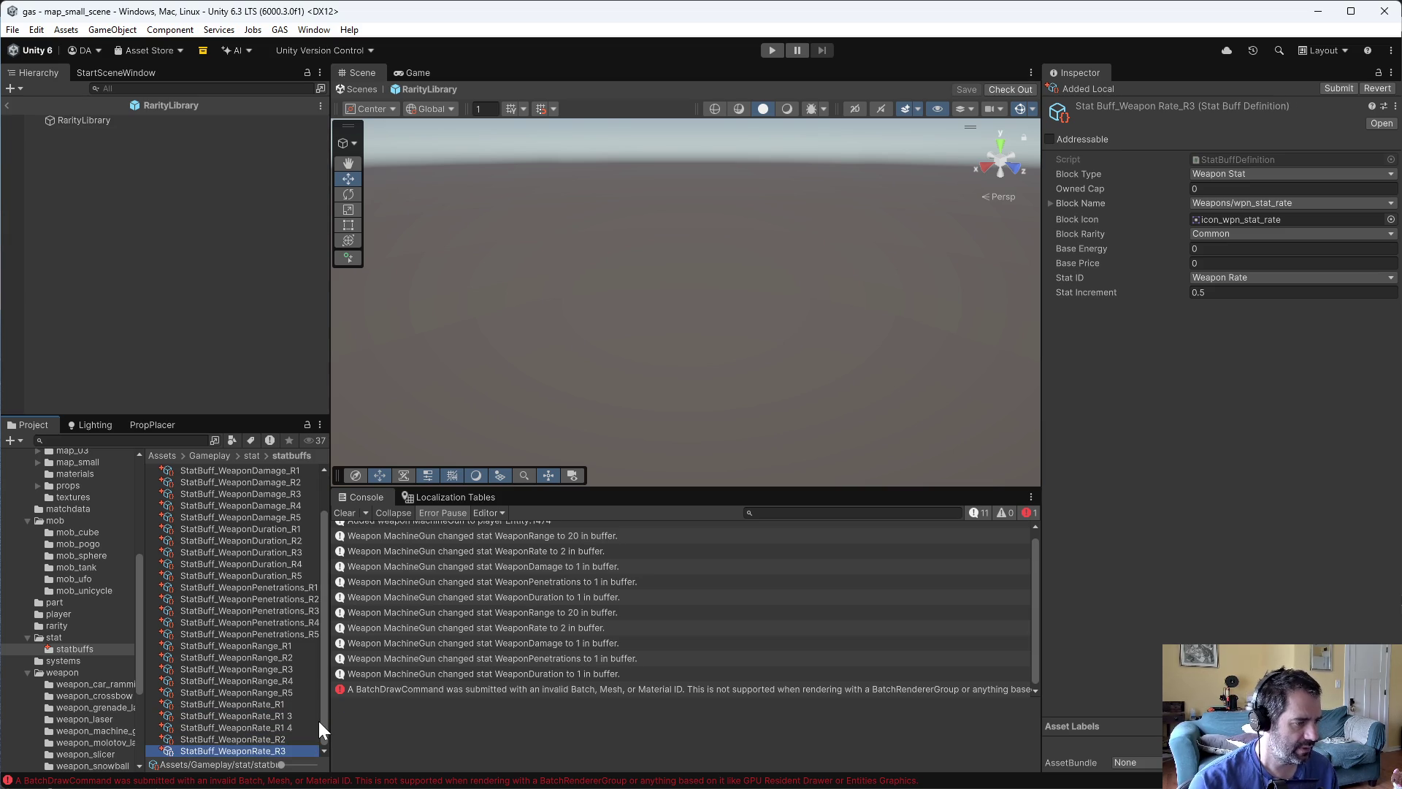
# - Rename the remaining duplicates StatBuff_WeaponRate_R4 and StatBuff_WeaponRate_R5
pyautogui.click(252, 727)
pyautogui.click(289, 716)
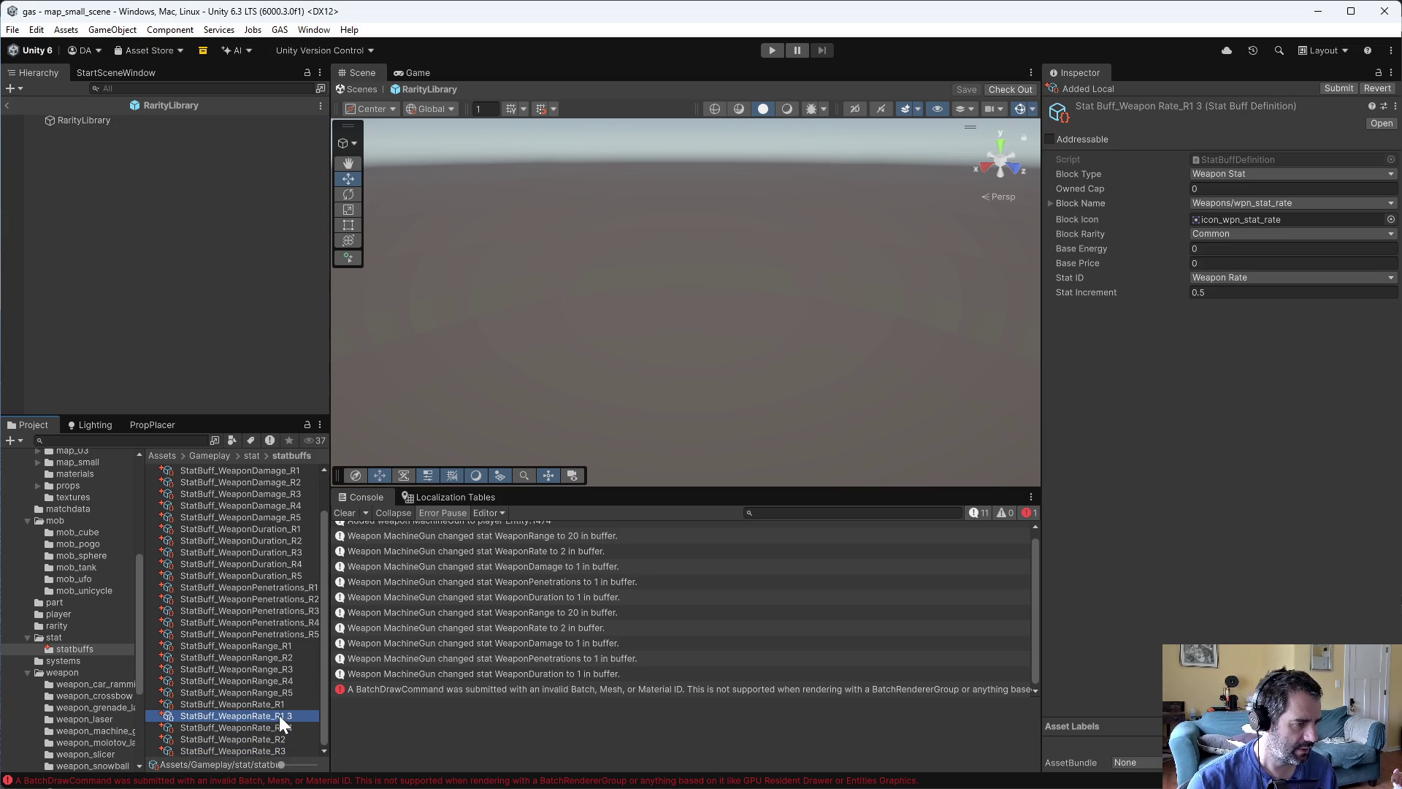
pyautogui.press('F2')
pyautogui.write('4')
pyautogui.press('Return')
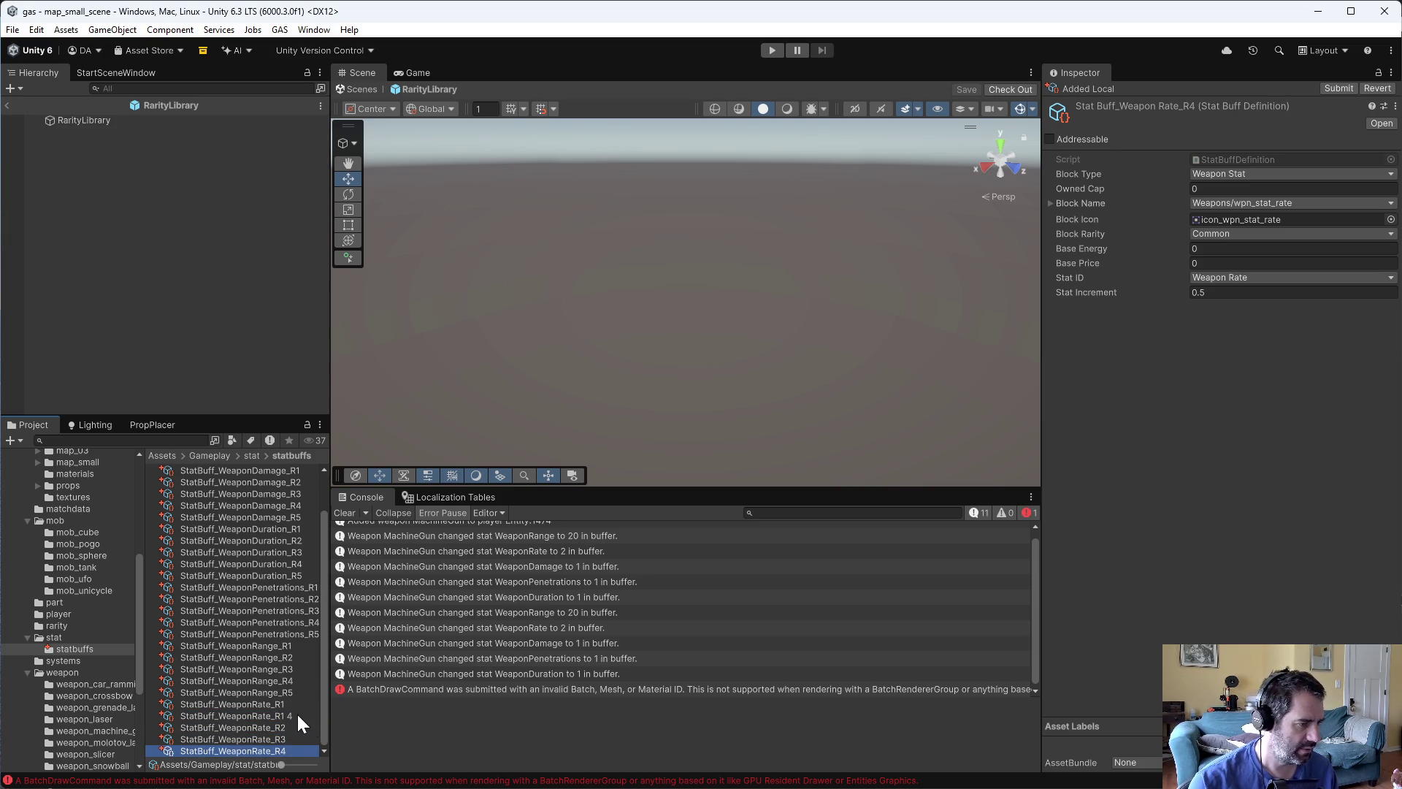
pyautogui.click(292, 714)
pyautogui.press('F2')
pyautogui.write('5')
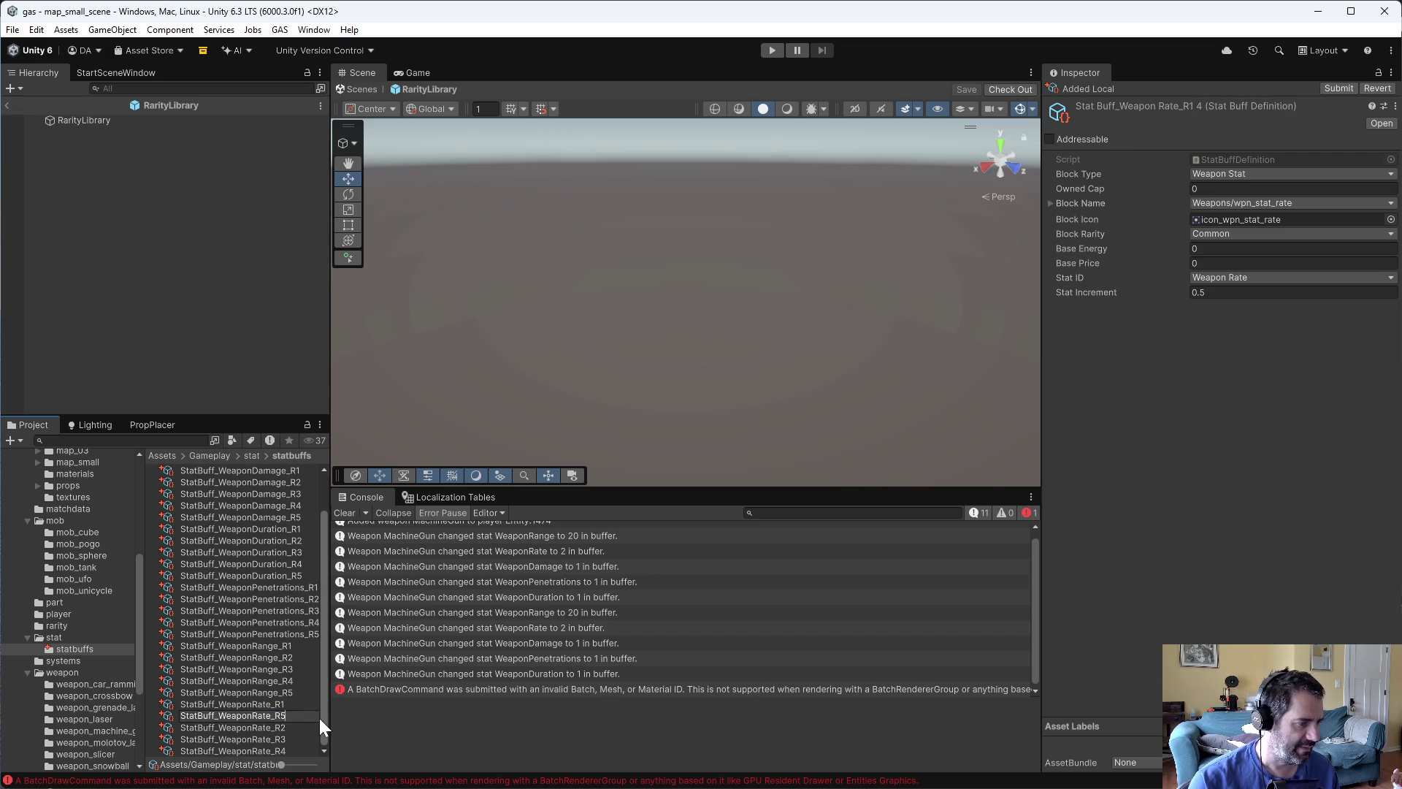
pyautogui.press('Return')
pyautogui.click(305, 704)
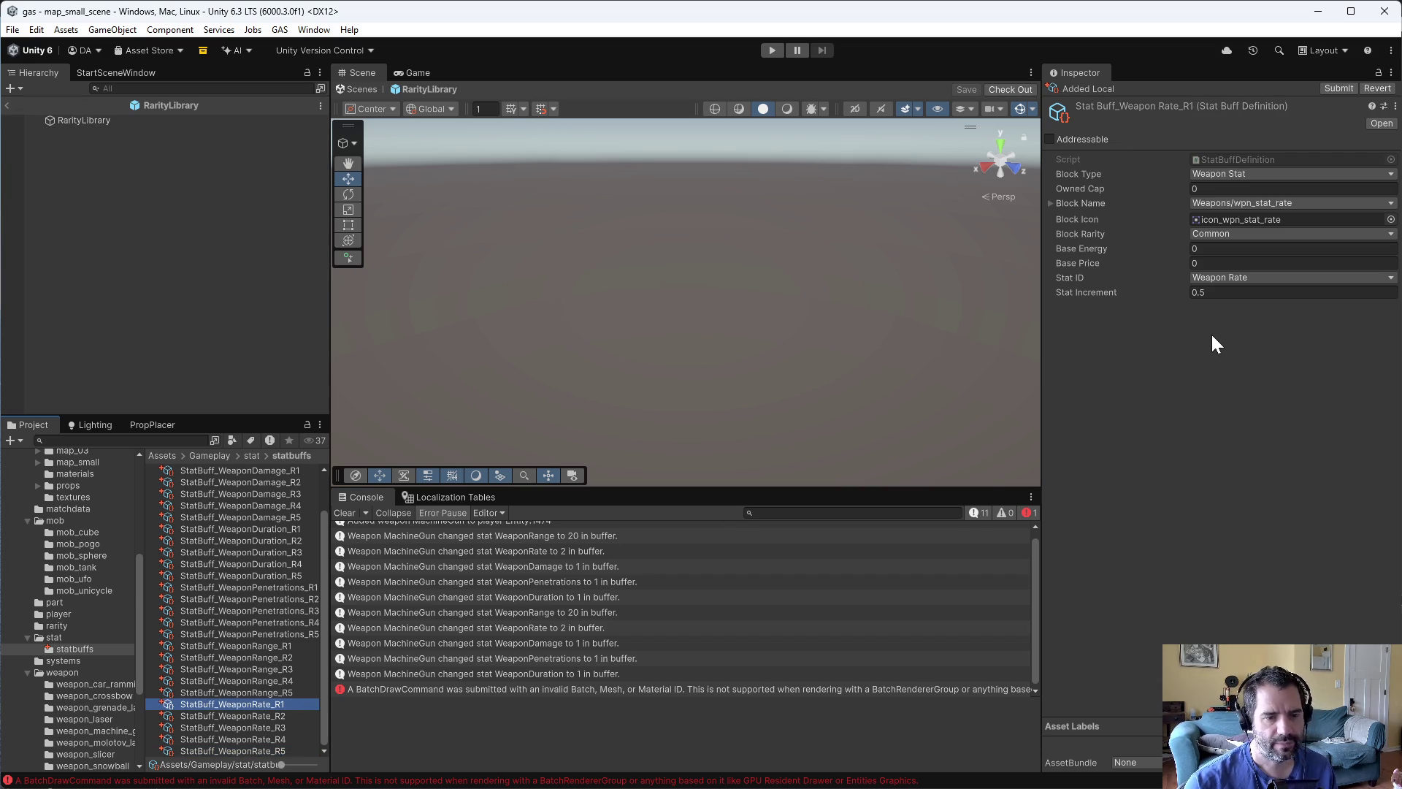
# - Set the Weapon Rate R1 increment to 0.05 and enter first increments for R2 and R3
pyautogui.click(1212, 292)
pyautogui.write('0')
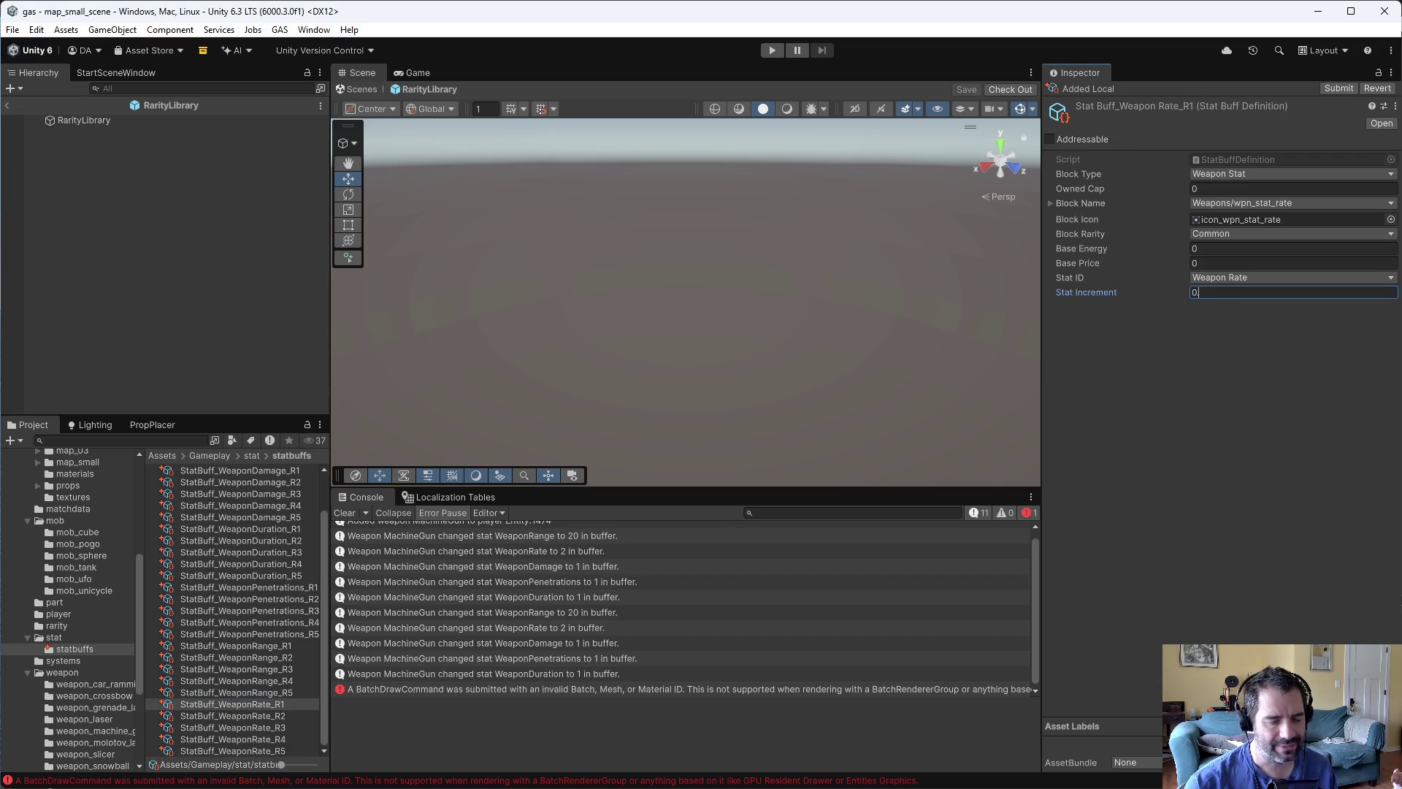
pyautogui.write('.05')
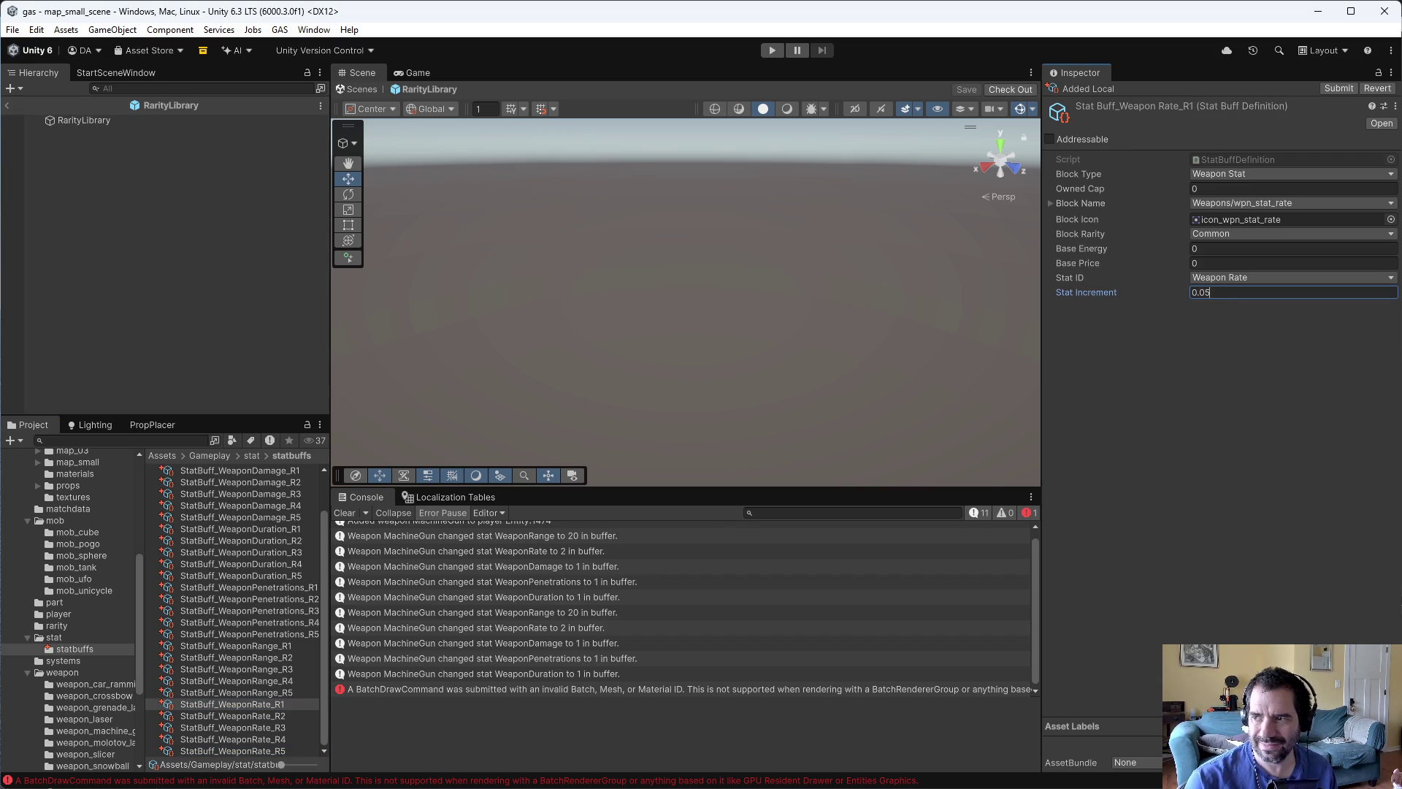
pyautogui.click(263, 717)
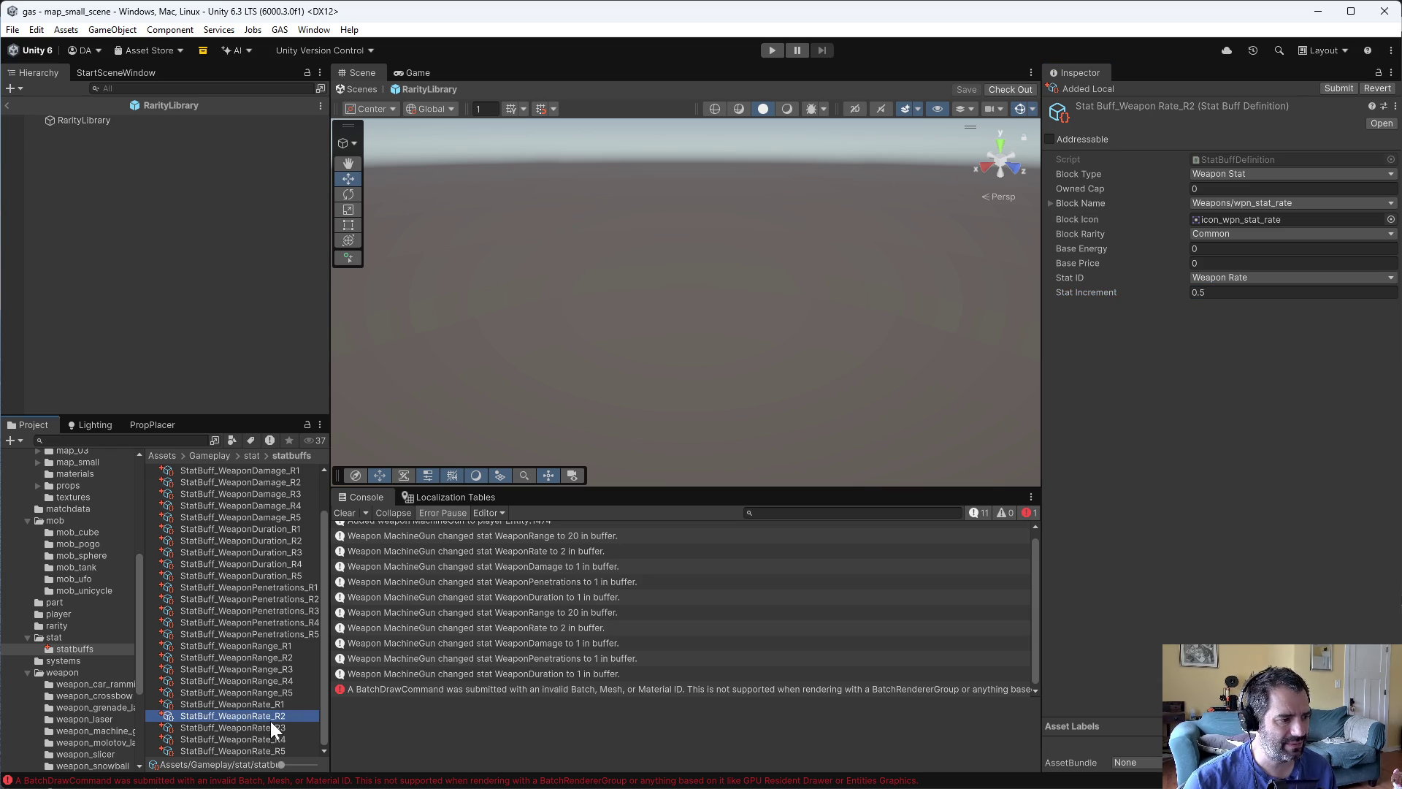
pyautogui.click(1235, 292)
pyautogui.write('0.2')
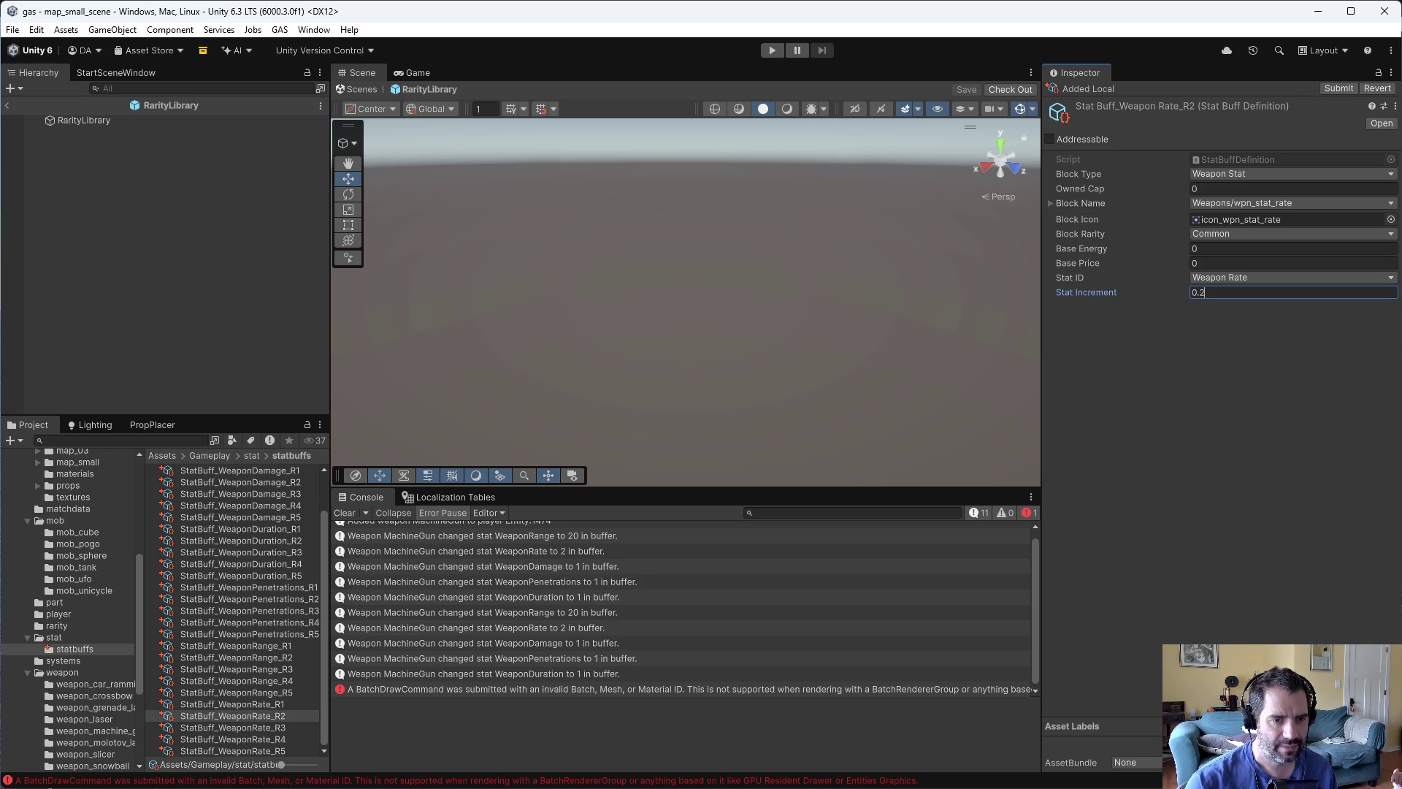
pyautogui.press('BackSpace')
pyautogui.write('15')
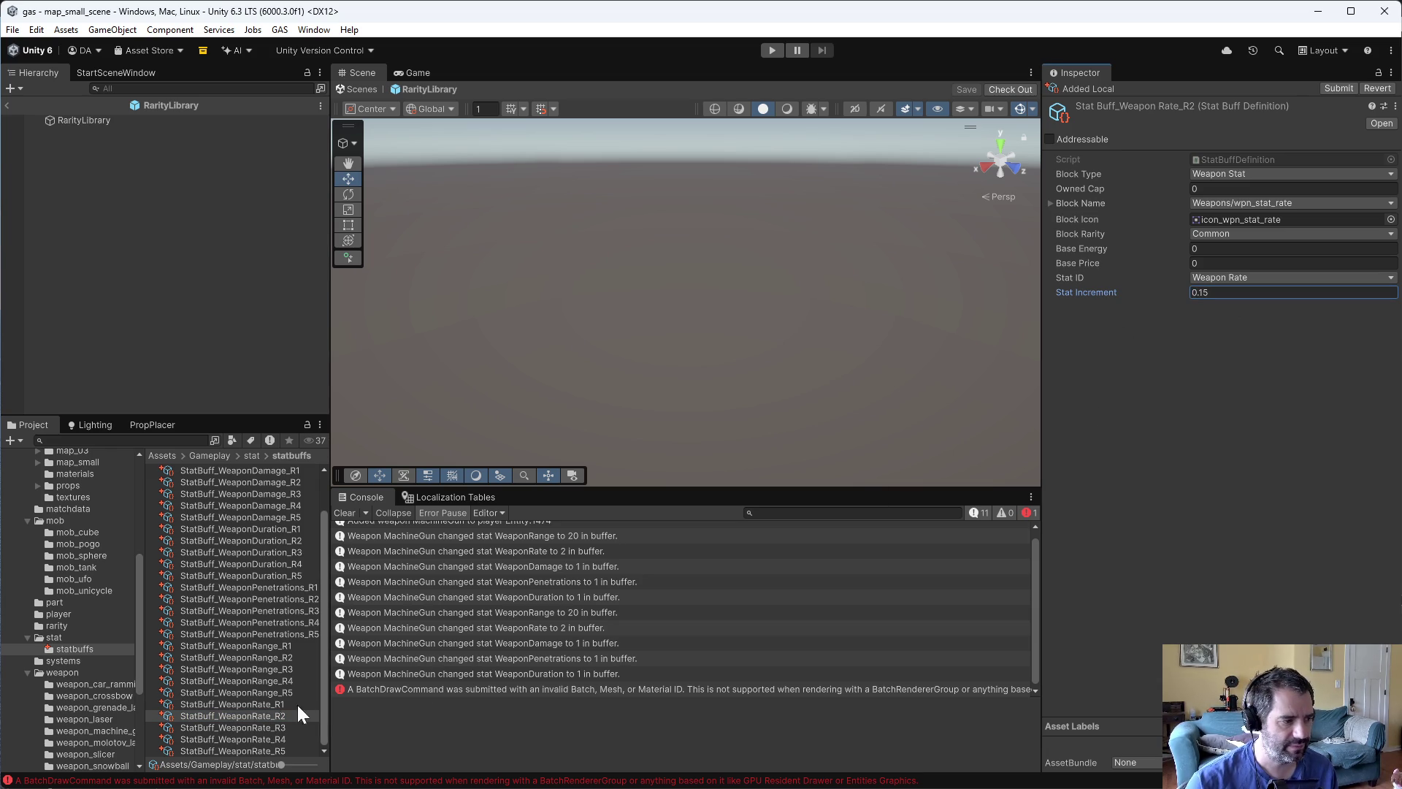
pyautogui.click(260, 727)
pyautogui.press('BackSpace')
pyautogui.write('0.2')
# - Revise the Weapon Rate increments, setting R2 to 0.1 and R4 to 0.2
pyautogui.click(317, 738)
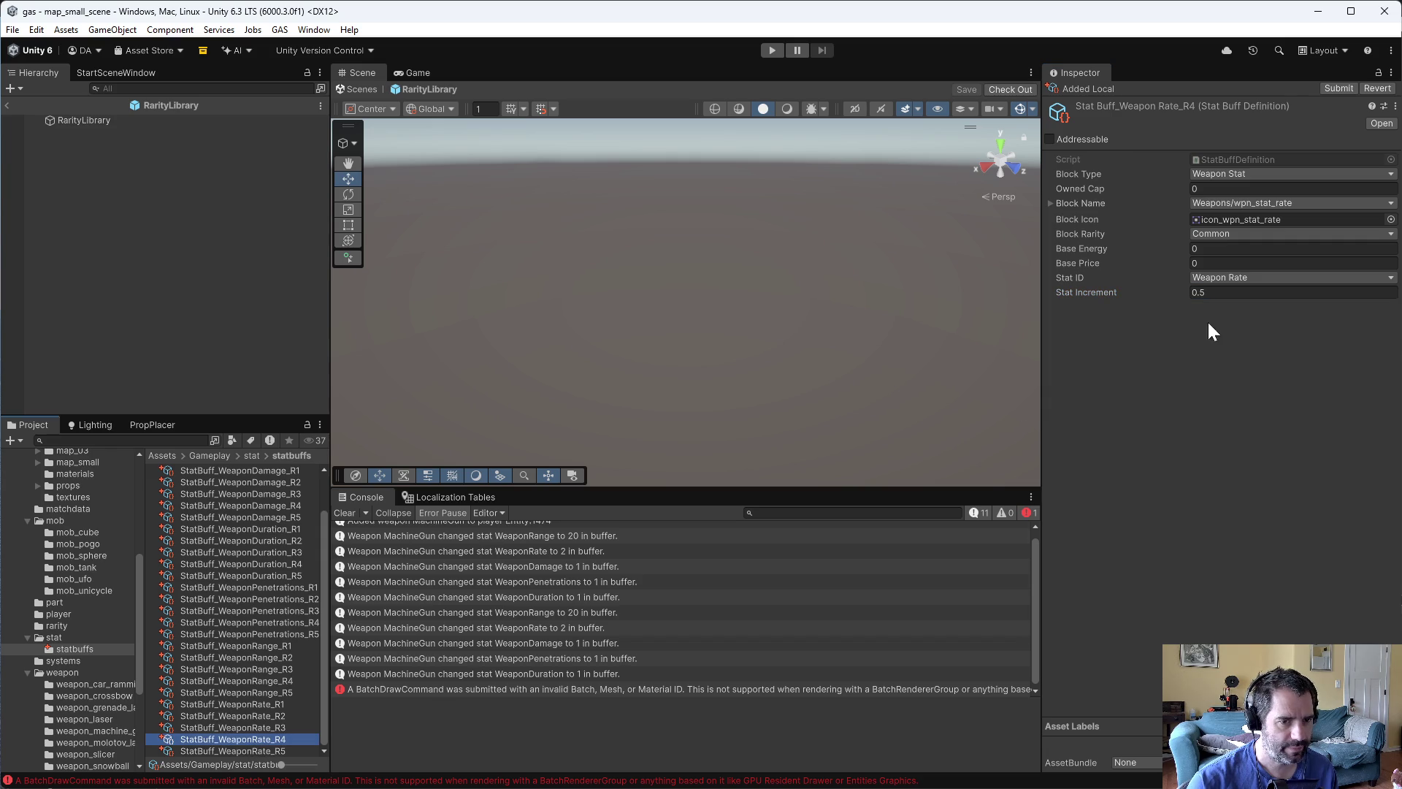
pyautogui.click(1198, 292)
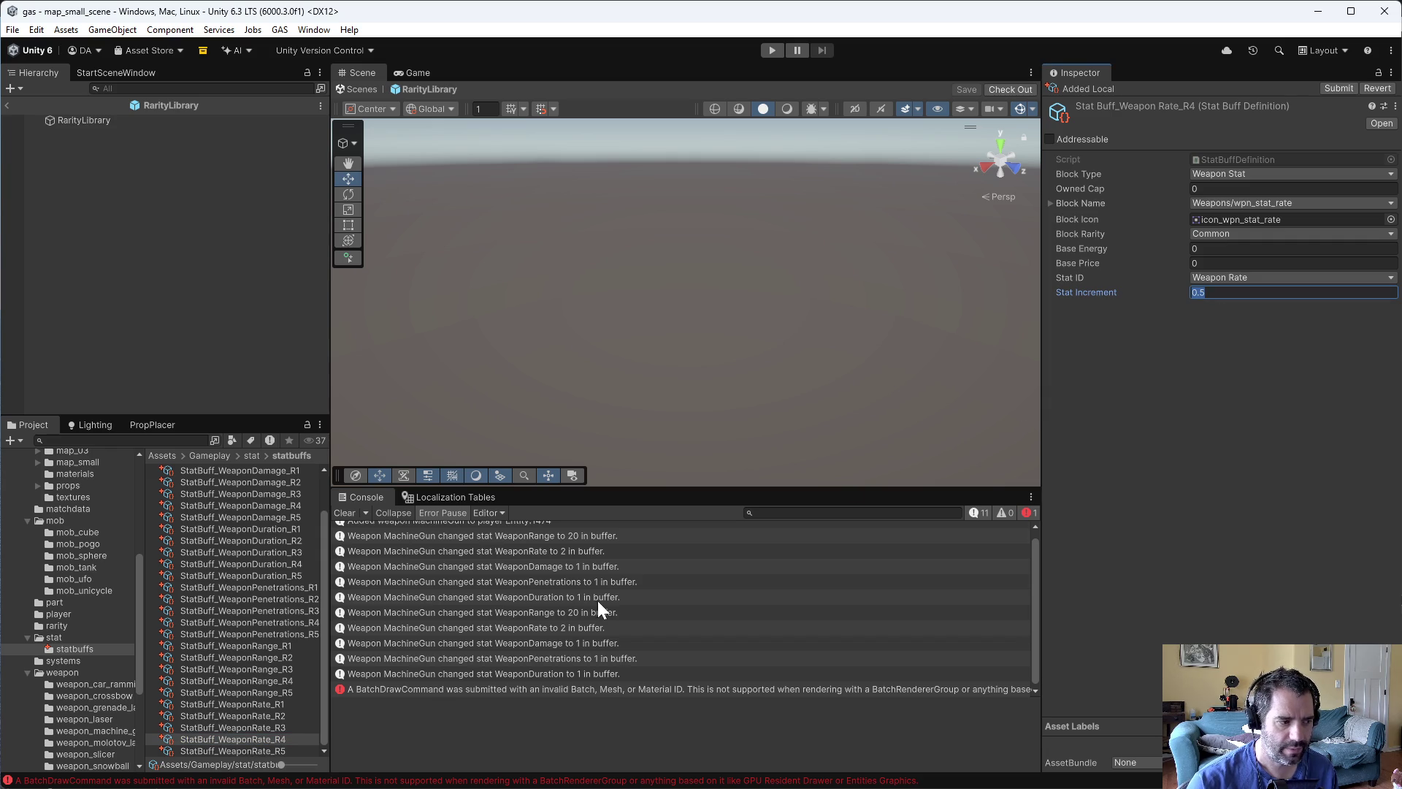
pyautogui.click(294, 704)
pyautogui.click(295, 715)
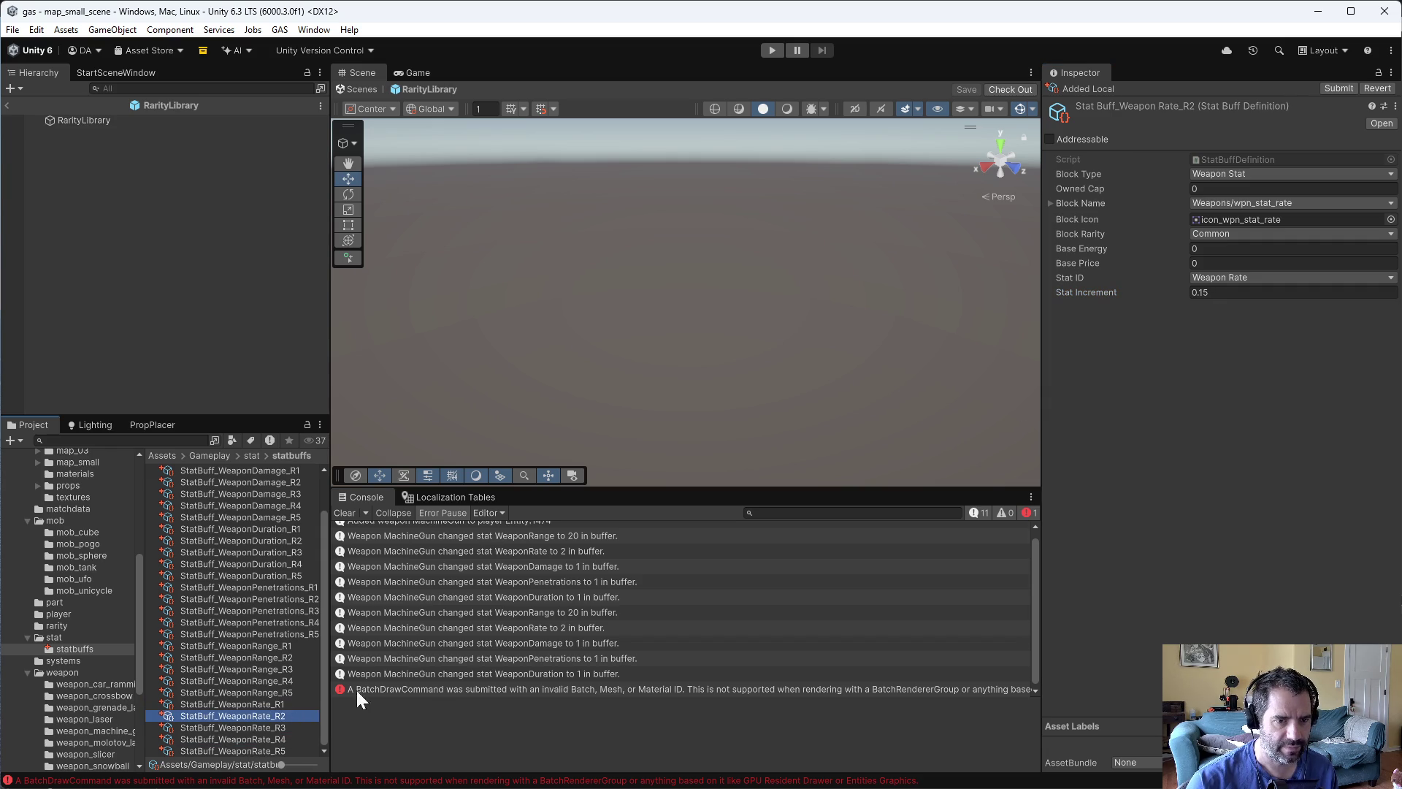
pyautogui.click(1197, 292)
pyautogui.write('0.1')
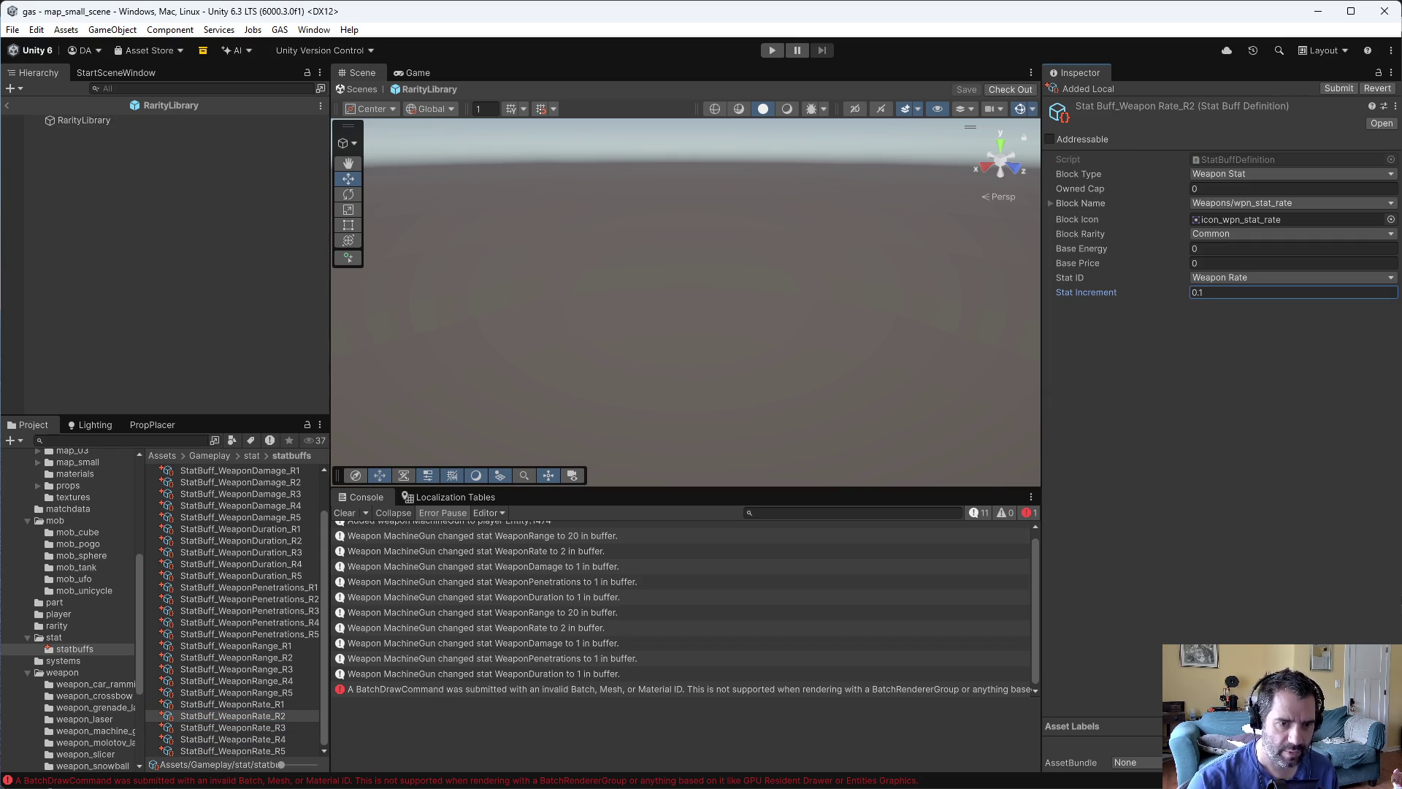
pyautogui.click(291, 716)
pyautogui.click(297, 727)
pyautogui.click(1201, 292)
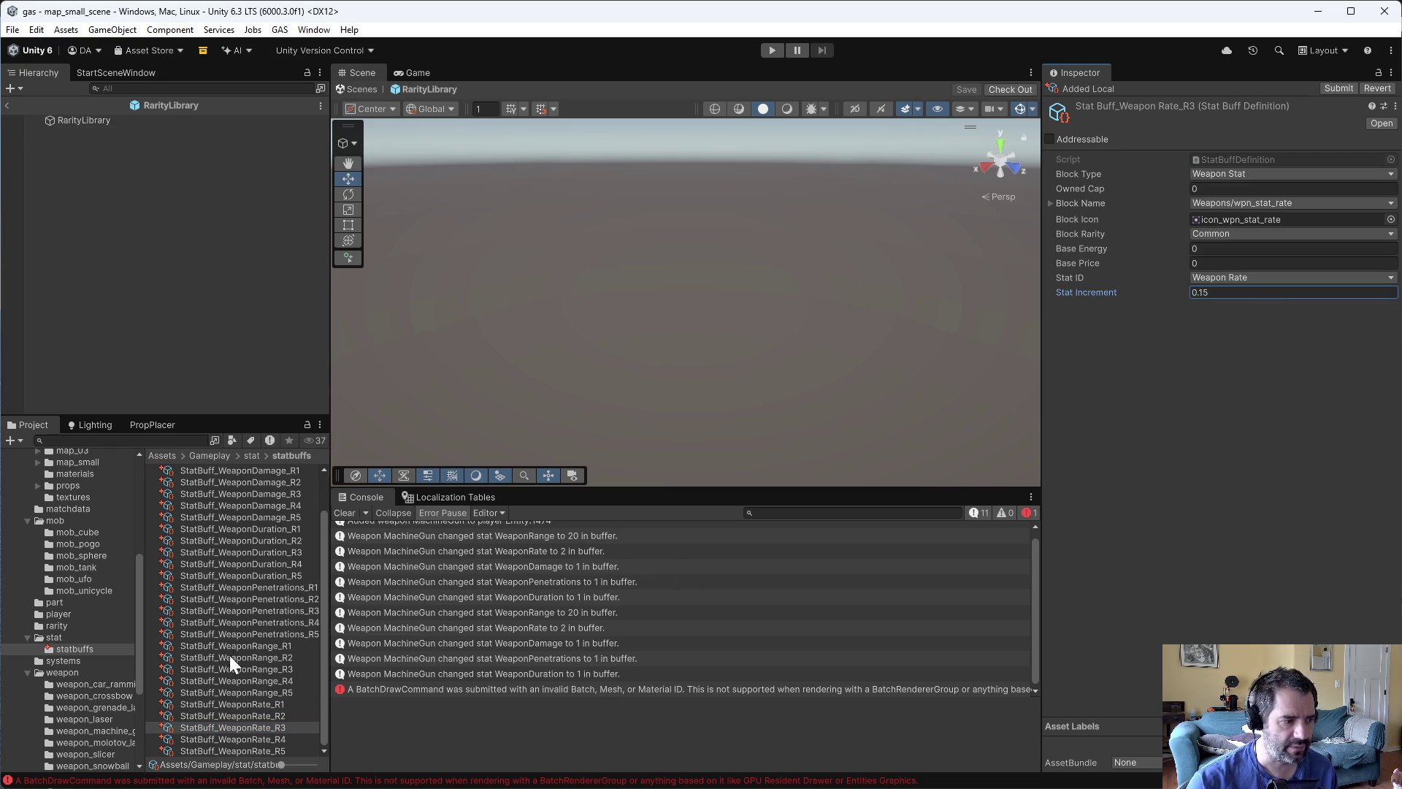
pyautogui.click(265, 737)
pyautogui.click(1201, 292)
pyautogui.write('0.2')
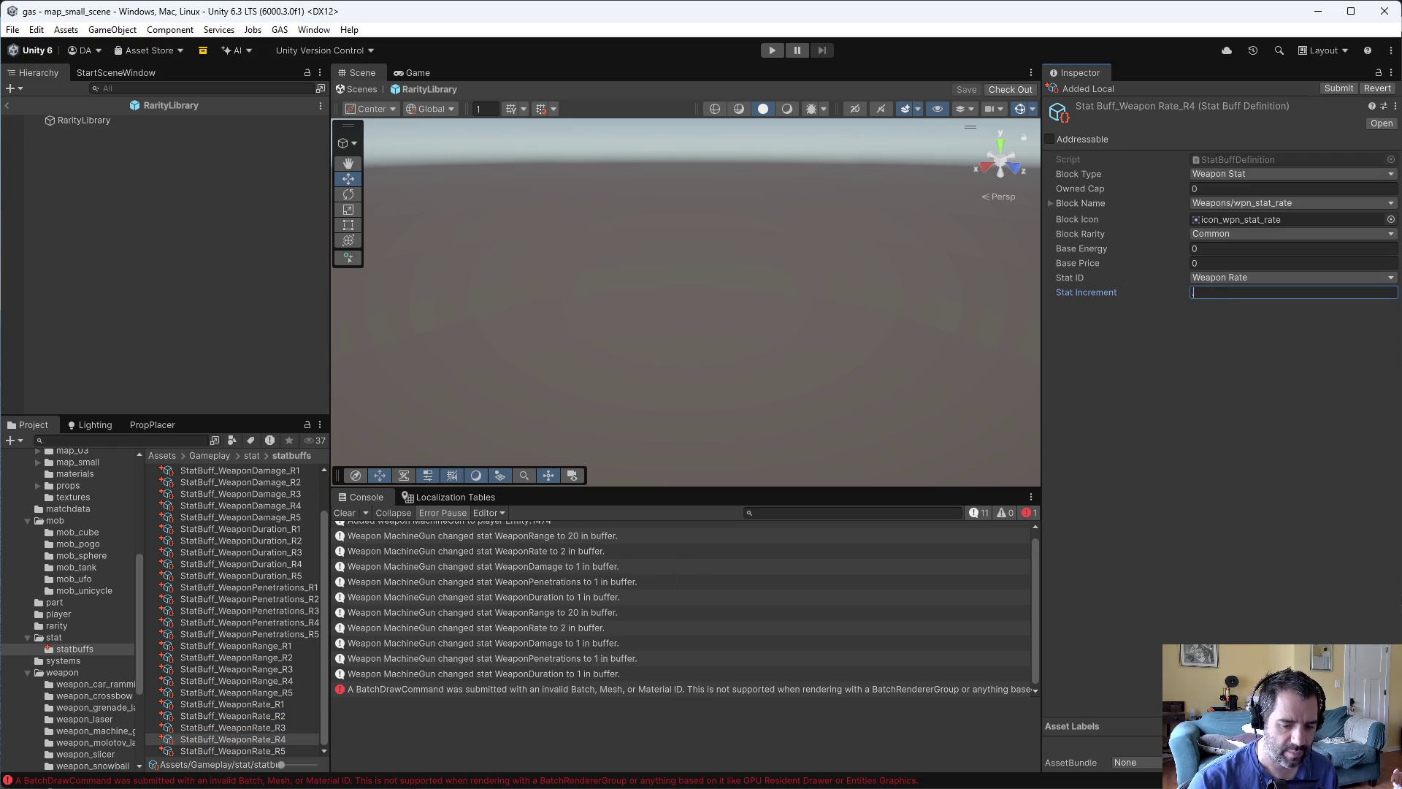
# - Make Weapon Rate R5 Legendary with a 0.25 Stat Increment
pyautogui.click(299, 750)
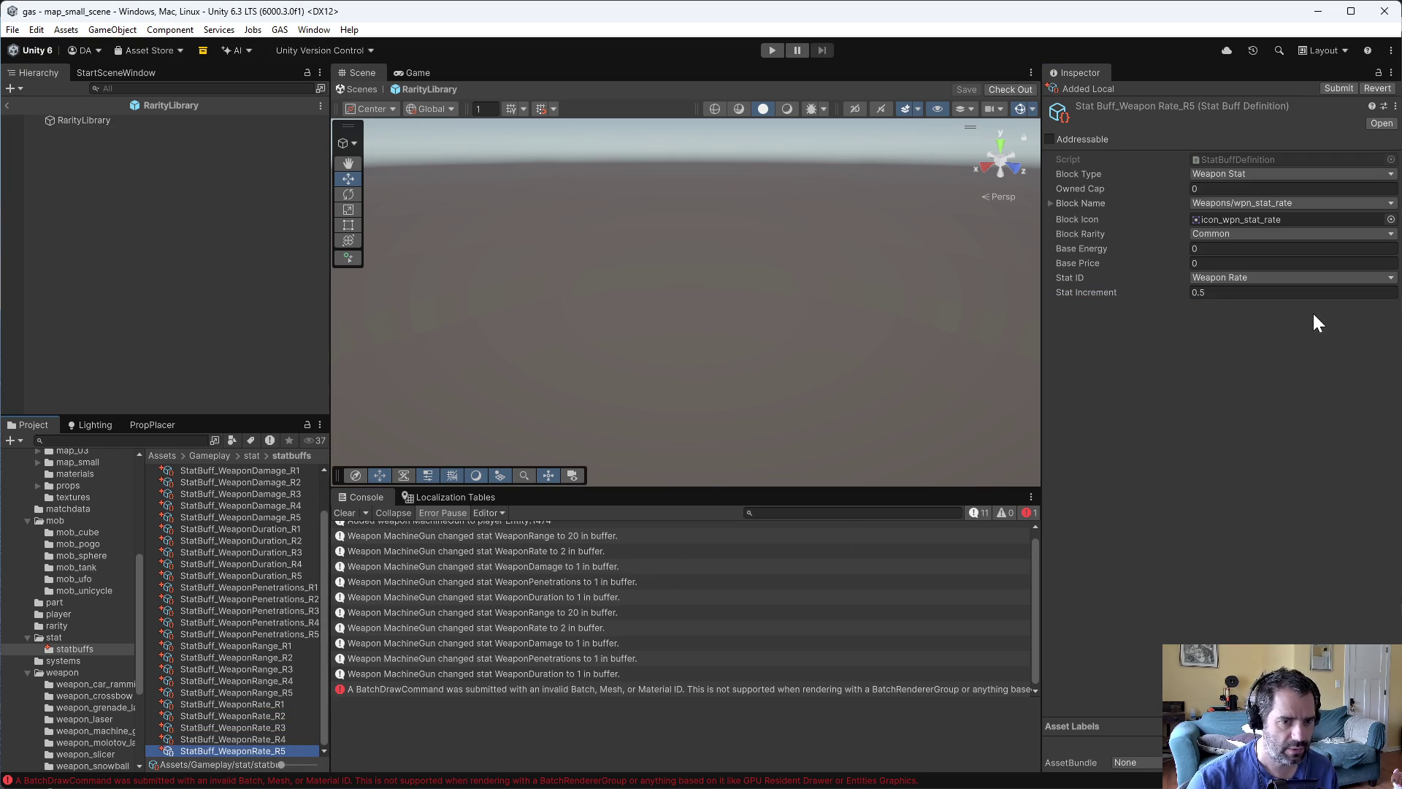
pyautogui.click(1303, 295)
pyautogui.write('0.25')
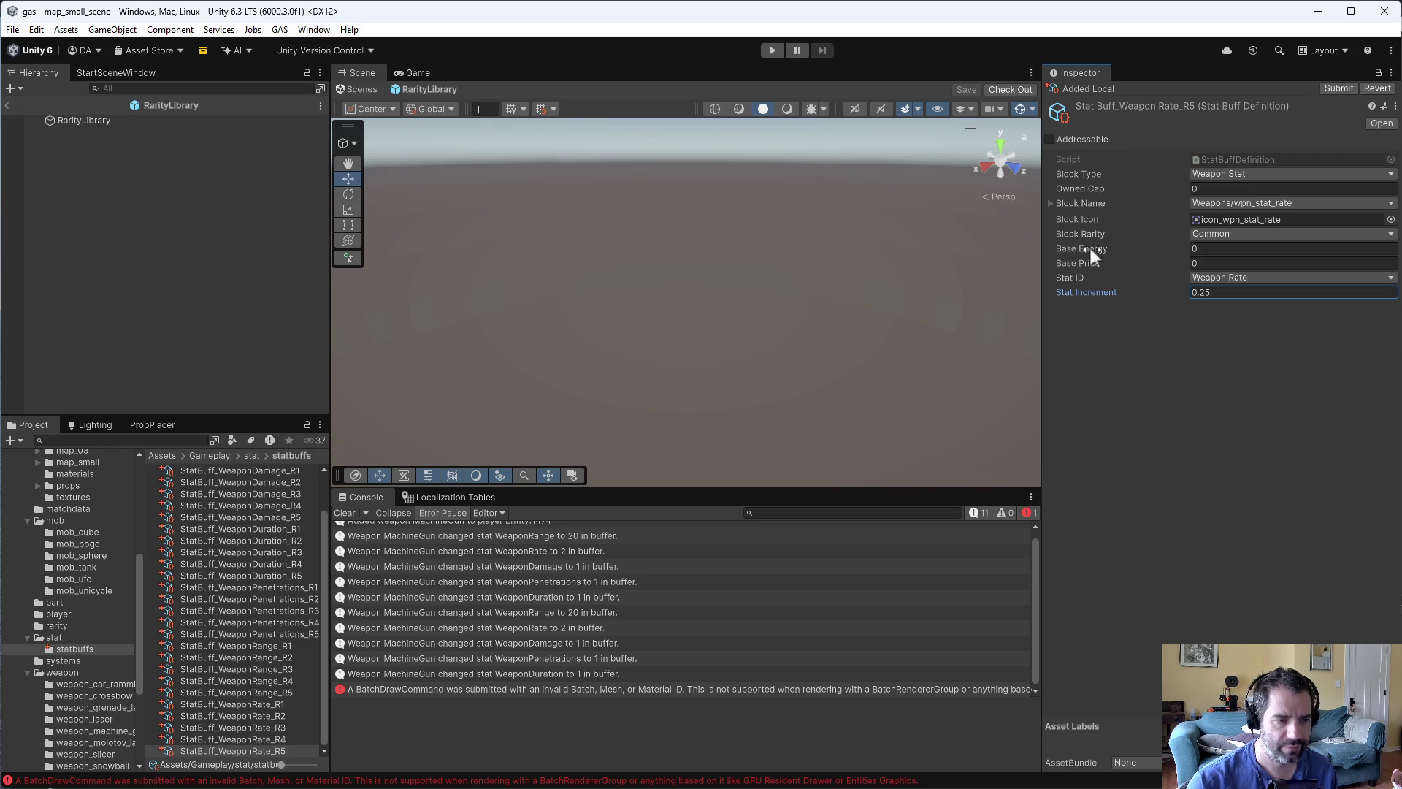
pyautogui.click(1223, 234)
pyautogui.click(1228, 316)
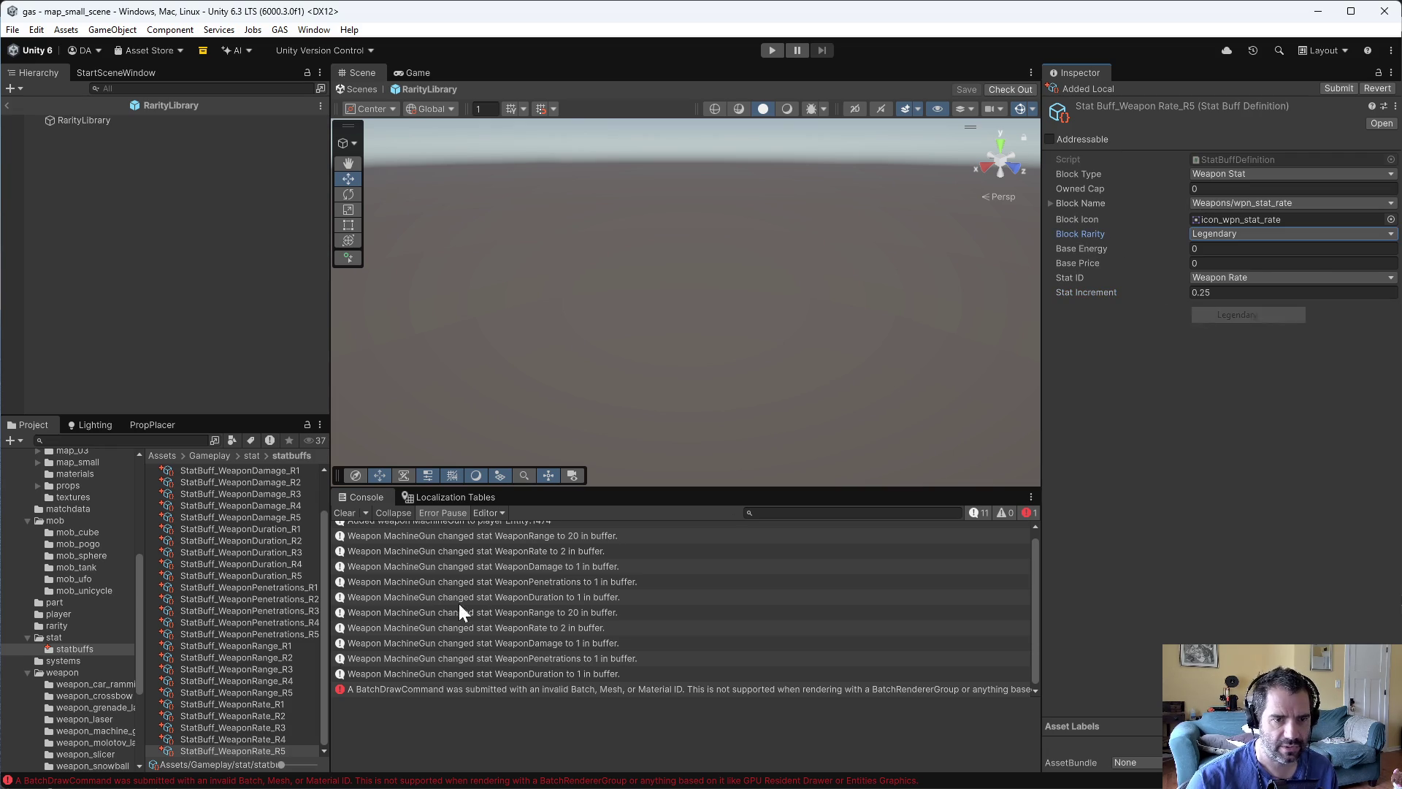
# - Set the Weapon Rate R4 rarity, make R3 Rare and R2 Uncommon
pyautogui.click(289, 738)
pyautogui.click(1220, 233)
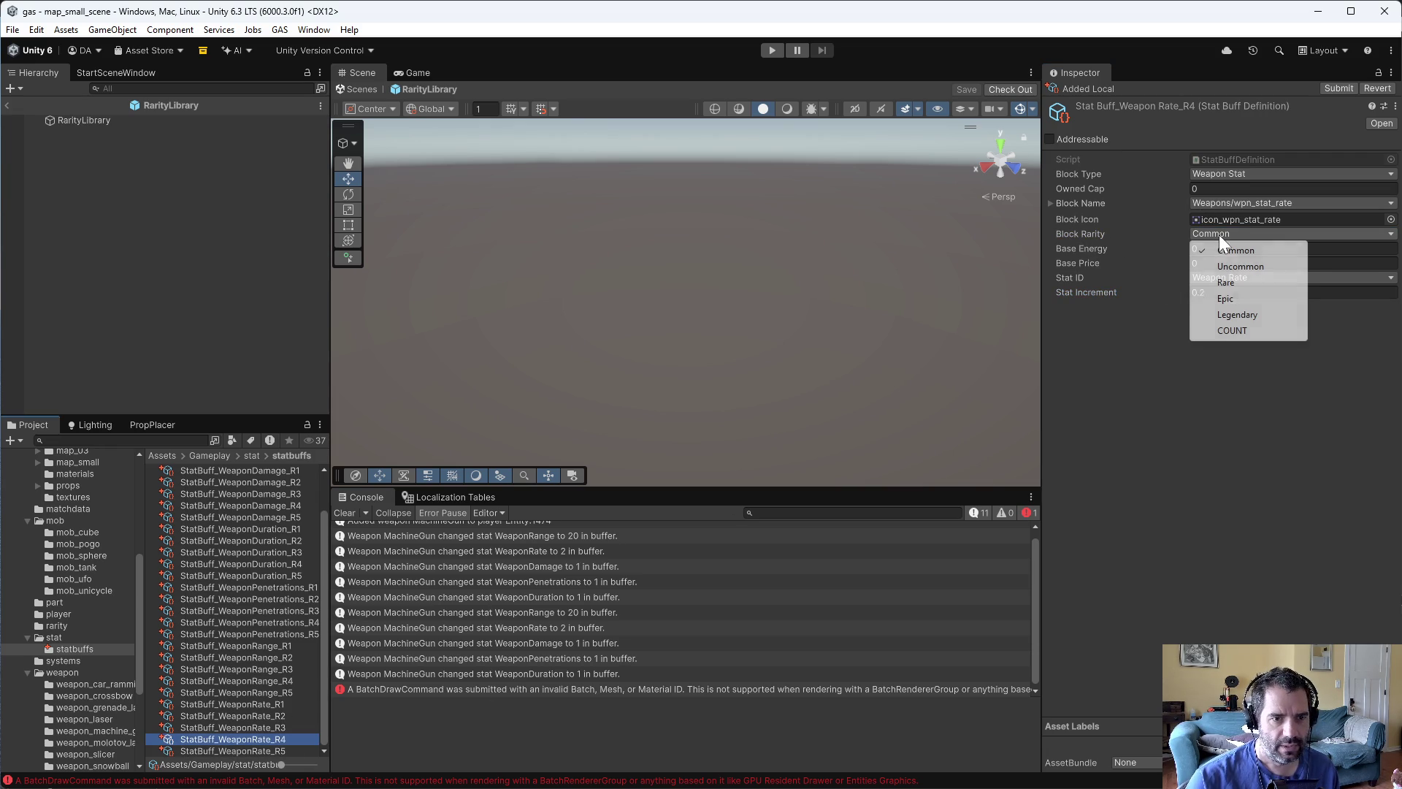
pyautogui.click(1239, 316)
pyautogui.click(267, 728)
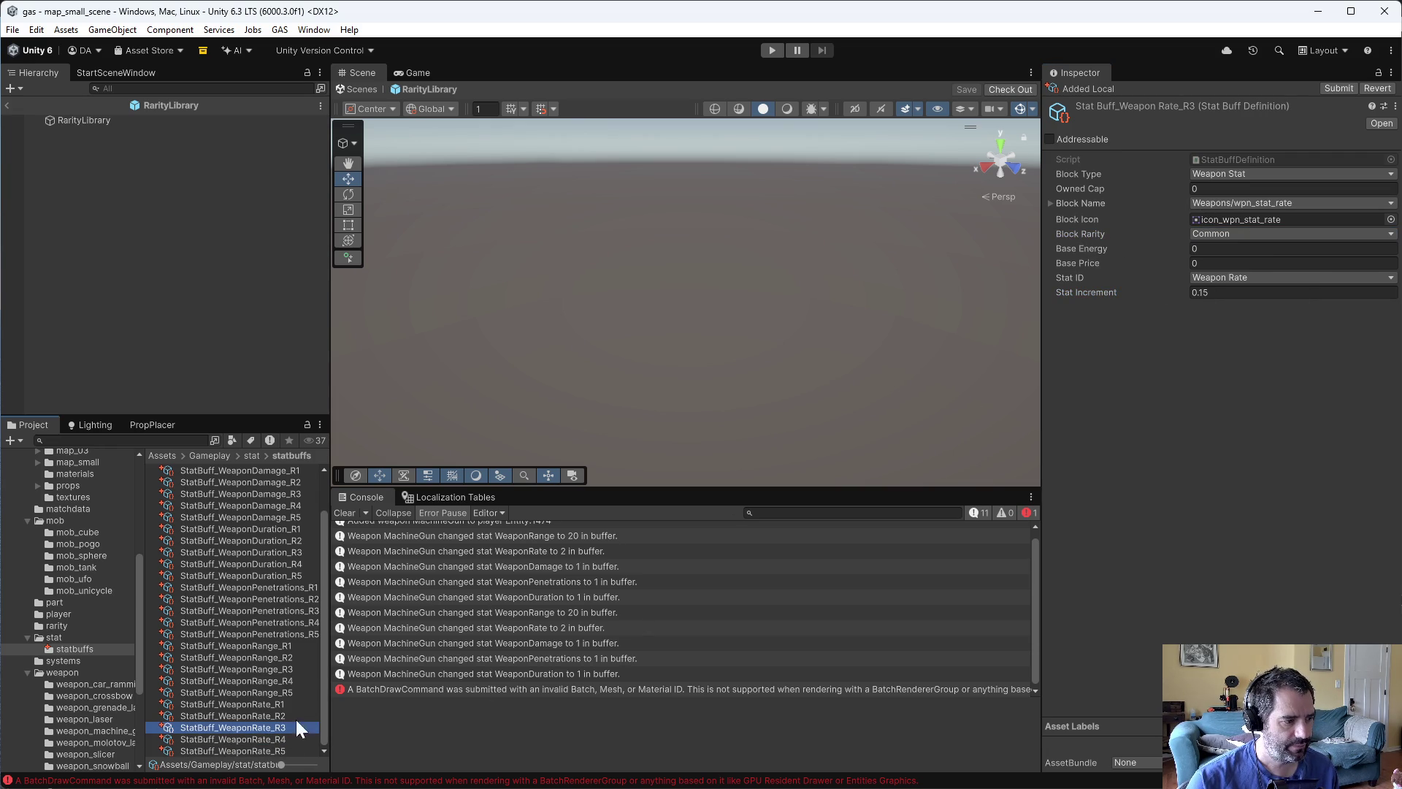
pyautogui.click(1228, 238)
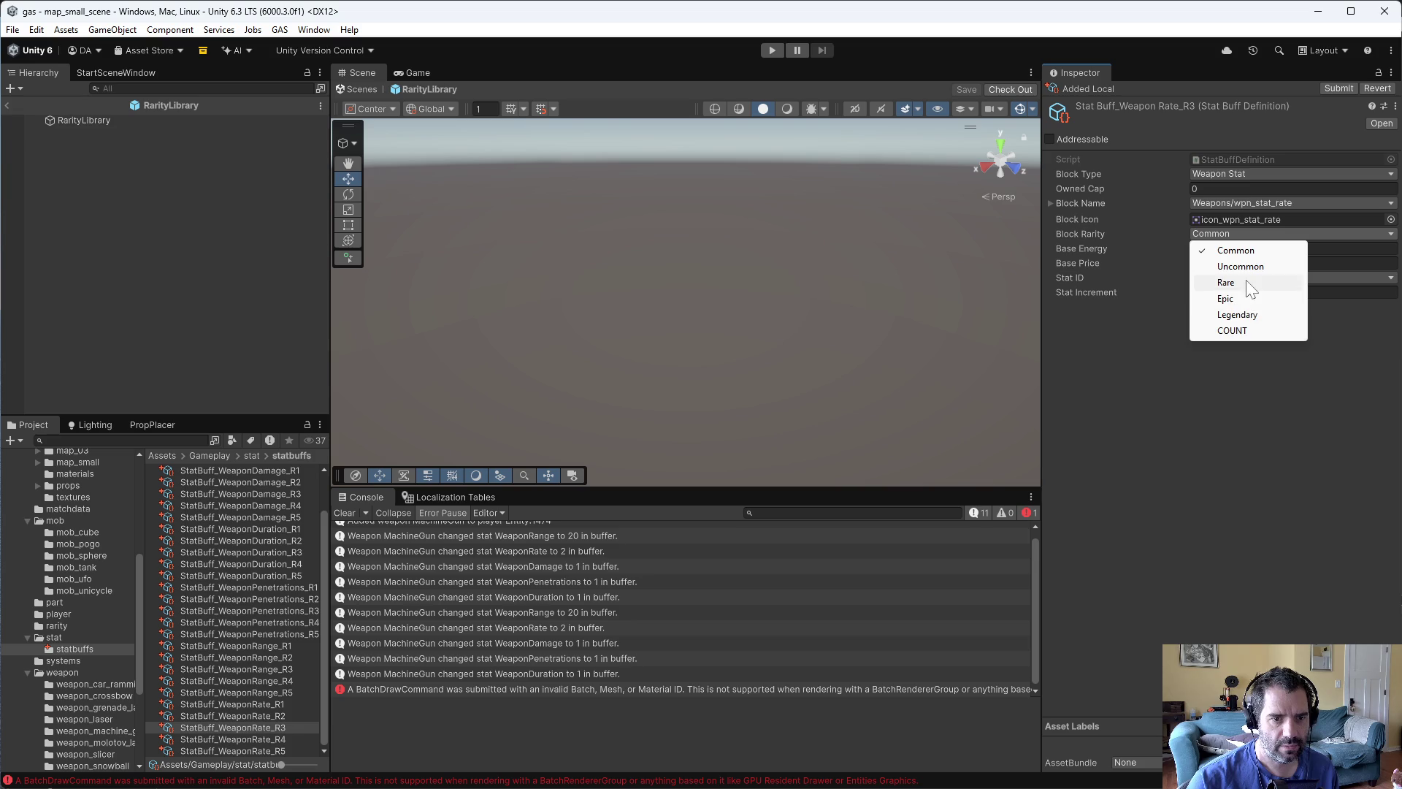
pyautogui.click(1246, 279)
pyautogui.click(284, 717)
pyautogui.click(1233, 235)
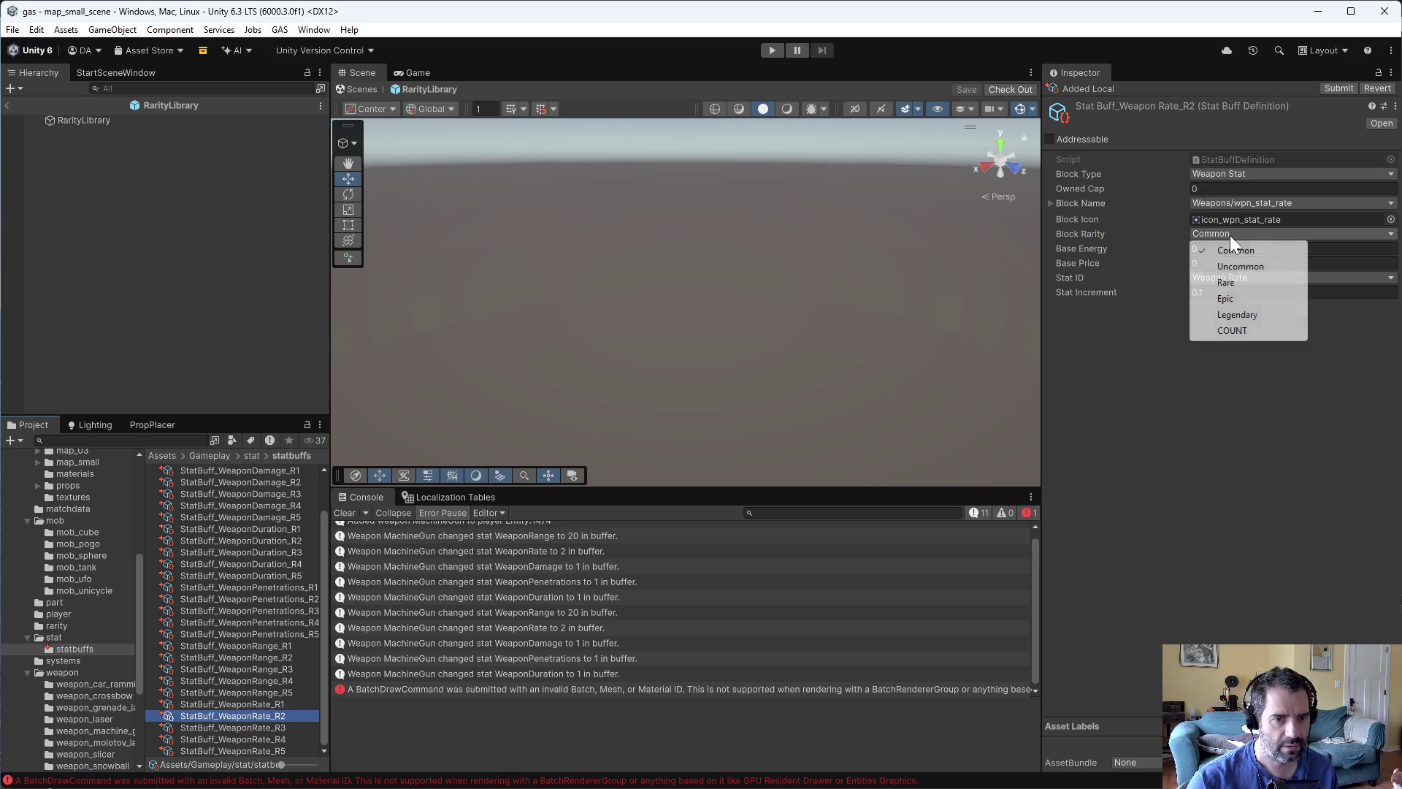
pyautogui.click(1236, 267)
# - Recheck the Weapon Rate R1 and Weapon Range R5 and R4 assets
pyautogui.click(288, 702)
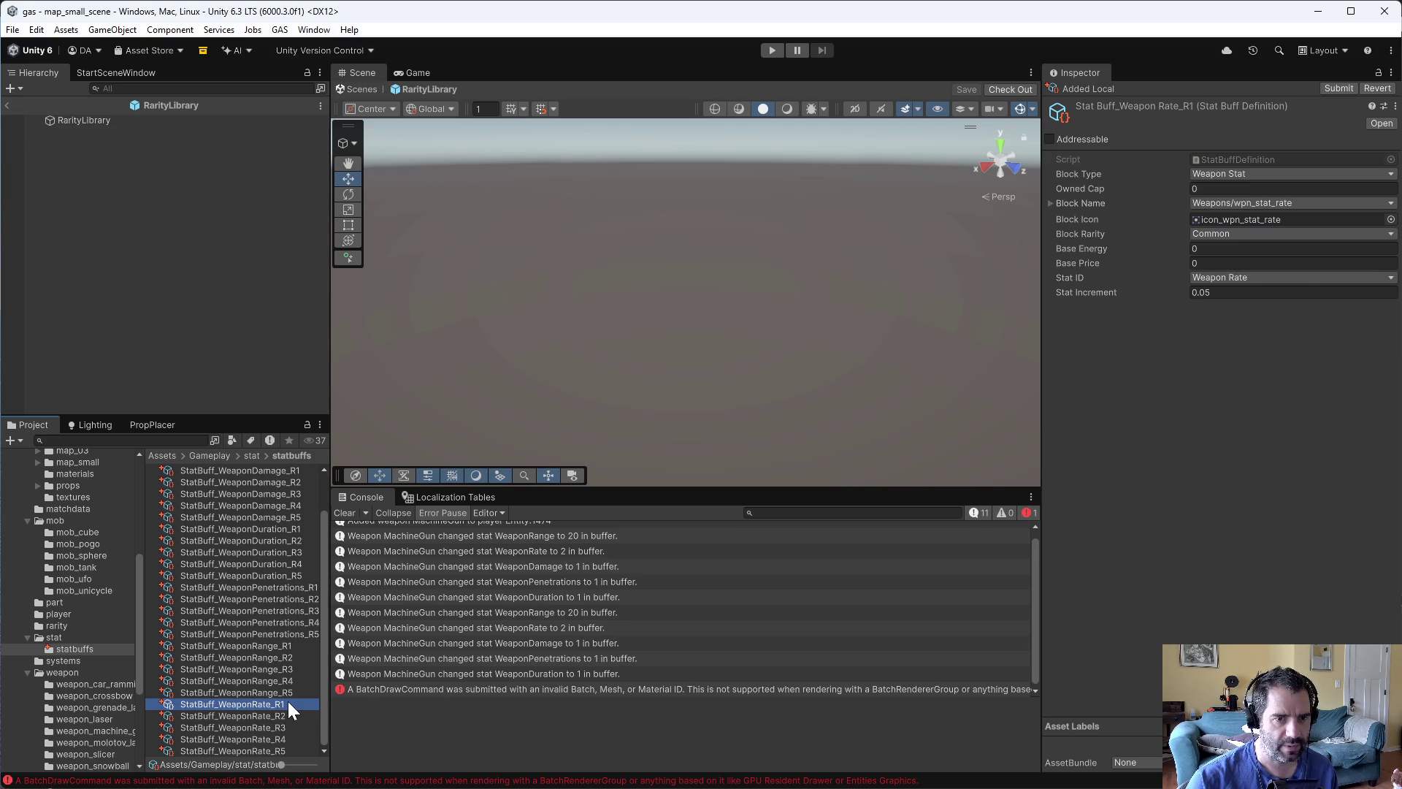
pyautogui.click(286, 694)
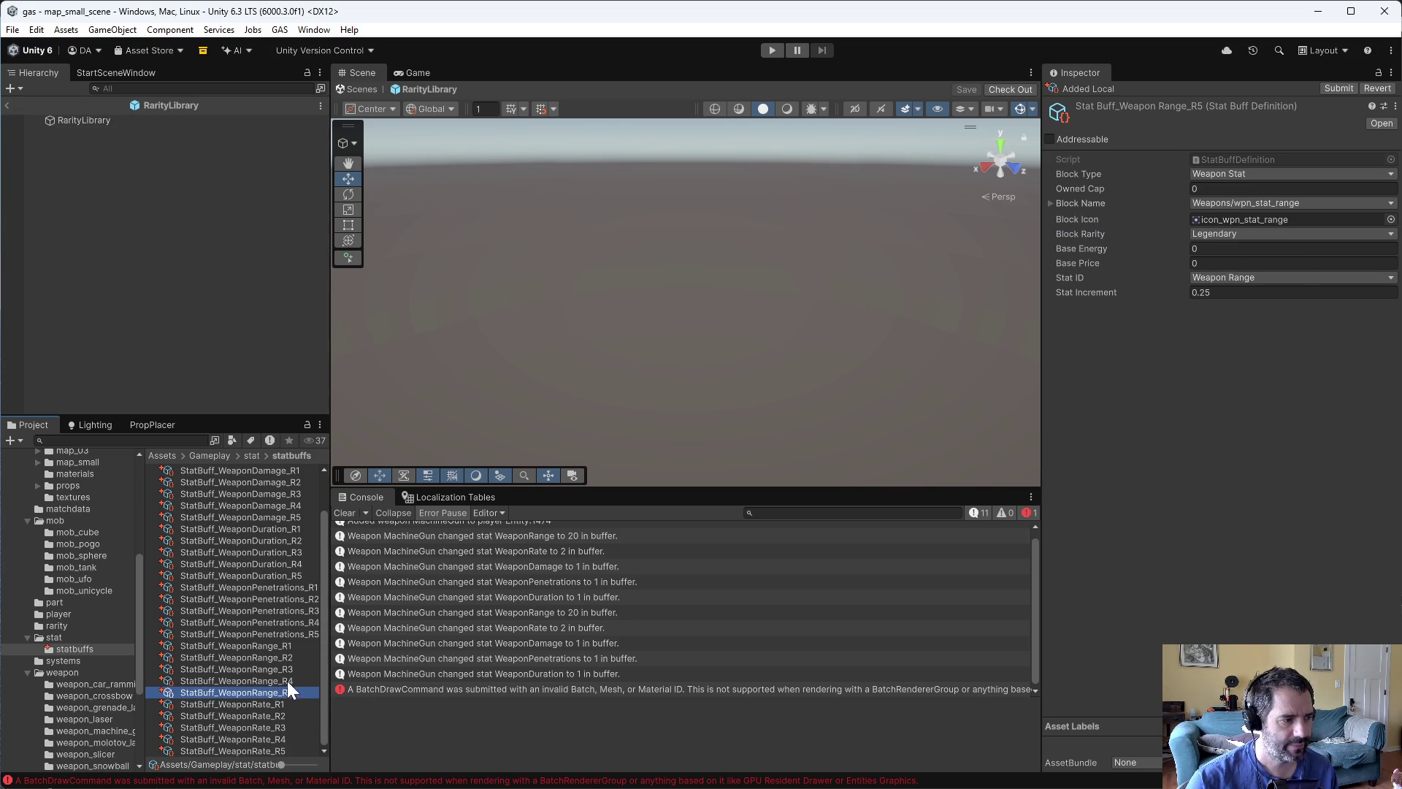
pyautogui.click(285, 684)
pyautogui.scroll(2, 297, 668)
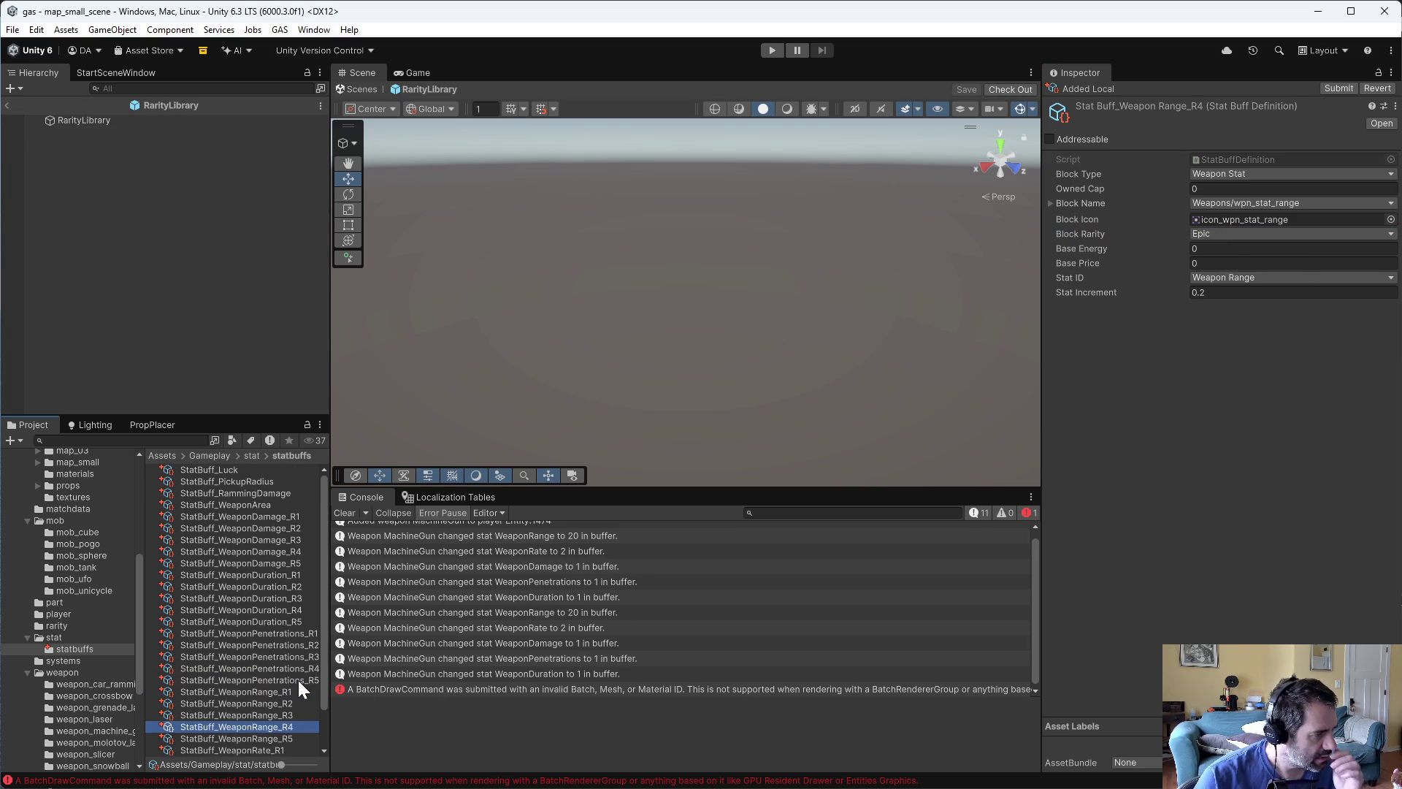
# - Rename the Weapon Area buff to StatBuff_WeaponArea_R1 and duplicate it
pyautogui.click(236, 507)
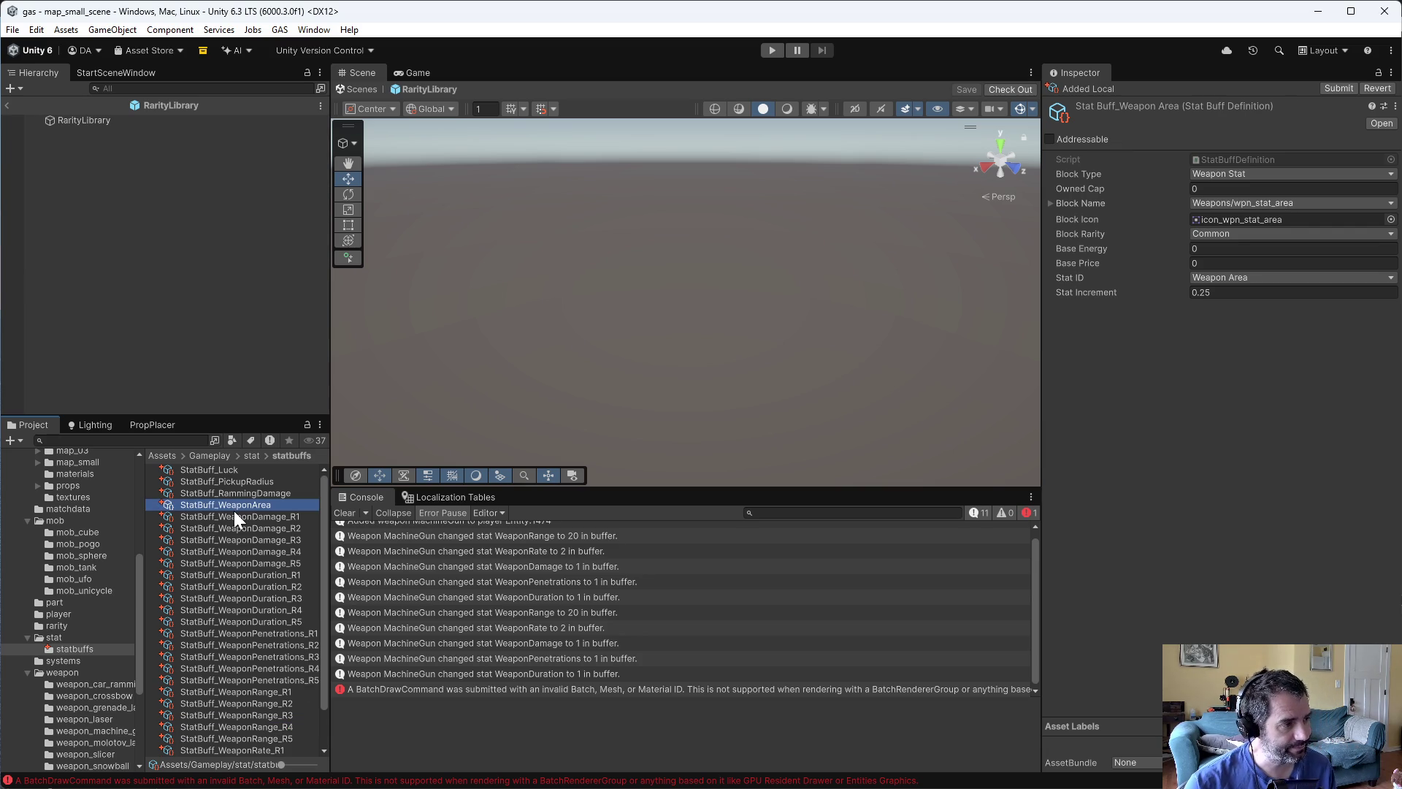
pyautogui.click(260, 504)
pyautogui.write('_')
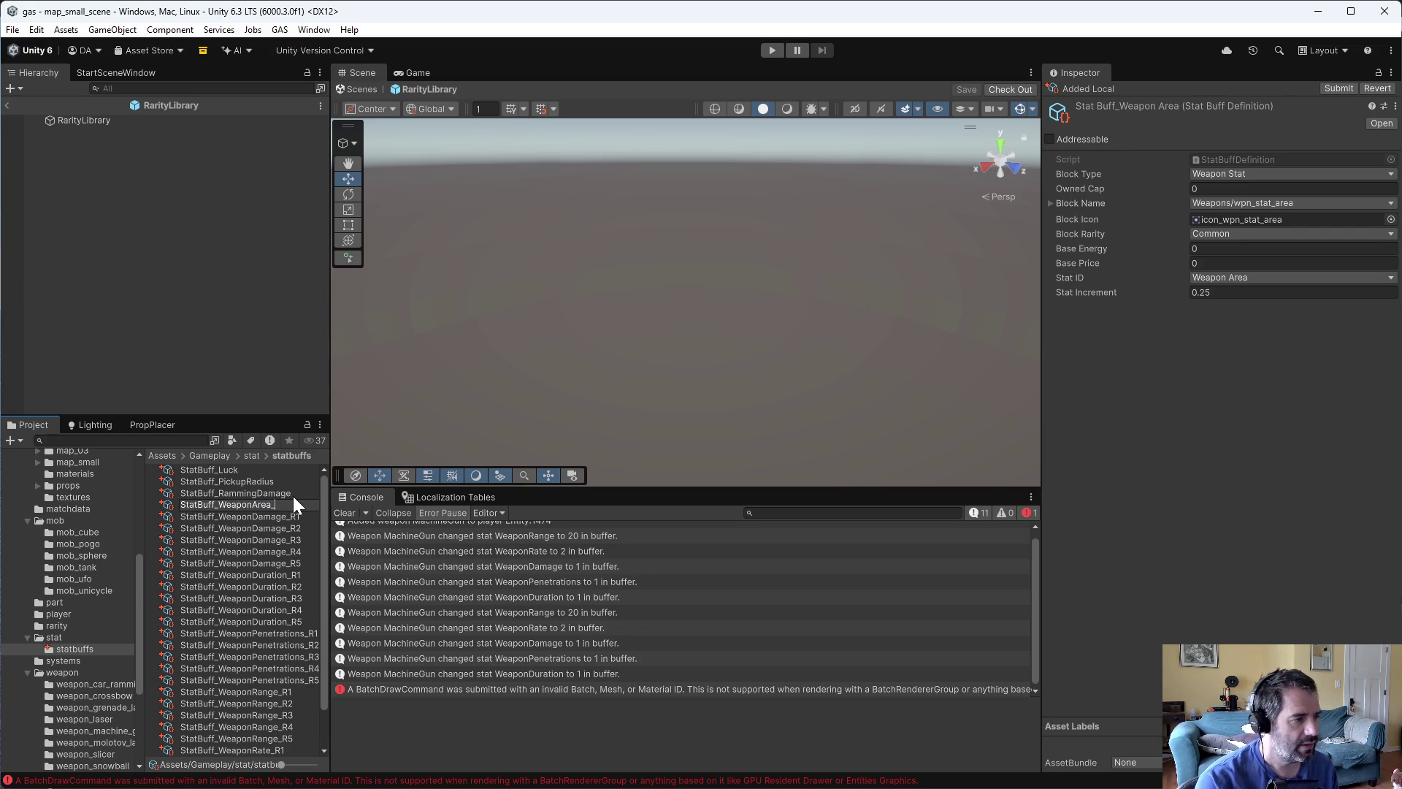
pyautogui.write('R1')
pyautogui.press('Return')
pyautogui.hotkey('ctrl', 'd')
pyautogui.hotkey('ctrl', 'd')
pyautogui.hotkey('ctrl', 'd')
pyautogui.hotkey('ctrl', 'd')
# - Rename the first two copies StatBuff_WeaponArea_R2 and StatBuff_WeaponArea_R3
pyautogui.click(285, 519)
pyautogui.click(282, 517)
pyautogui.moveTo(282, 517); pyautogui.dragTo(318, 519)
pyautogui.write('2')
pyautogui.press('Return')
pyautogui.click(287, 516)
pyautogui.click(281, 515)
pyautogui.press('Return')
# - Rename the last copies StatBuff_WeaponArea_R4 and StatBuff_WeaponArea_R5
pyautogui.click(280, 517)
pyautogui.click(281, 517)
pyautogui.press('Return')
pyautogui.click(282, 517)
pyautogui.click(279, 516)
pyautogui.press('Return')
pyautogui.click(284, 504)
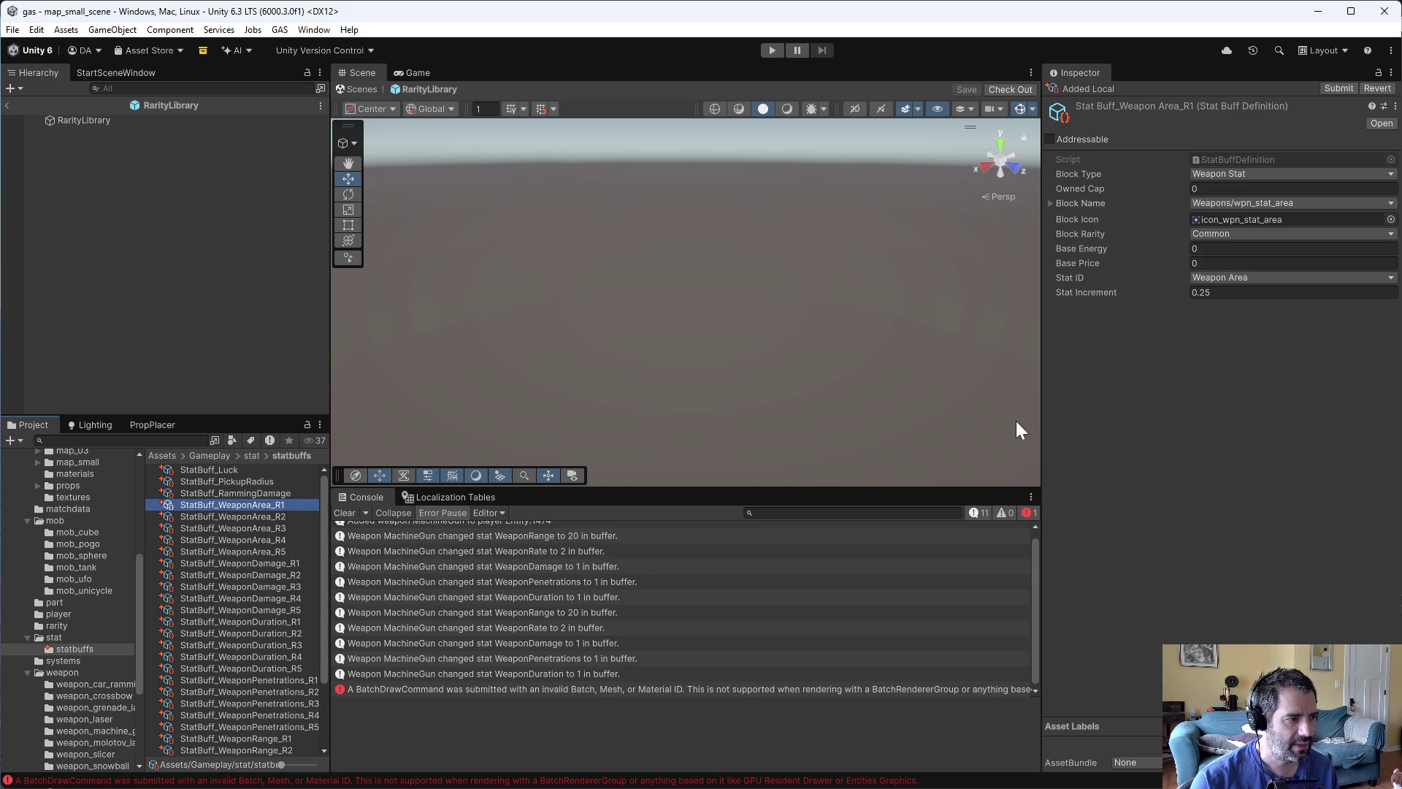
pyautogui.click(1262, 294)
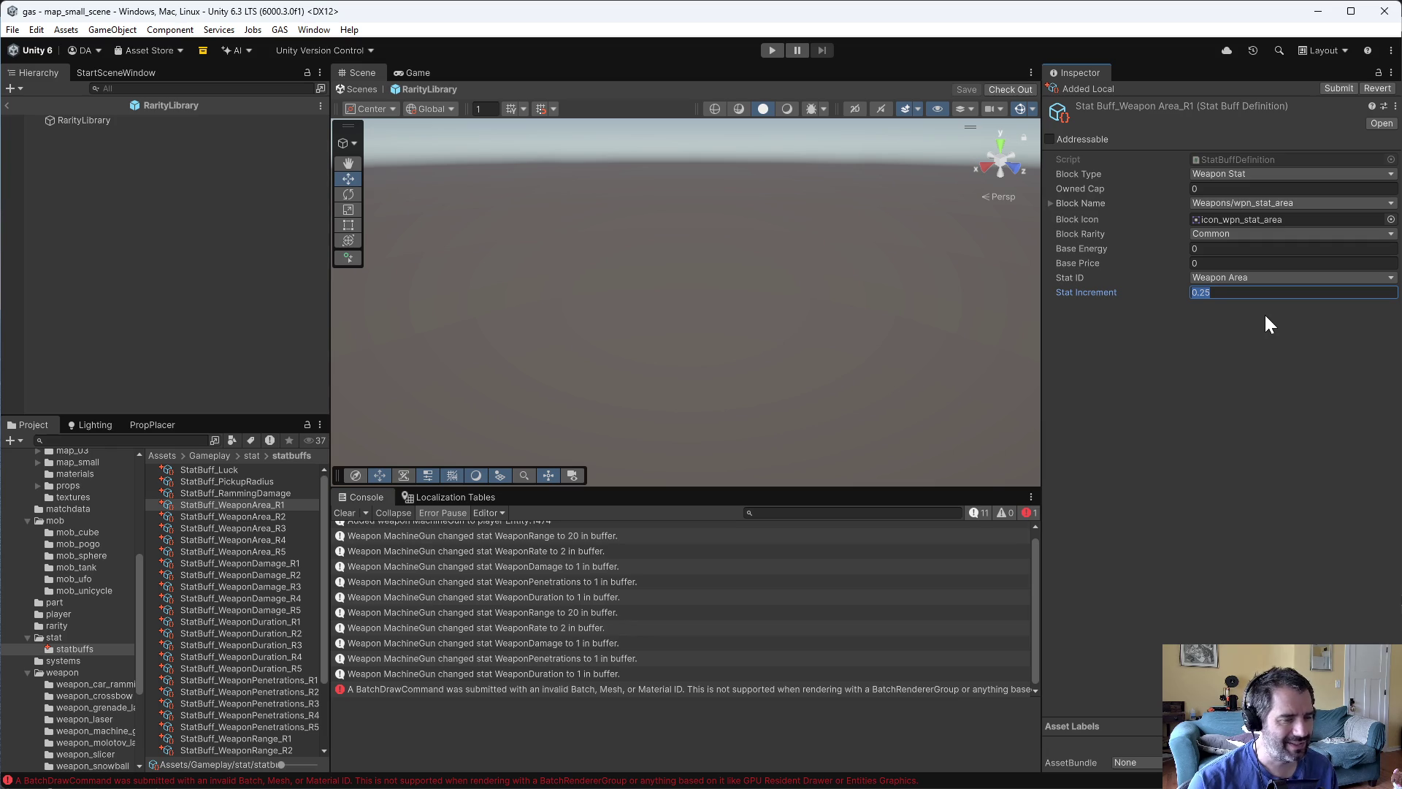
# - Give WeaponArea R1 a 0.05 increment and make R2 Uncommon at 0.1
pyautogui.write('0.05')
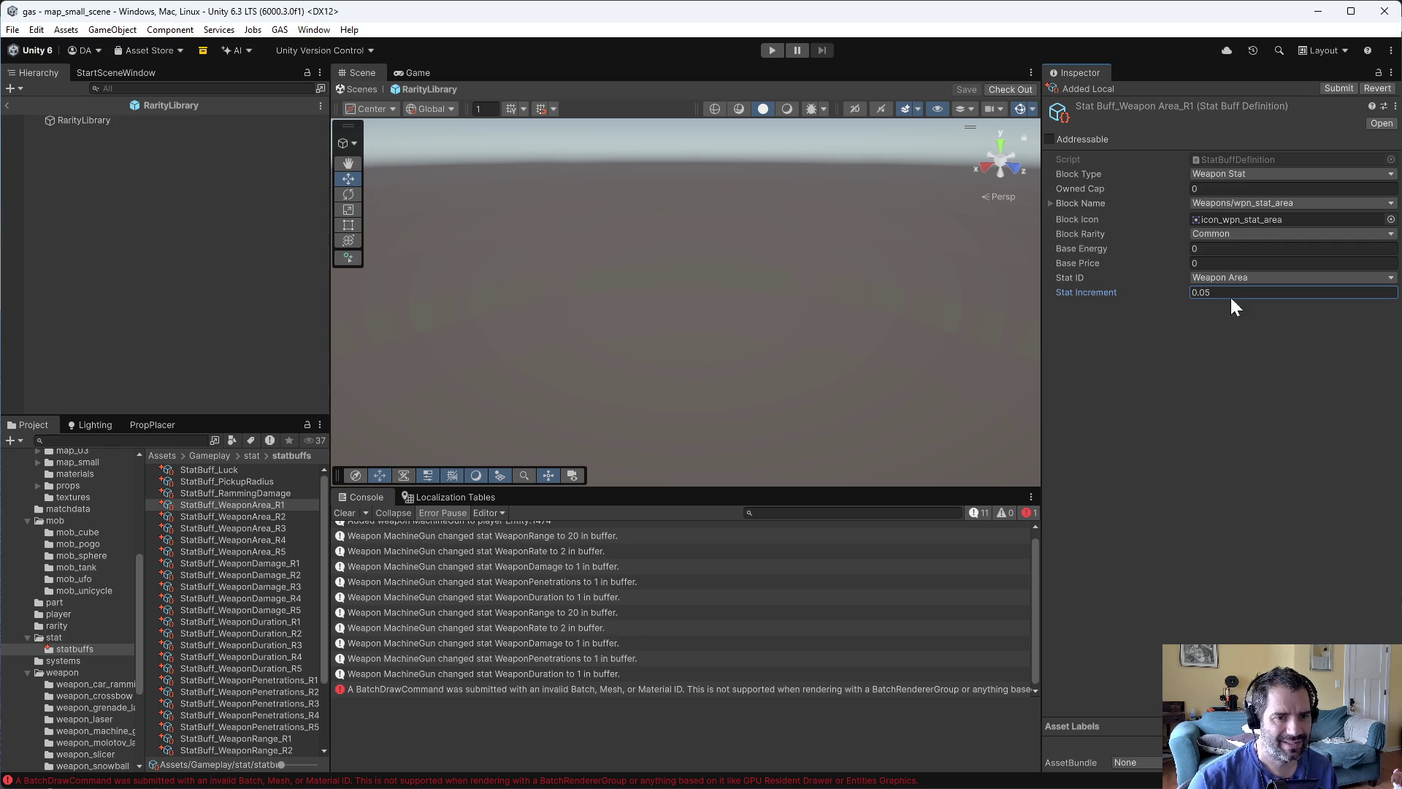
pyautogui.click(291, 516)
pyautogui.click(1212, 234)
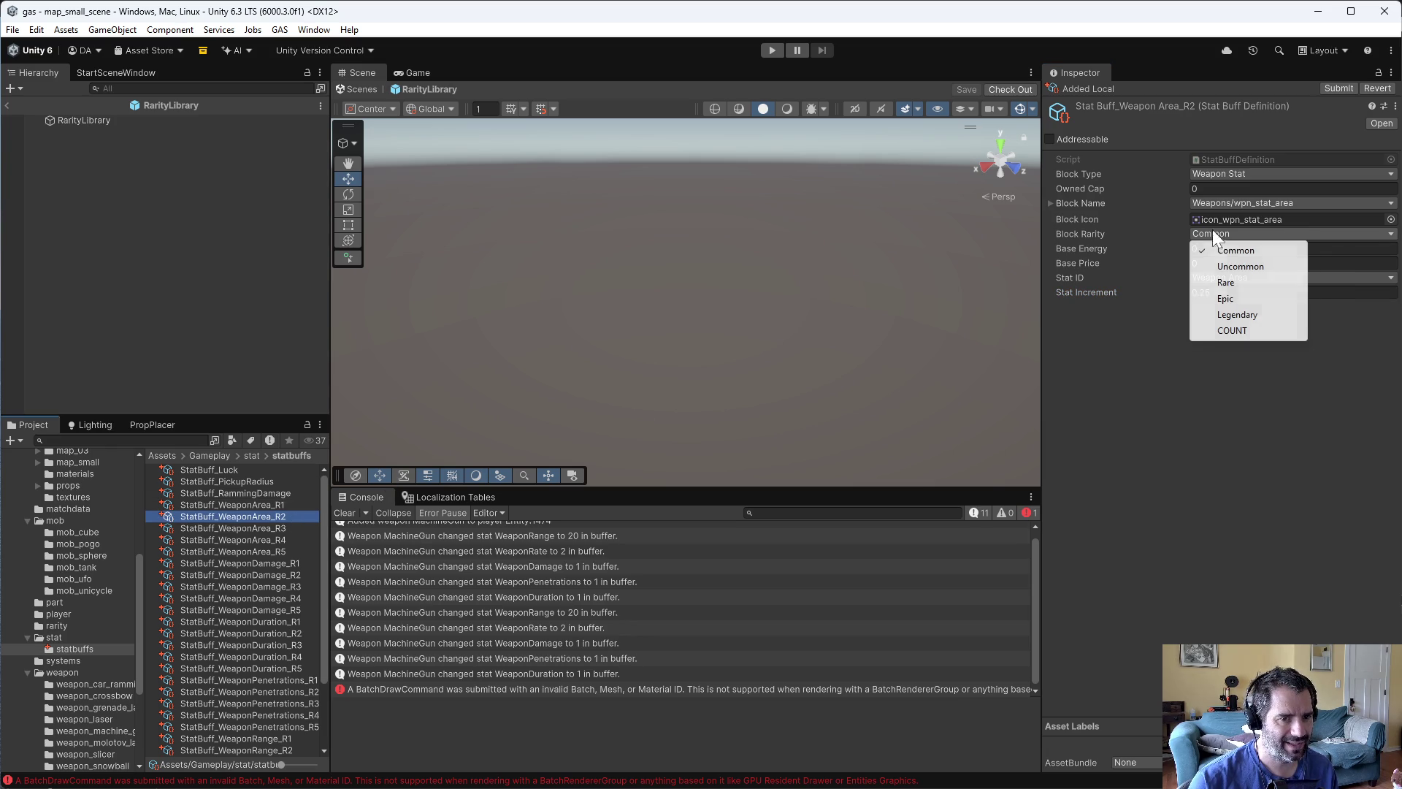
pyautogui.click(1240, 265)
pyautogui.click(1227, 292)
pyautogui.write('0')
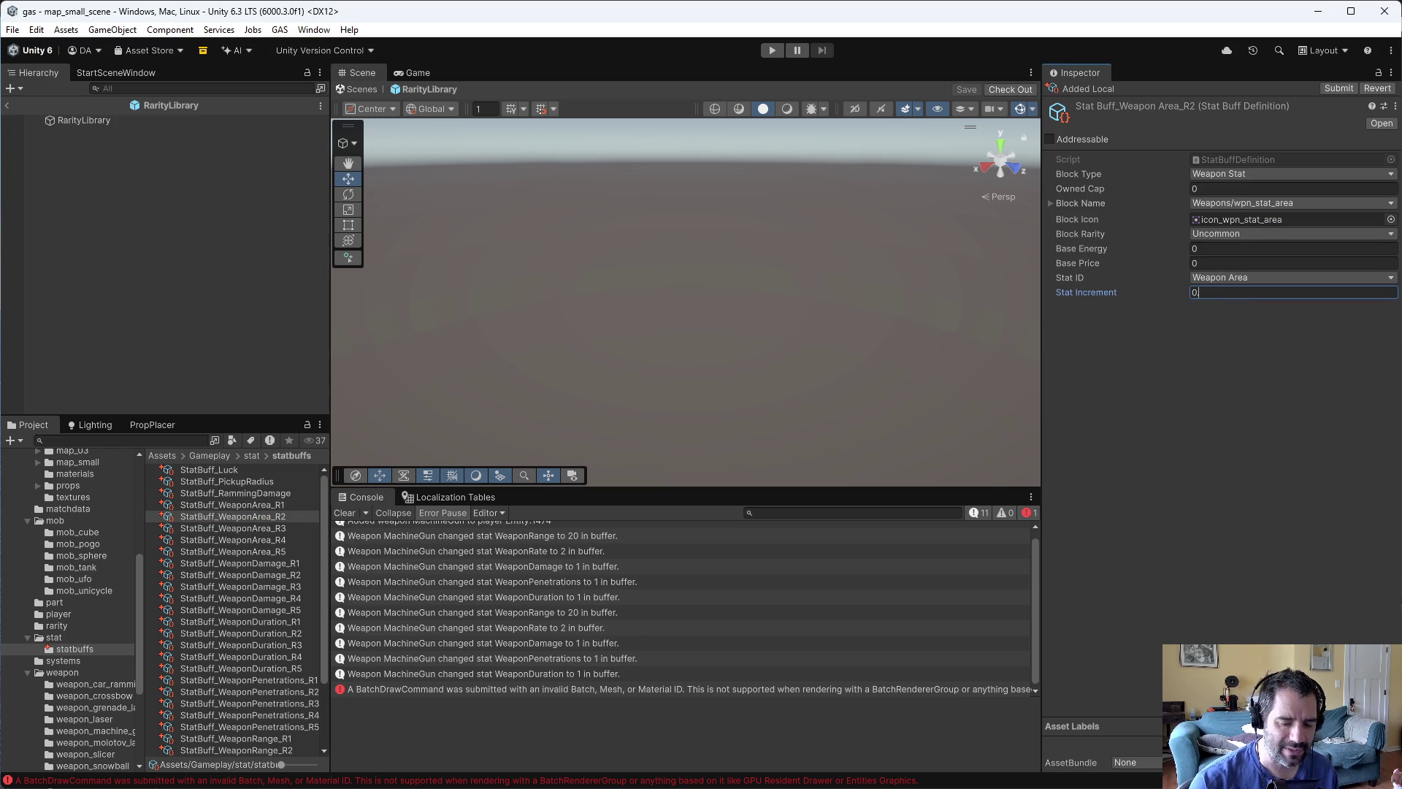
# - Make WeaponArea R3 Rare with a 0.15 Stat Increment
pyautogui.click(263, 527)
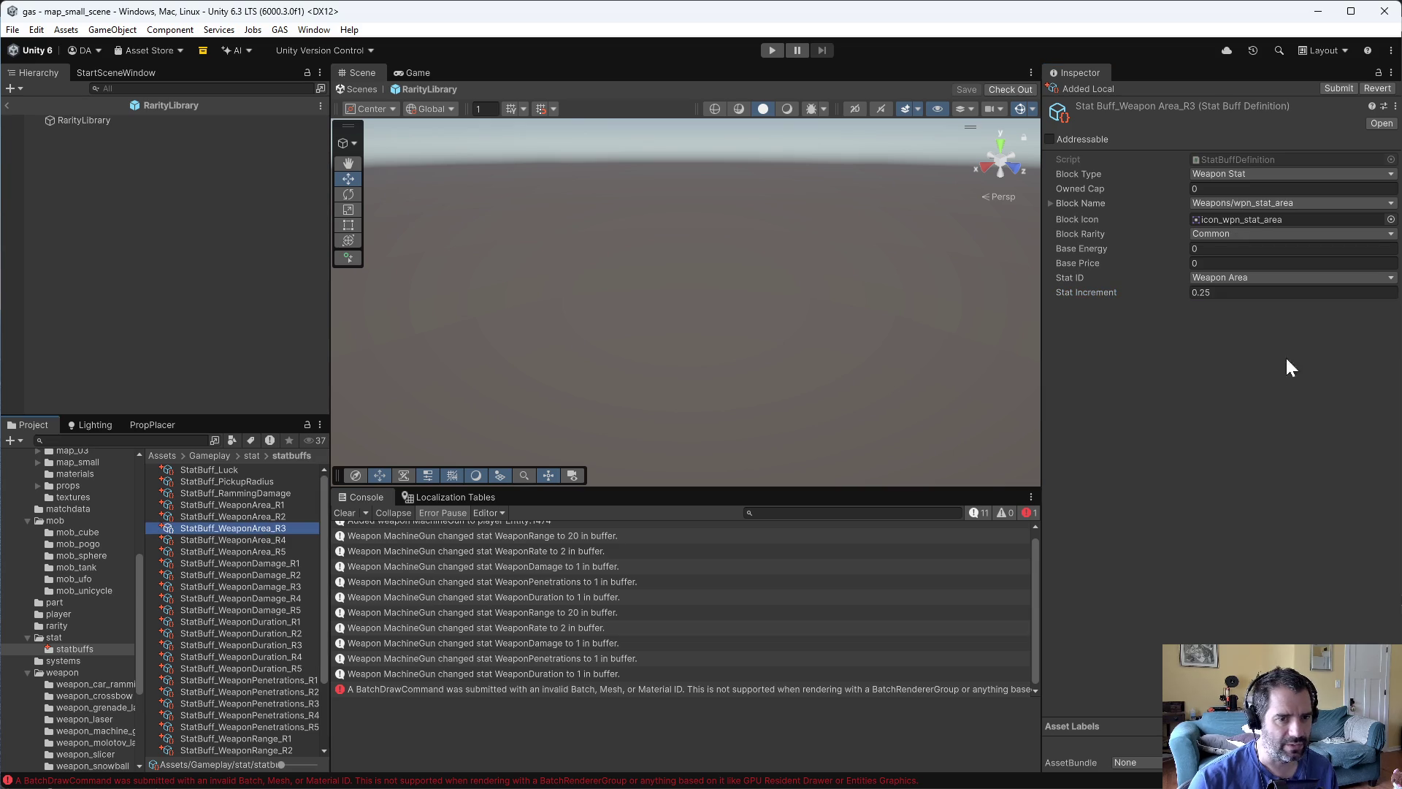
pyautogui.click(1249, 235)
pyautogui.click(1257, 283)
pyautogui.click(1241, 292)
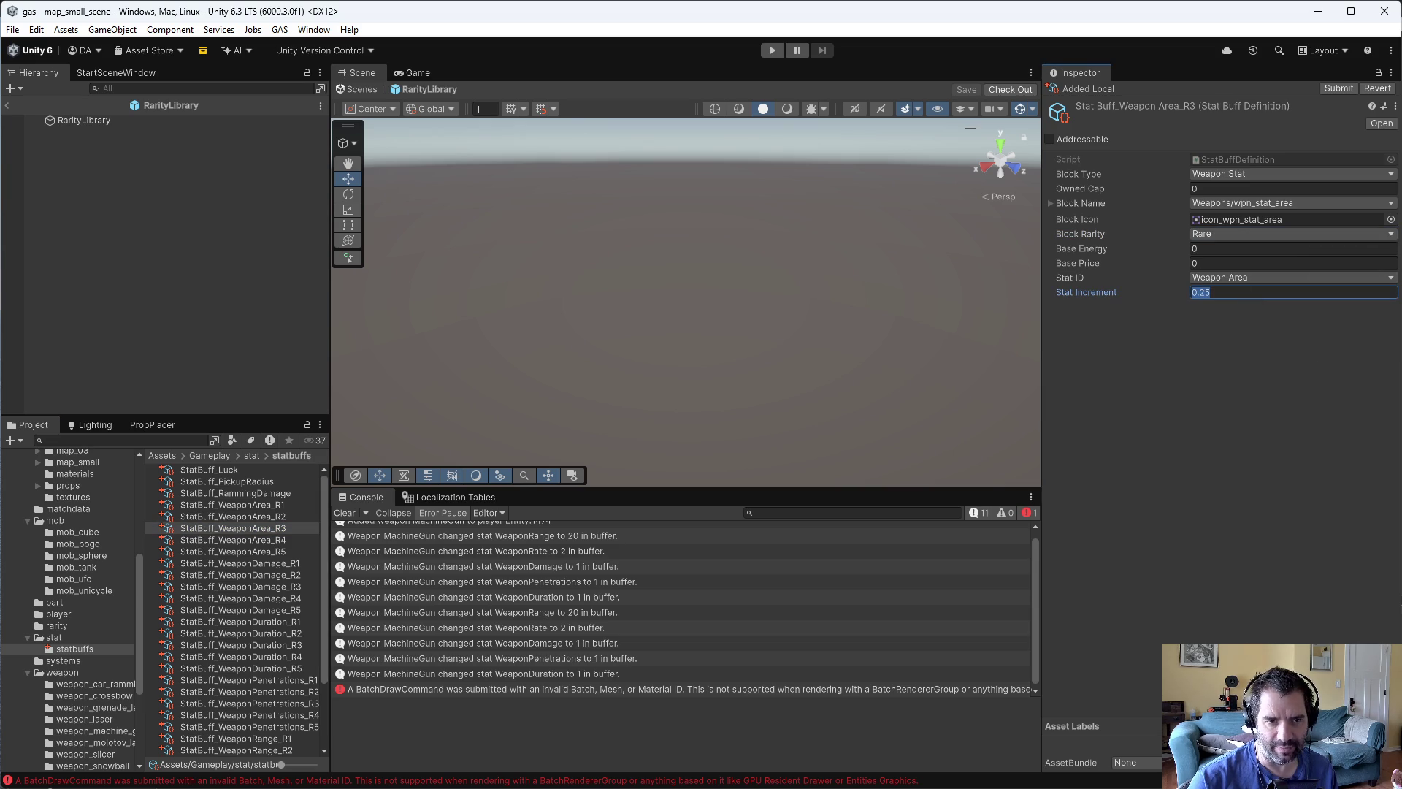
pyautogui.write('0.15')
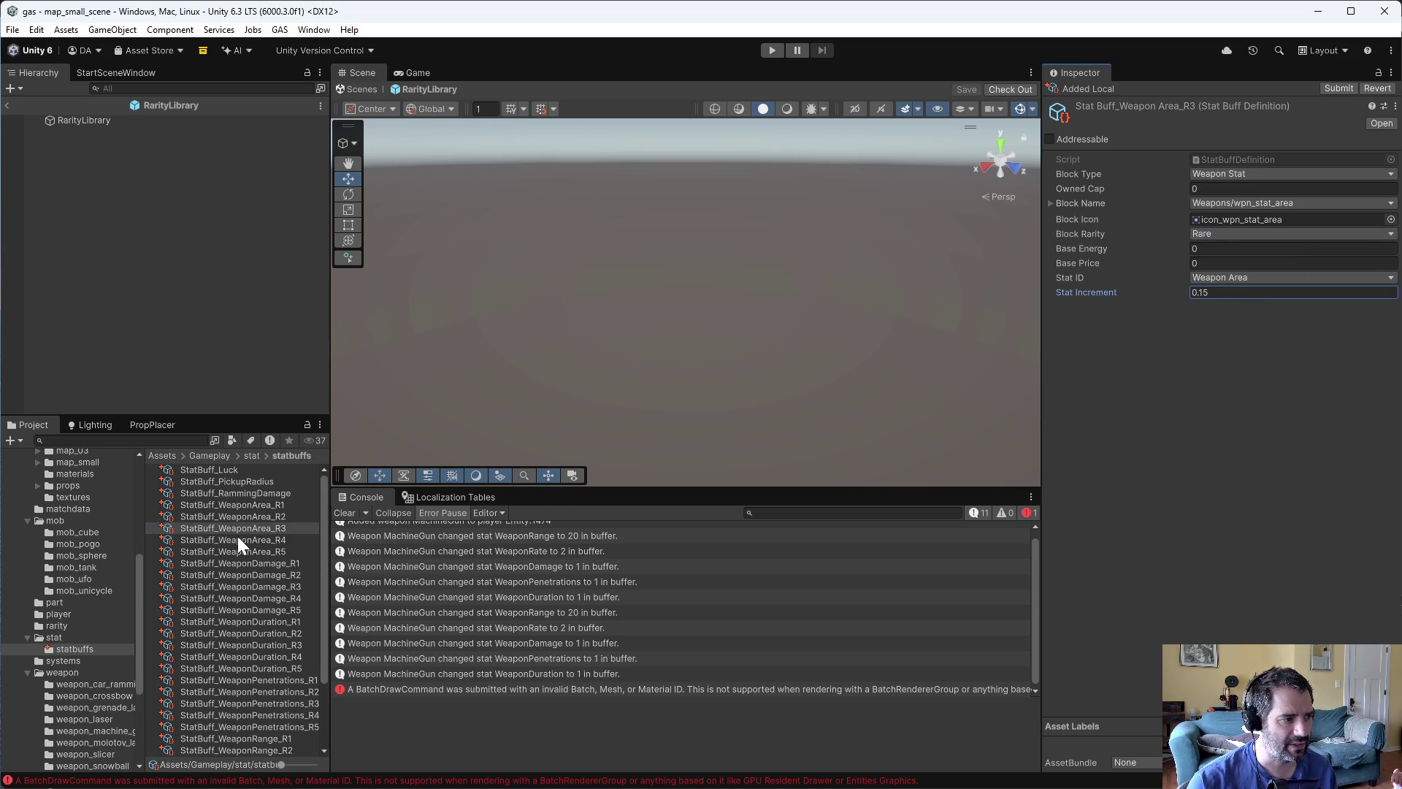
# - Make WeaponArea R4 Epic with its increment, and R5 Legendary
pyautogui.click(239, 539)
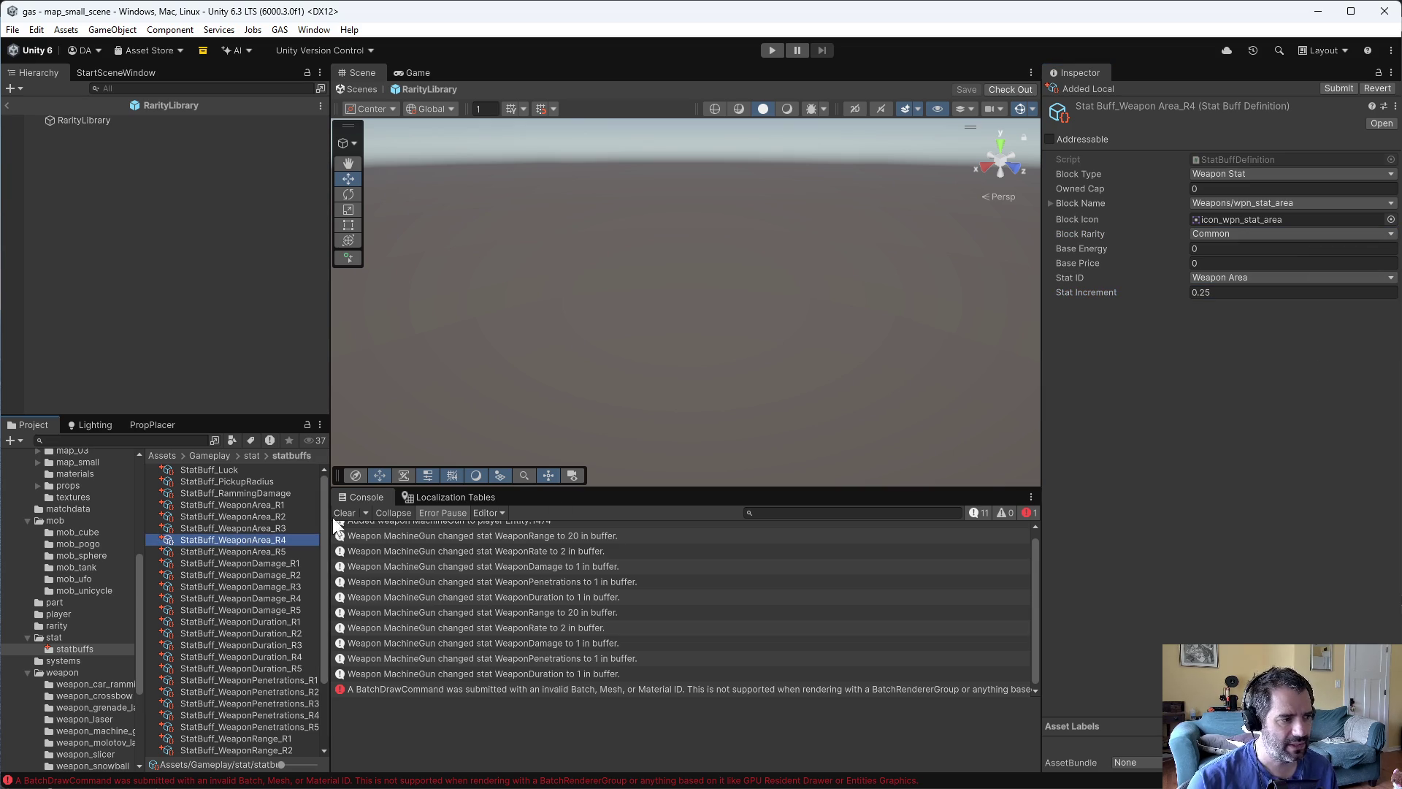
pyautogui.click(1225, 234)
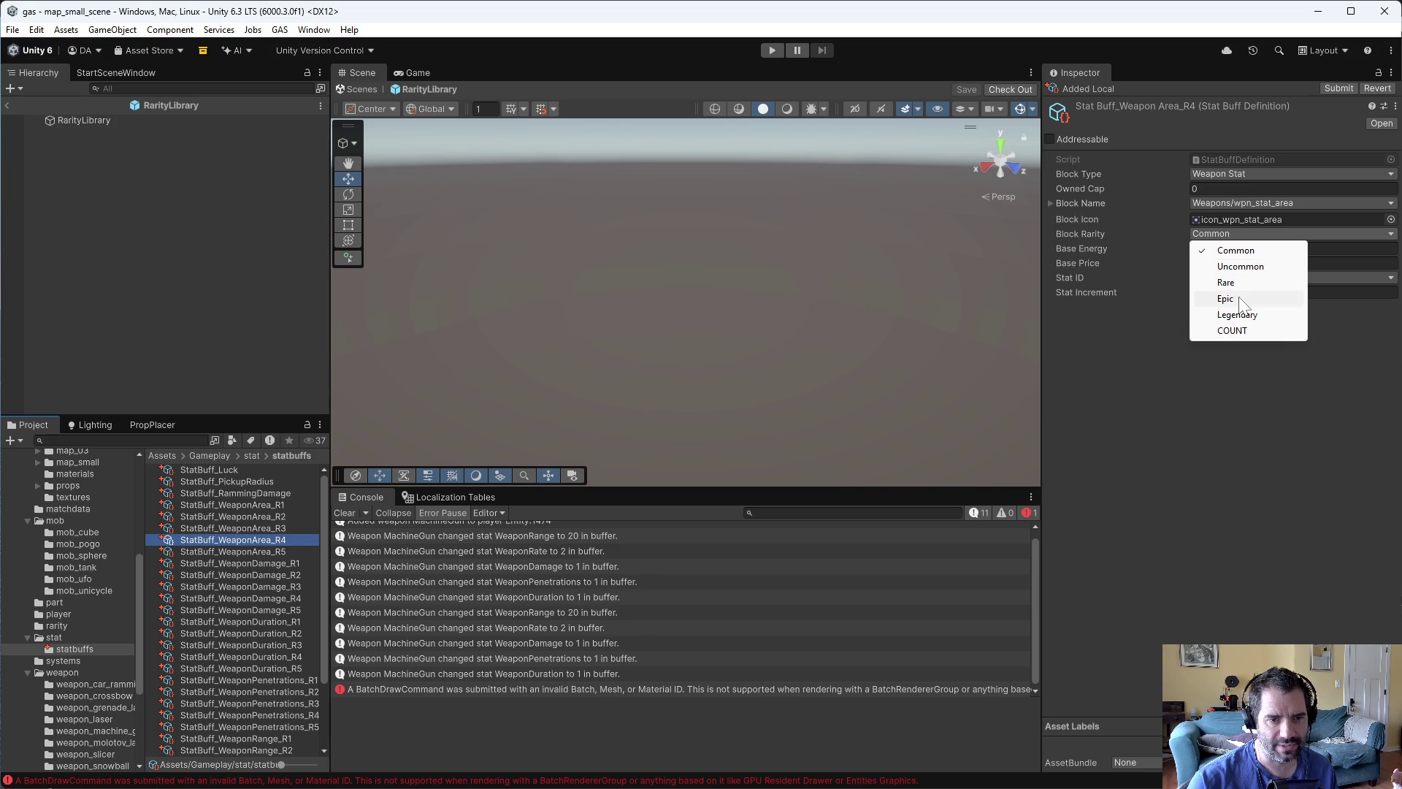
pyautogui.click(1238, 297)
pyautogui.click(1238, 292)
pyautogui.write('0.2')
pyautogui.click(241, 551)
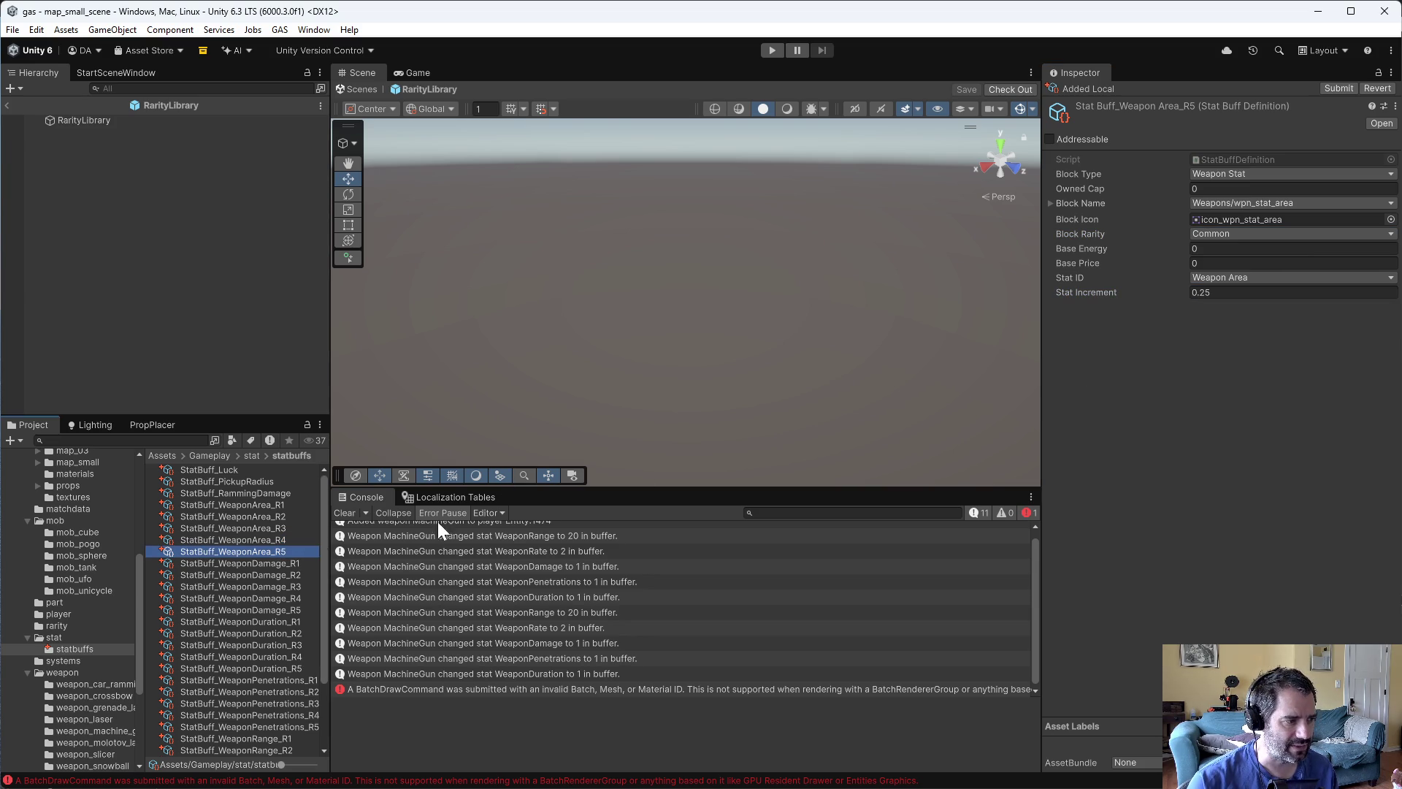
pyautogui.click(1242, 277)
pyautogui.click(1220, 233)
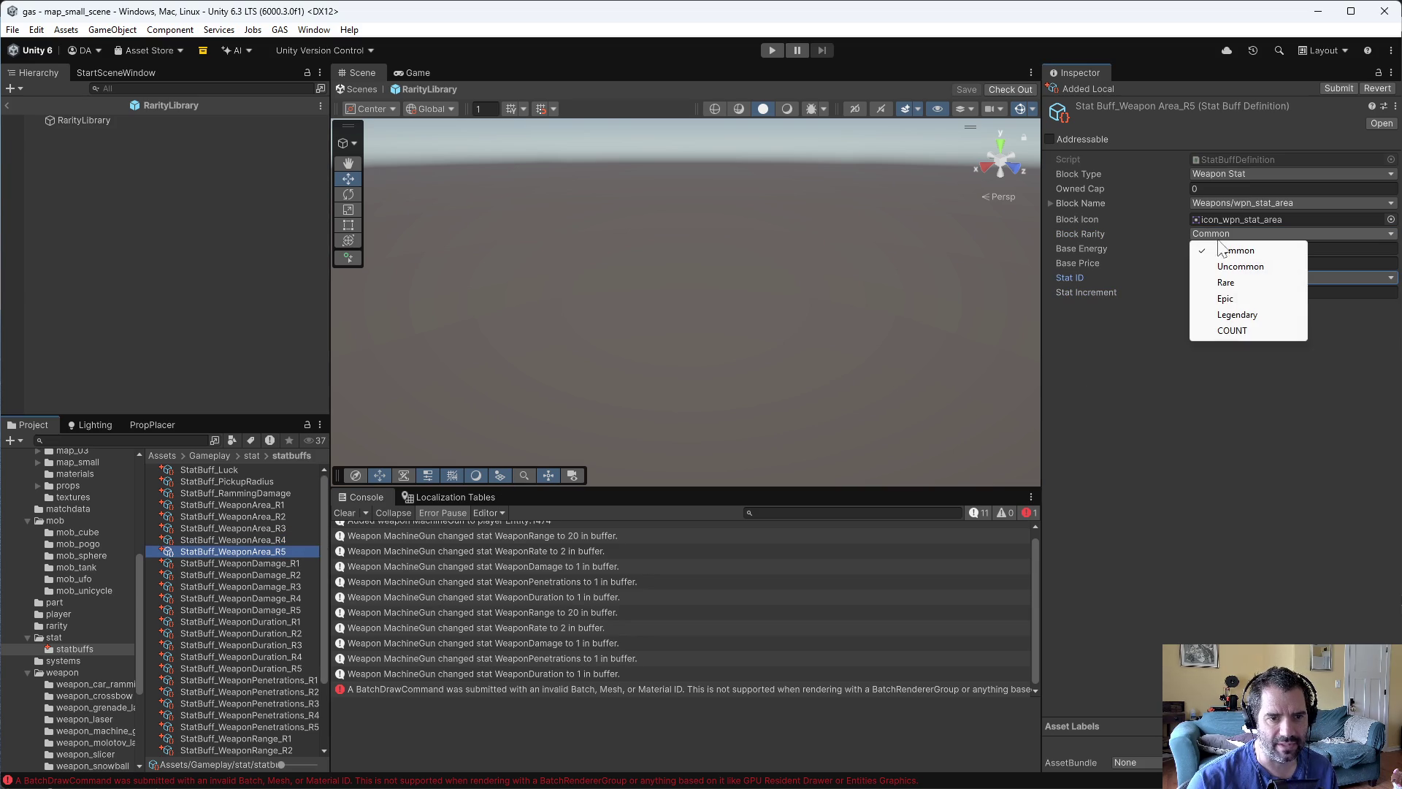
pyautogui.click(1234, 314)
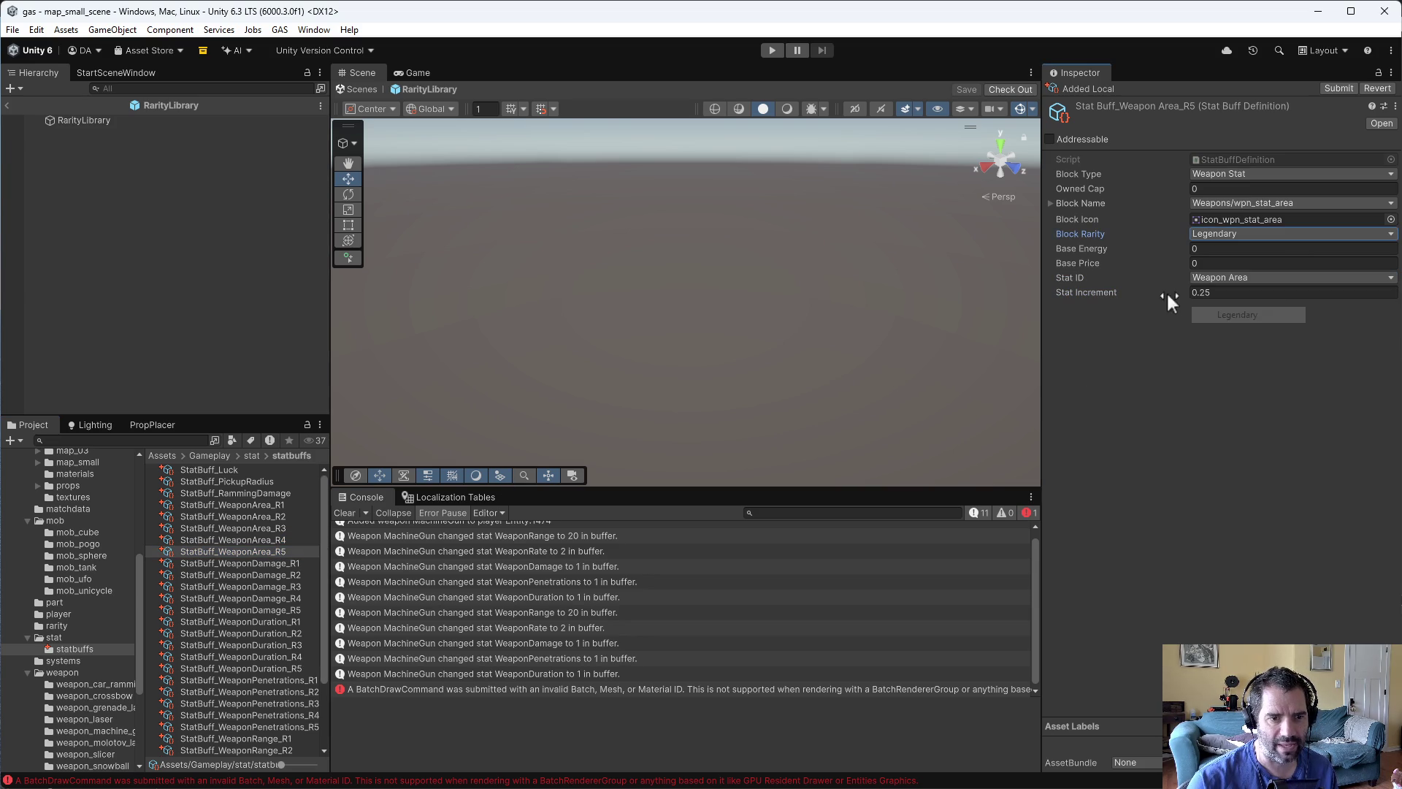
# - Review each WeaponArea tier R1 through R5, then select the StatBuff_Luck asset
pyautogui.click(284, 536)
pyautogui.click(283, 528)
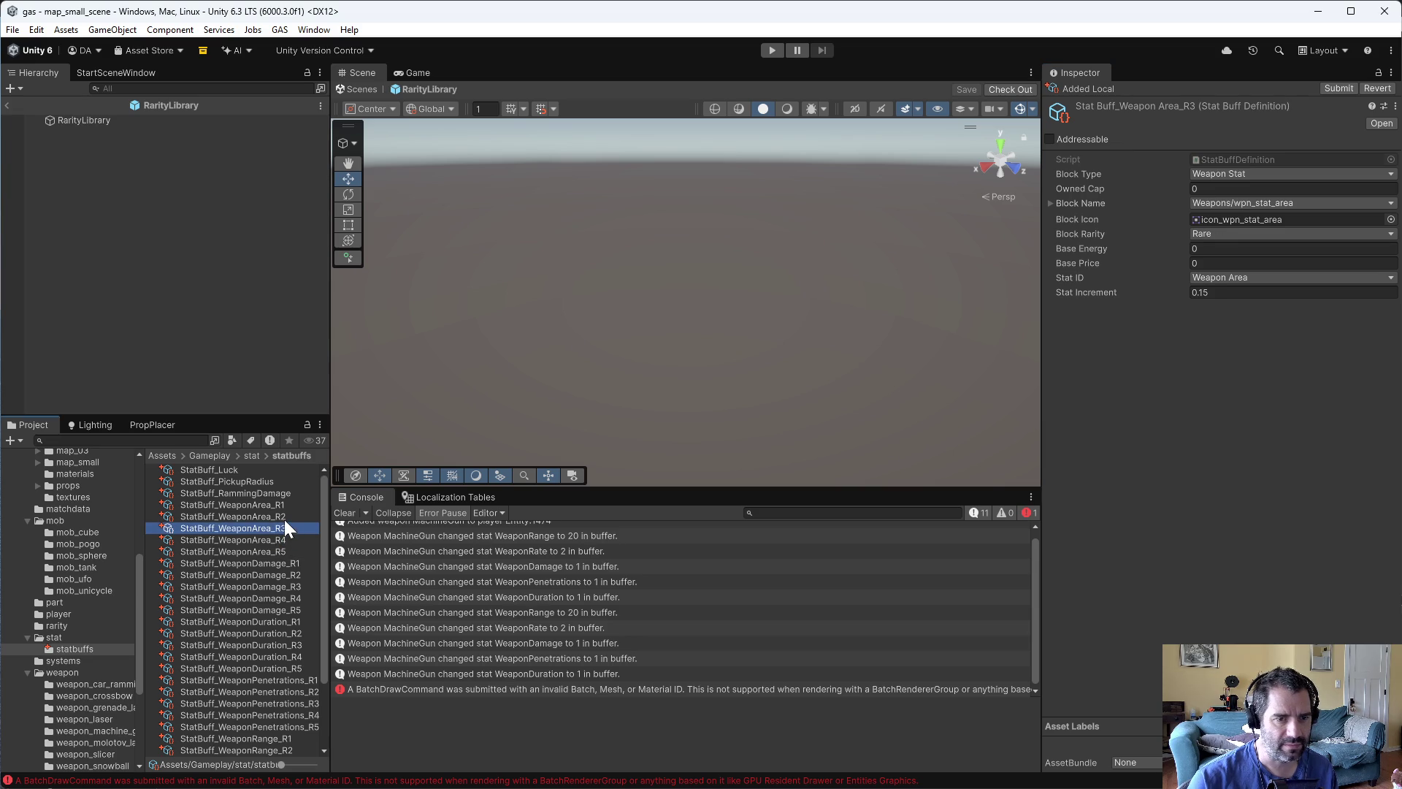
pyautogui.click(283, 515)
pyautogui.click(287, 501)
pyautogui.click(288, 517)
pyautogui.click(287, 525)
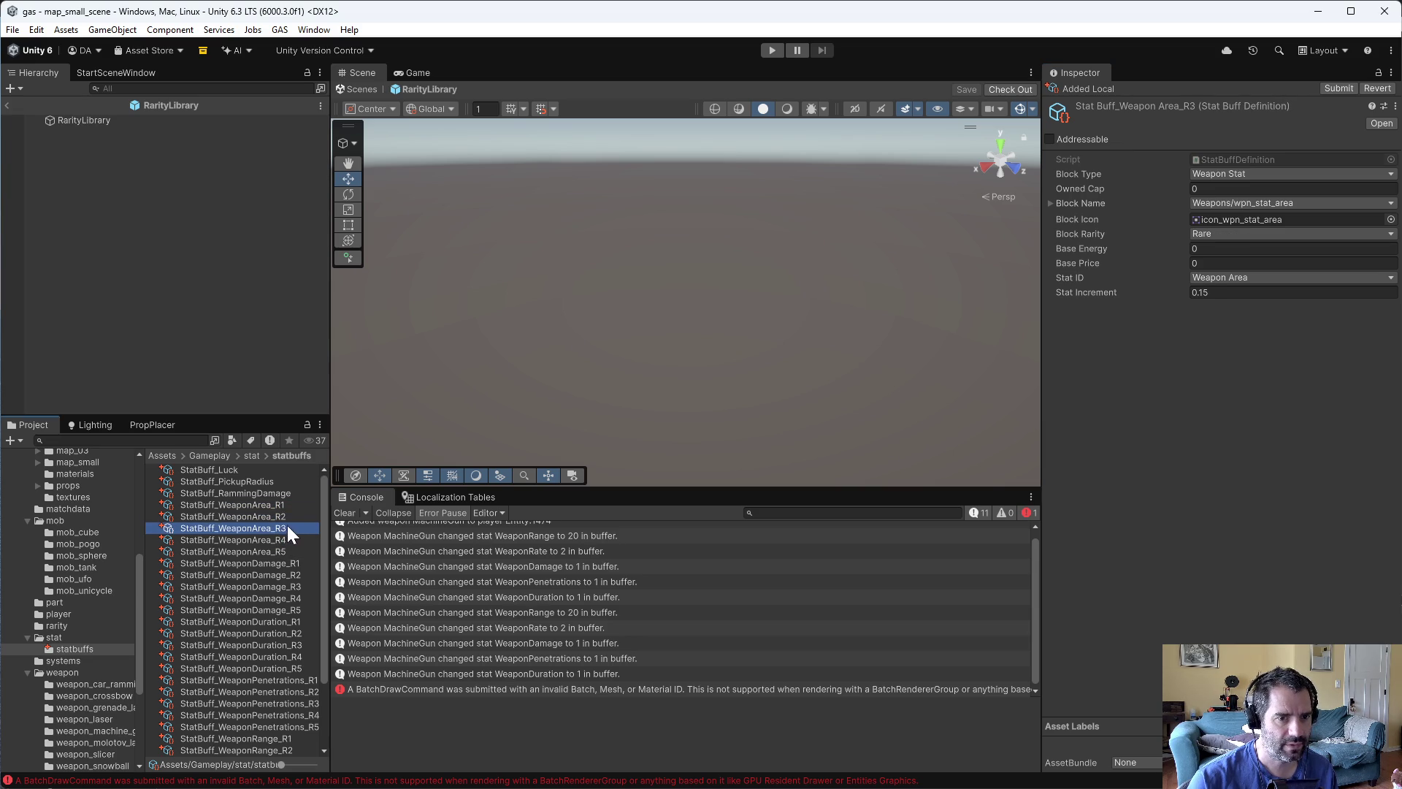
pyautogui.click(287, 537)
pyautogui.click(287, 547)
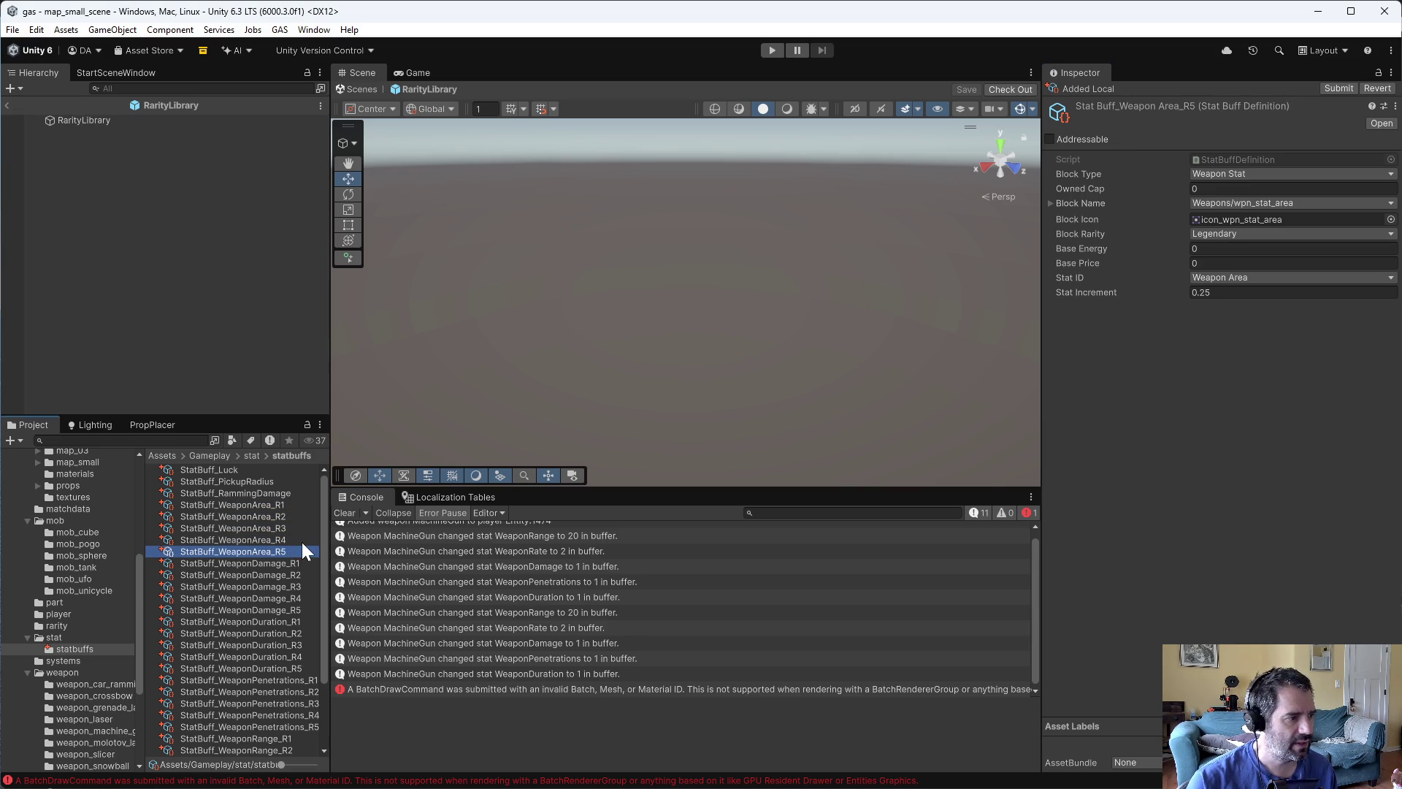
pyautogui.click(222, 472)
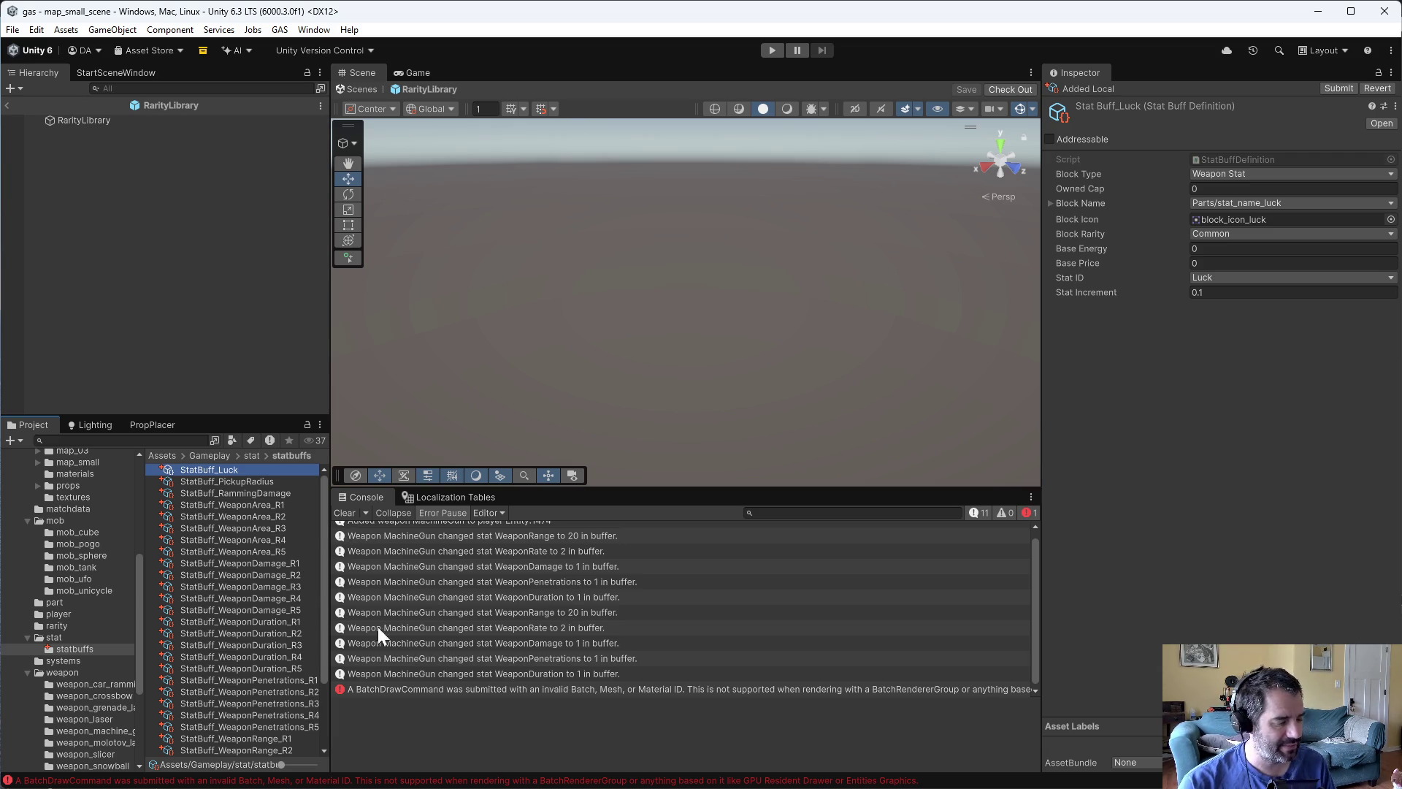
# - Open the StatLibrary prefab from the stat folder and add a fifth Weapondamage buff slot
pyautogui.scroll(-3, 235, 665)
pyautogui.click(251, 456)
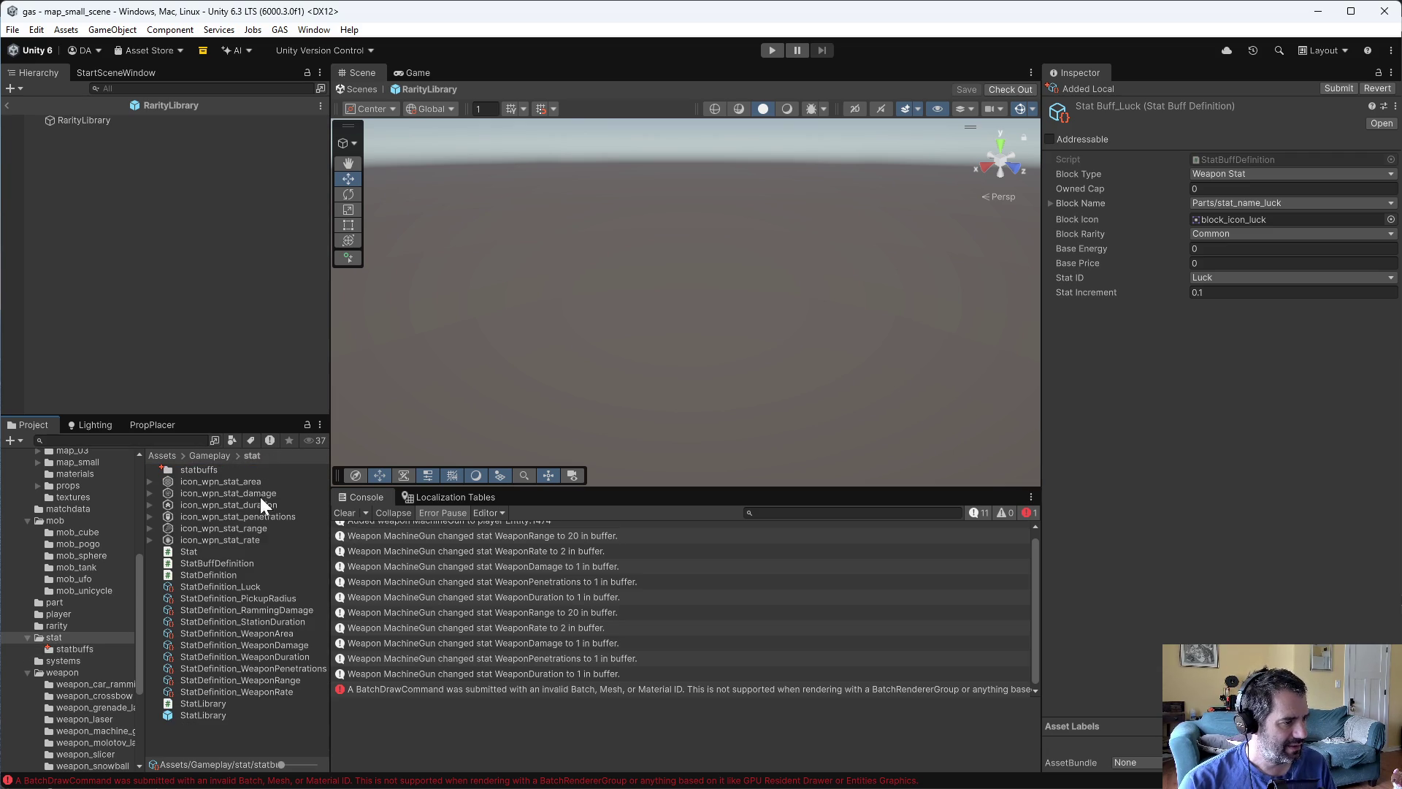
pyautogui.doubleClick(227, 714)
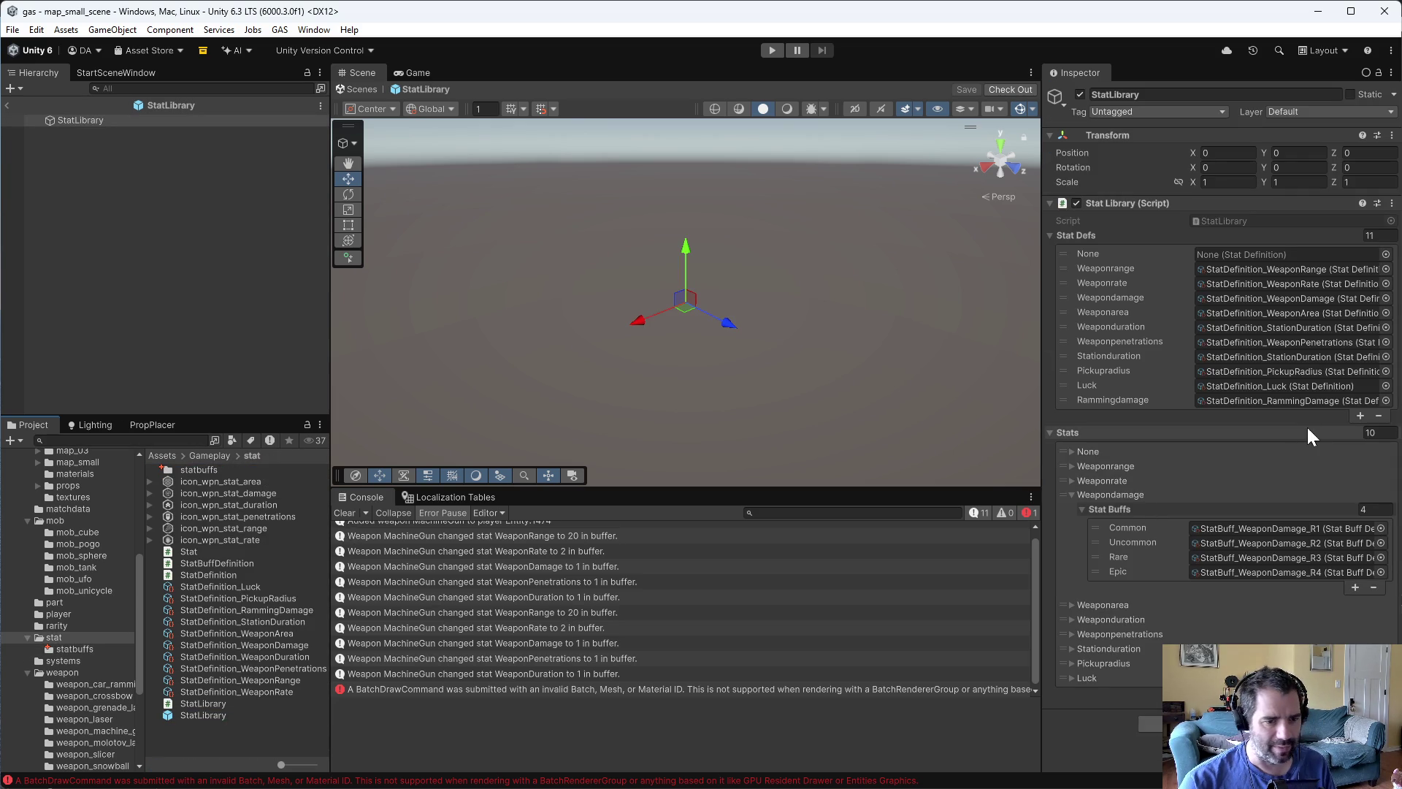
pyautogui.click(1356, 587)
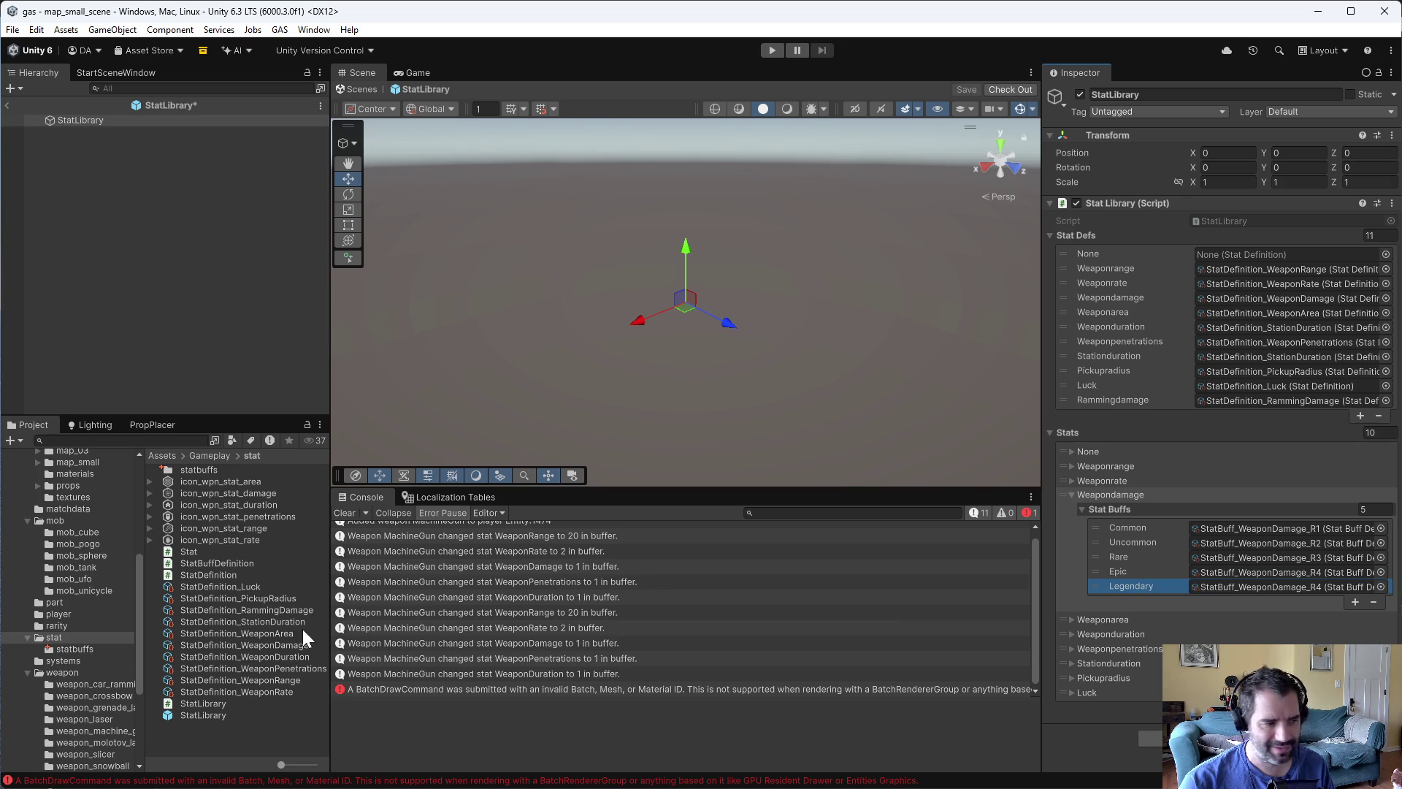
# - Put StatBuff_WeaponDamage_R5 into Weapondamage's Legendary tier
pyautogui.doubleClick(194, 469)
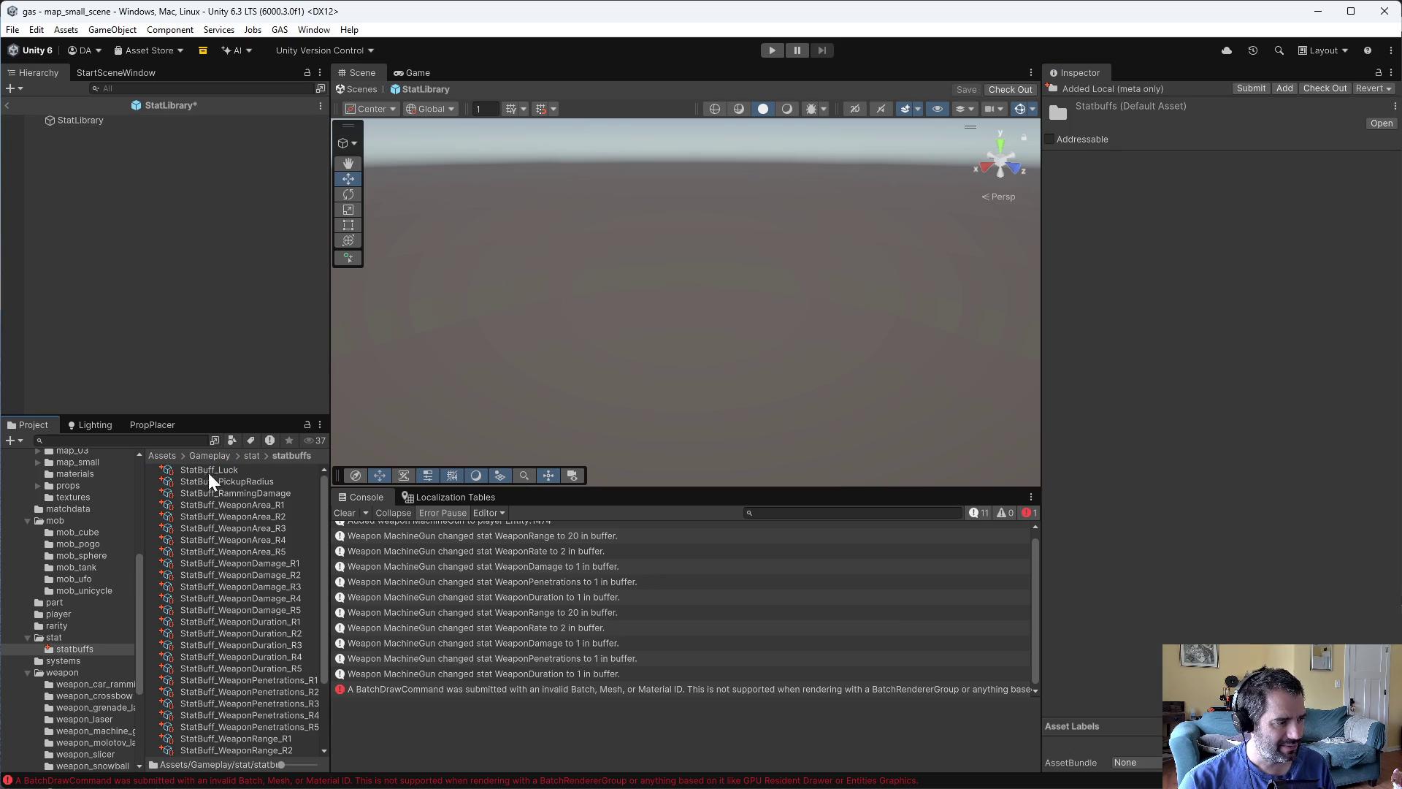
pyautogui.click(76, 123)
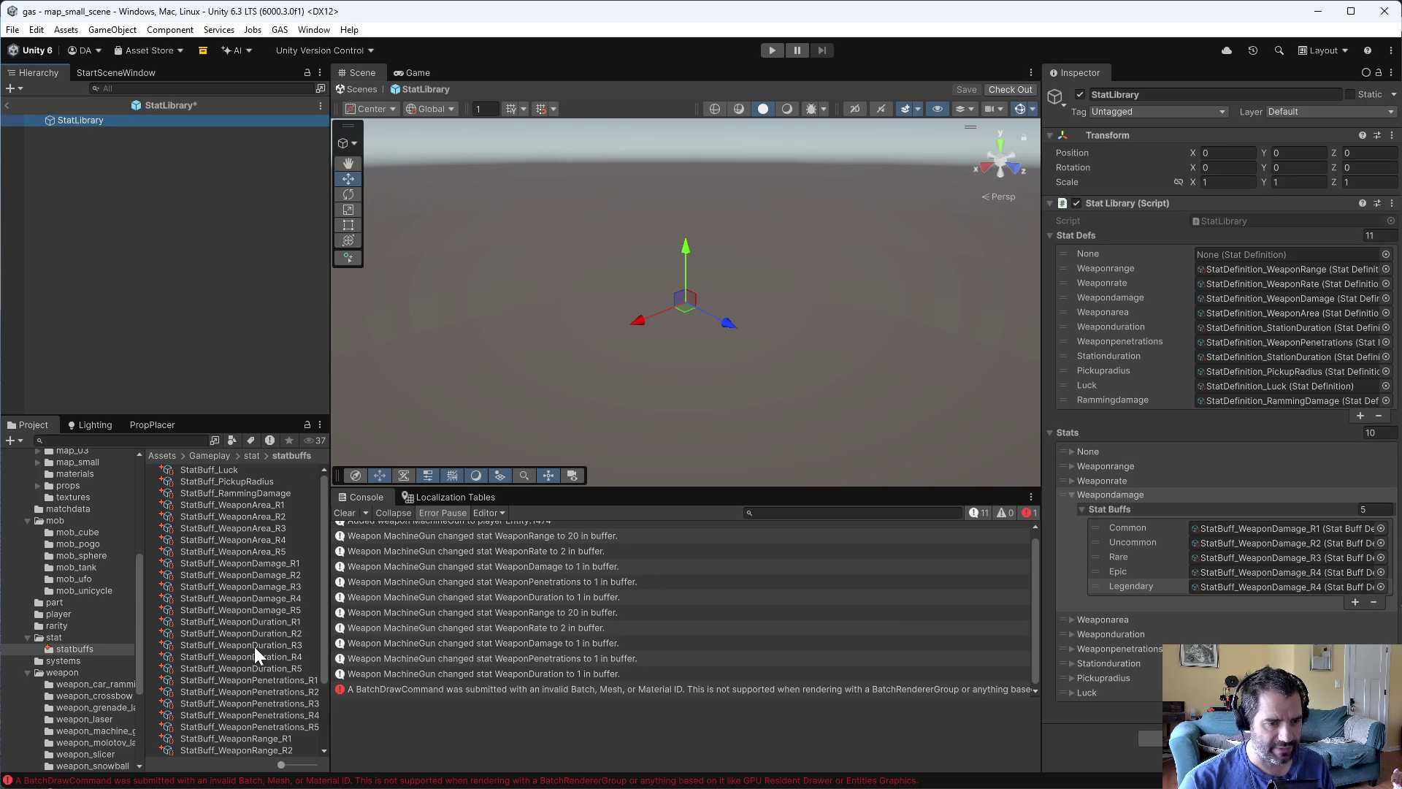
pyautogui.moveTo(265, 607); pyautogui.dragTo(1290, 589)
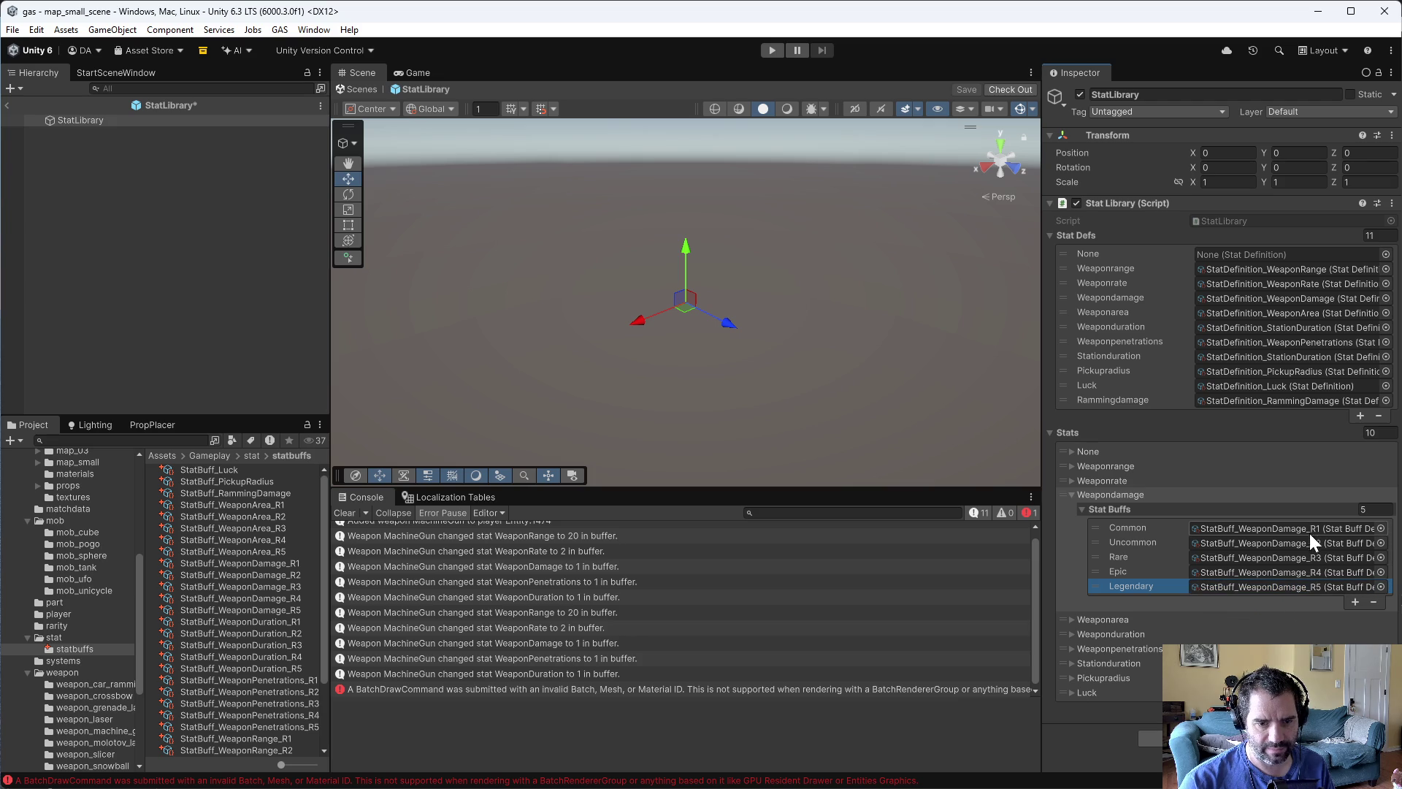
# - Expand Weaponrate's stat buffs and add tier slots up to five
pyautogui.click(1072, 481)
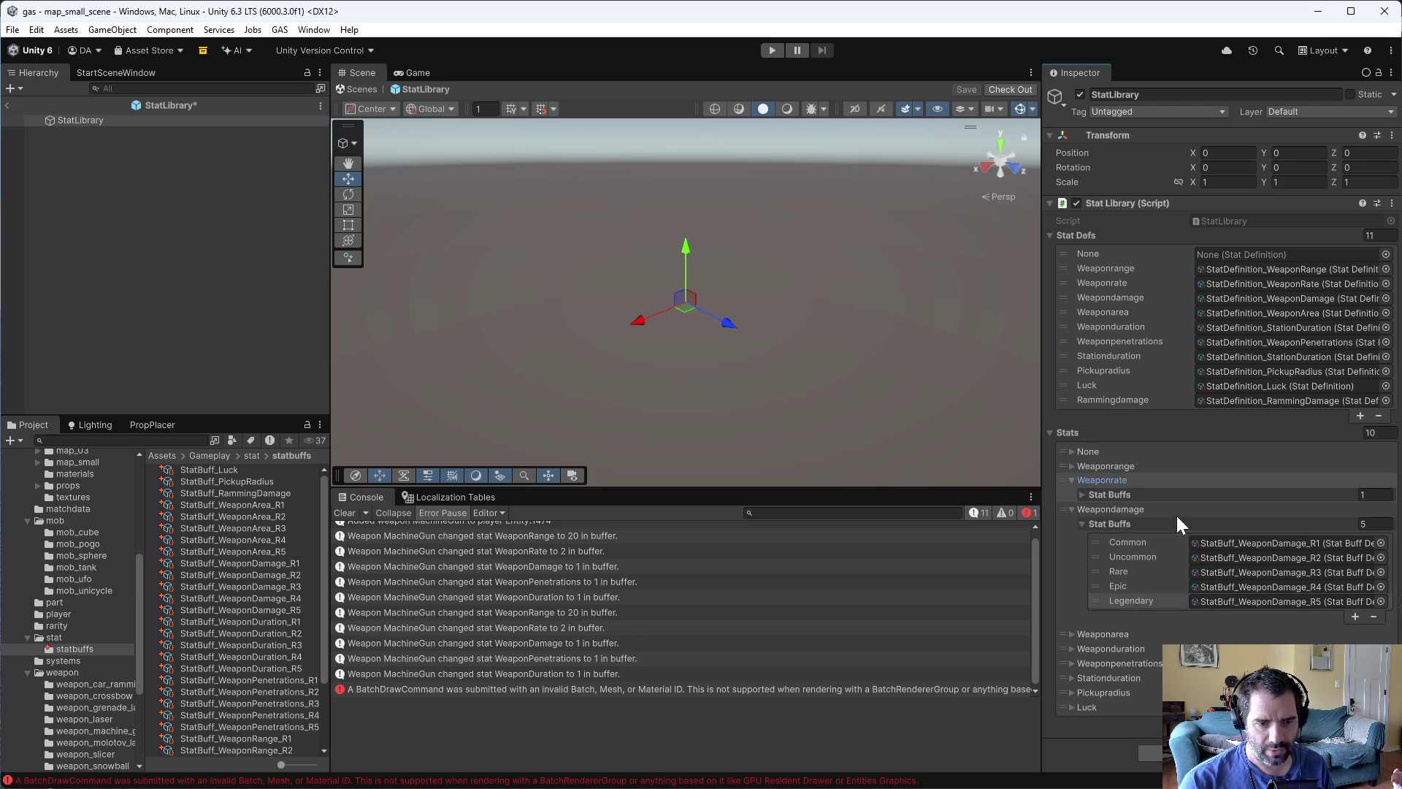
pyautogui.click(1085, 494)
pyautogui.doubleClick(1342, 527)
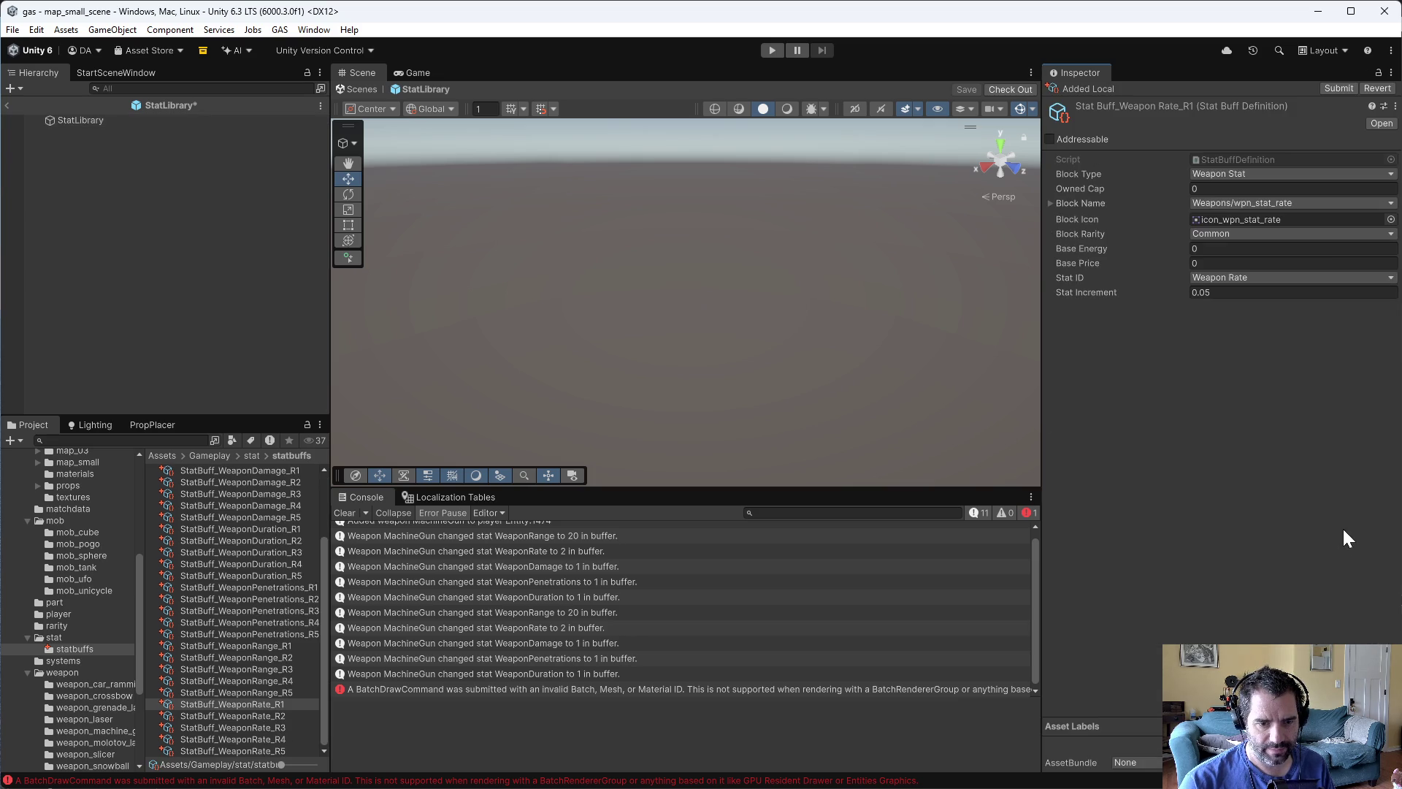
pyautogui.click(147, 120)
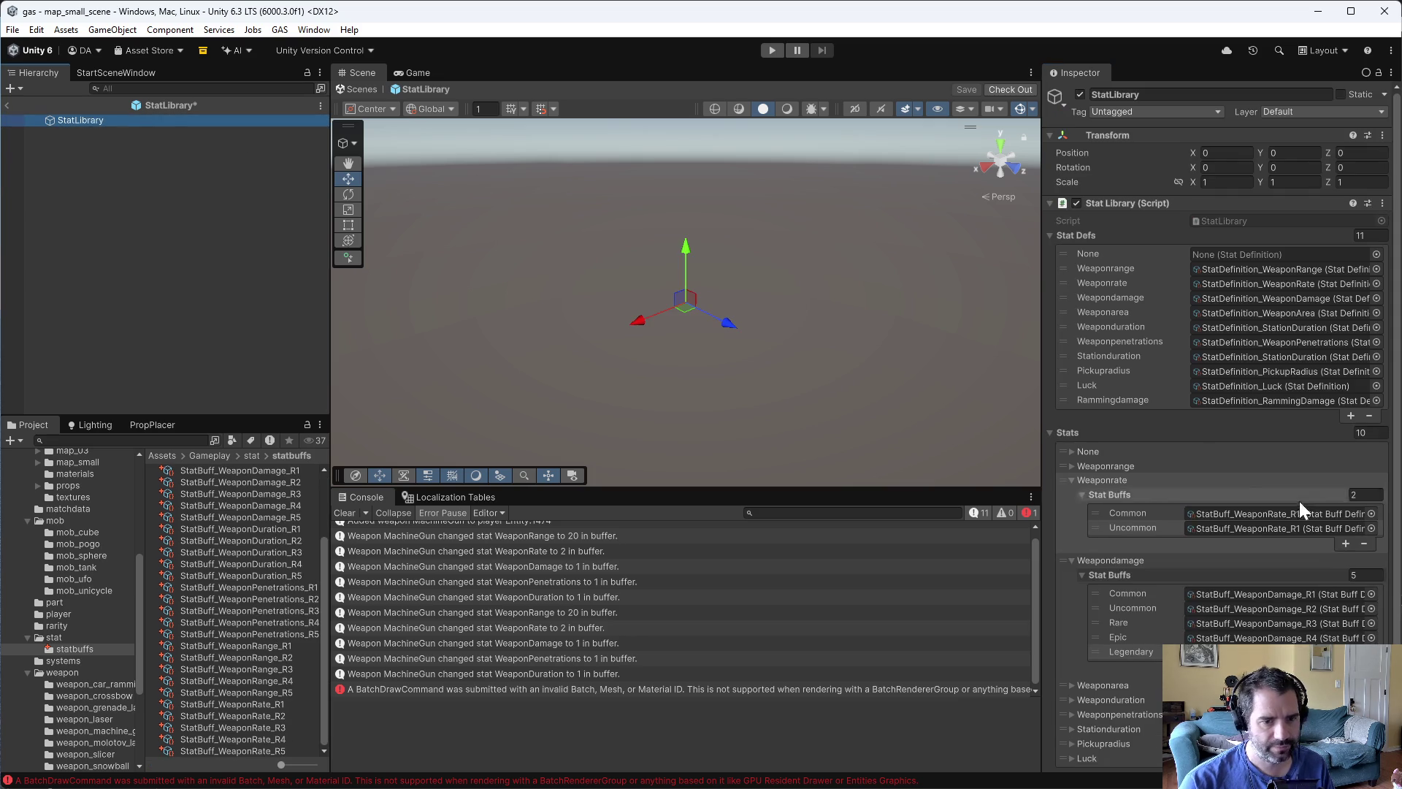
pyautogui.click(1344, 546)
pyautogui.click(1344, 559)
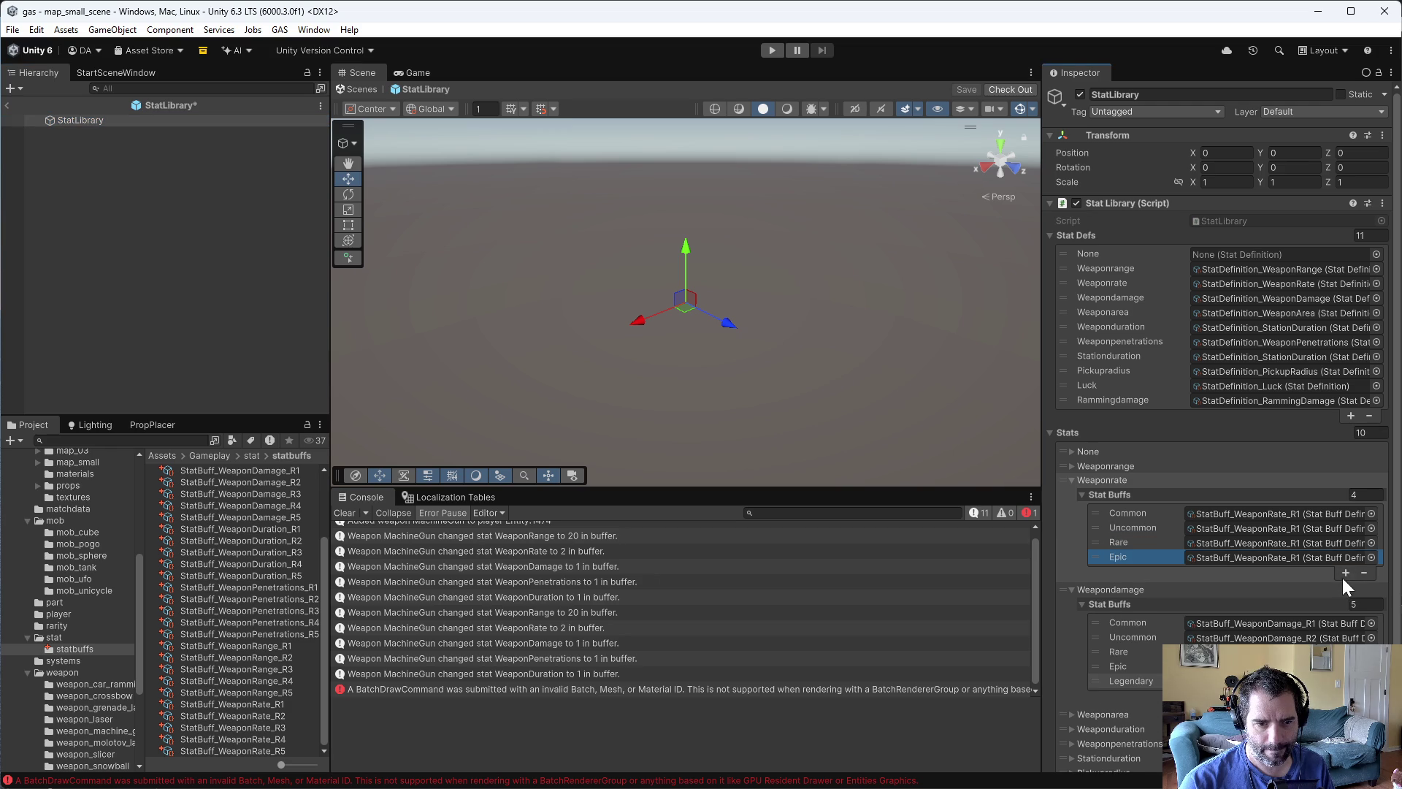
pyautogui.click(1343, 574)
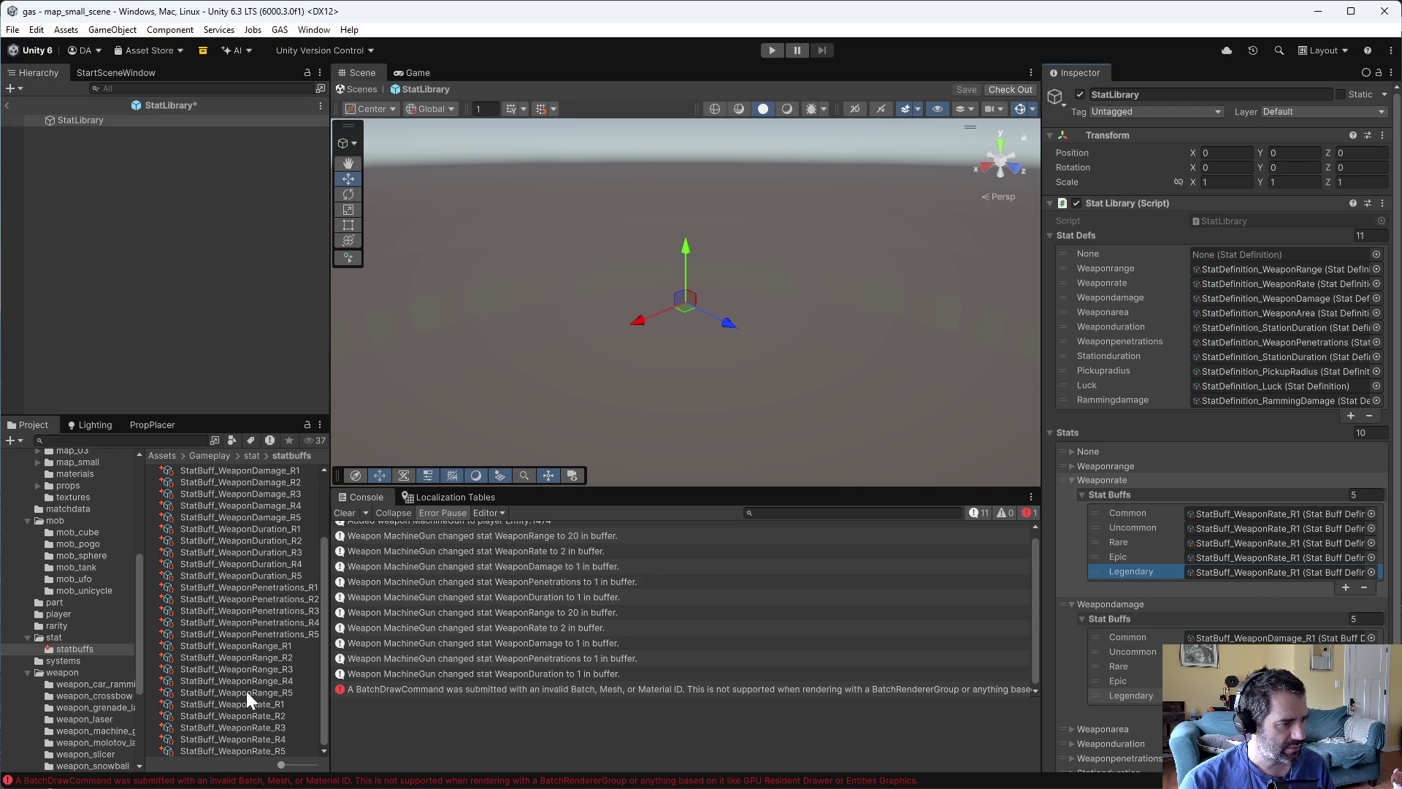
# - Fill Weaponrate's Uncommon through Legendary tiers with StatBuff_WeaponRate_R2 to R5
pyautogui.moveTo(255, 713); pyautogui.dragTo(1287, 528)
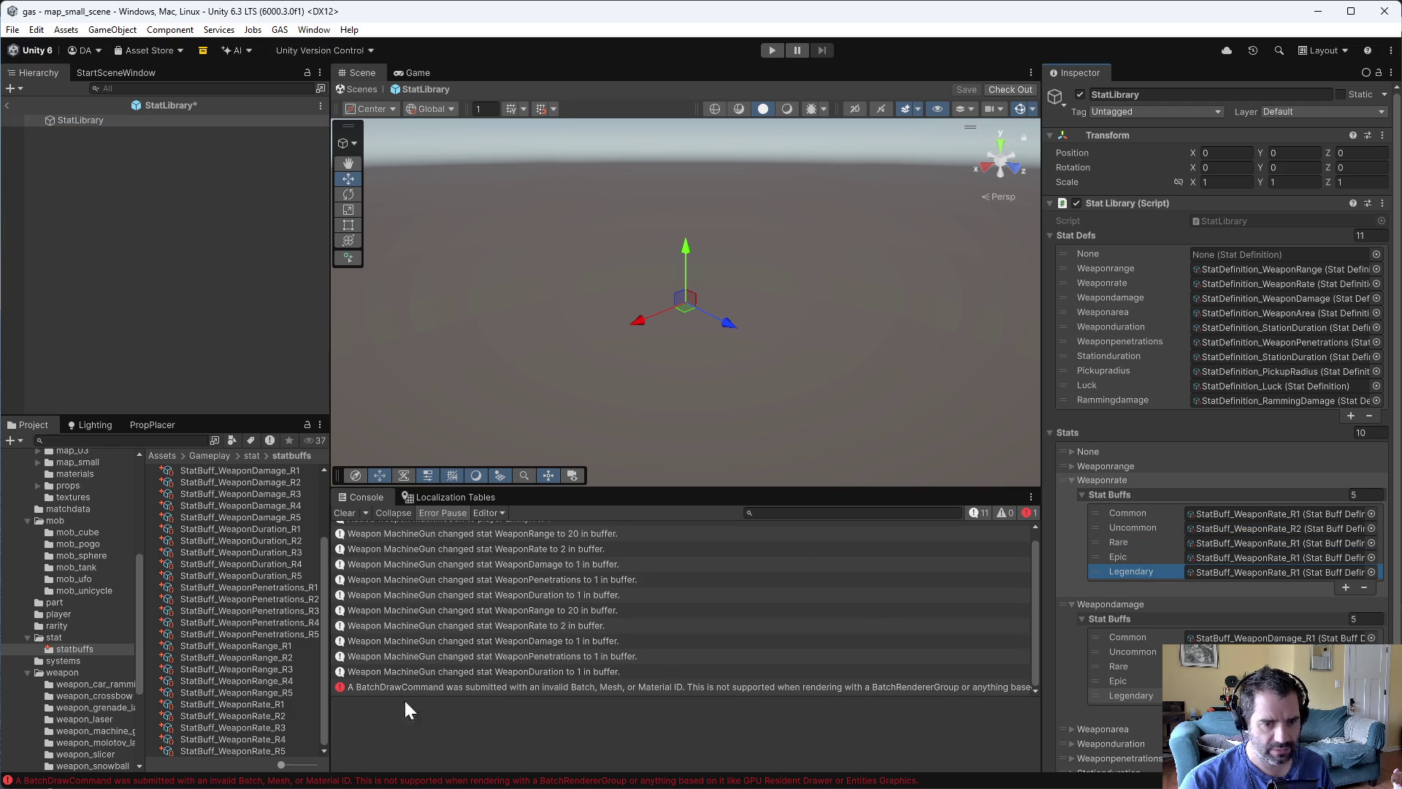
pyautogui.moveTo(281, 724); pyautogui.dragTo(1246, 549)
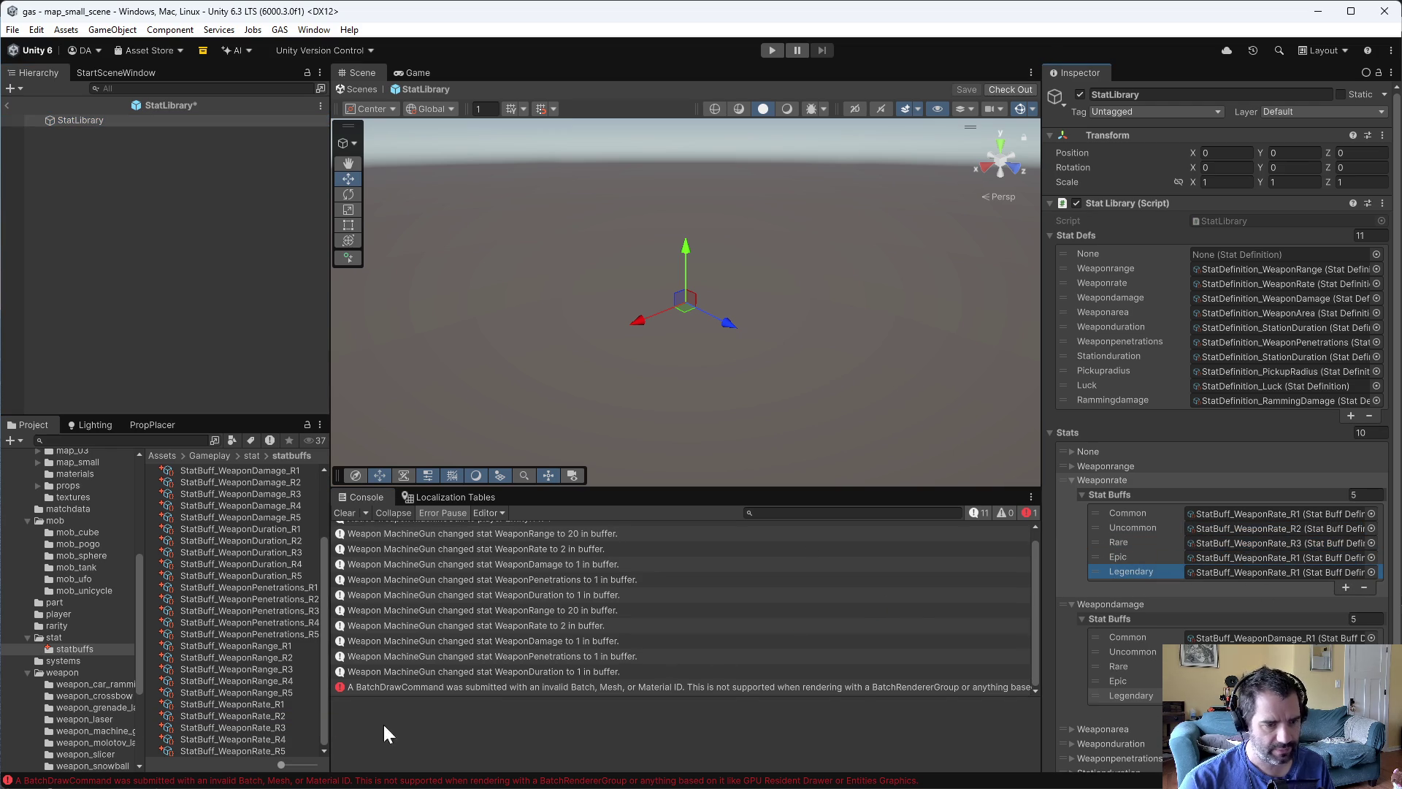
pyautogui.moveTo(278, 738)
pyautogui.mouseDown()
pyautogui.moveTo(1230, 604)
pyautogui.moveTo(1325, 562)
pyautogui.mouseUp()
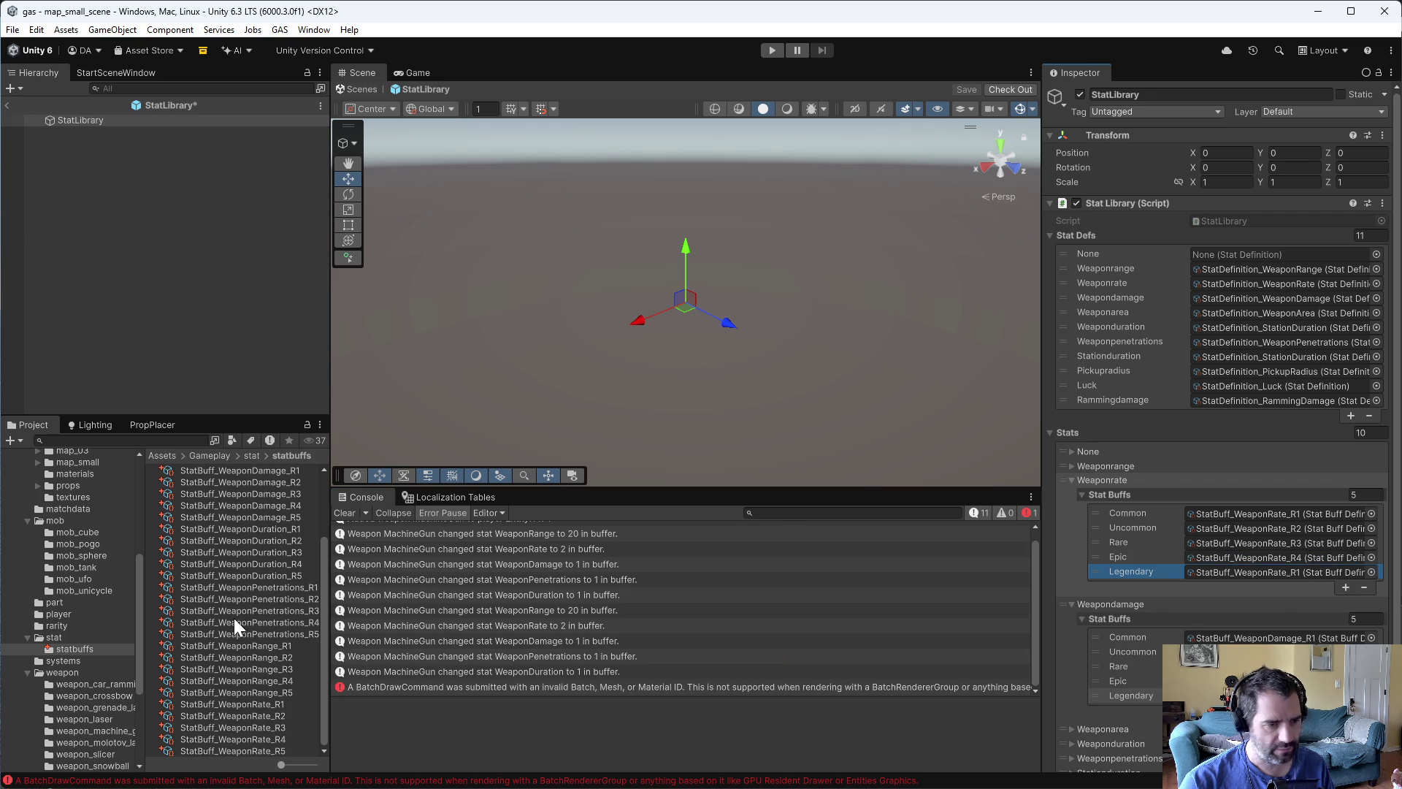
pyautogui.moveTo(256, 752)
pyautogui.mouseDown()
pyautogui.moveTo(1069, 638)
pyautogui.moveTo(1255, 577)
pyautogui.mouseUp()
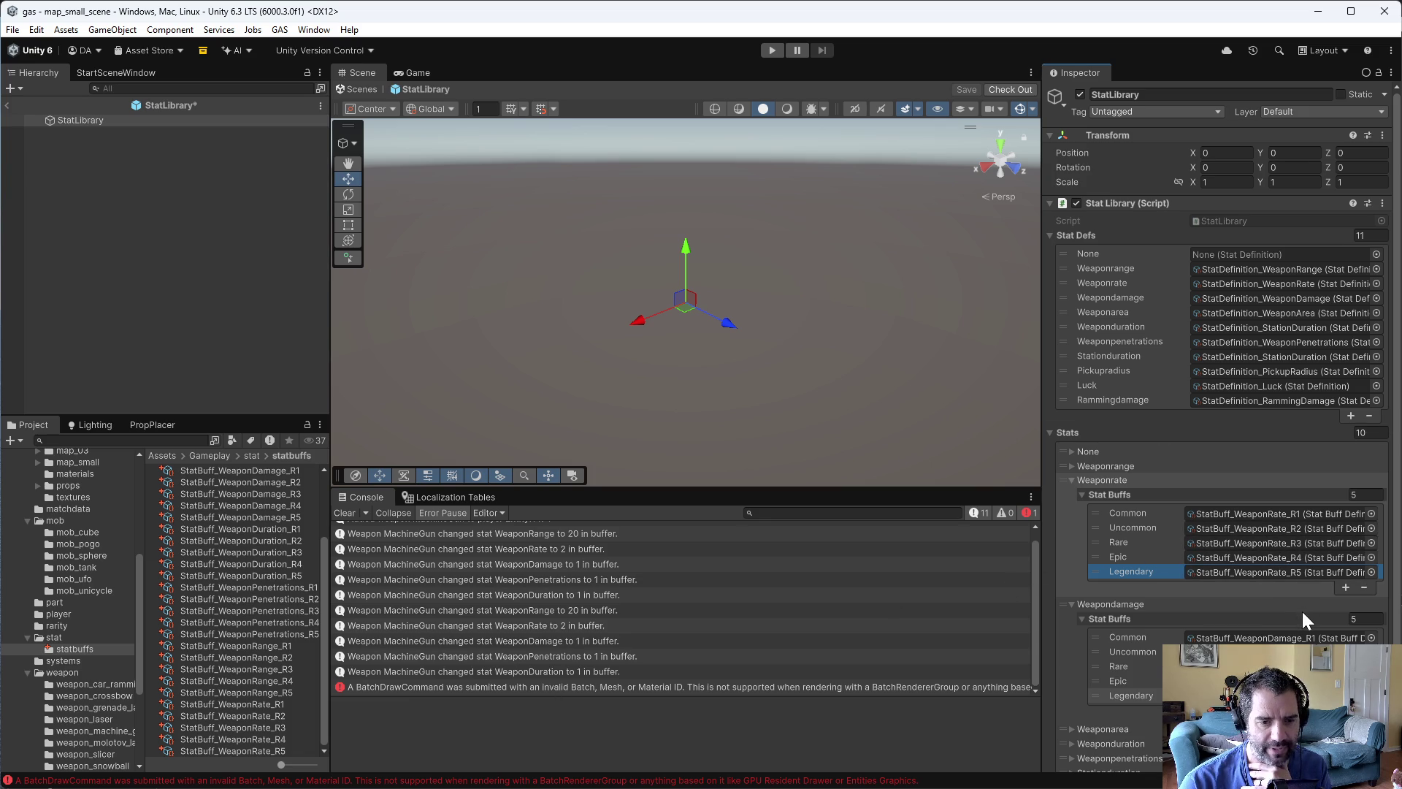
pyautogui.click(1076, 468)
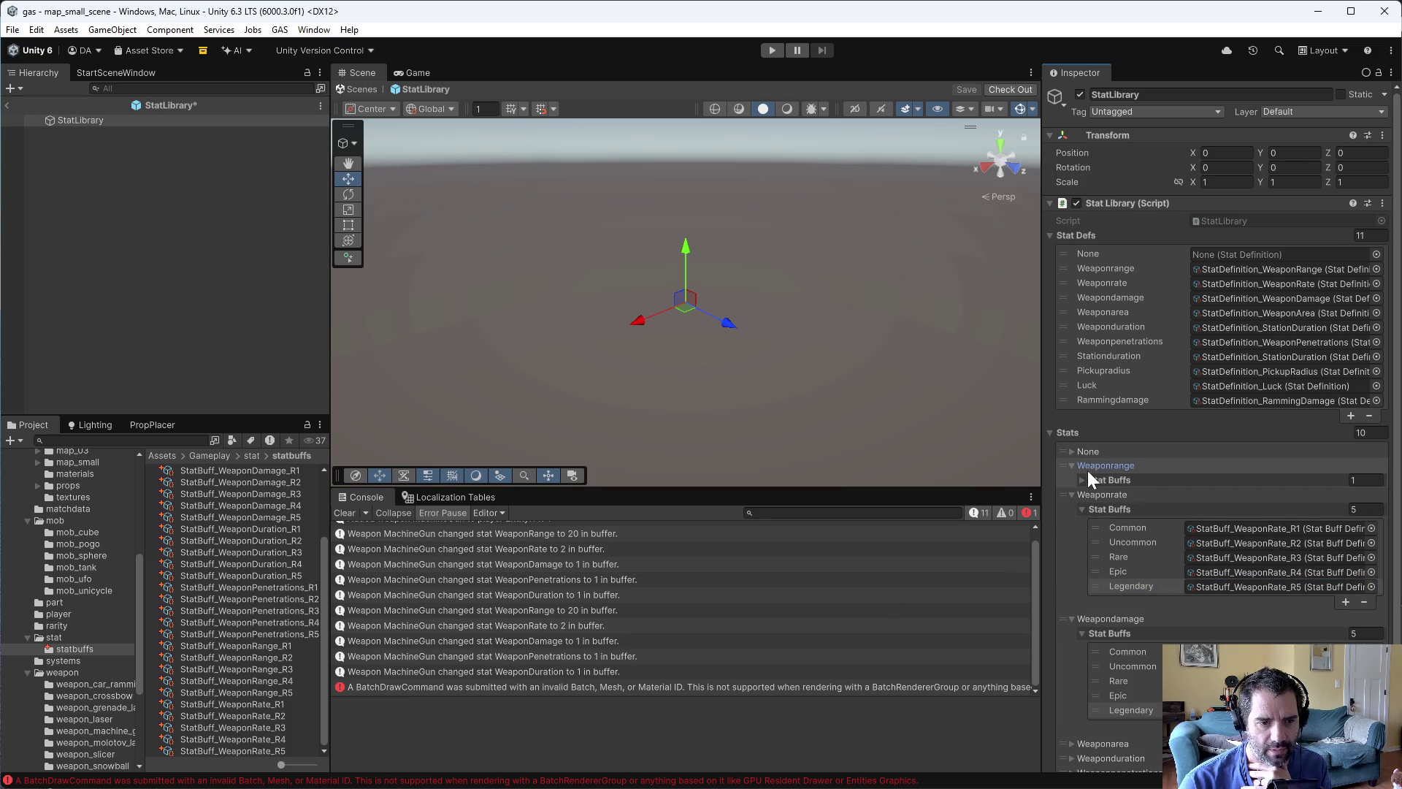
# - Give Weaponrange five tiers, adding StatBuff_WeaponRange_R2 through R5 to Uncommon through Legendary
pyautogui.click(1081, 479)
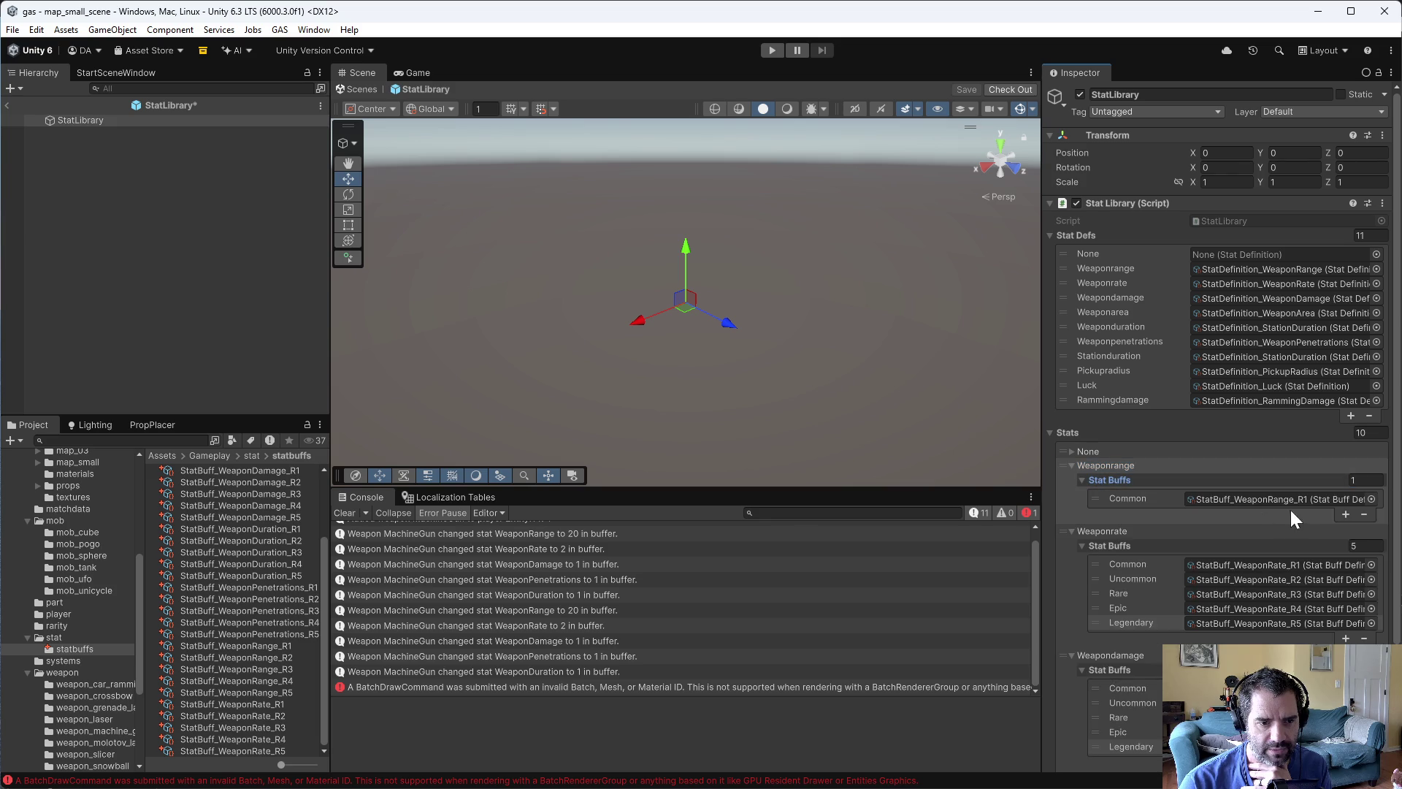
pyautogui.click(1340, 513)
pyautogui.click(1339, 527)
pyautogui.click(1342, 545)
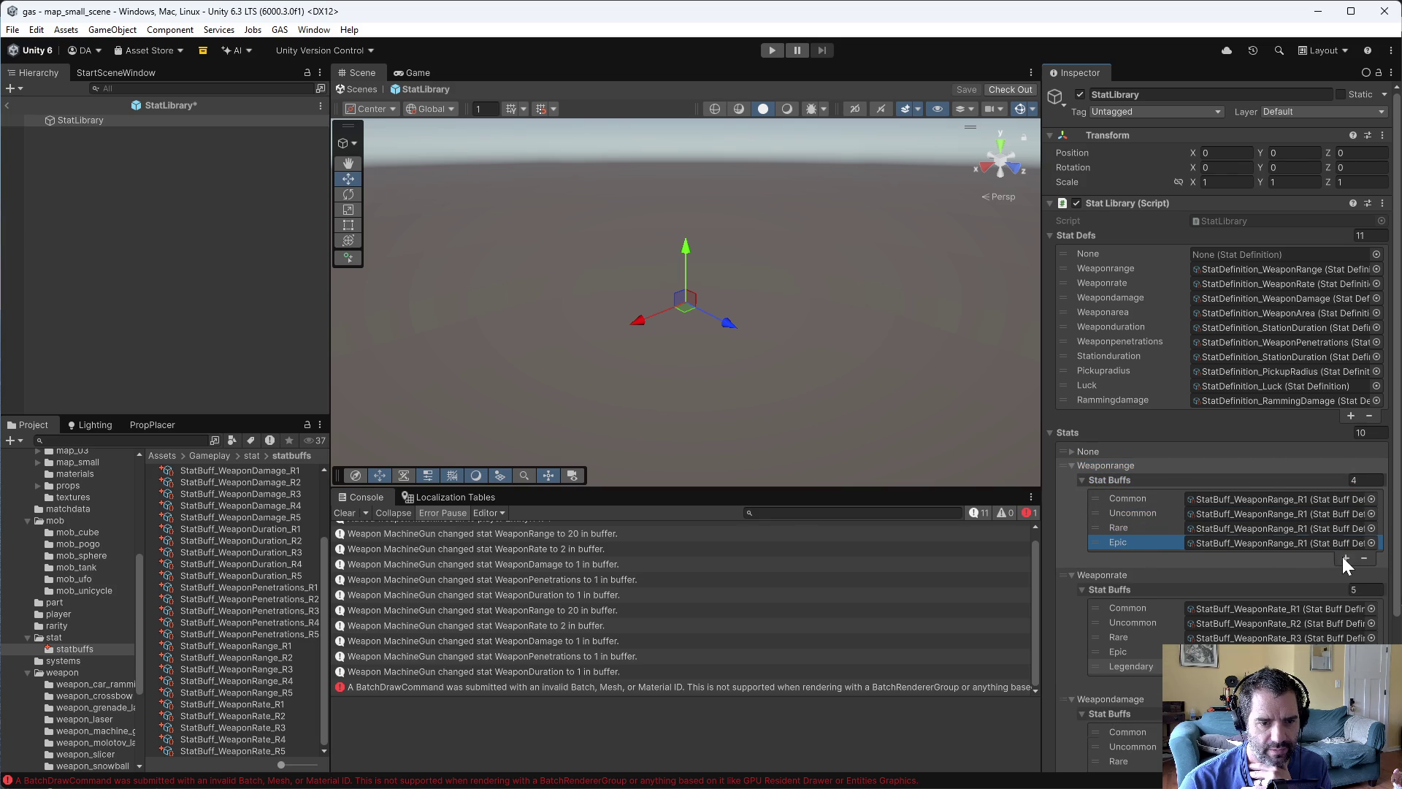
pyautogui.click(1342, 556)
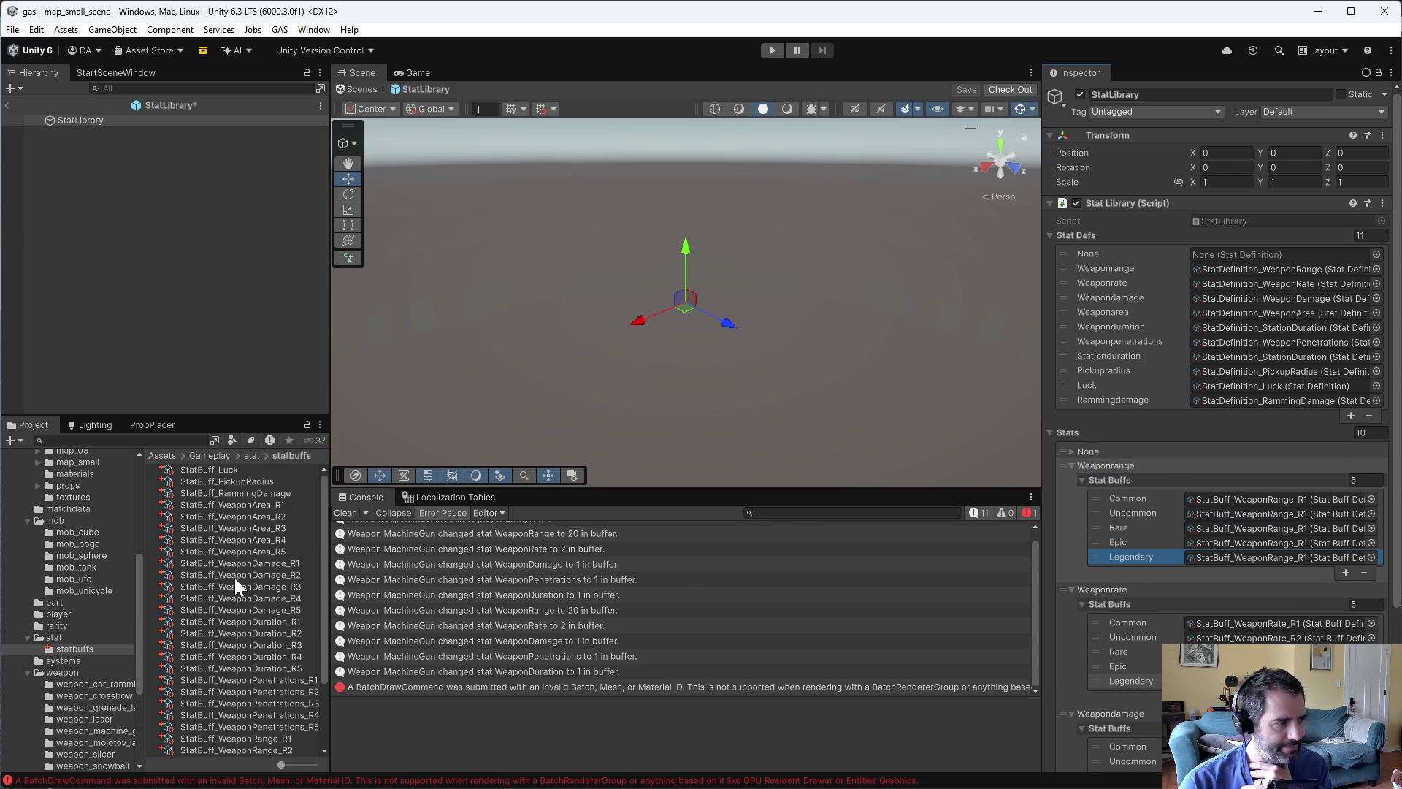
pyautogui.moveTo(249, 657)
pyautogui.mouseDown()
pyautogui.moveTo(647, 629)
pyautogui.moveTo(1300, 515)
pyautogui.mouseUp()
pyautogui.moveTo(275, 669)
pyautogui.mouseDown()
pyautogui.moveTo(870, 554)
pyautogui.moveTo(1304, 526)
pyautogui.mouseUp()
pyautogui.moveTo(275, 677); pyautogui.dragTo(1259, 544)
pyautogui.moveTo(279, 694)
pyautogui.mouseDown()
pyautogui.moveTo(1318, 567)
pyautogui.moveTo(1333, 550)
pyautogui.mouseUp()
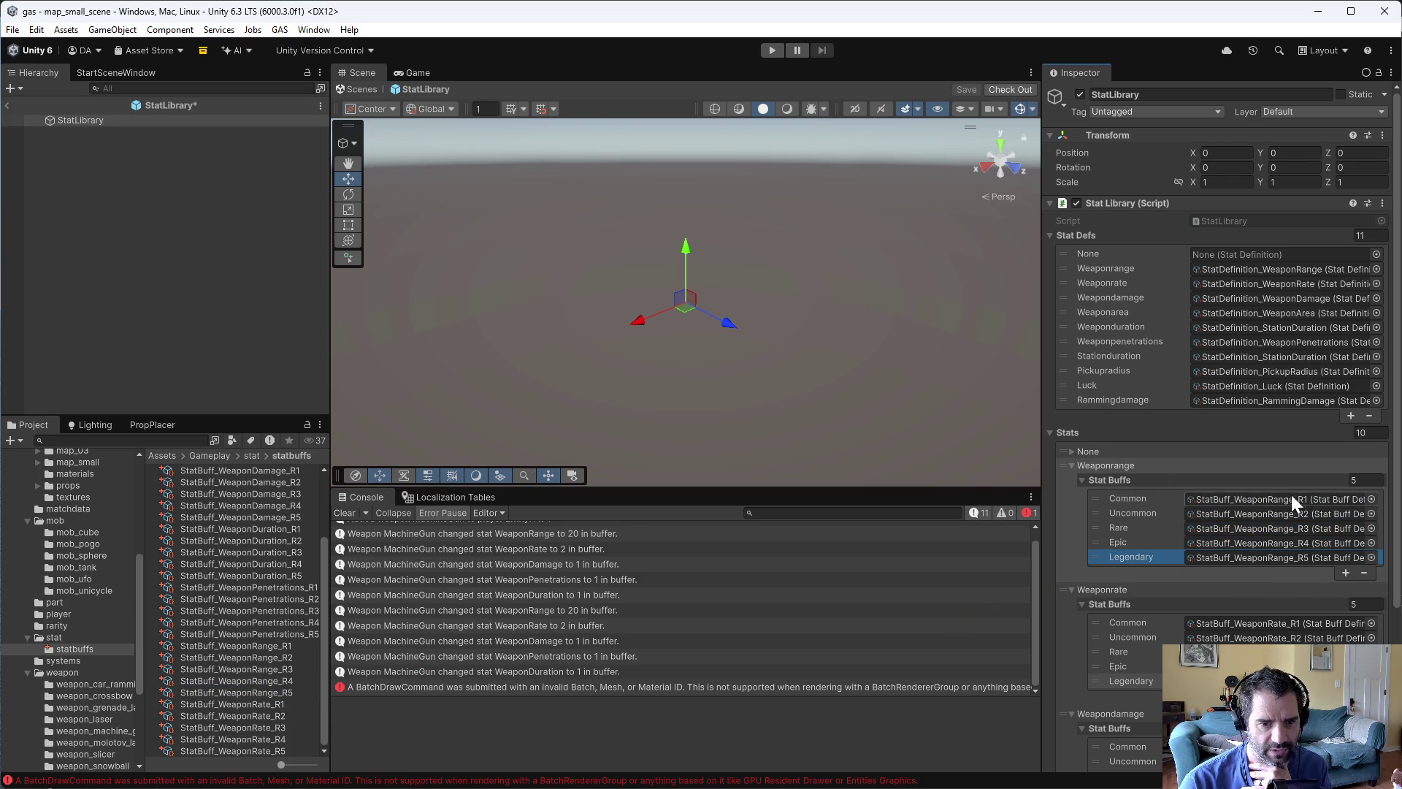
# - Expand Weaponarea's stat buffs and fill its tiers with StatBuff_WeaponArea_R2 through R5
pyautogui.scroll(-3, 1300, 584)
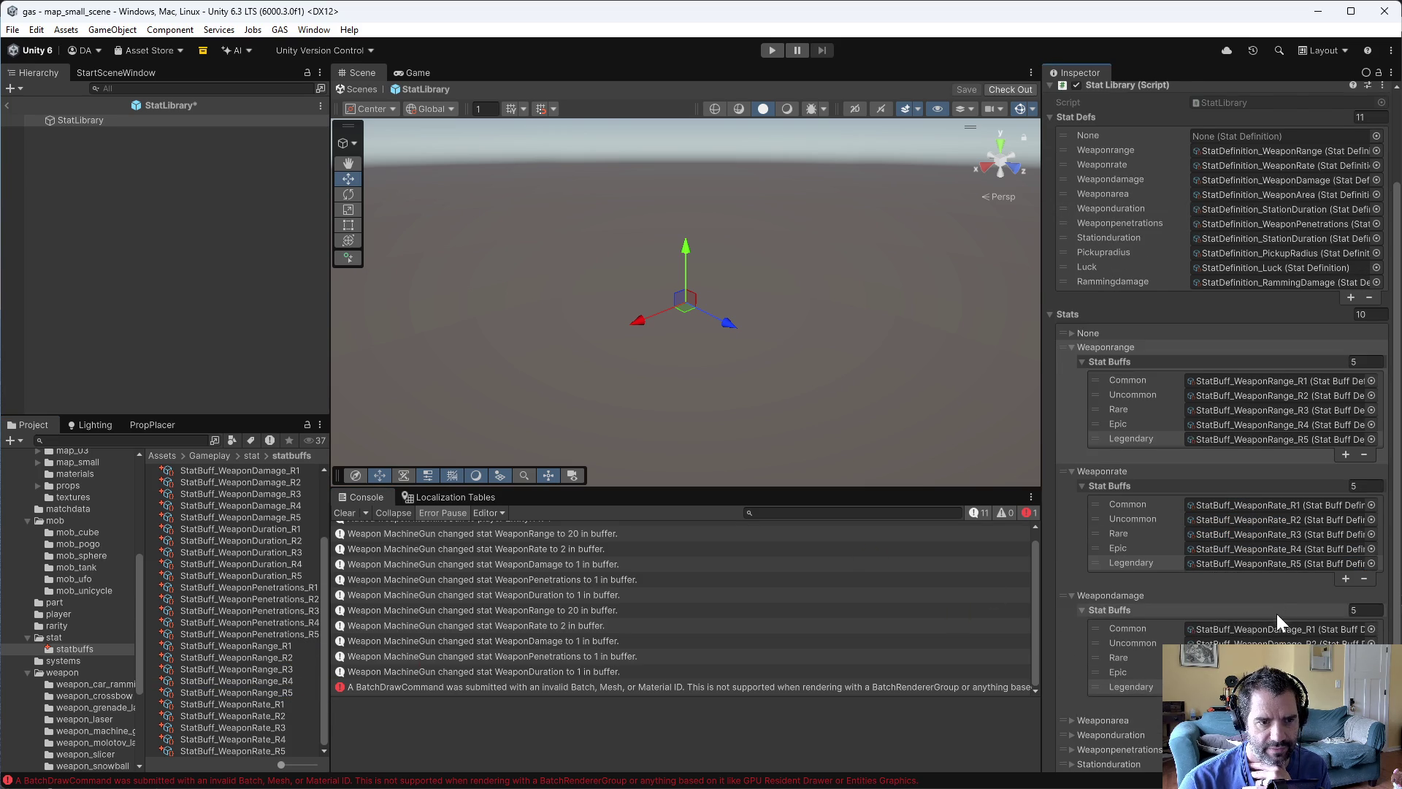
pyautogui.scroll(-2, 1281, 610)
pyautogui.click(1071, 635)
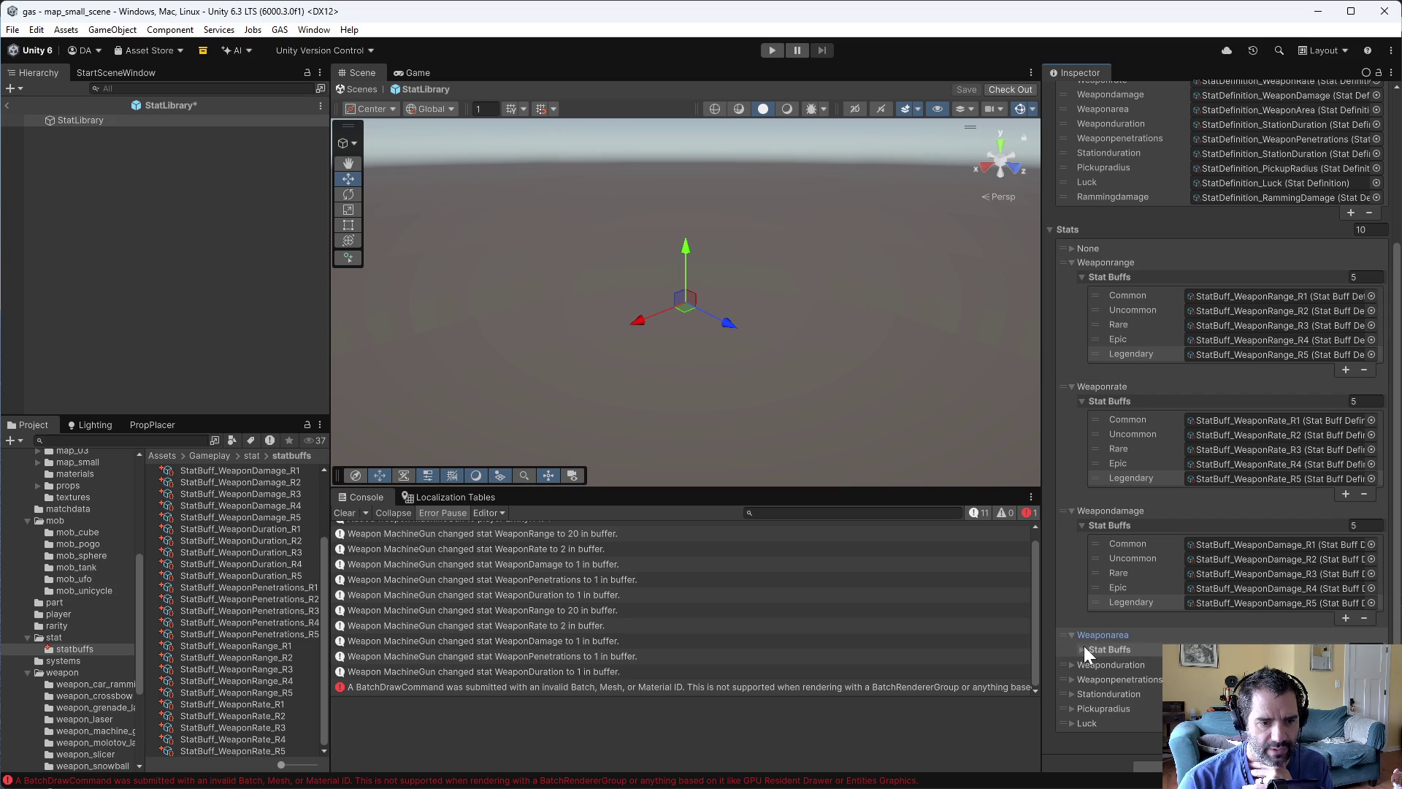
pyautogui.click(1090, 648)
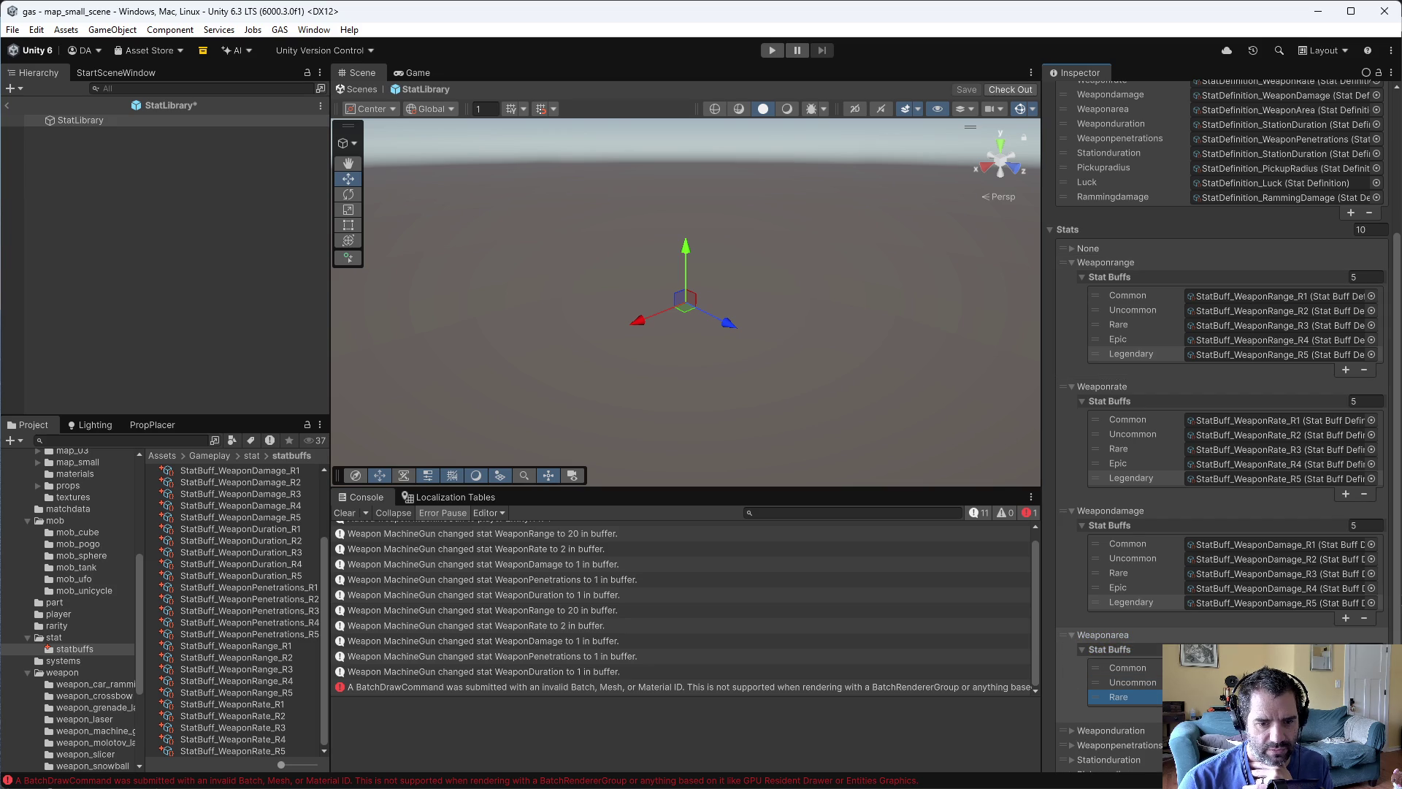
pyautogui.scroll(-3, 1124, 701)
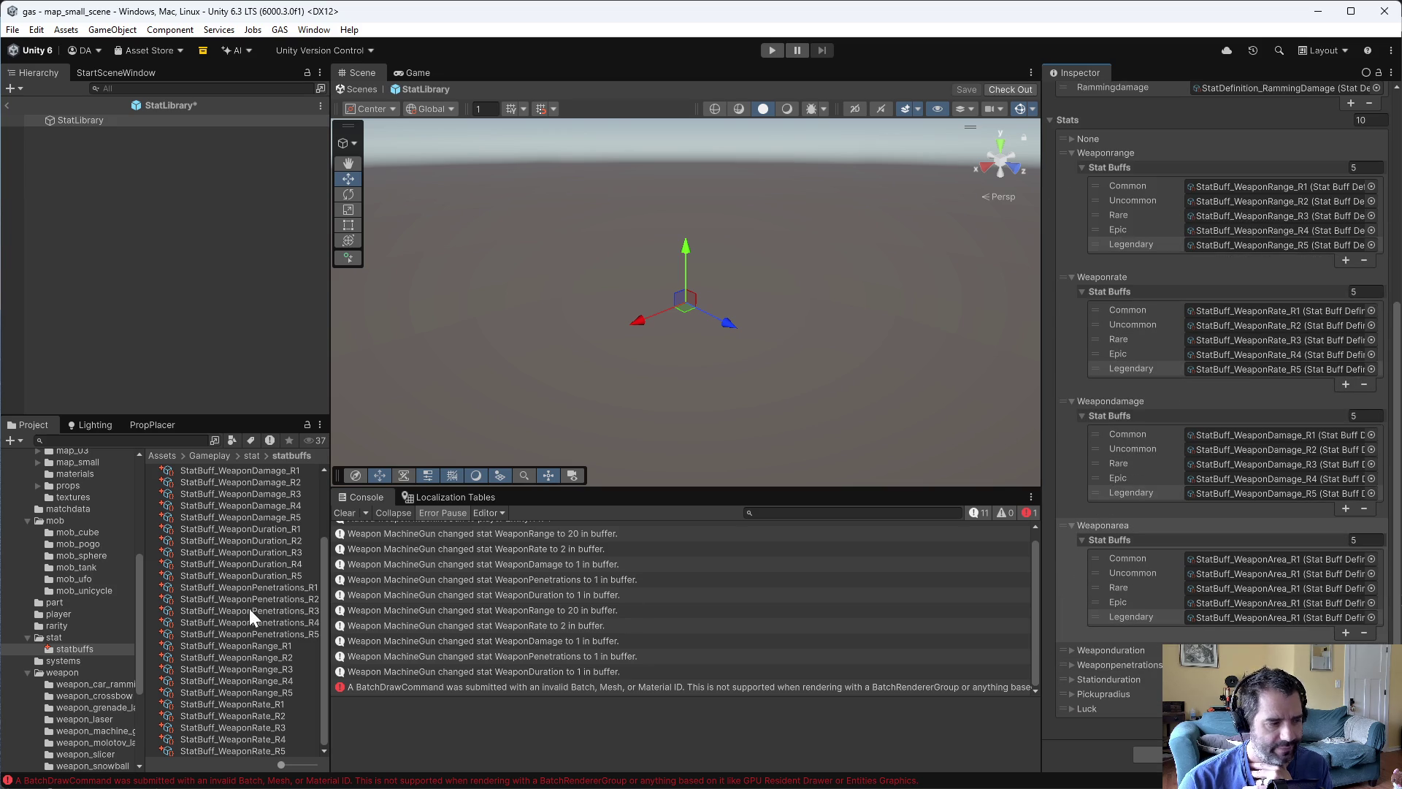
pyautogui.scroll(3, 225, 562)
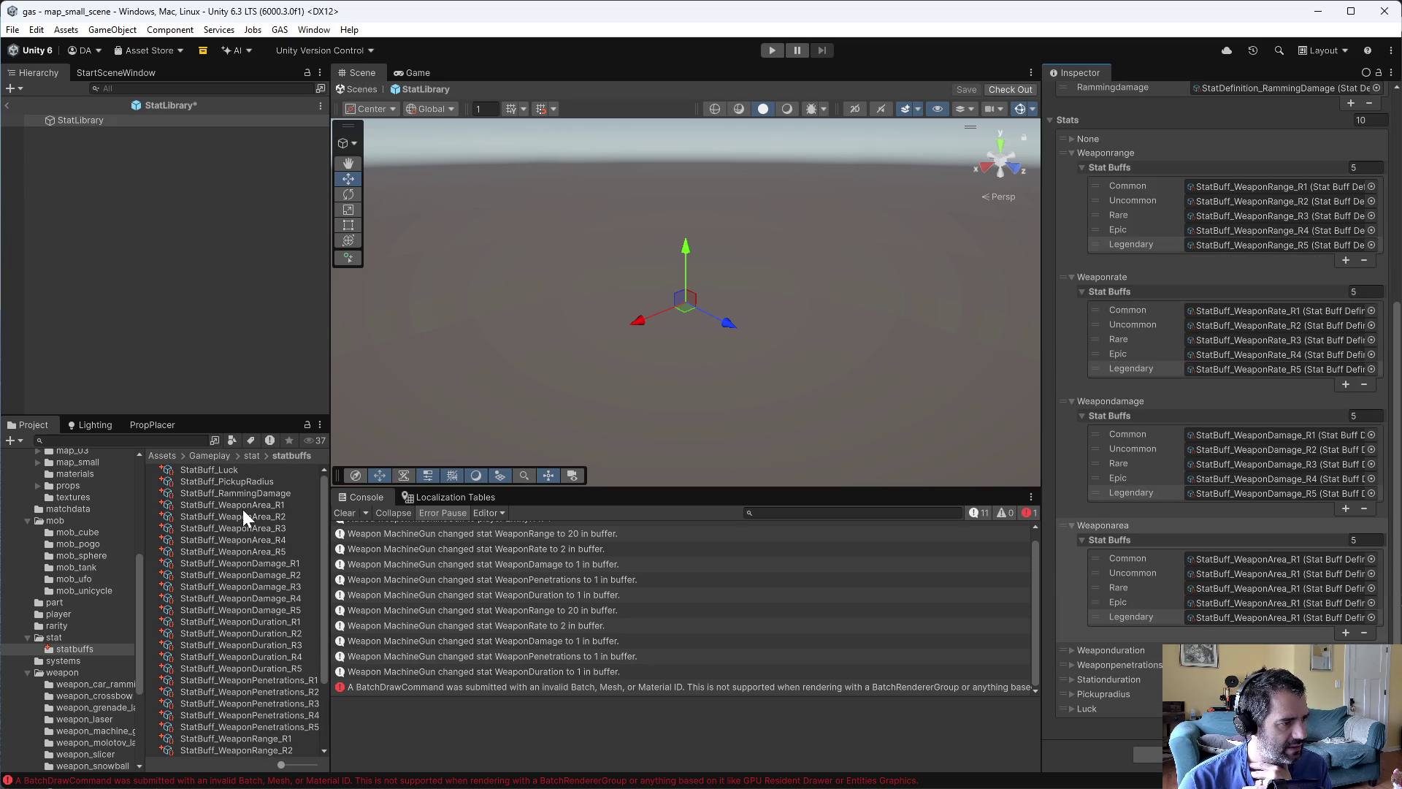
pyautogui.moveTo(245, 515)
pyautogui.mouseDown()
pyautogui.moveTo(964, 572)
pyautogui.moveTo(1334, 573)
pyautogui.mouseUp()
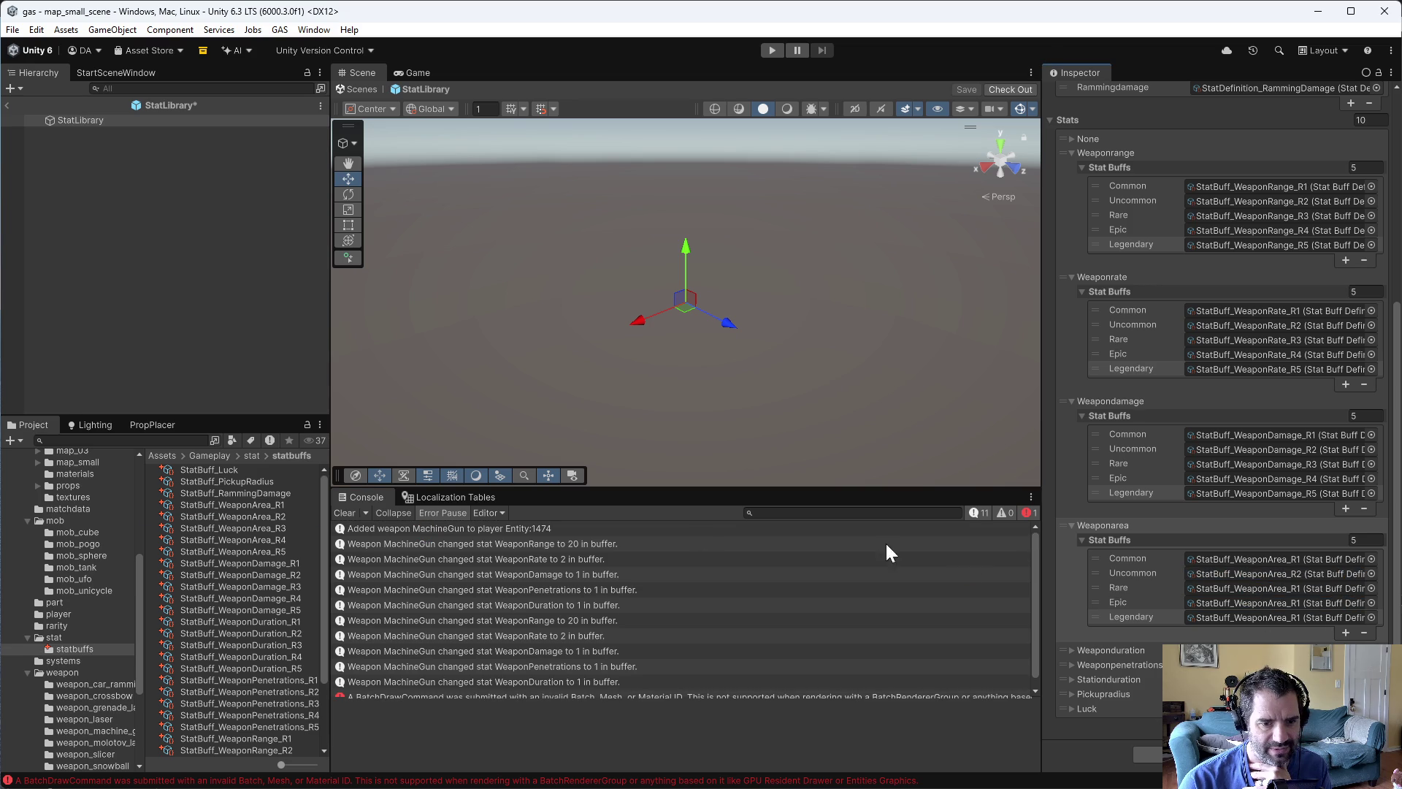
pyautogui.moveTo(244, 528)
pyautogui.mouseDown()
pyautogui.moveTo(1238, 606)
pyautogui.moveTo(1313, 588)
pyautogui.mouseUp()
pyautogui.moveTo(247, 538)
pyautogui.mouseDown()
pyautogui.moveTo(1237, 617)
pyautogui.moveTo(1185, 605)
pyautogui.mouseUp()
pyautogui.moveTo(255, 548); pyautogui.dragTo(1280, 616)
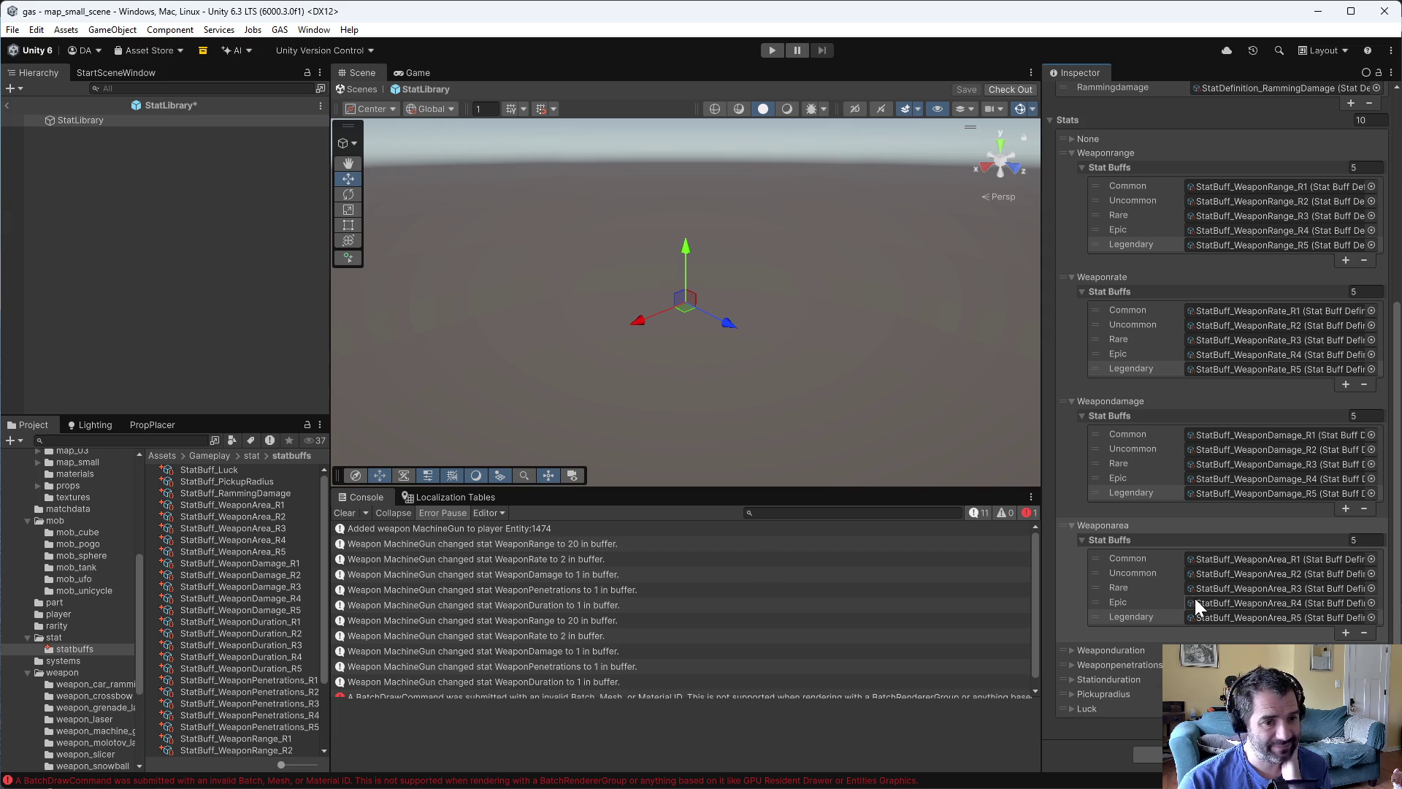
pyautogui.click(1072, 650)
pyautogui.click(1080, 665)
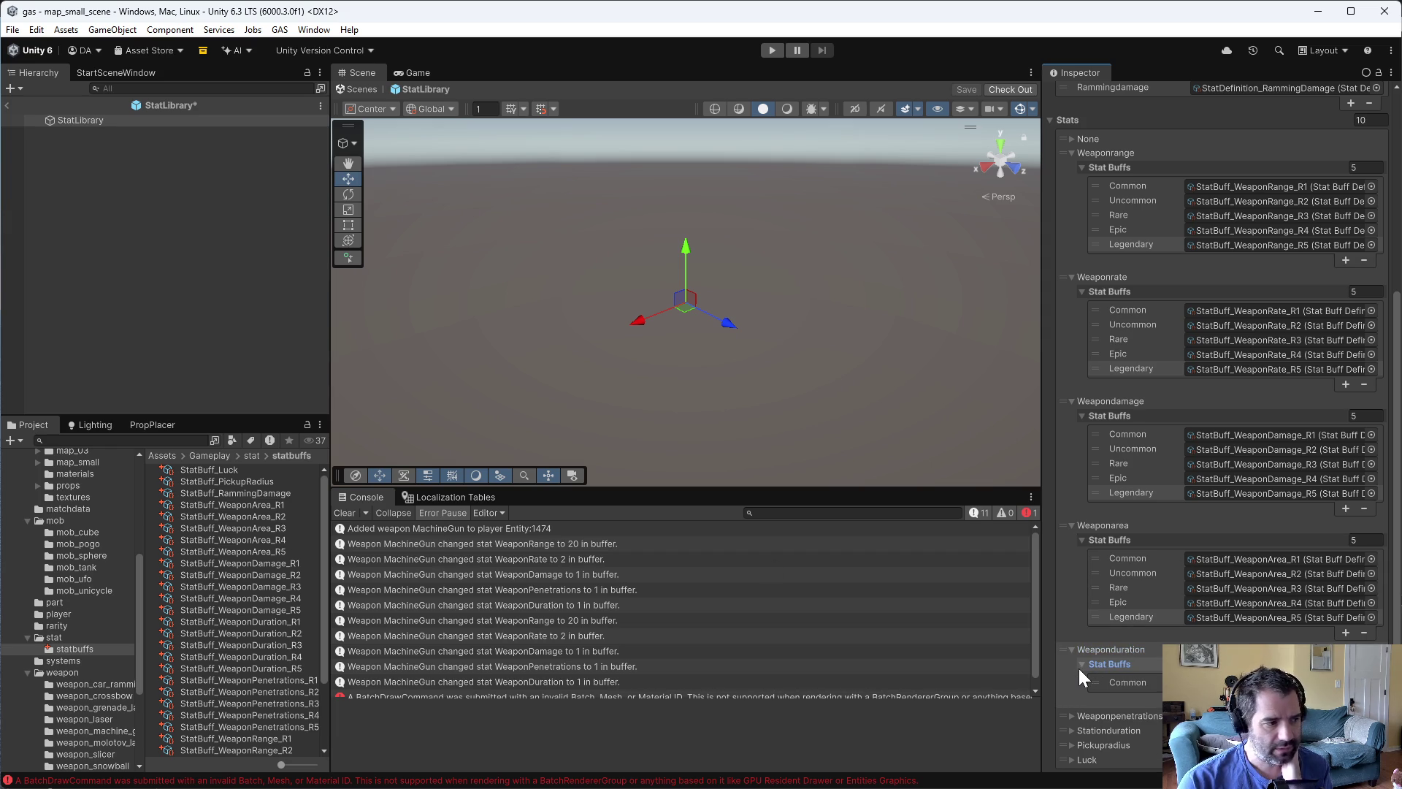
pyautogui.scroll(-2, 1084, 665)
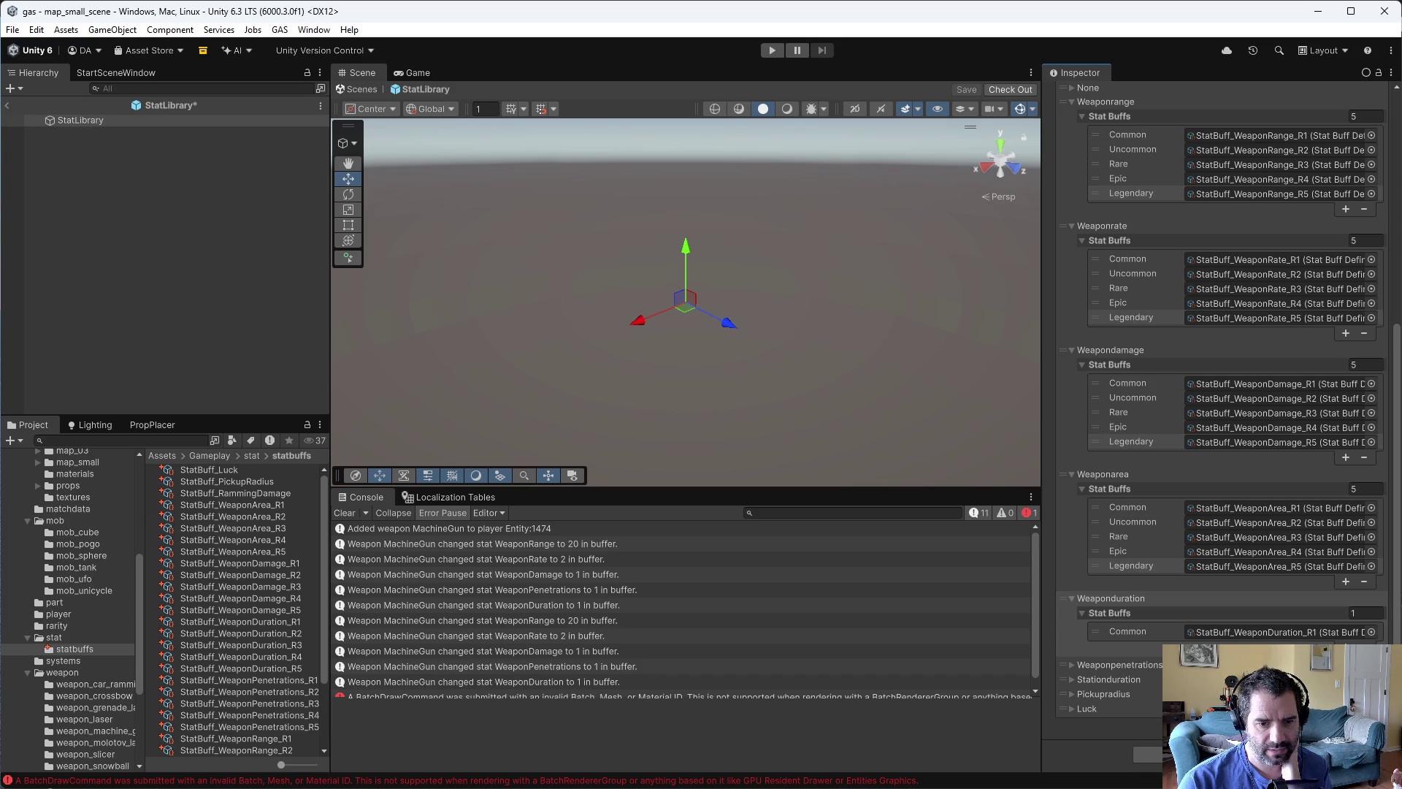
pyautogui.click(1346, 677)
pyautogui.click(1346, 690)
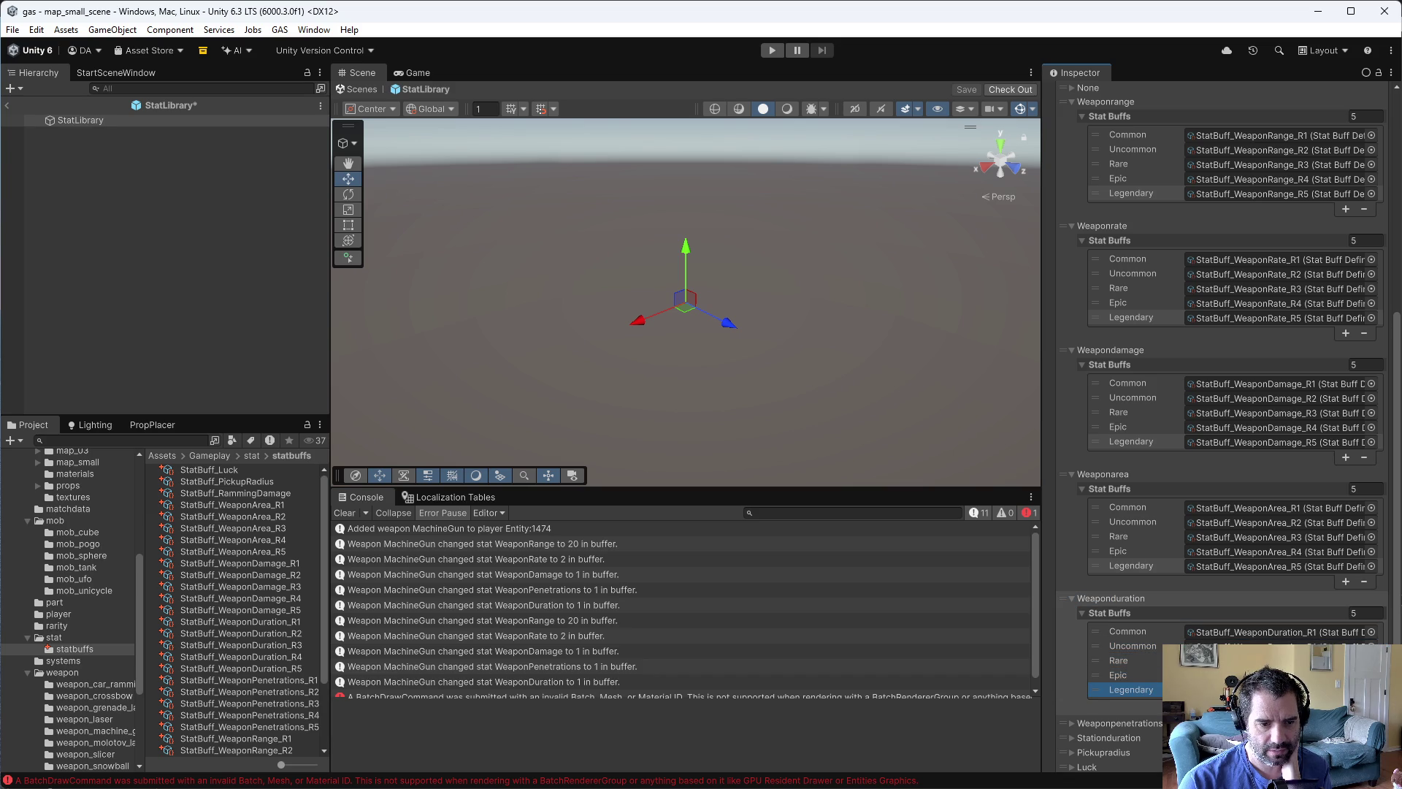
pyautogui.moveTo(270, 633); pyautogui.dragTo(1242, 645)
pyautogui.moveTo(261, 647); pyautogui.dragTo(1242, 660)
pyautogui.moveTo(310, 655); pyautogui.dragTo(1241, 675)
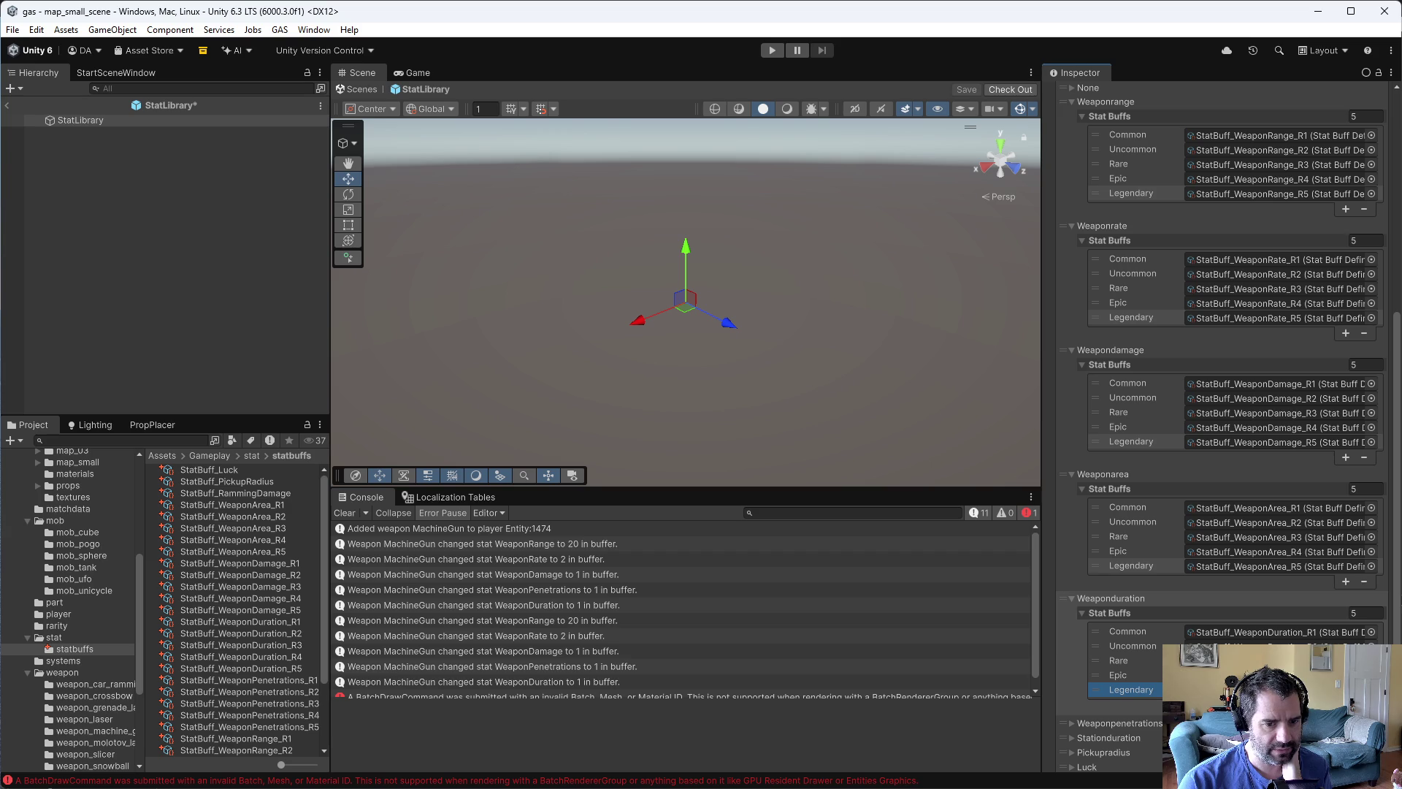
pyautogui.moveTo(301, 664)
pyautogui.mouseDown()
pyautogui.moveTo(281, 666)
pyautogui.moveTo(1241, 689)
pyautogui.mouseUp()
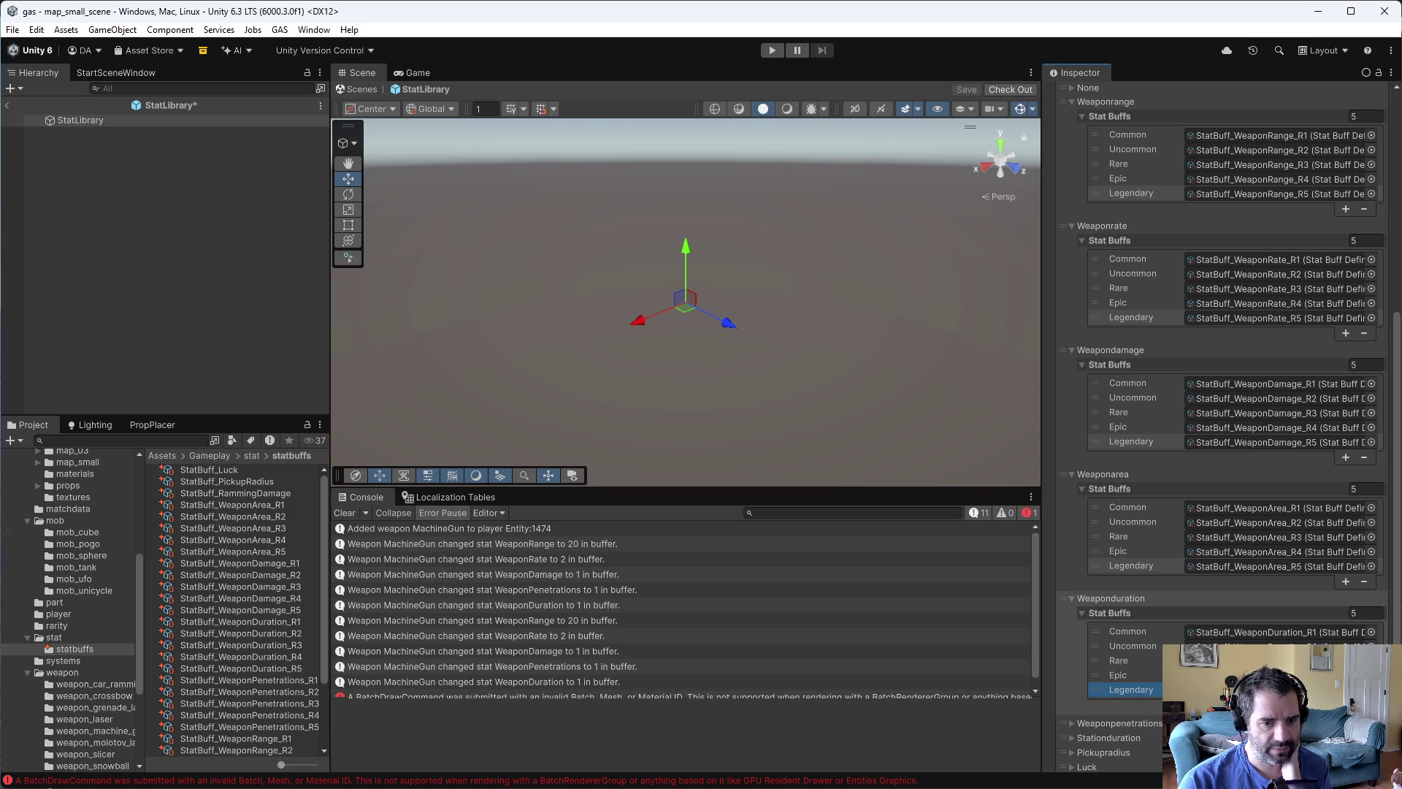
pyautogui.click(1073, 724)
pyautogui.scroll(-2, 1096, 722)
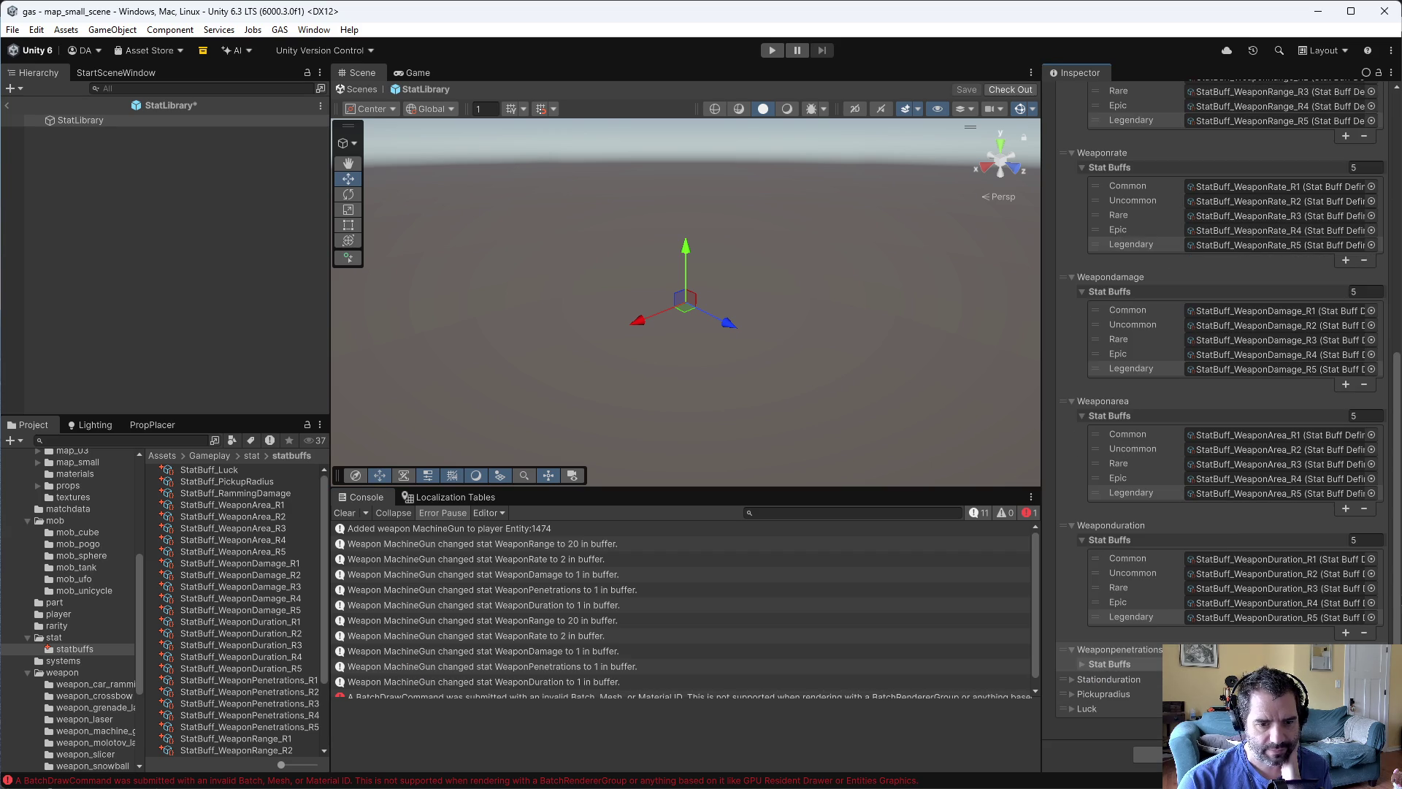
pyautogui.click(1081, 663)
pyautogui.click(1118, 711)
pyautogui.click(1346, 727)
pyautogui.click(1345, 742)
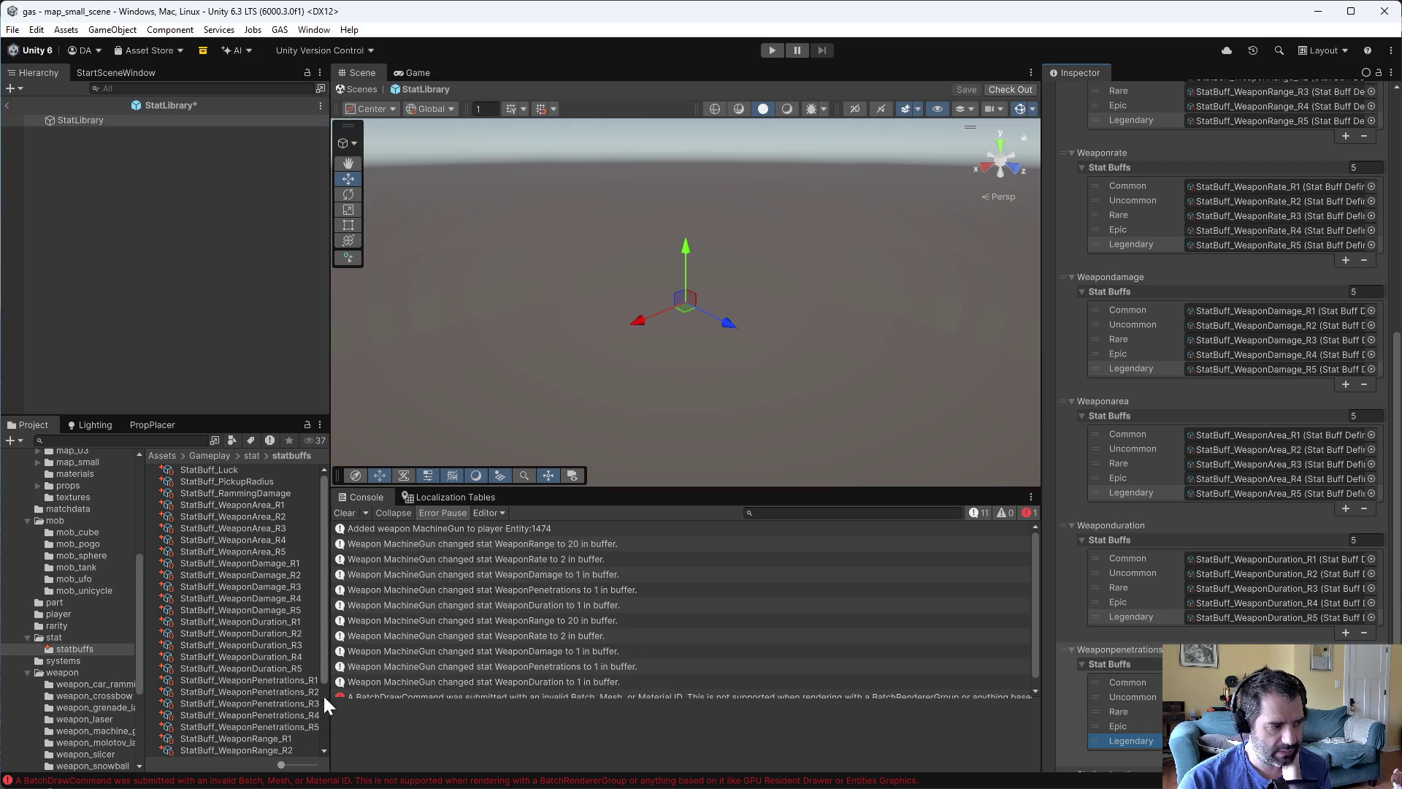
pyautogui.scroll(-1, 683, 606)
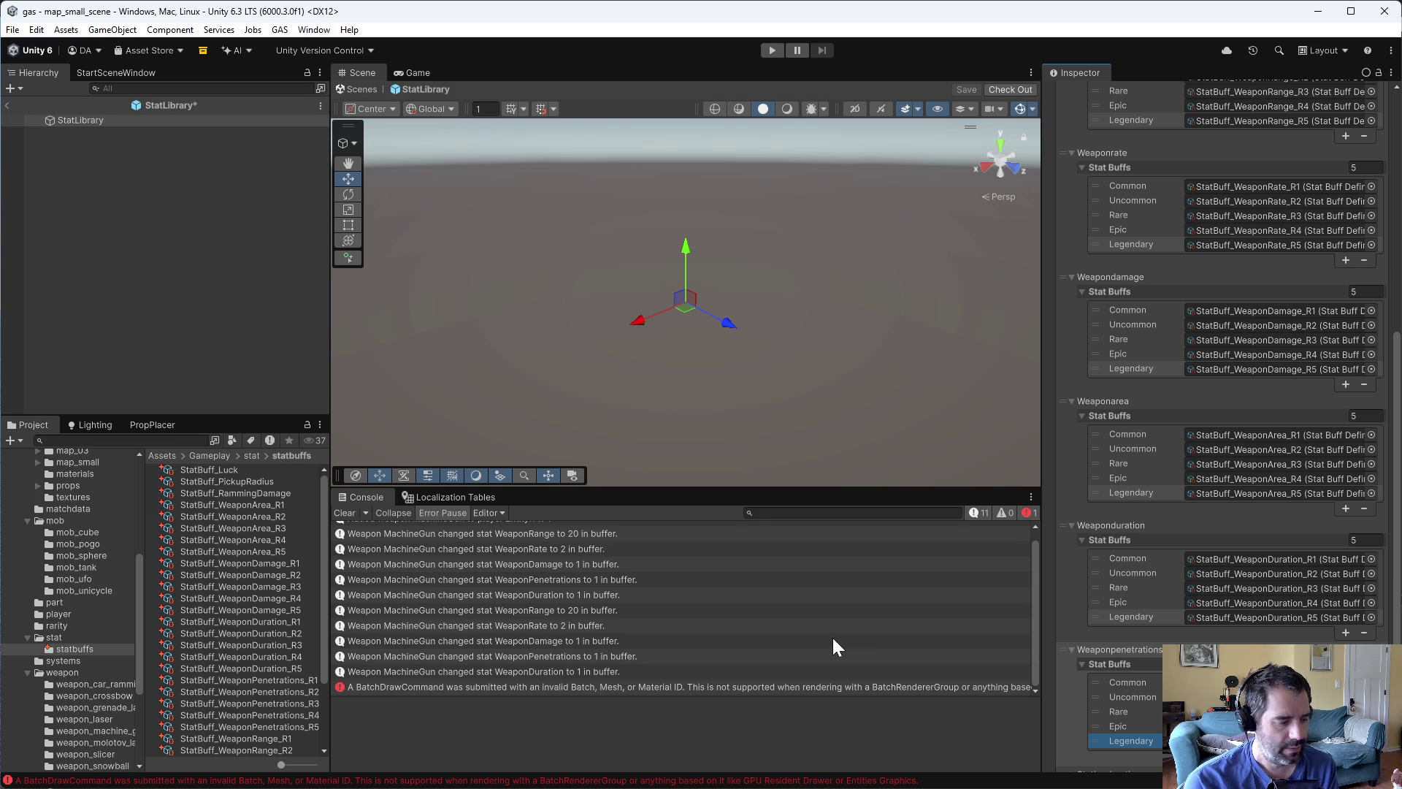
pyautogui.scroll(-3, 1241, 618)
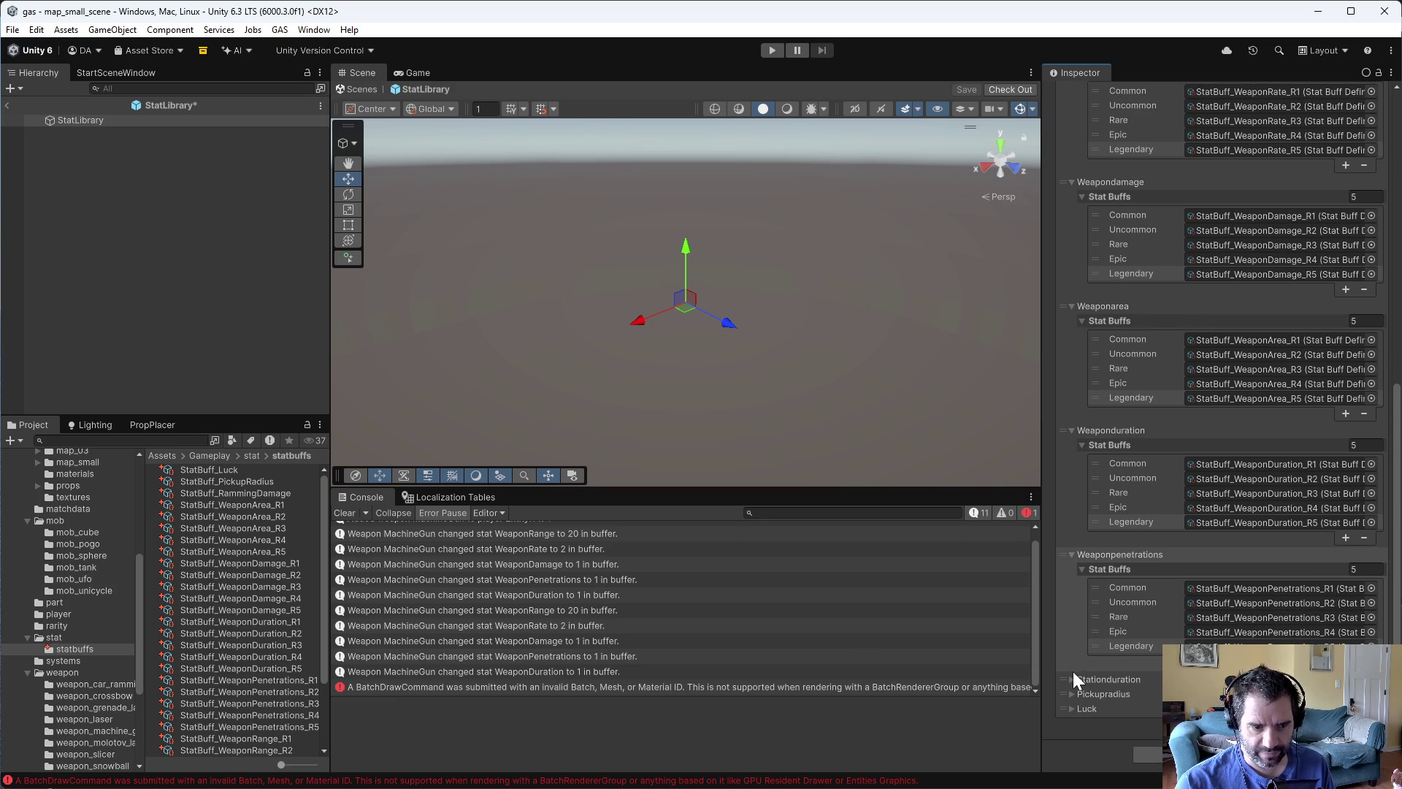
# - Rename StatBuff_PickupRadius to StatBuff_PickupRadius_R1
pyautogui.click(230, 483)
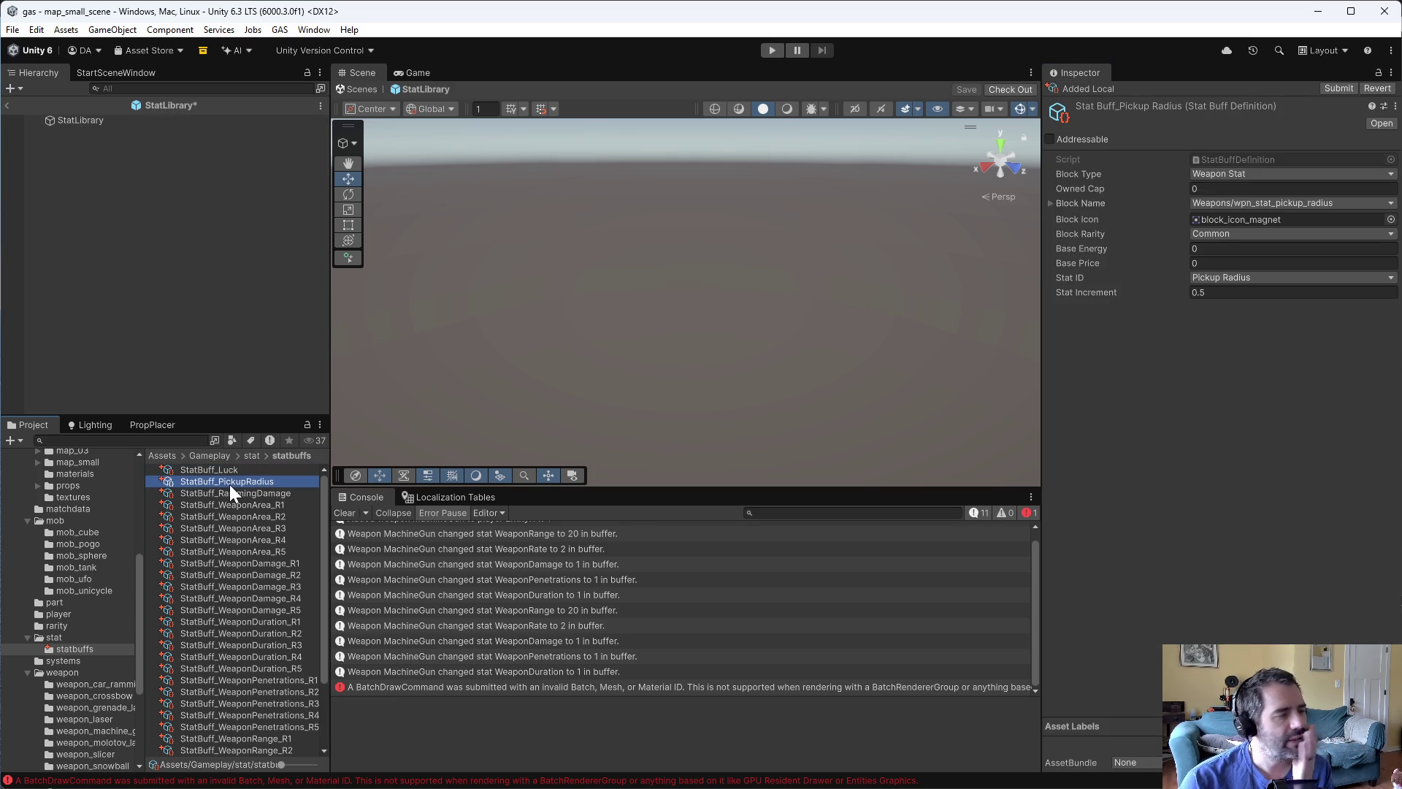
pyautogui.click(238, 483)
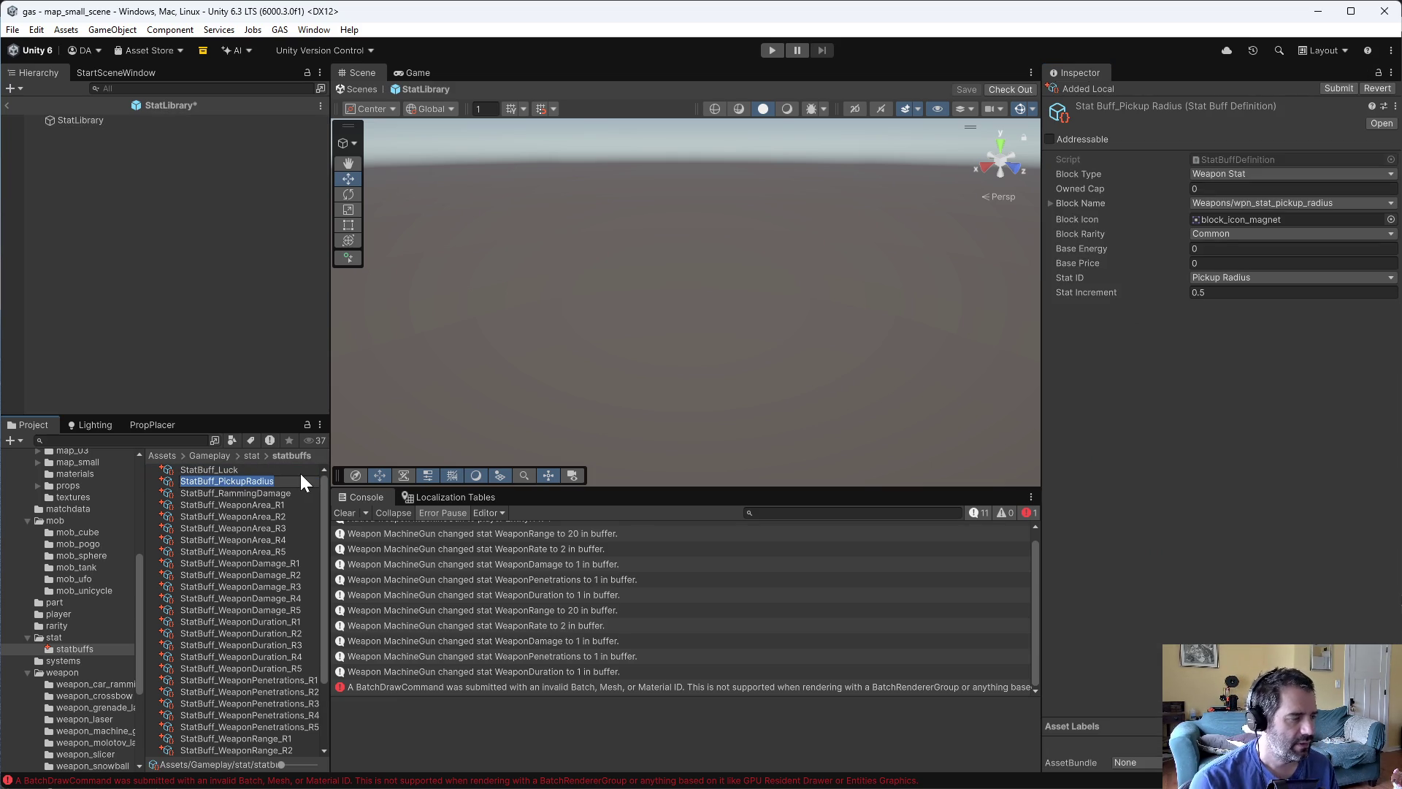
pyautogui.press('End')
pyautogui.write('_R1')
pyautogui.press('Return')
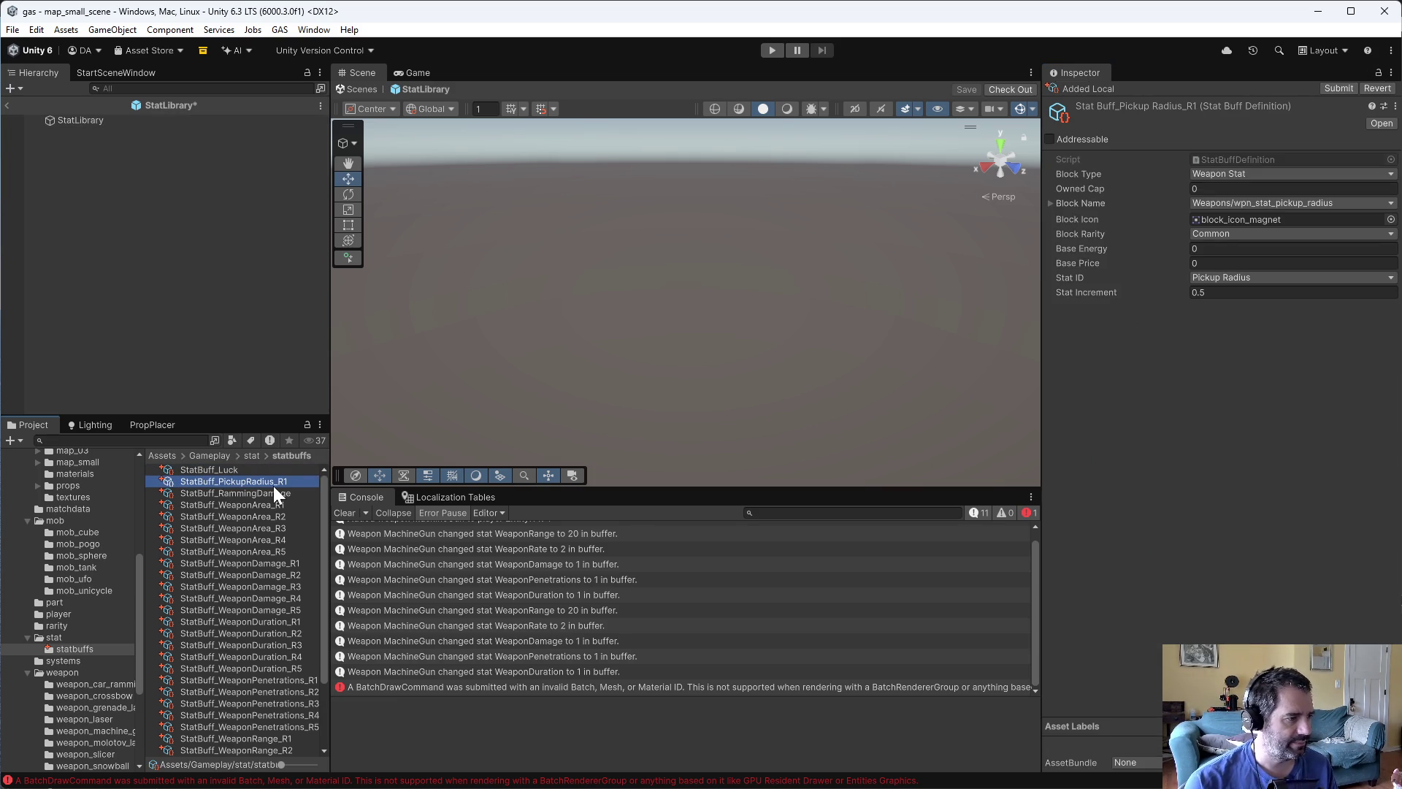
# - Duplicate the R1 asset four times and rename two copies to _R2 and _R3
pyautogui.hotkey('ctrl', 'd')
pyautogui.hotkey('ctrl', 'd')
pyautogui.hotkey('ctrl', 'd')
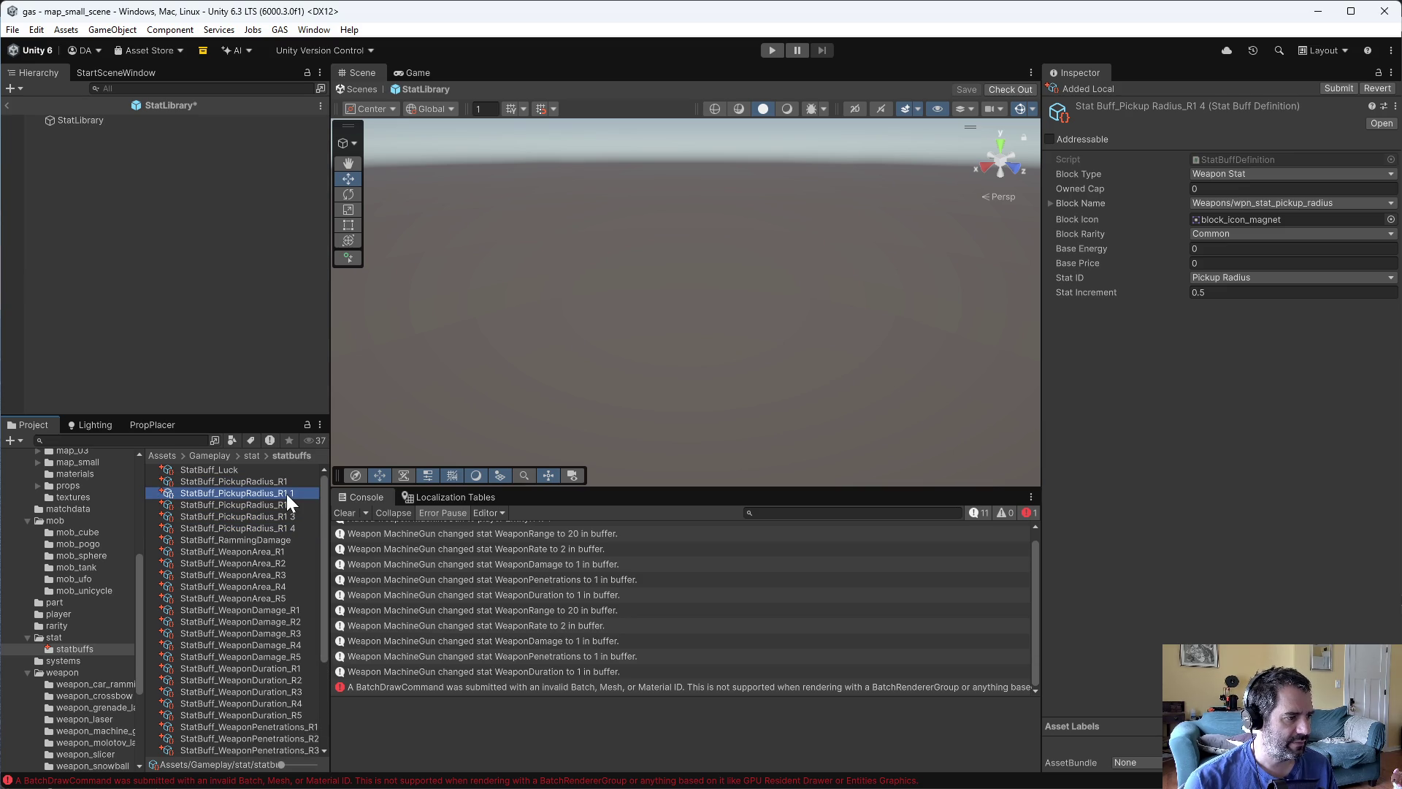
pyautogui.click(281, 493)
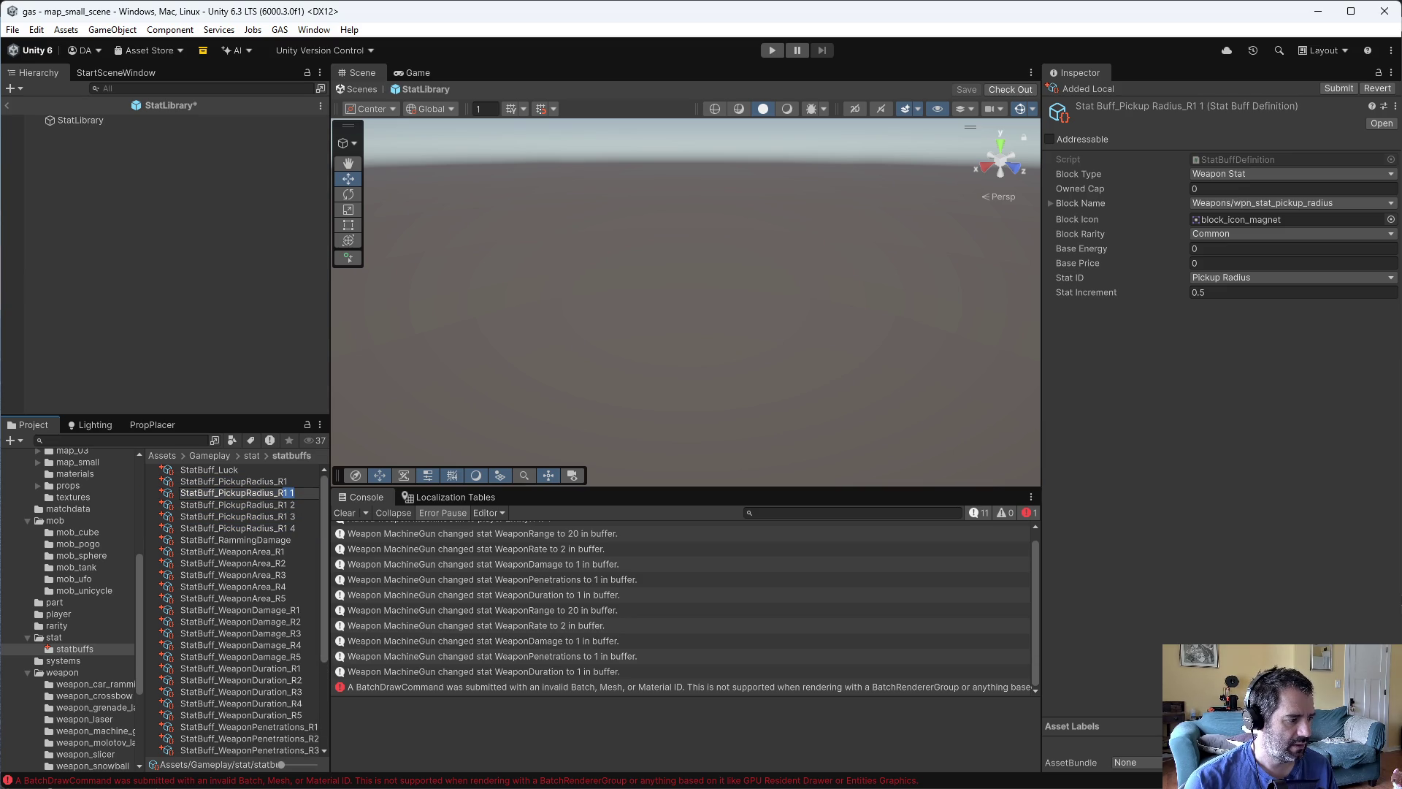
pyautogui.write('2')
pyautogui.press('Return')
pyautogui.click(283, 494)
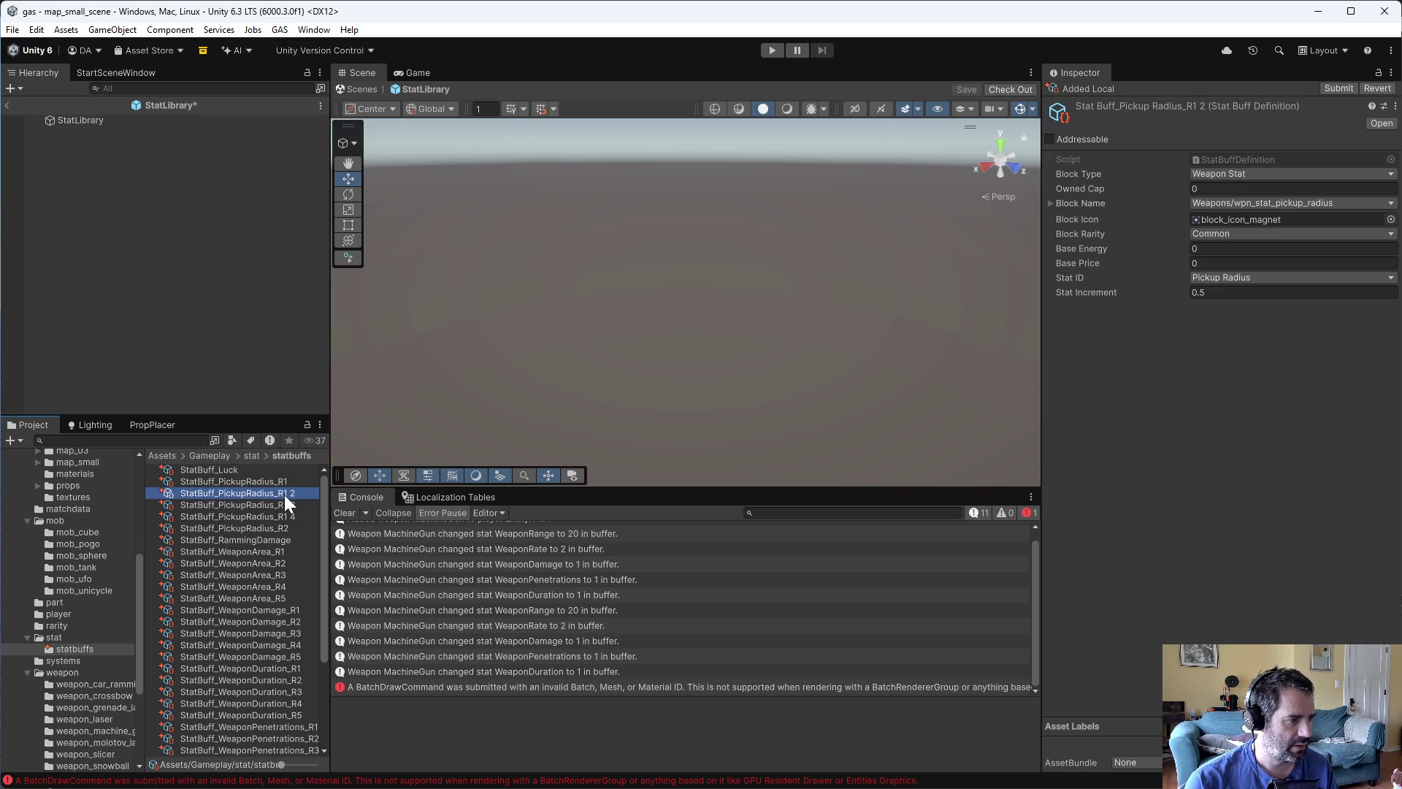
pyautogui.write('3')
pyautogui.press('Return')
# - Rename the remaining copies to StatBuff_PickupRadius_R4 and StatBuff_PickupRadius_R5
pyautogui.click(279, 489)
pyautogui.click(285, 492)
pyautogui.moveTo(285, 493); pyautogui.dragTo(317, 493)
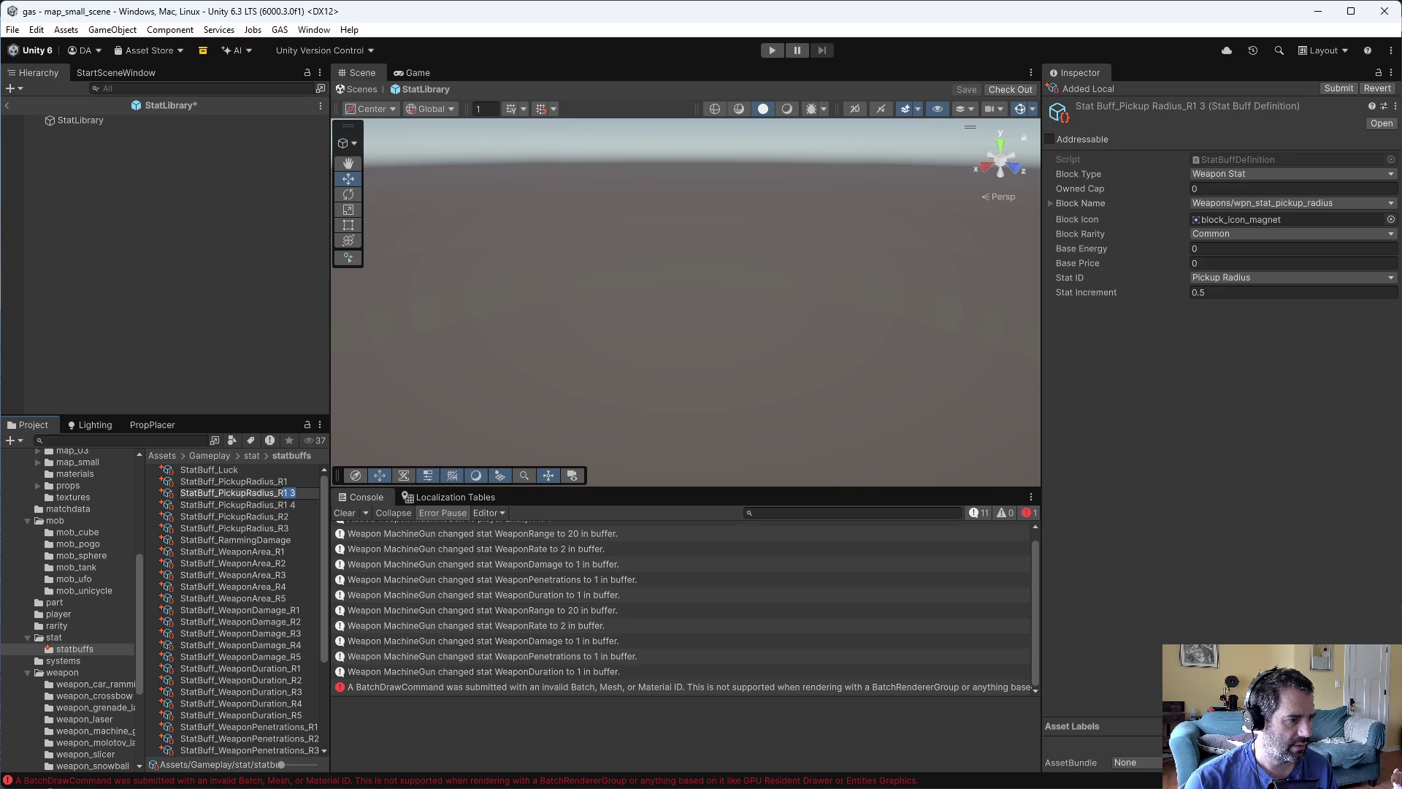
pyautogui.press('Return')
pyautogui.click(283, 494)
pyautogui.click(283, 493)
pyautogui.moveTo(283, 493); pyautogui.dragTo(291, 493)
pyautogui.press('Return')
# - Set StatBuff_PickupRadius_R2's Block Rarity to Uncommon
pyautogui.click(289, 493)
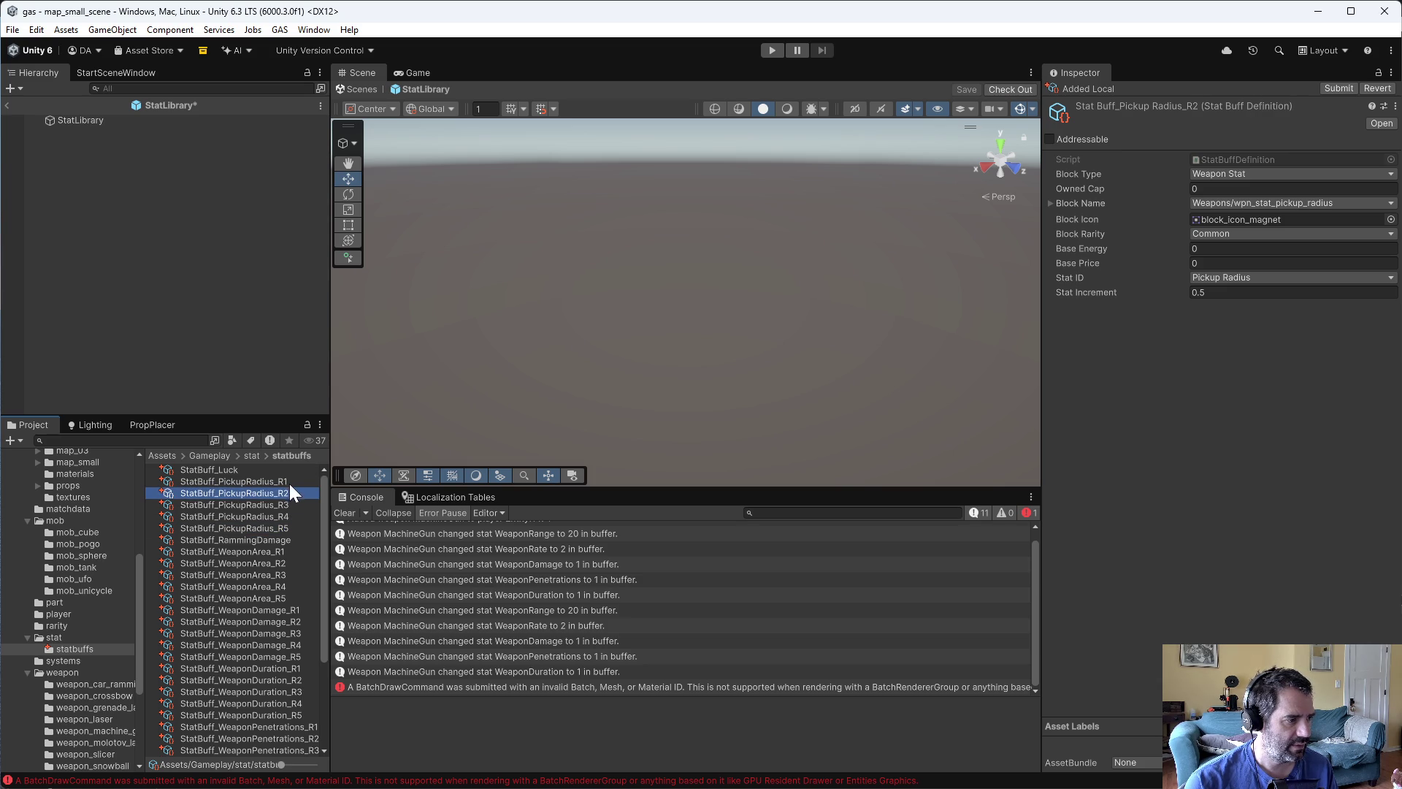
pyautogui.click(289, 482)
pyautogui.click(288, 489)
pyautogui.click(1234, 233)
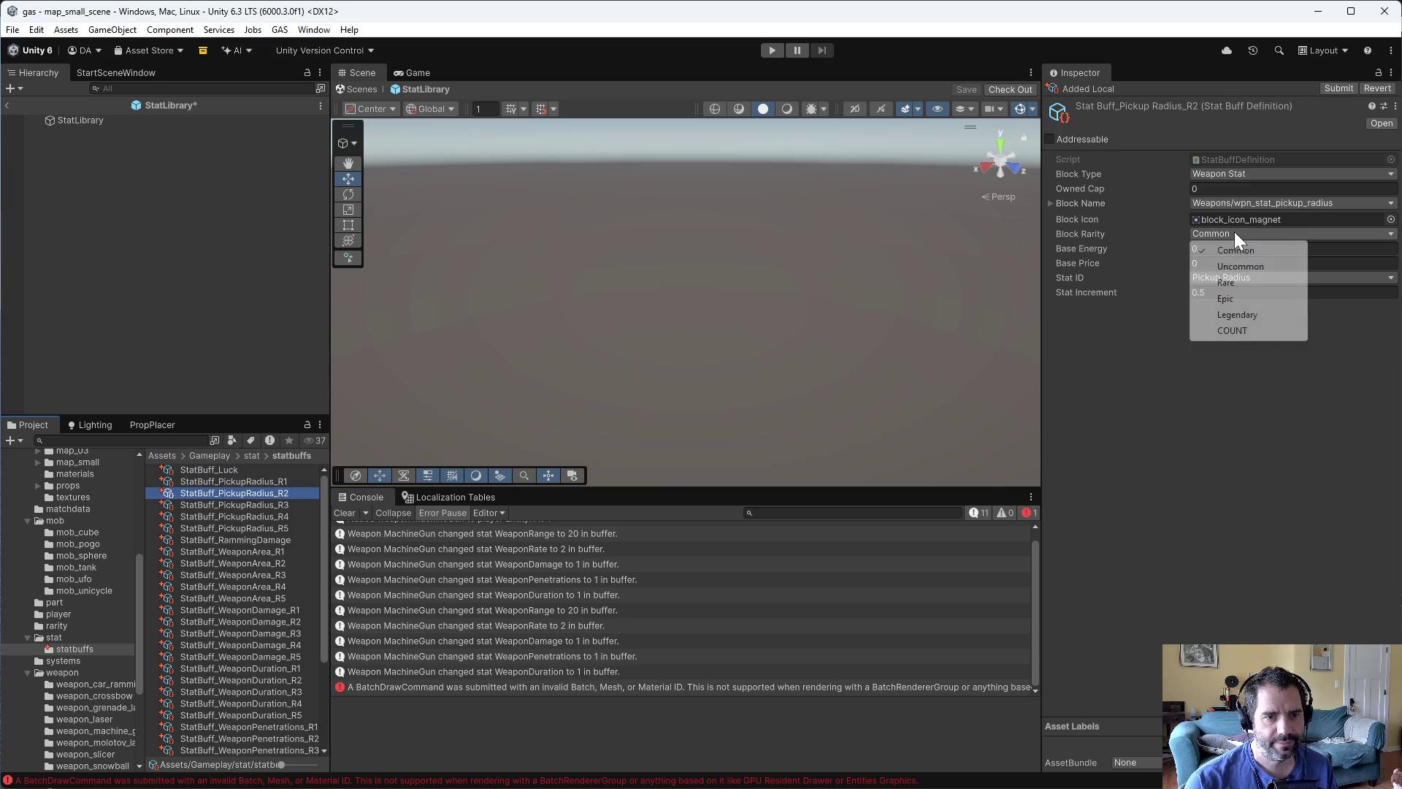
pyautogui.click(1231, 266)
pyautogui.click(289, 504)
pyautogui.click(1231, 233)
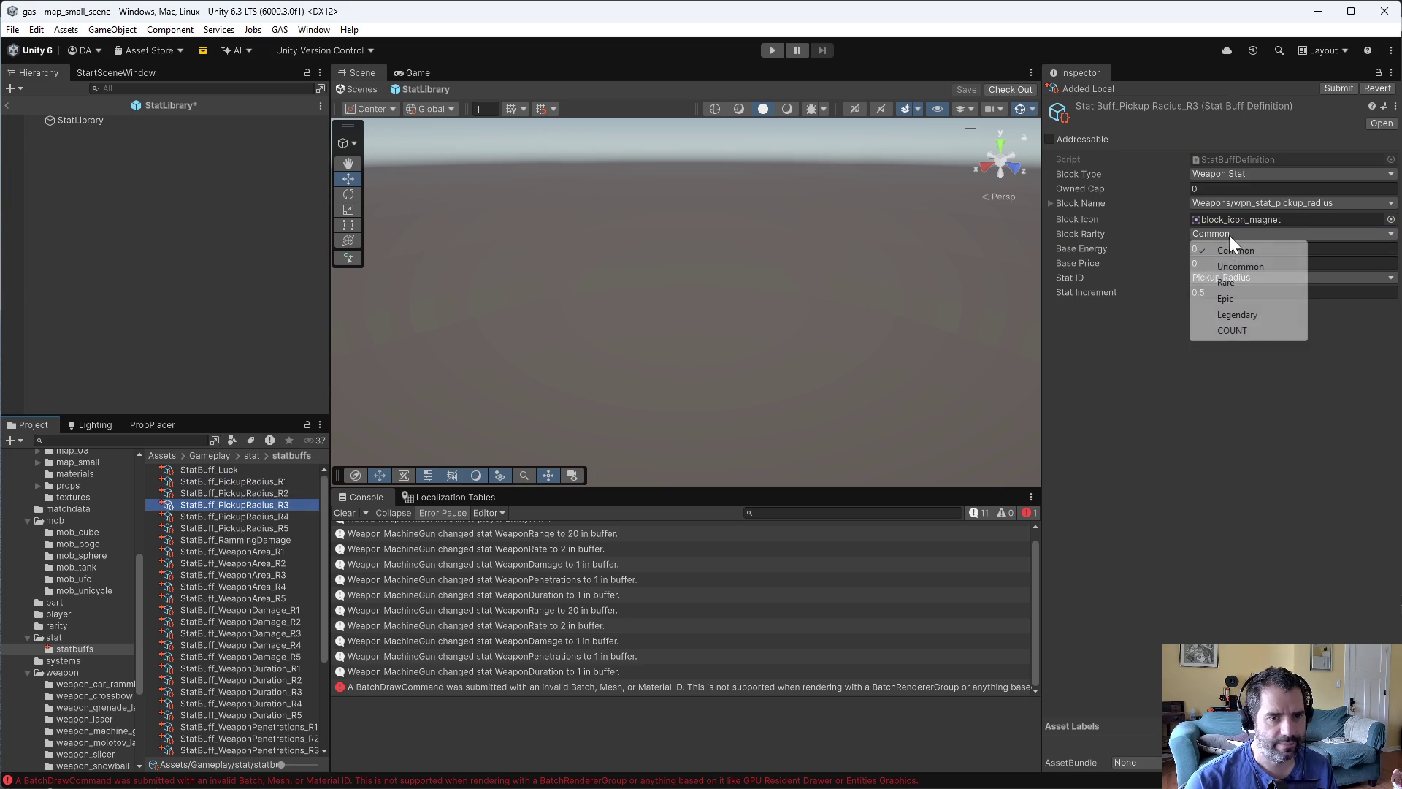
# - Set PickupRadius R3 to Rare, R4 to Epic and R5 to Legendary
pyautogui.click(1226, 282)
pyautogui.click(278, 516)
pyautogui.click(1256, 232)
pyautogui.click(1233, 297)
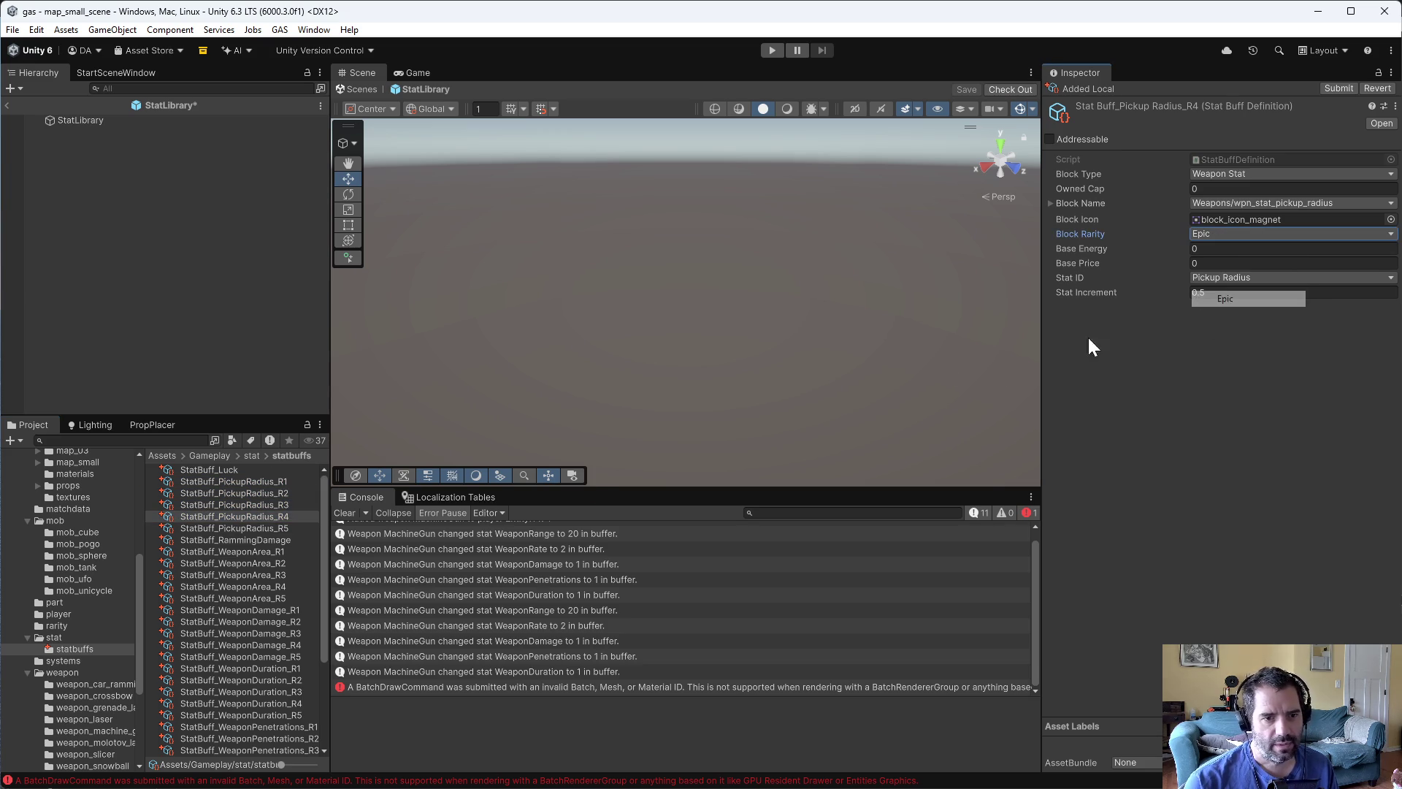
pyautogui.click(284, 528)
pyautogui.click(1251, 232)
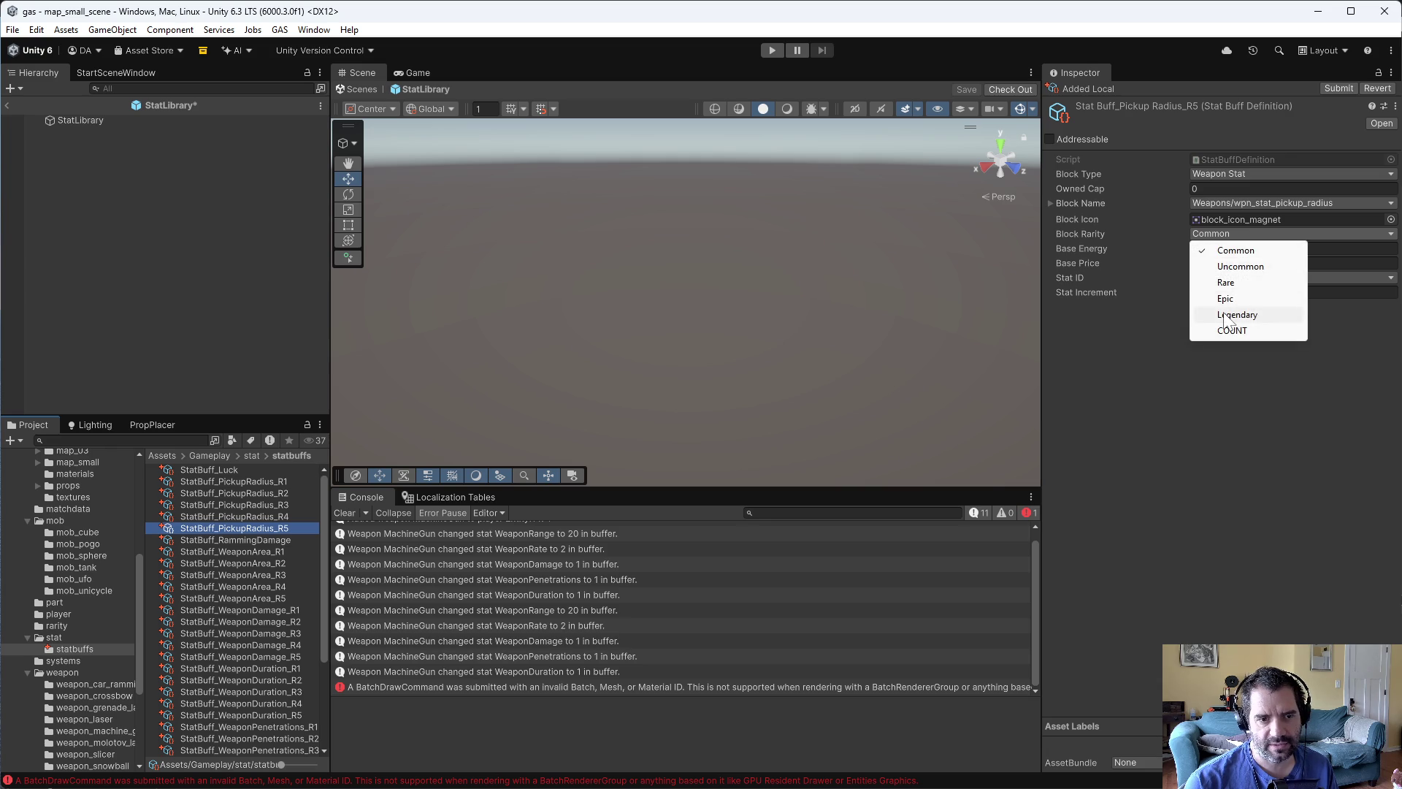
pyautogui.click(1233, 312)
# - Check the rarities of PickupRadius tiers R1 through R5
pyautogui.click(280, 492)
pyautogui.click(281, 482)
pyautogui.click(287, 495)
pyautogui.click(289, 504)
pyautogui.click(291, 519)
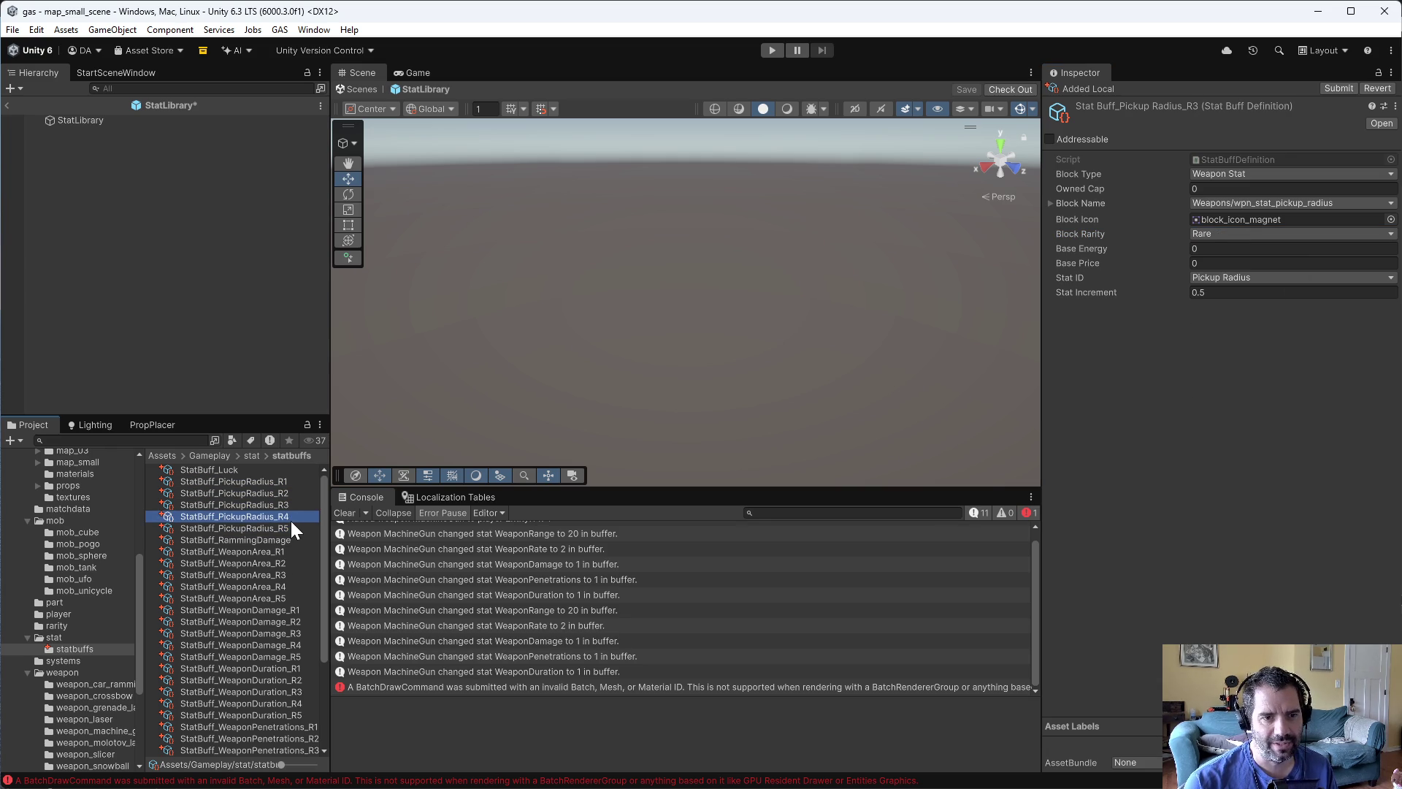
pyautogui.click(292, 528)
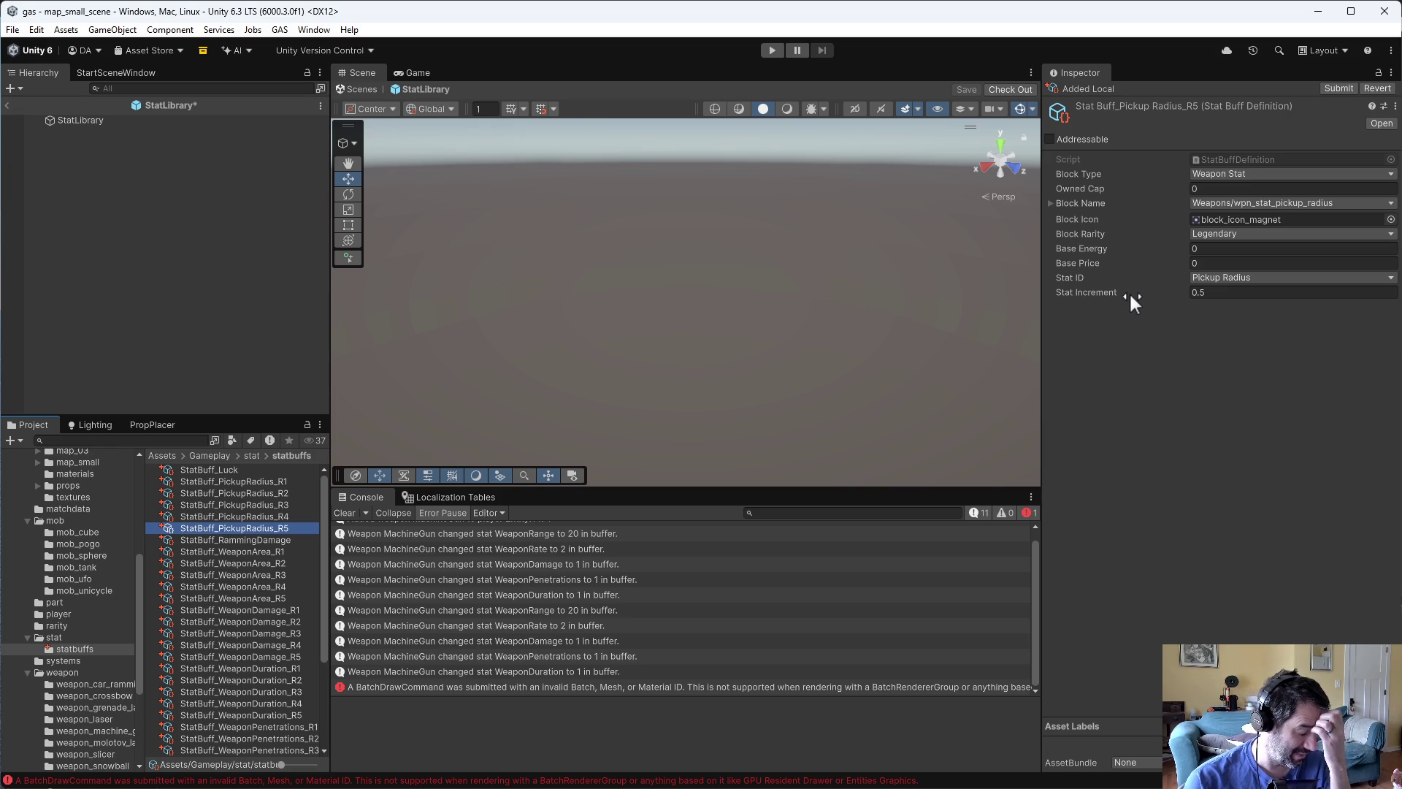
# - Set Stat Increment to 0.05 for R1, 0.1 for R2 and 0.15 for R3
pyautogui.click(265, 481)
pyautogui.click(1212, 292)
pyautogui.write('0')
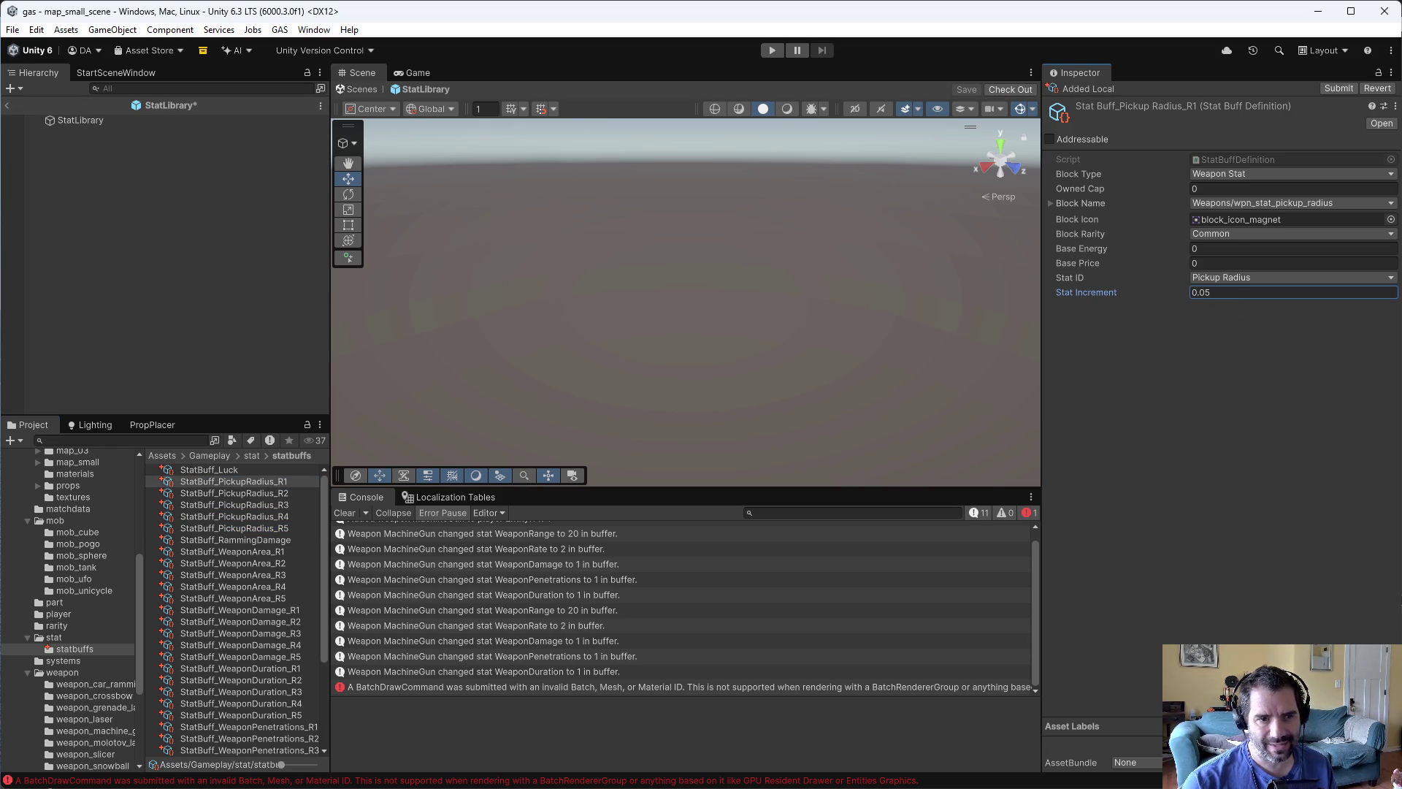
pyautogui.click(274, 493)
pyautogui.click(1212, 292)
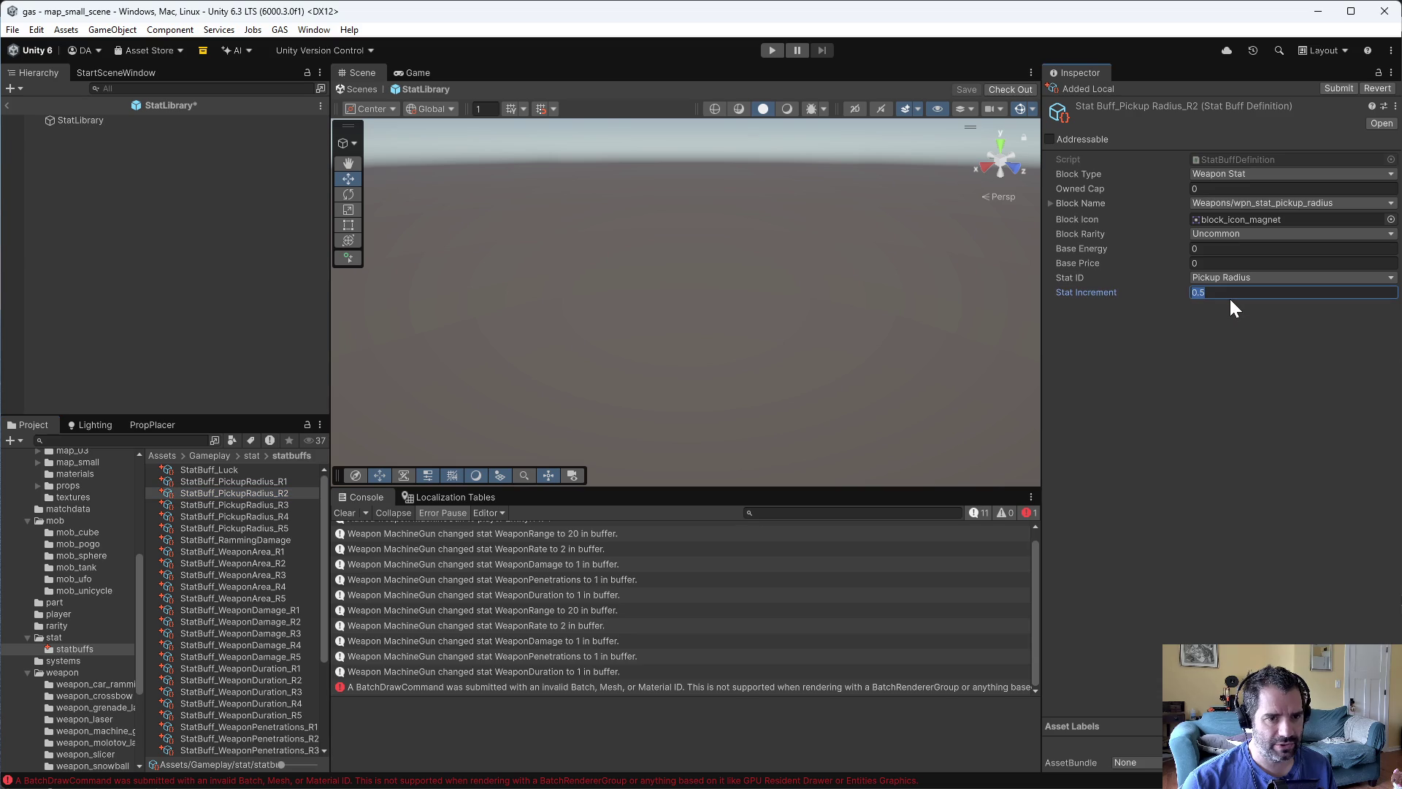
pyautogui.write('0.1')
pyautogui.click(296, 502)
pyautogui.click(1212, 292)
pyautogui.write('0.051')
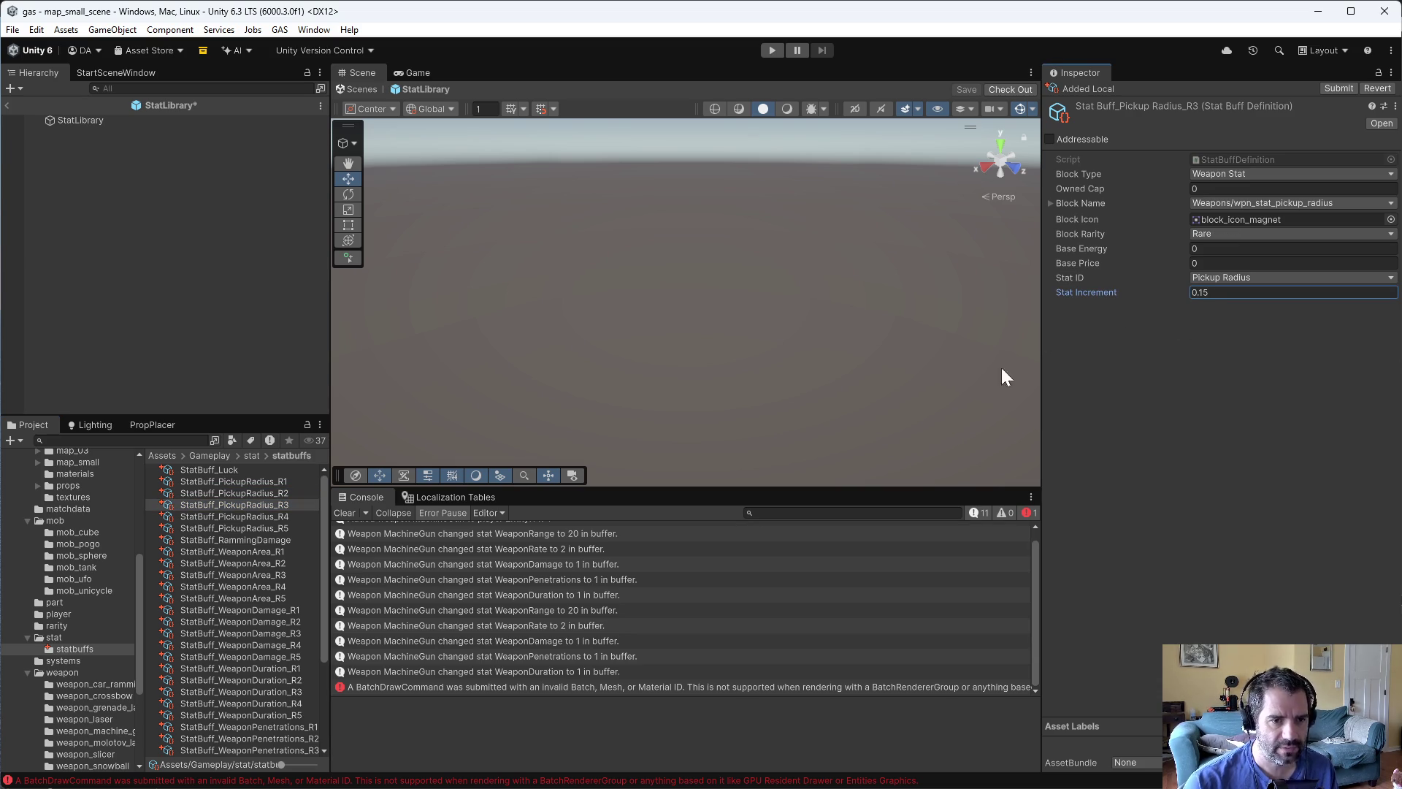
# - Set Stat Increment to 0.2 for PickupRadius R4 and 0.25 for R5
pyautogui.click(292, 518)
pyautogui.click(1192, 292)
pyautogui.write('0.2')
pyautogui.click(263, 527)
pyautogui.click(1259, 293)
pyautogui.write('0.25')
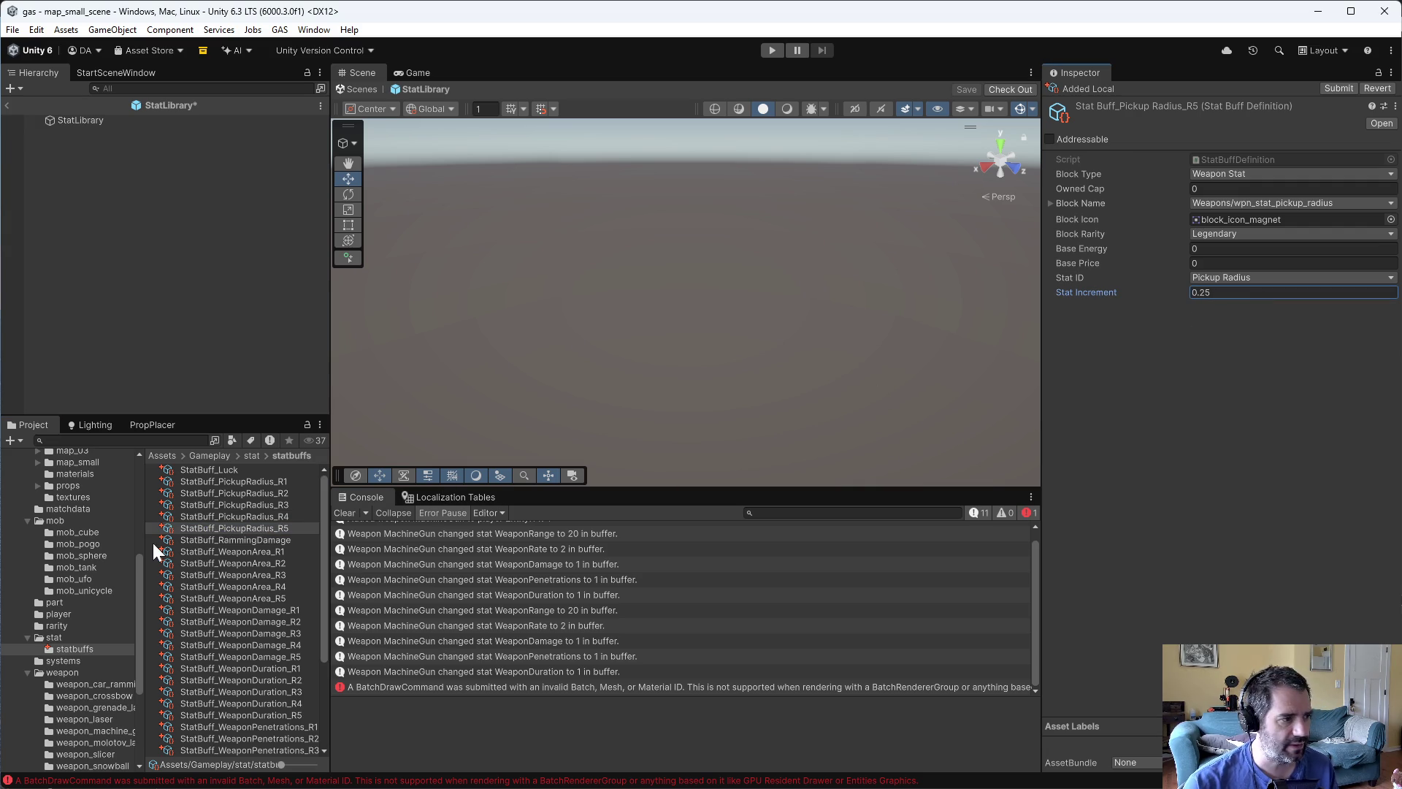
# - Review each PickupRadius tier's rarity and increment values
pyautogui.click(247, 482)
pyautogui.click(252, 493)
pyautogui.click(256, 504)
pyautogui.click(256, 516)
pyautogui.click(257, 526)
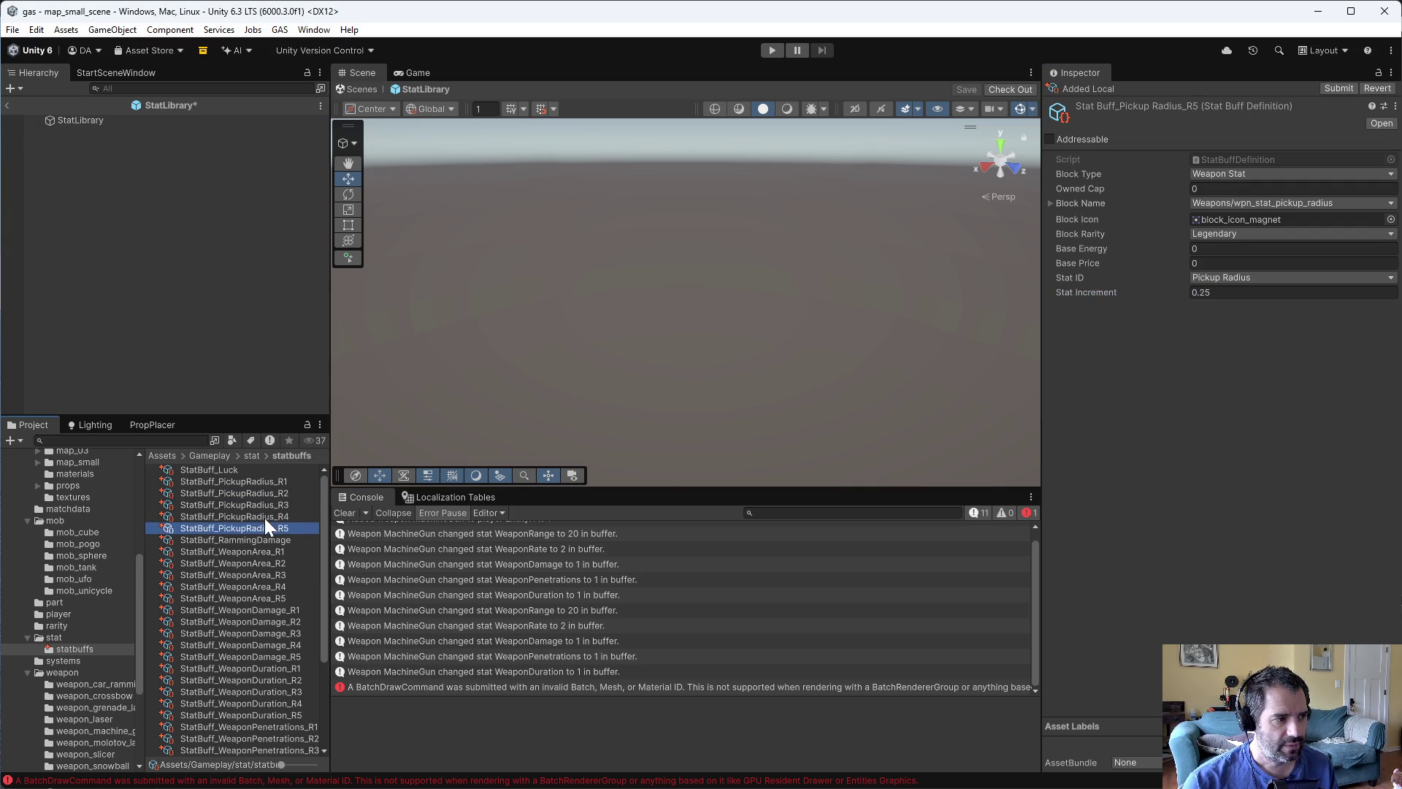
pyautogui.click(265, 516)
pyautogui.click(269, 505)
pyautogui.click(273, 493)
pyautogui.click(277, 481)
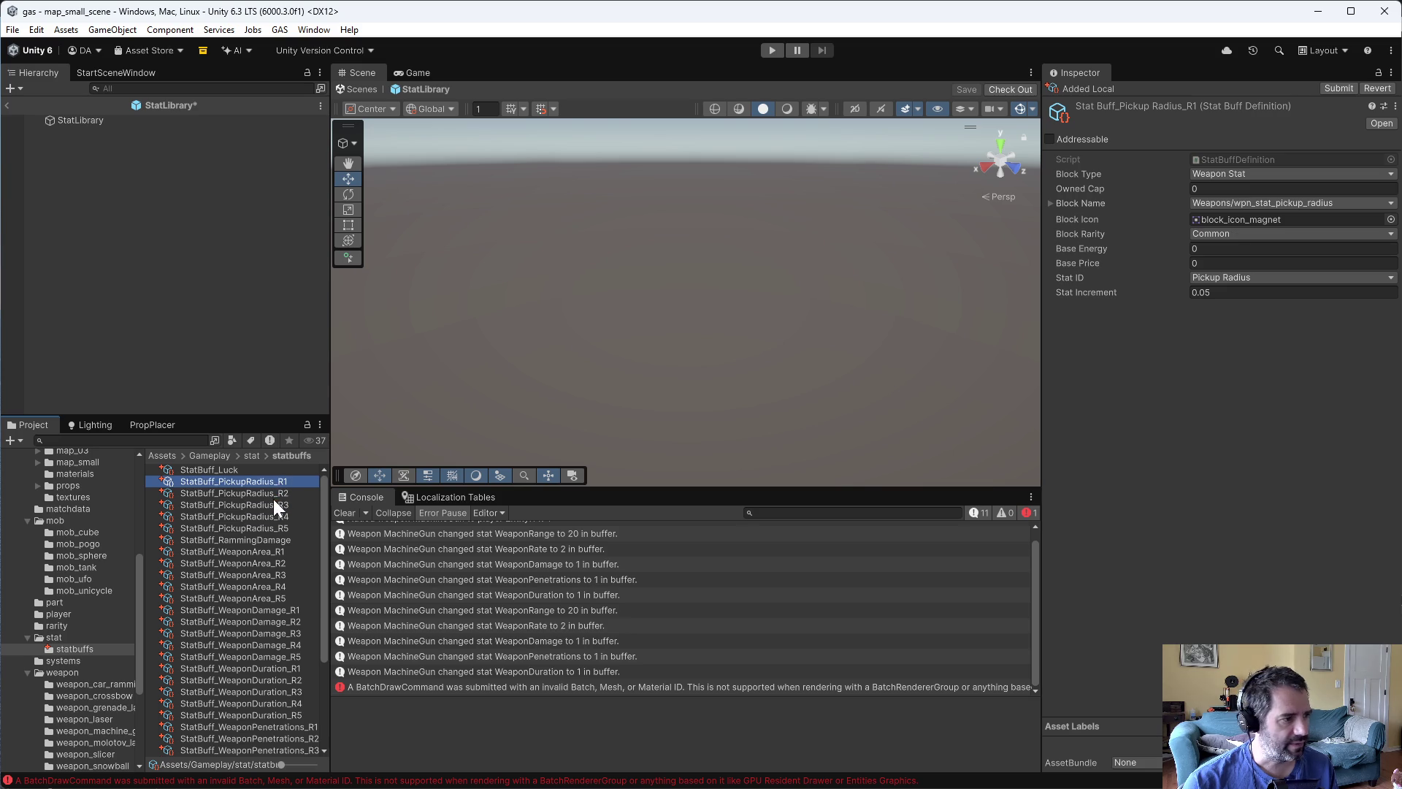
pyautogui.click(237, 471)
# - Rename StatBuff_Luck to StatBuff_Luck_R1 and make four copies of it
pyautogui.press('F2')
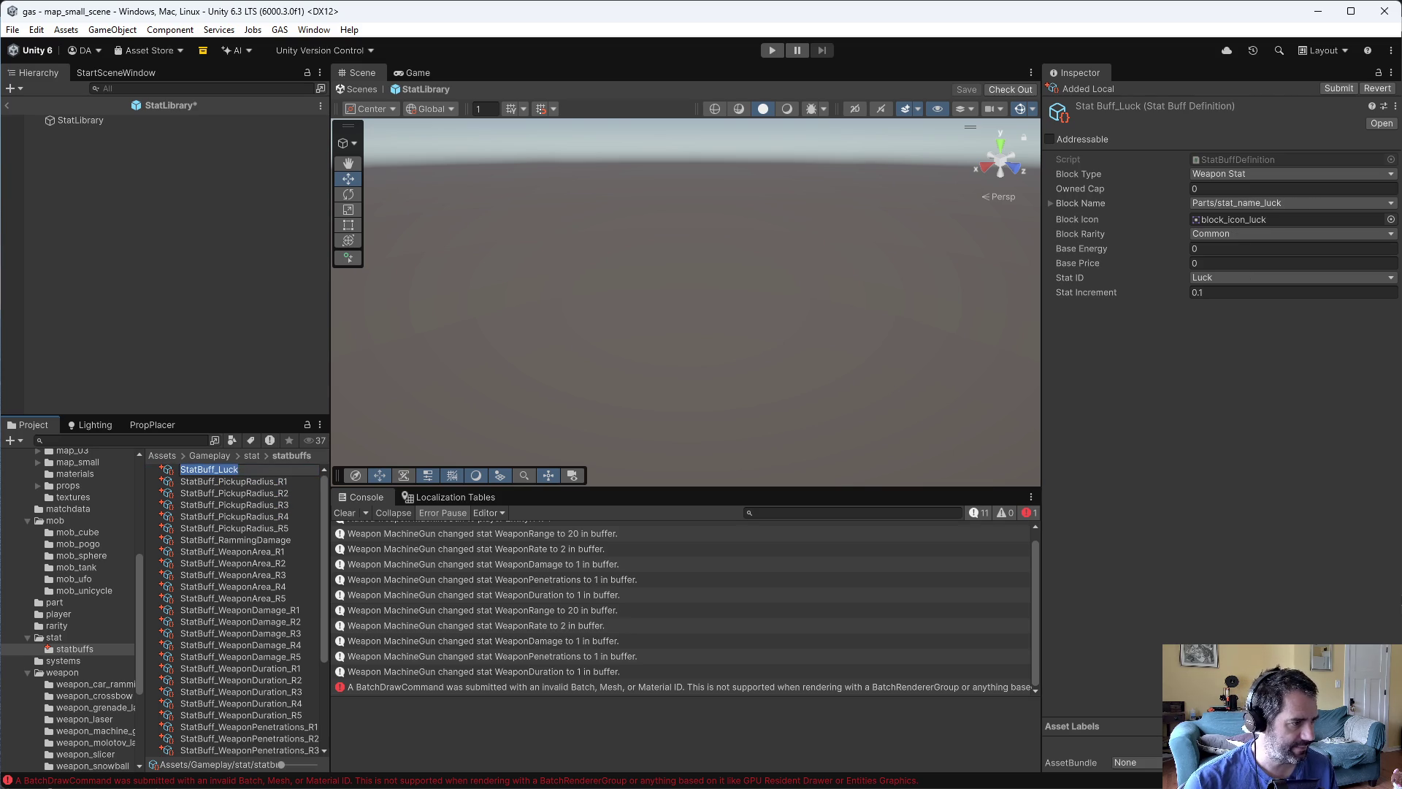
pyautogui.write('_R1')
pyautogui.press('Return')
pyautogui.hotkey('ctrl', 'd')
pyautogui.hotkey('ctrl', 'd')
pyautogui.hotkey('ctrl', 'd')
# - Rename the first two Luck copies to StatBuff_Luck_R2 and StatBuff_Luck_R3
pyautogui.click(255, 481)
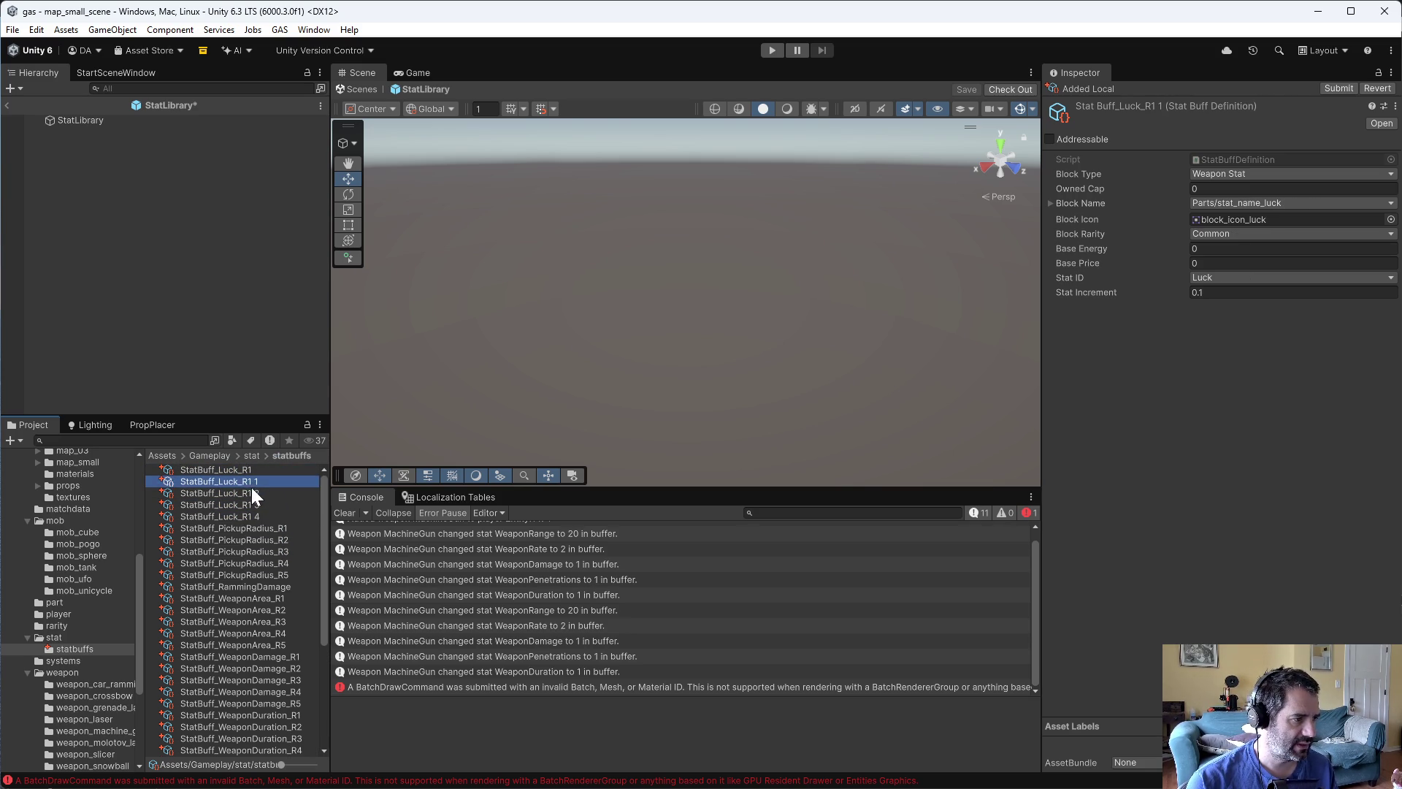
pyautogui.press('F2')
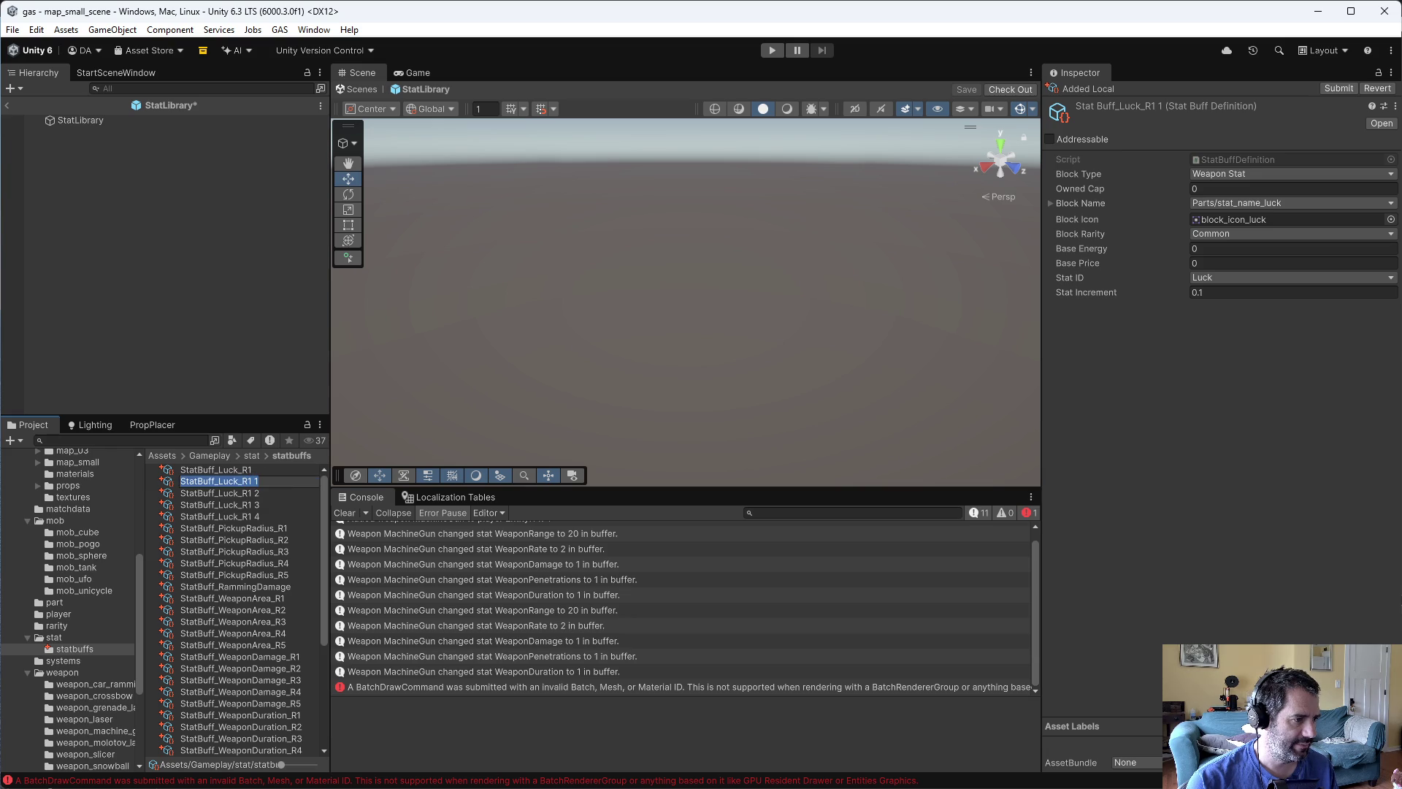
pyautogui.click(254, 483)
pyautogui.write('2')
pyautogui.press('Return')
pyautogui.click(254, 484)
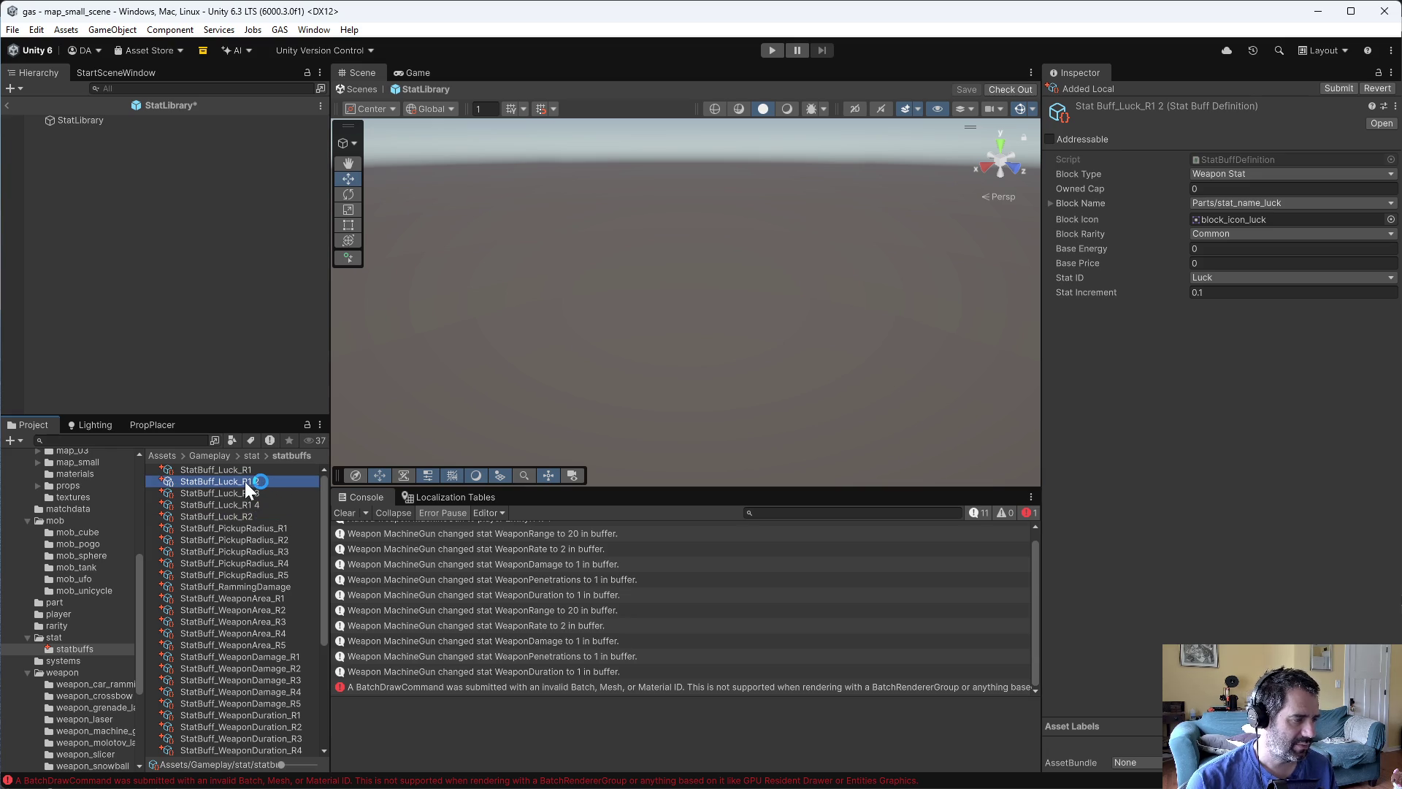
pyautogui.press('F2')
pyautogui.press('Return')
# - Rename the last two copies to StatBuff_Luck_R4 and StatBuff_Luck_R5
pyautogui.click(252, 482)
pyautogui.press('F2')
pyautogui.moveTo(247, 481); pyautogui.dragTo(269, 479)
pyautogui.write('4')
pyautogui.press('Return')
pyautogui.click(253, 484)
pyautogui.press('F2')
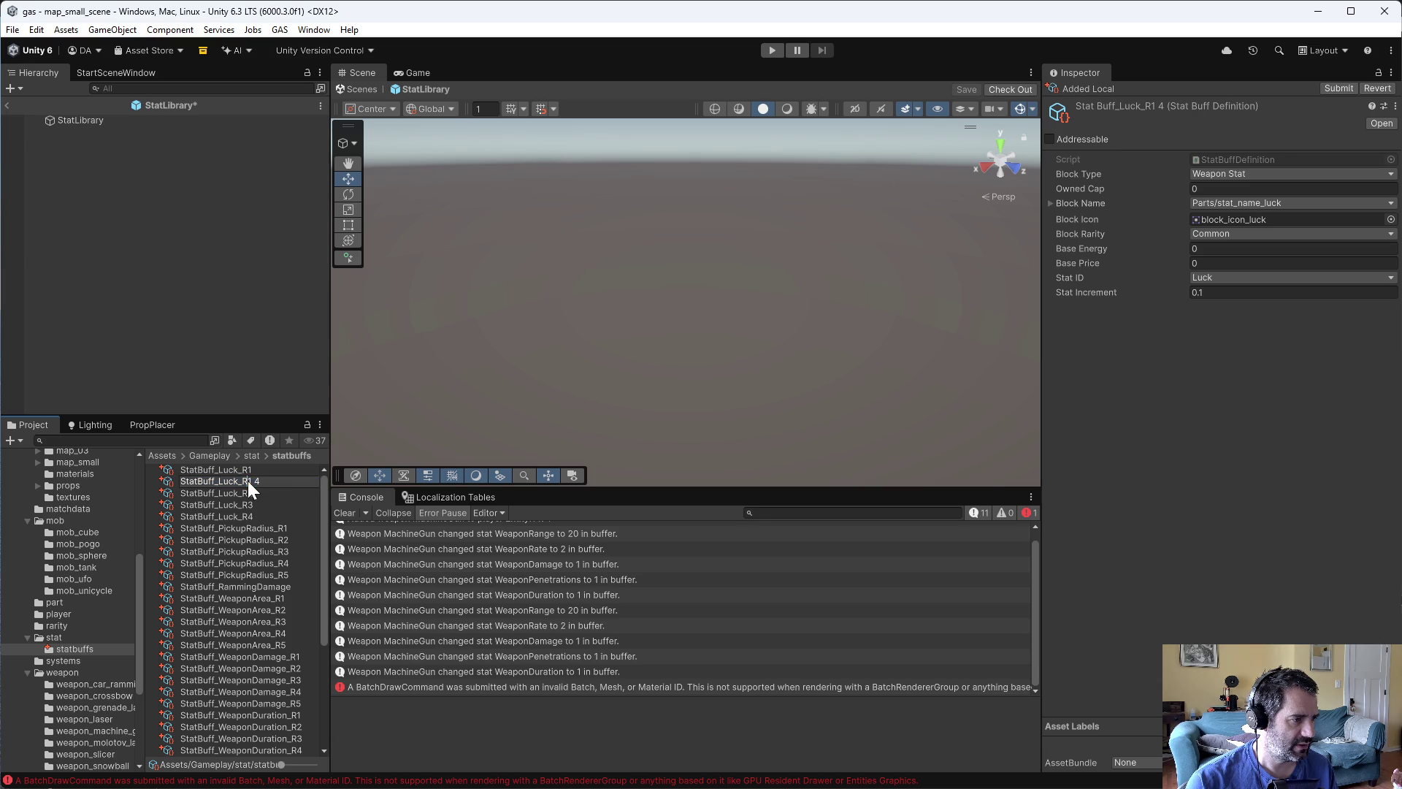
pyautogui.press('Return')
pyautogui.click(252, 473)
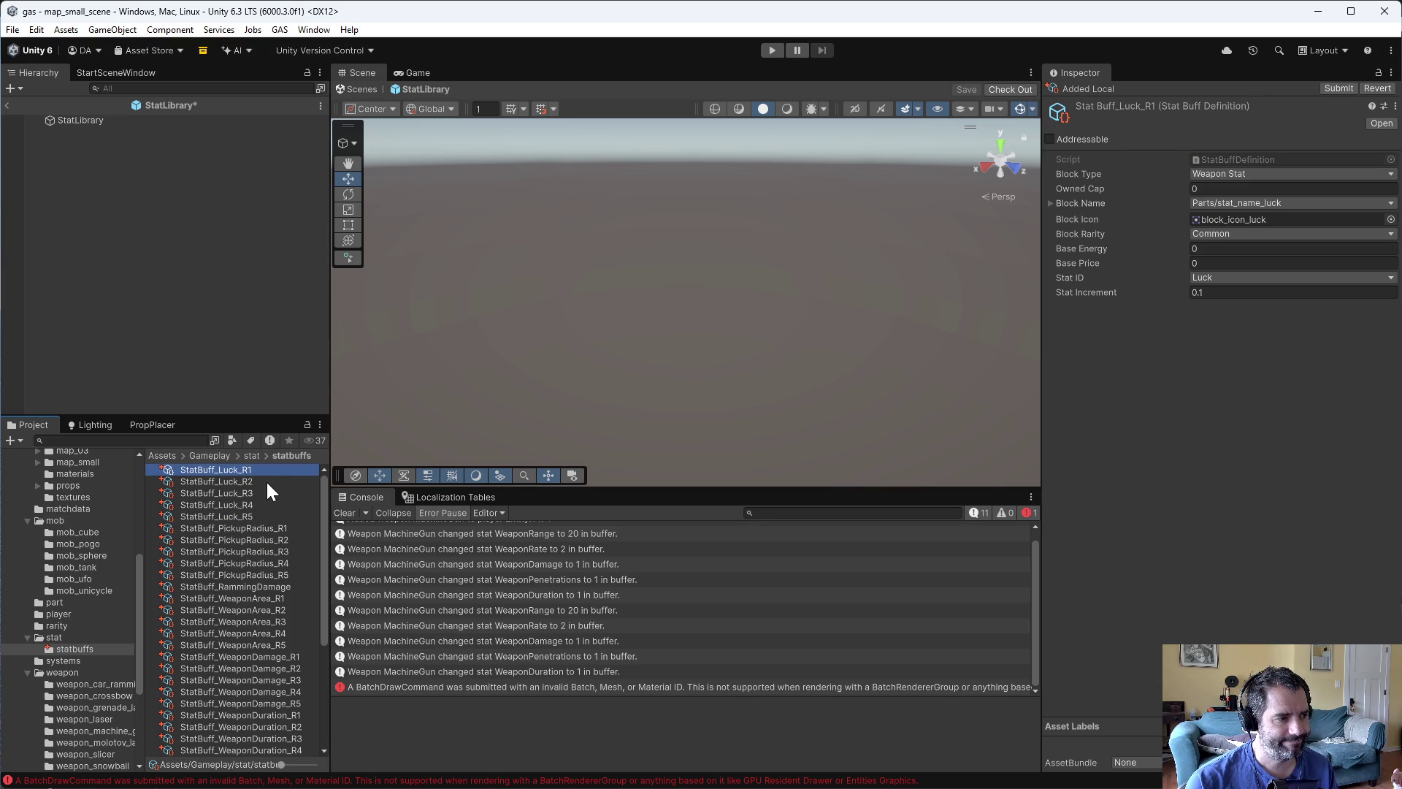
pyautogui.click(259, 481)
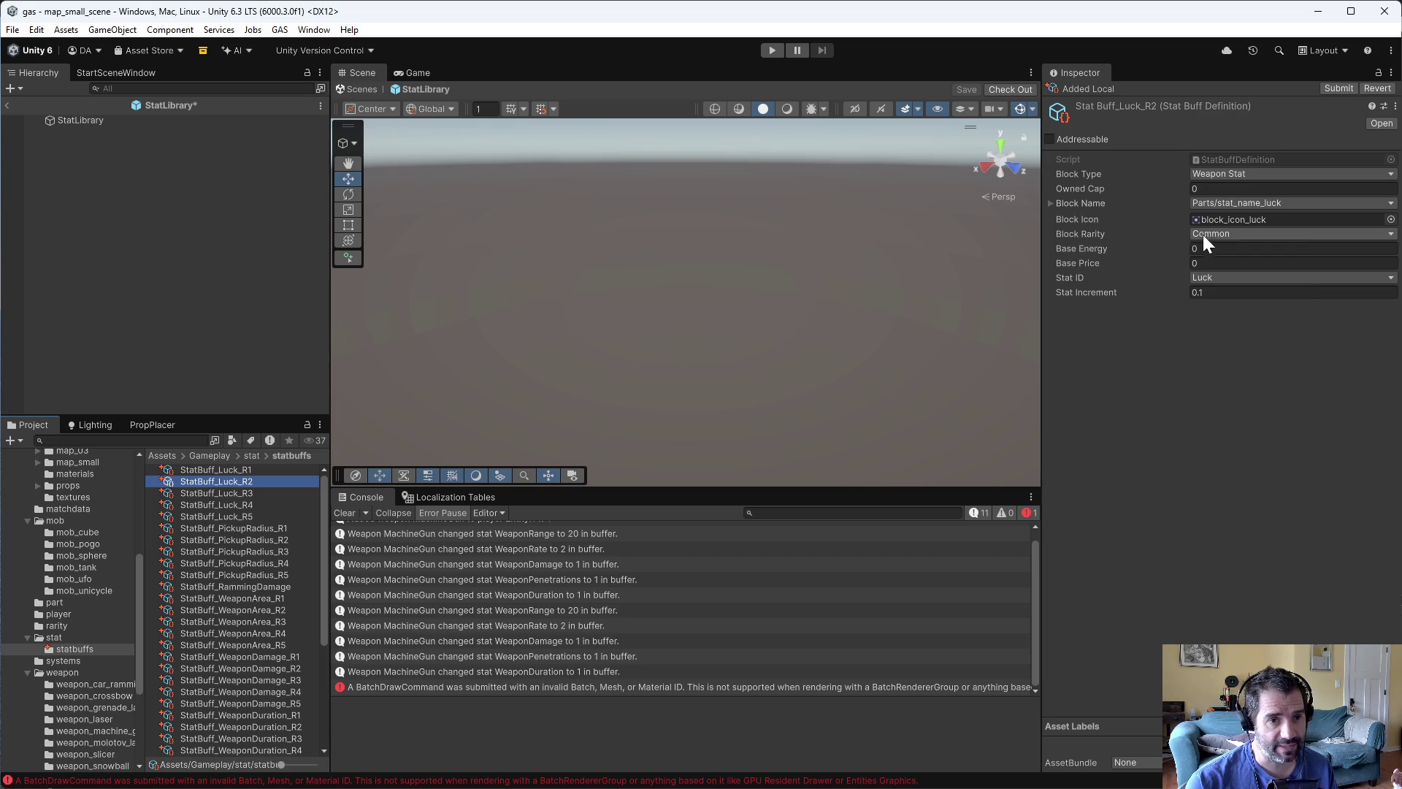
# - Set Block Rarity on Luck R2–R5 to Uncommon, Rare, Epic and Legendary respectively
pyautogui.click(1198, 234)
pyautogui.click(1215, 261)
pyautogui.click(285, 493)
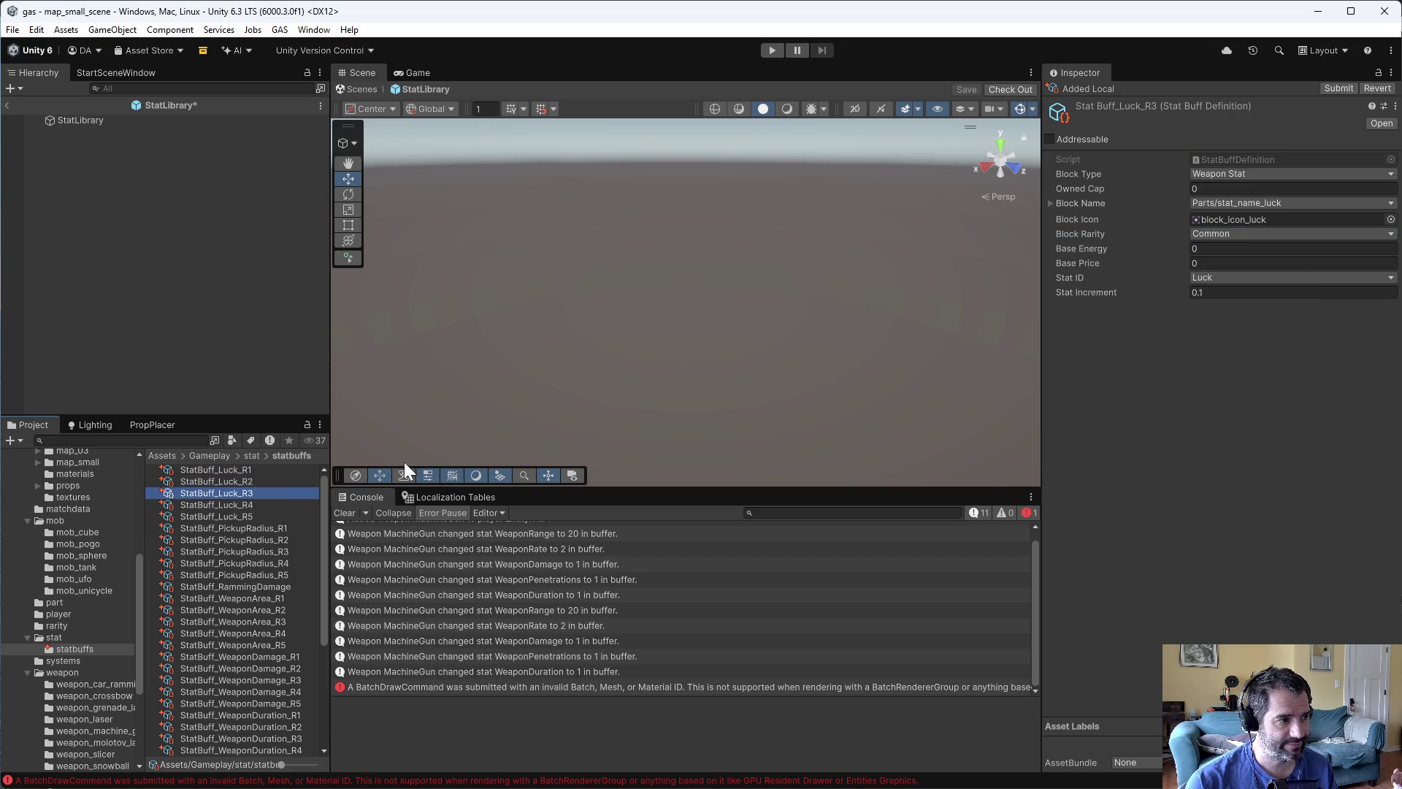
pyautogui.click(1212, 234)
pyautogui.click(1209, 279)
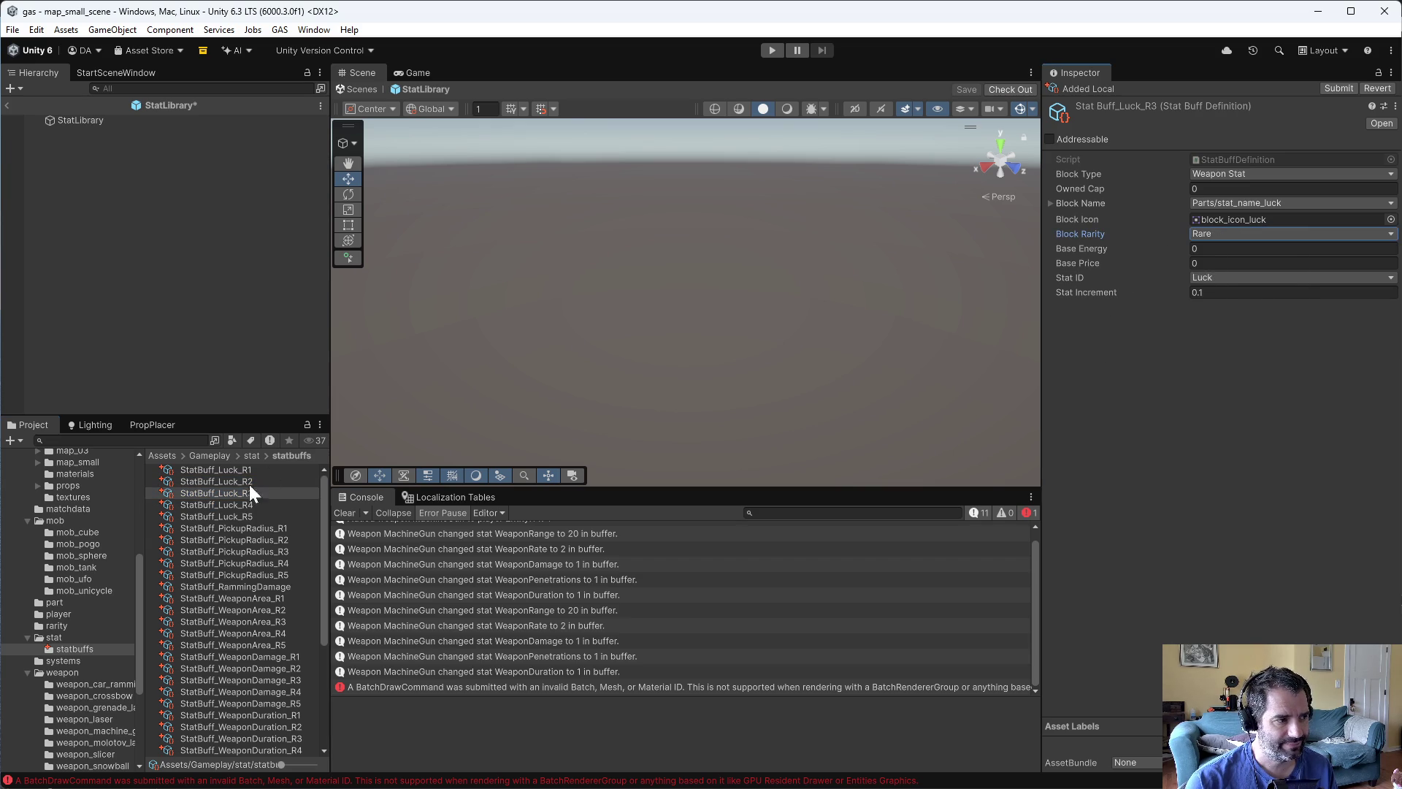
pyautogui.click(219, 504)
pyautogui.click(1212, 234)
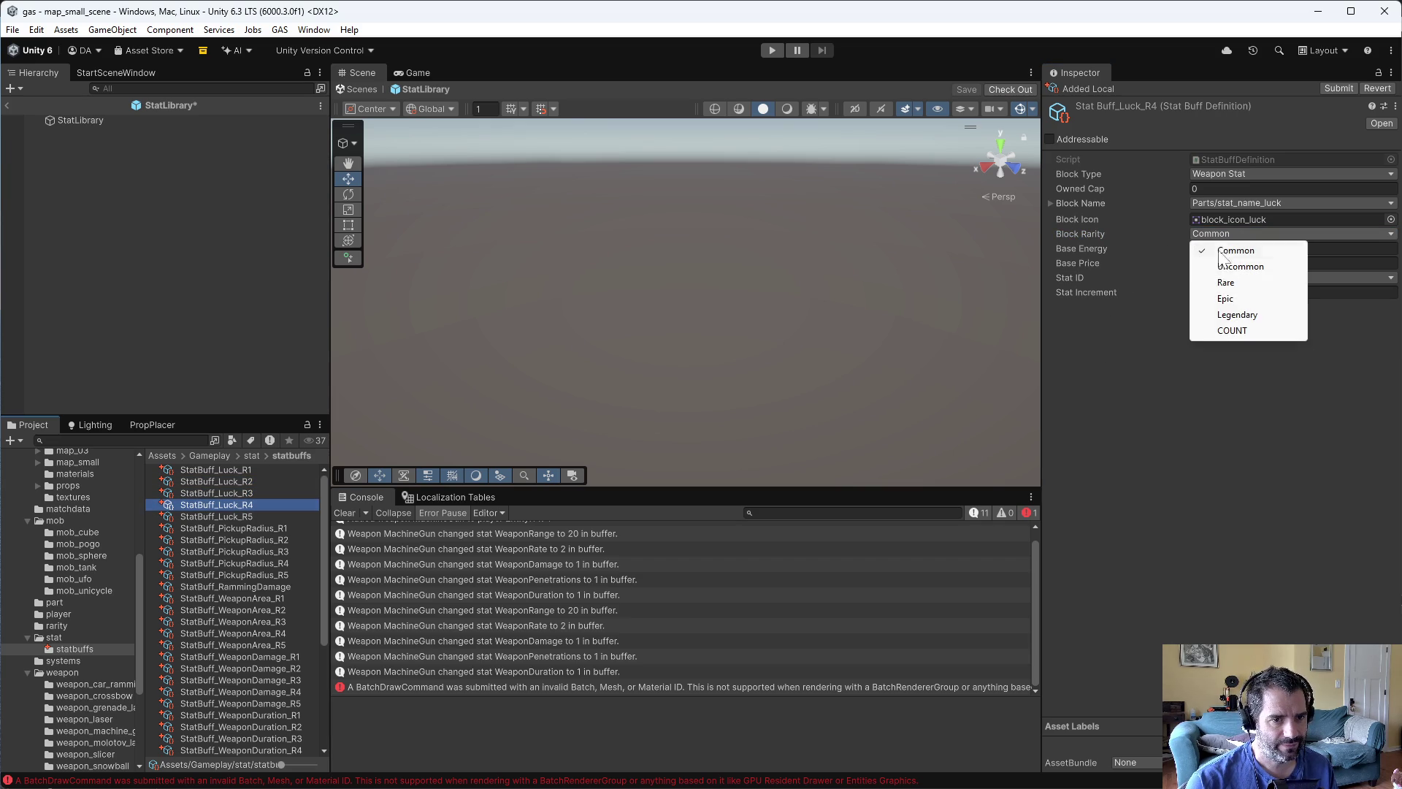
pyautogui.click(1215, 297)
pyautogui.click(233, 514)
pyautogui.click(1209, 234)
pyautogui.click(1211, 319)
# - Review the settings of each Luck buff, R1 through R5
pyautogui.click(257, 470)
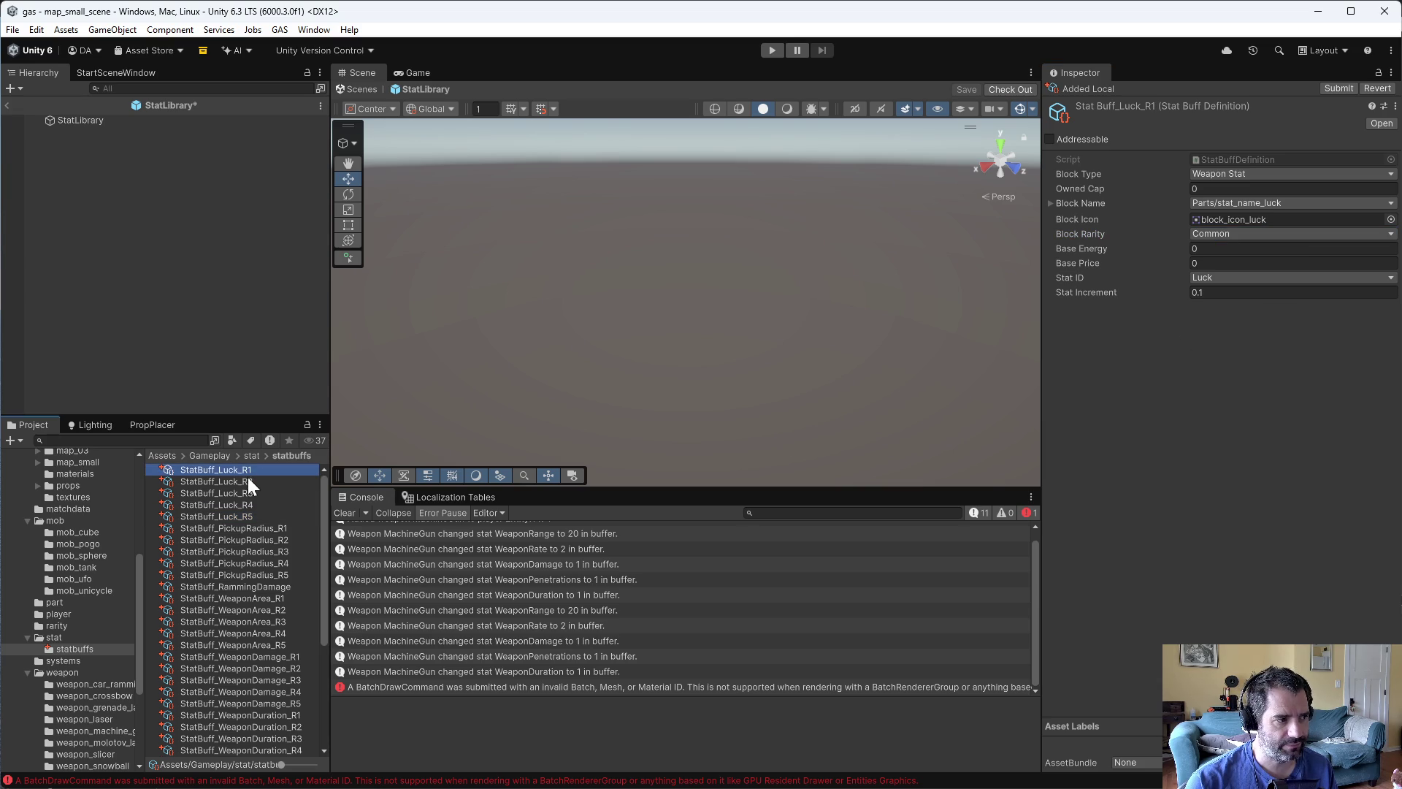
pyautogui.click(248, 481)
pyautogui.click(249, 493)
pyautogui.click(252, 504)
pyautogui.click(252, 514)
pyautogui.click(249, 470)
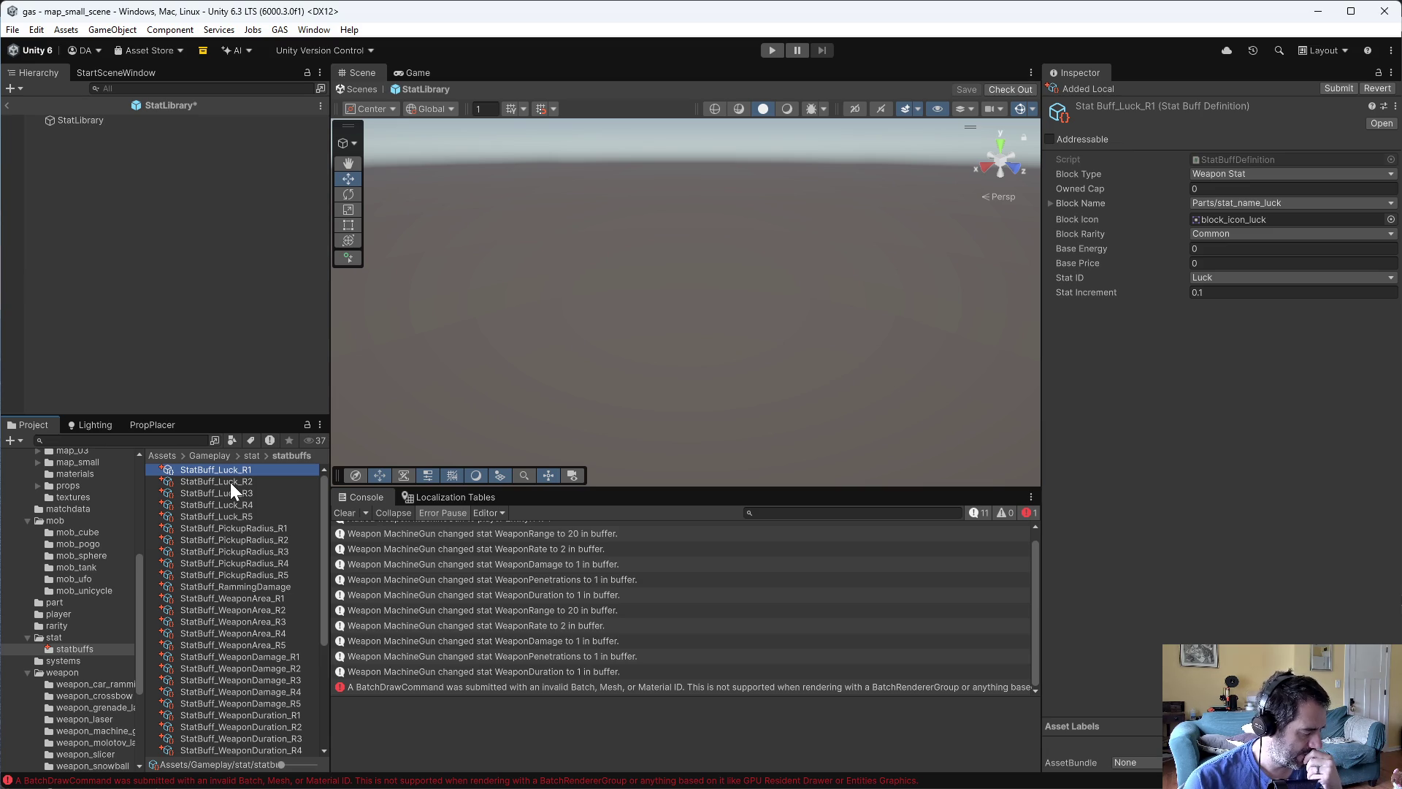
# - Edit the Luck R2–R5 Stat Increments (0.4 for R4, 0.5 for R5), then begin renaming StatBuff_RammingDamage
pyautogui.click(242, 480)
pyautogui.click(1232, 294)
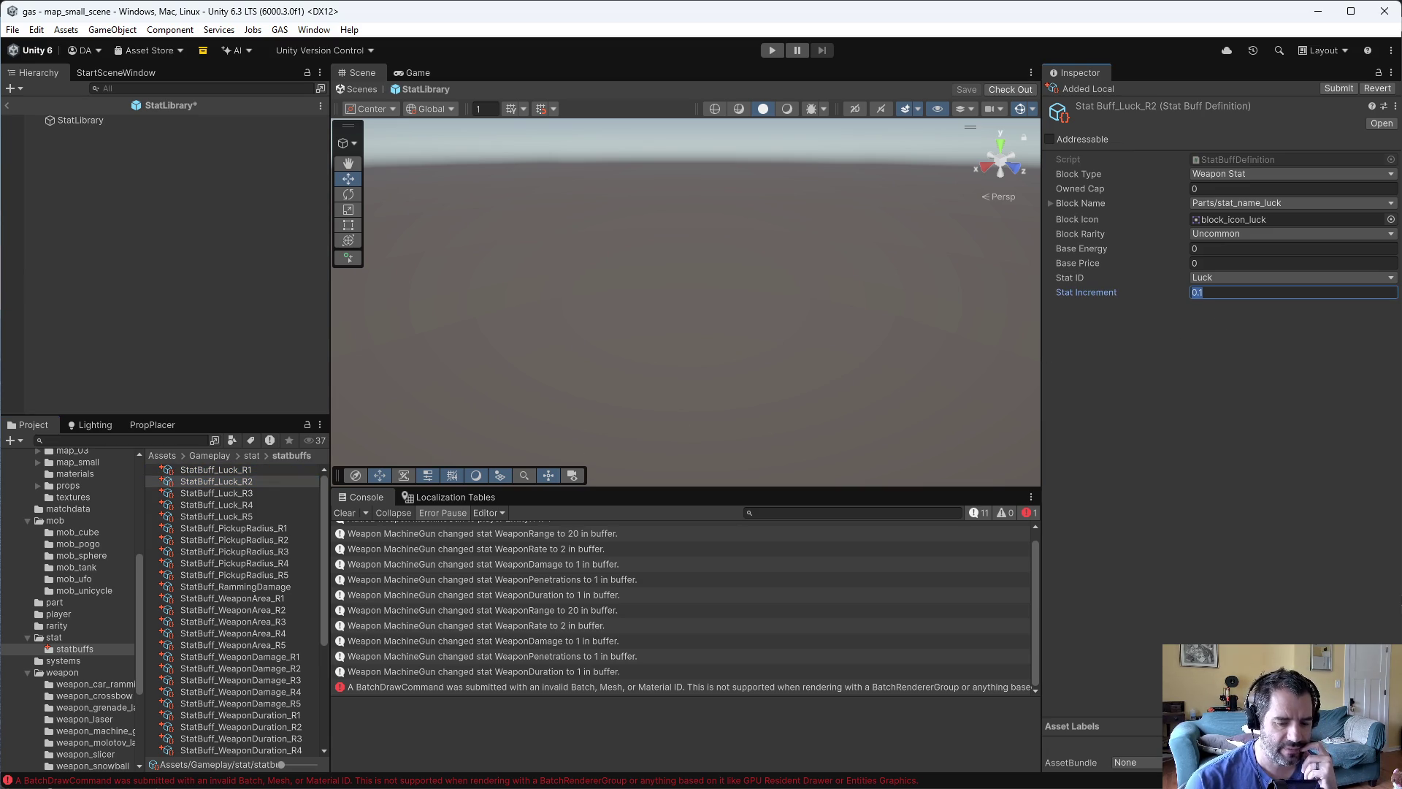
pyautogui.write('0.2')
pyautogui.click(259, 493)
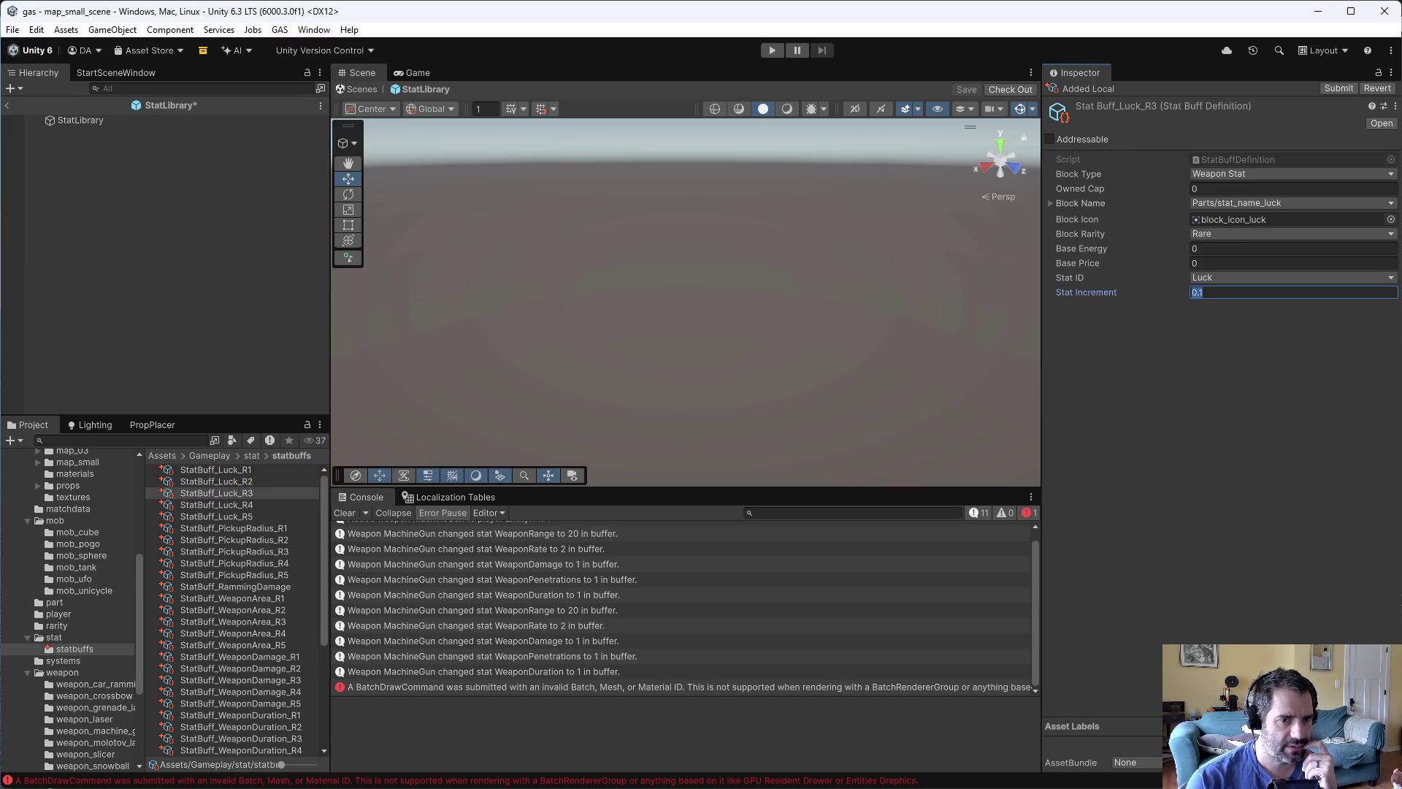
pyautogui.press('BackSpace')
pyautogui.write('3')
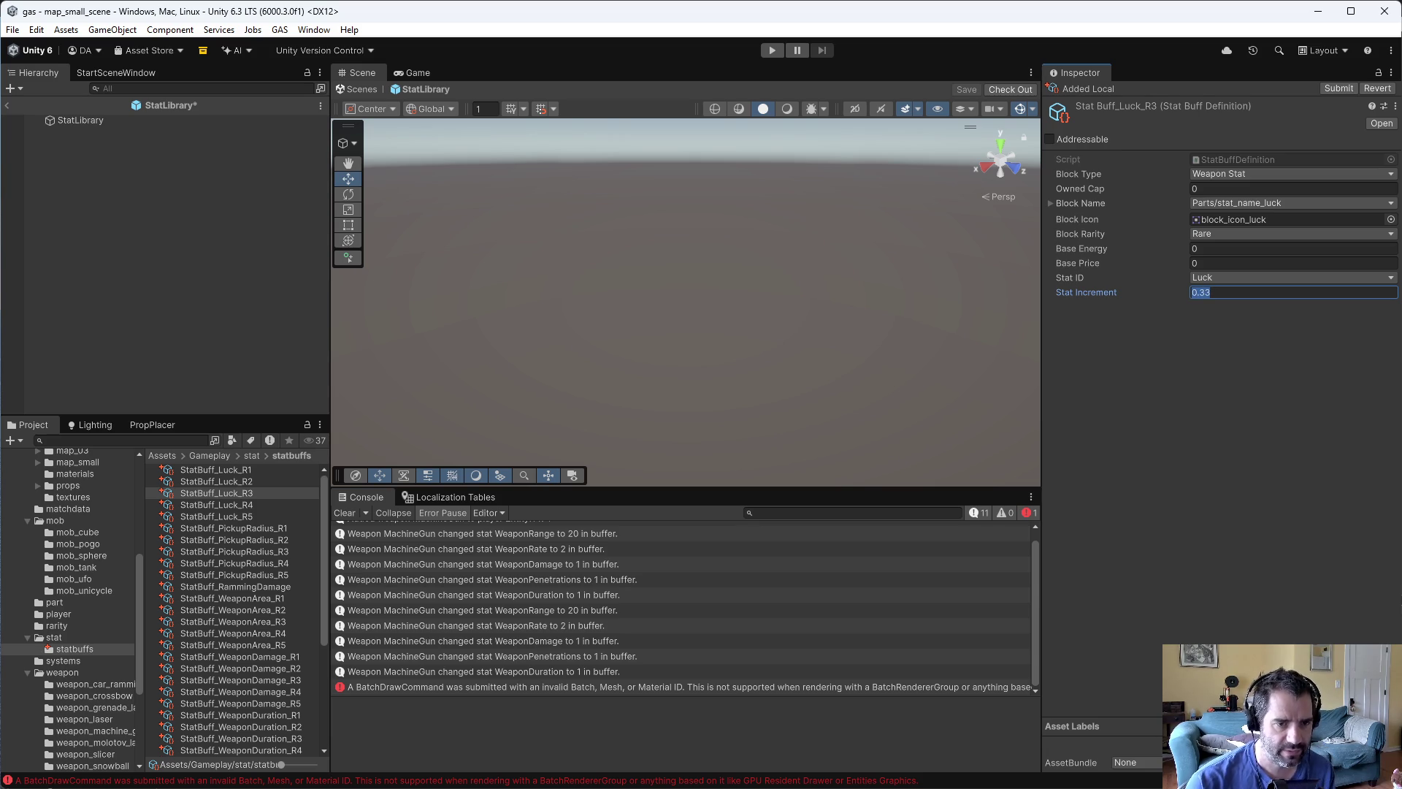
pyautogui.click(273, 505)
pyautogui.click(1234, 292)
pyautogui.click(225, 518)
pyautogui.click(1234, 292)
pyautogui.write('3.5')
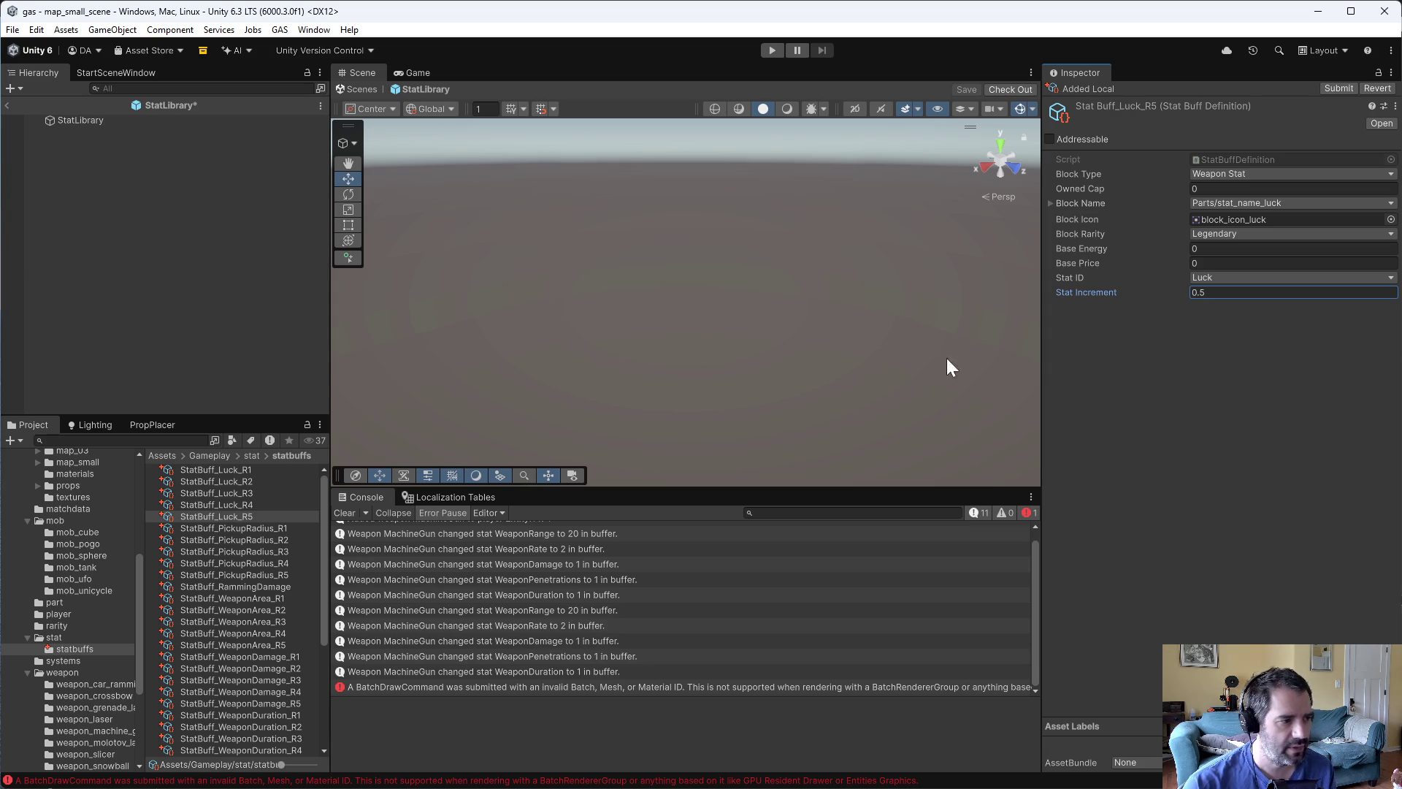
pyautogui.click(260, 590)
pyautogui.click(273, 589)
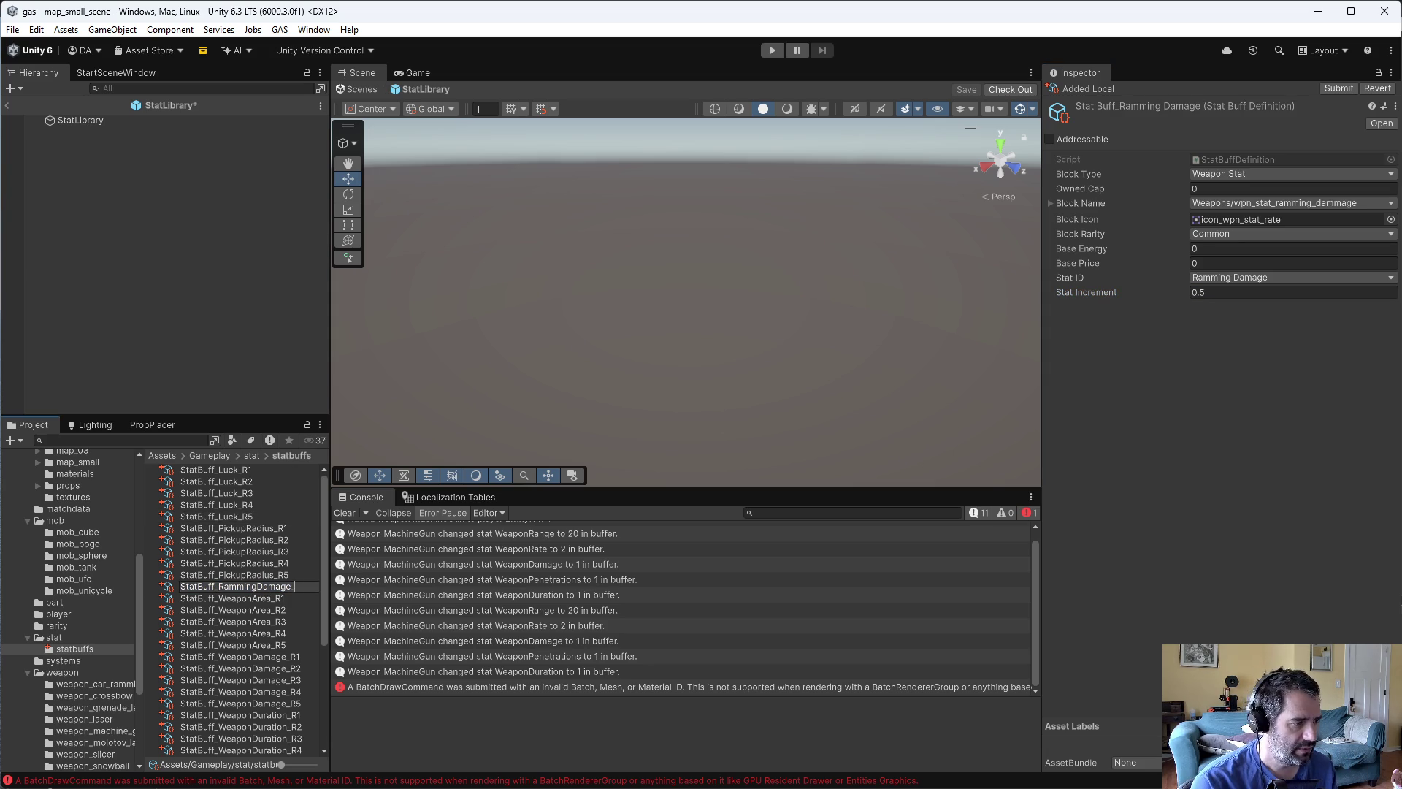
# - Name the asset StatBuff_RammingDamage_R1, duplicate it, and delete the surplus copy
pyautogui.write('R1')
pyautogui.press('Return')
pyautogui.hotkey('ctrl', 'd')
pyautogui.hotkey('ctrl', 'd')
pyautogui.hotkey('ctrl', 'd')
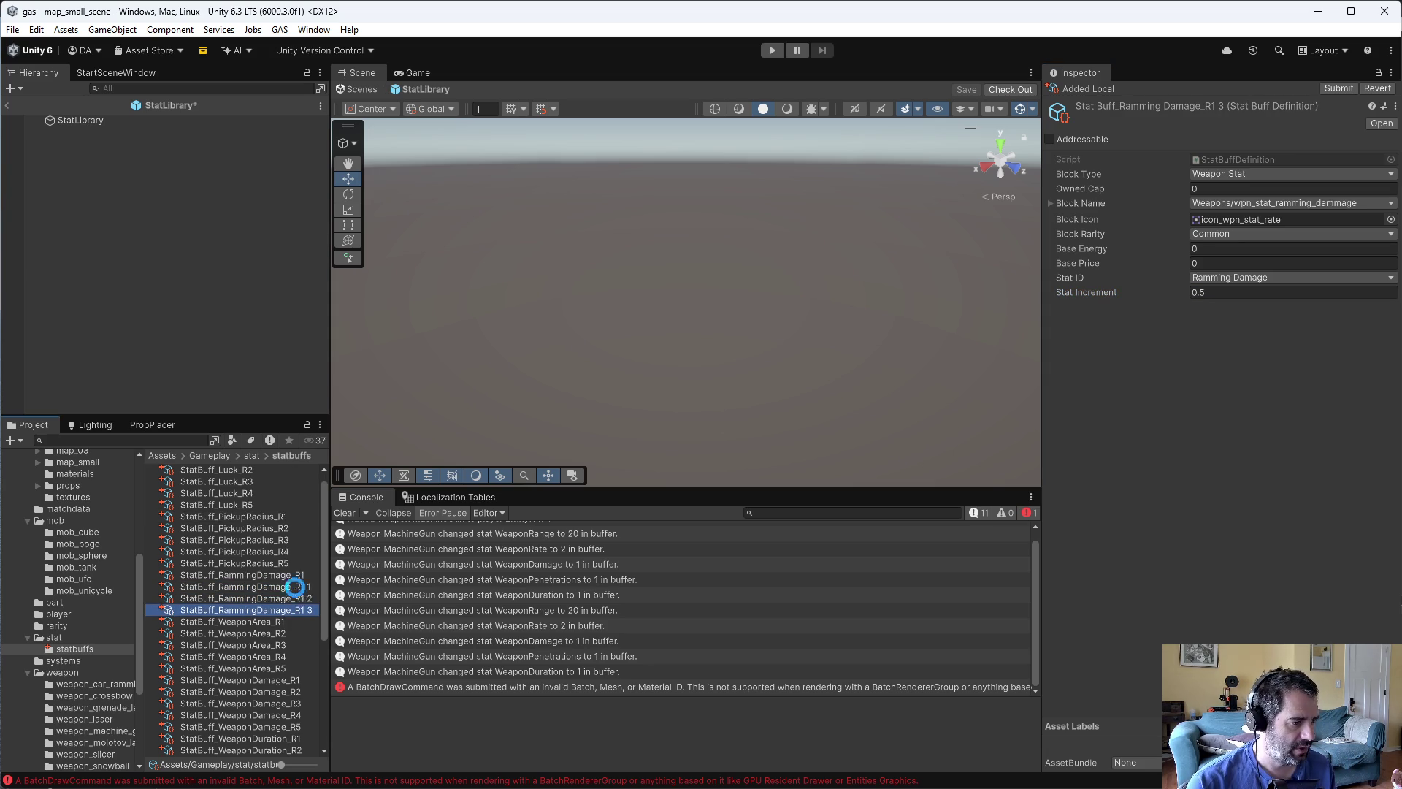
pyautogui.press('Delete')
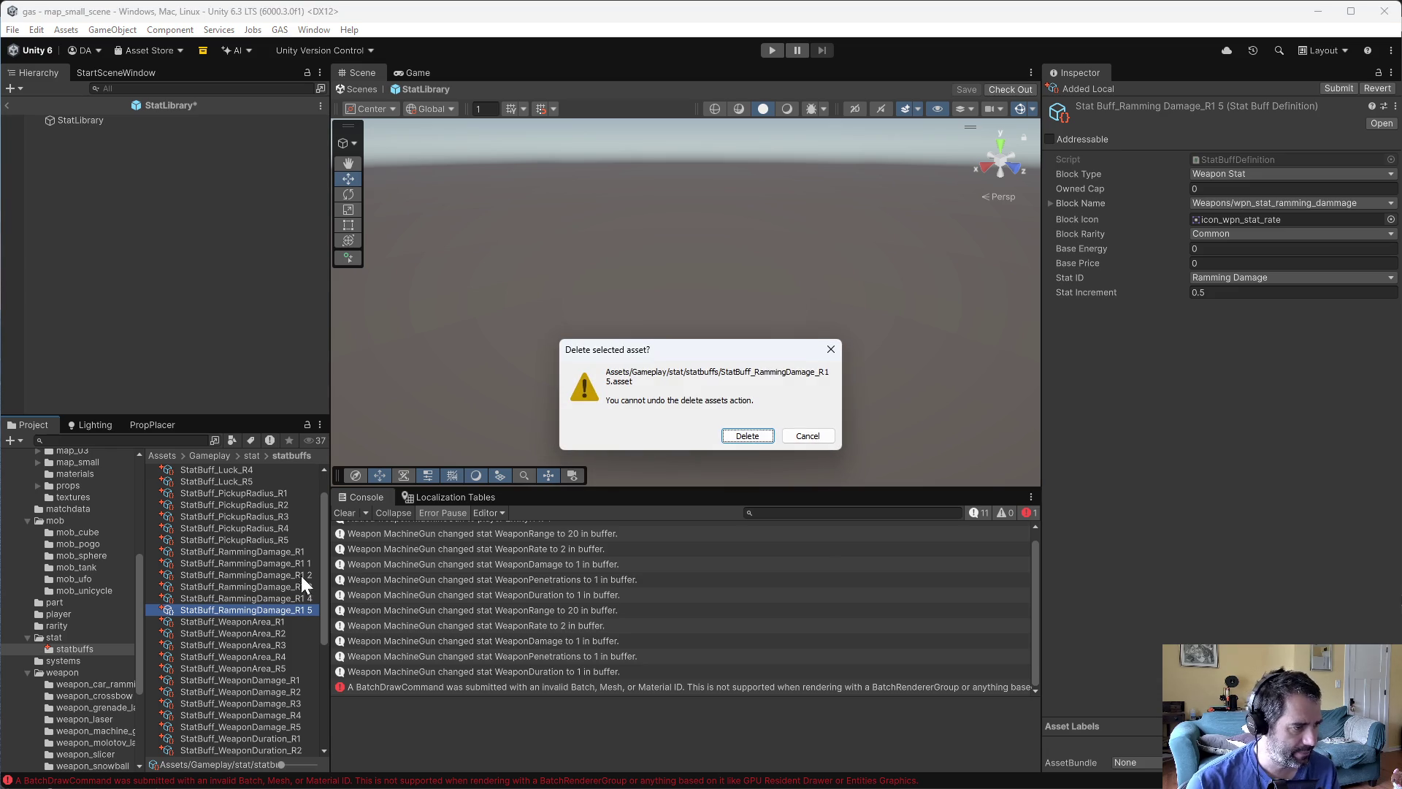
pyautogui.click(747, 436)
# - Rename the first two duplicates to StatBuff_RammingDamage_R2 and StatBuff_RammingDamage_R3
pyautogui.click(282, 563)
pyautogui.click(302, 562)
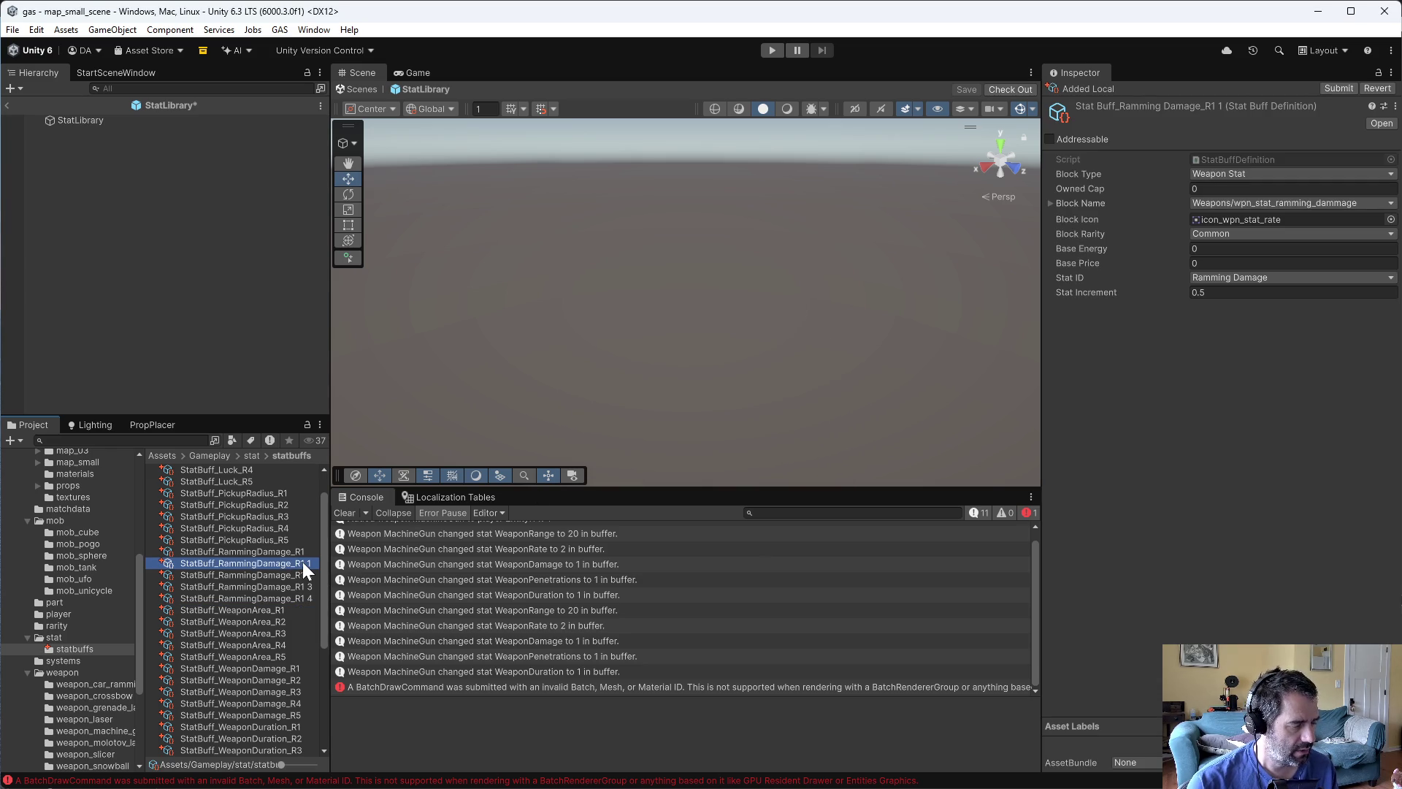
pyautogui.press('End')
pyautogui.press('BackSpace')
pyautogui.press('BackSpace')
pyautogui.press('BackSpace')
pyautogui.write('2')
pyautogui.press('Return')
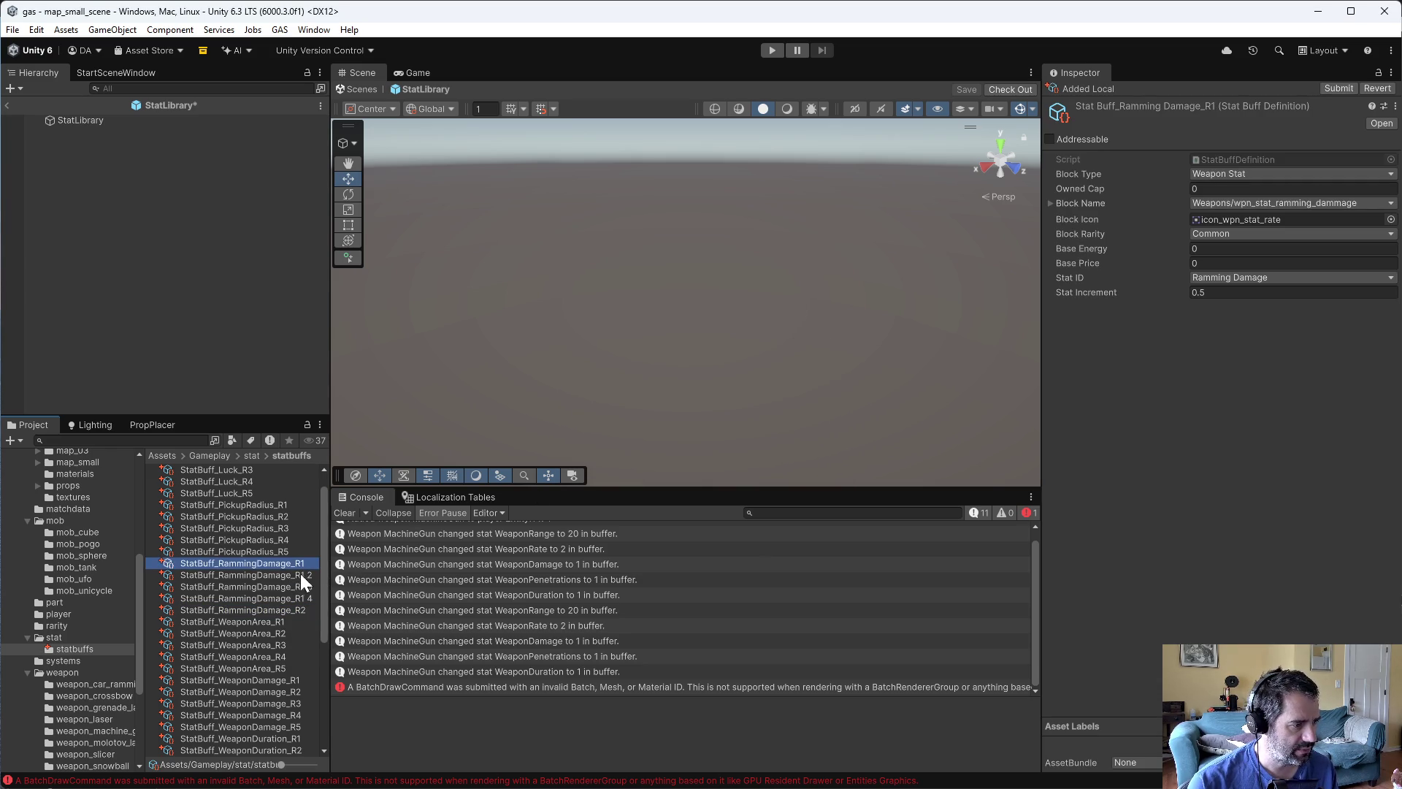
pyautogui.click(301, 575)
pyautogui.click(301, 575)
pyautogui.press('End')
pyautogui.press('BackSpace')
pyautogui.press('BackSpace')
pyautogui.press('BackSpace')
pyautogui.write('3')
pyautogui.press('Return')
# - Rename the last two duplicates to StatBuff_RammingDamage_R4 and StatBuff_RammingDamage_R5
pyautogui.click(299, 575)
pyautogui.click(300, 573)
pyautogui.press('End')
pyautogui.press('BackSpace')
pyautogui.press('BackSpace')
pyautogui.press('BackSpace')
pyautogui.write('4')
pyautogui.press('Return')
pyautogui.click(301, 576)
pyautogui.click(301, 575)
pyautogui.press('End')
pyautogui.press('BackSpace')
pyautogui.press('BackSpace')
pyautogui.press('BackSpace')
pyautogui.write('5')
pyautogui.press('Return')
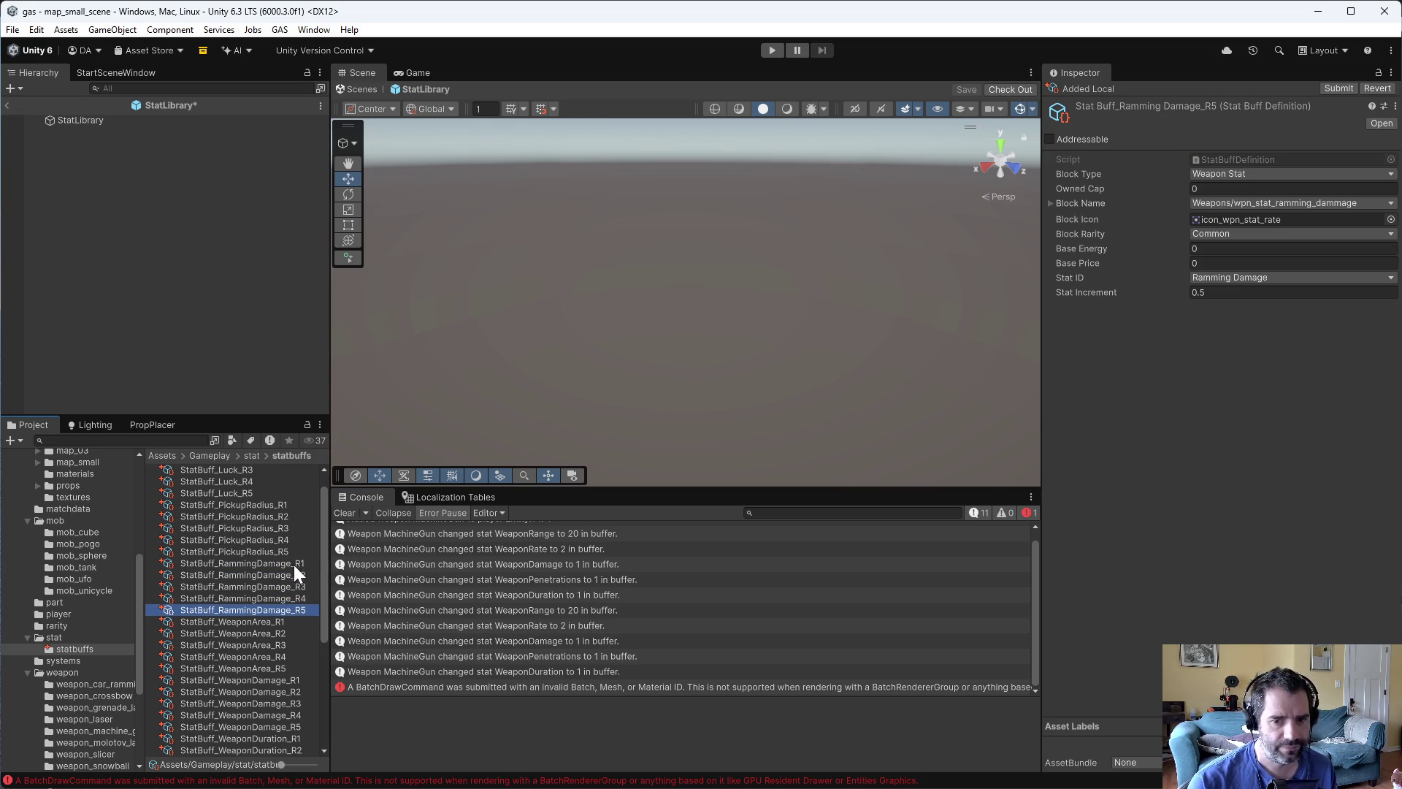
pyautogui.click(294, 567)
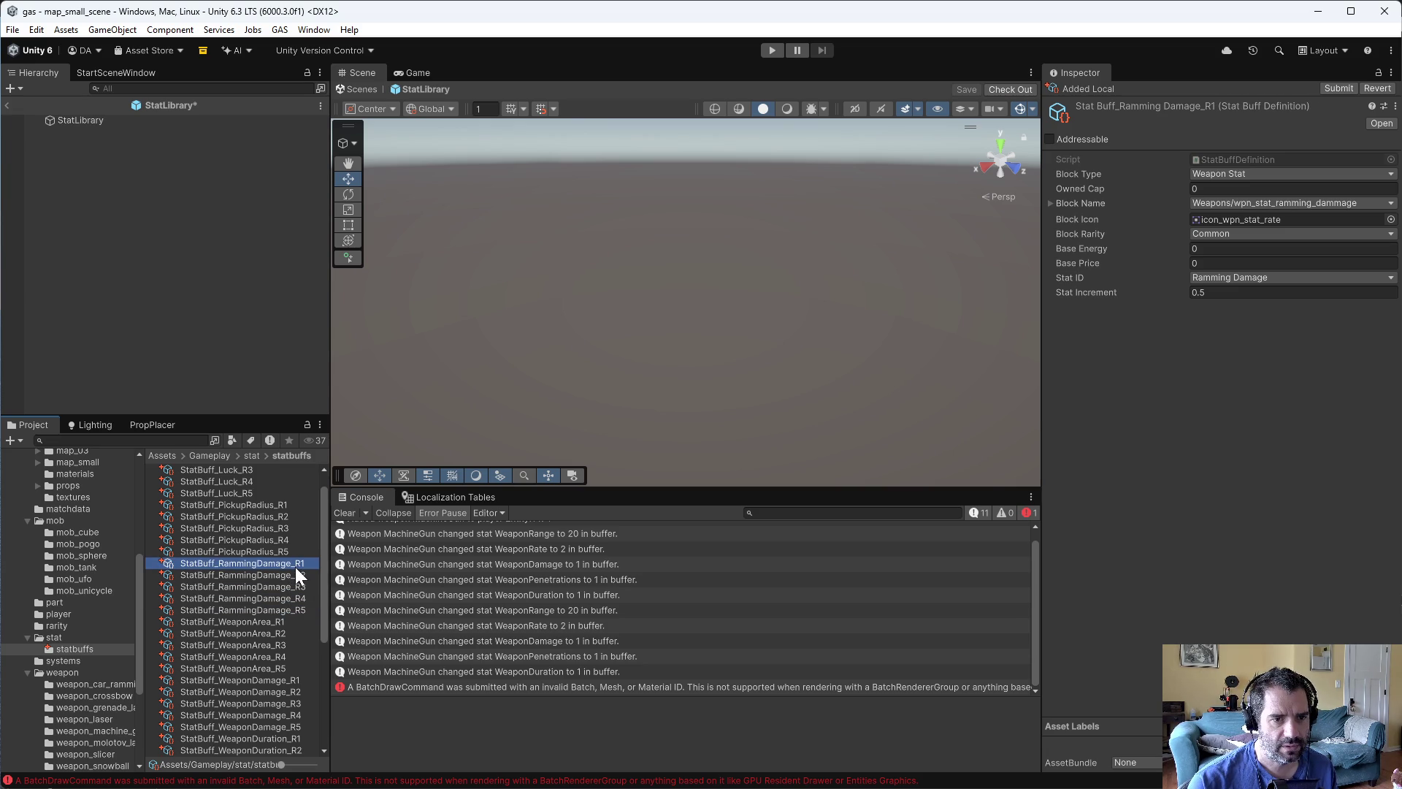
# - Set RammingDamage R1 to 0.05, R2 to 0.1 Uncommon, and R3 to 0.15 Rare
pyautogui.click(1221, 292)
pyautogui.write('0.05')
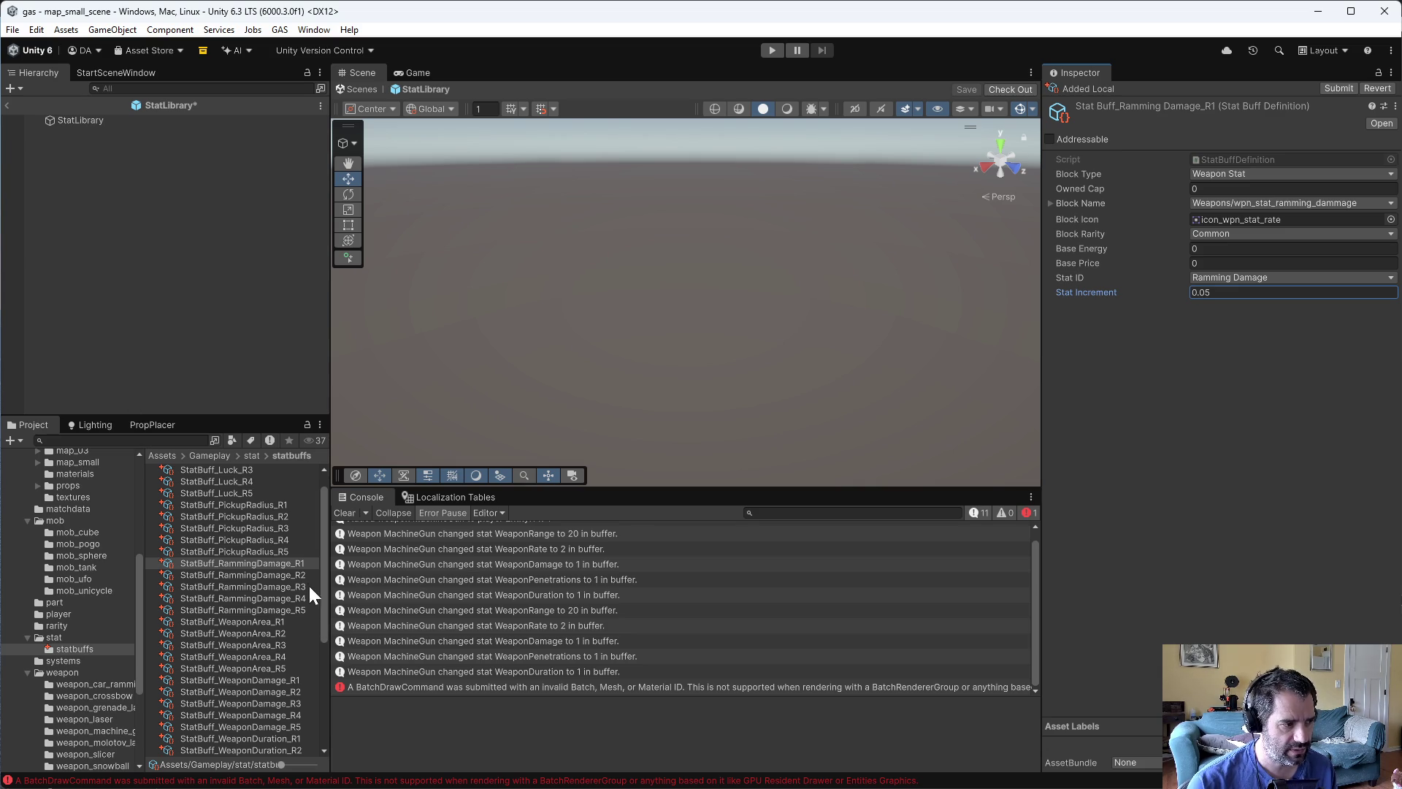
pyautogui.click(299, 575)
pyautogui.click(1220, 293)
pyautogui.write('0.1')
pyautogui.click(1241, 233)
pyautogui.click(1240, 266)
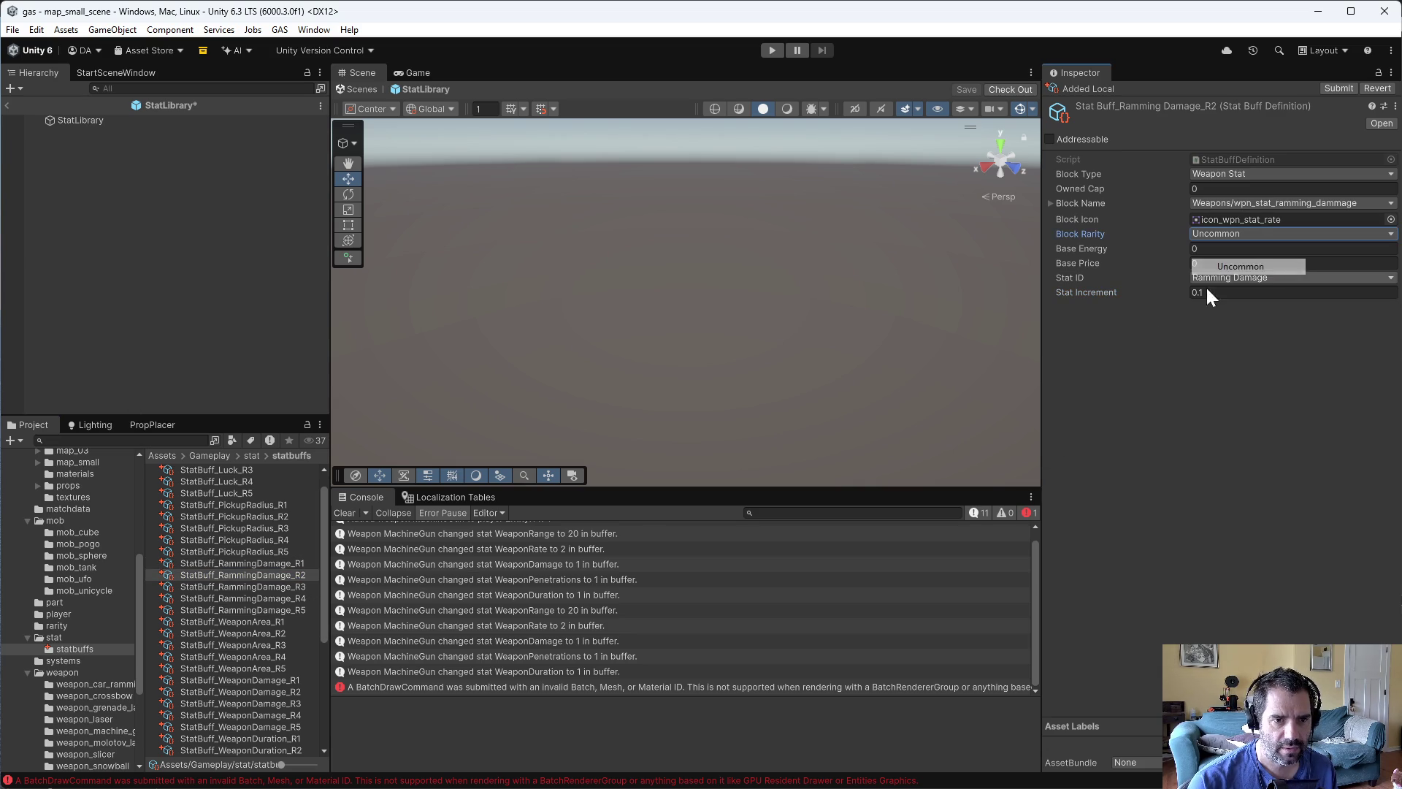
pyautogui.click(282, 586)
pyautogui.click(1202, 292)
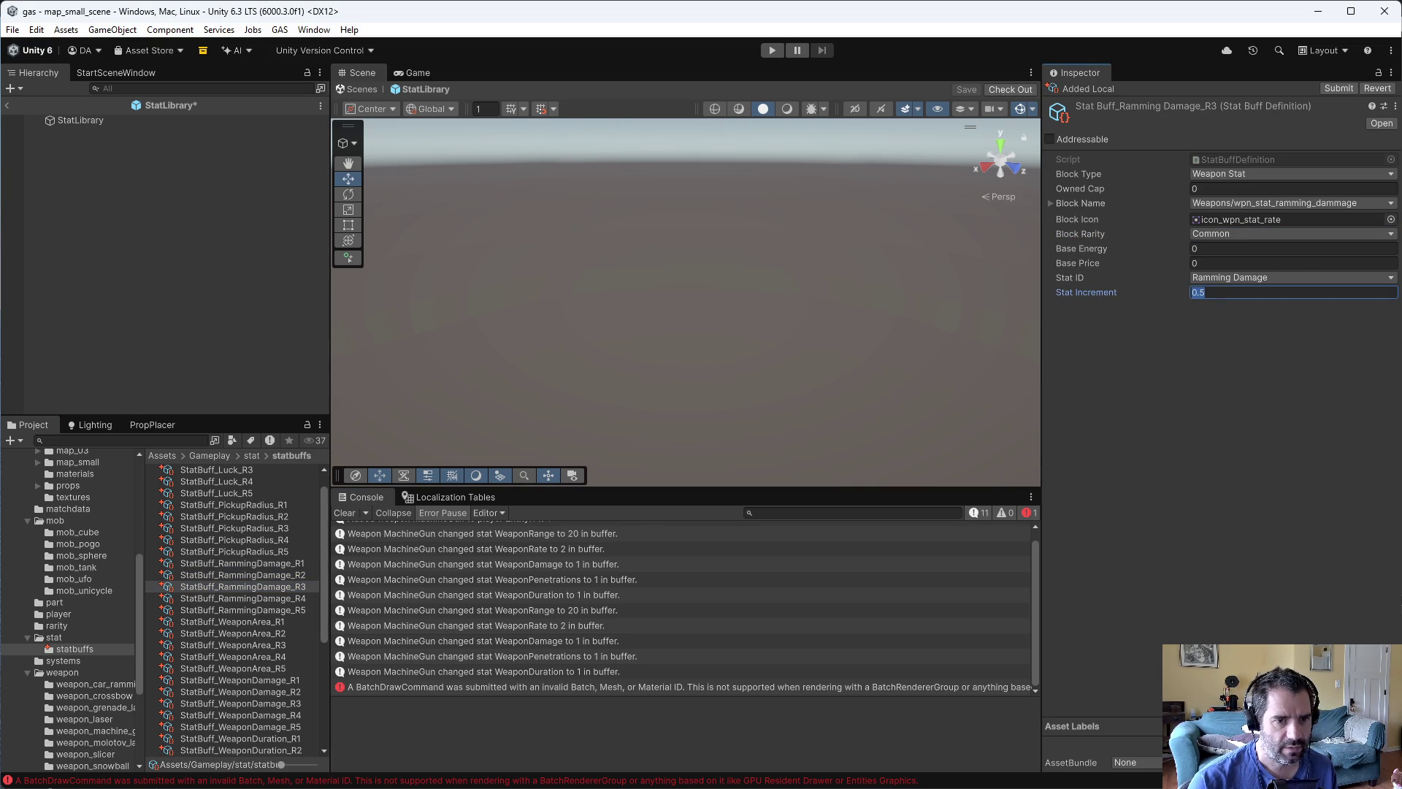
pyautogui.write('0.')
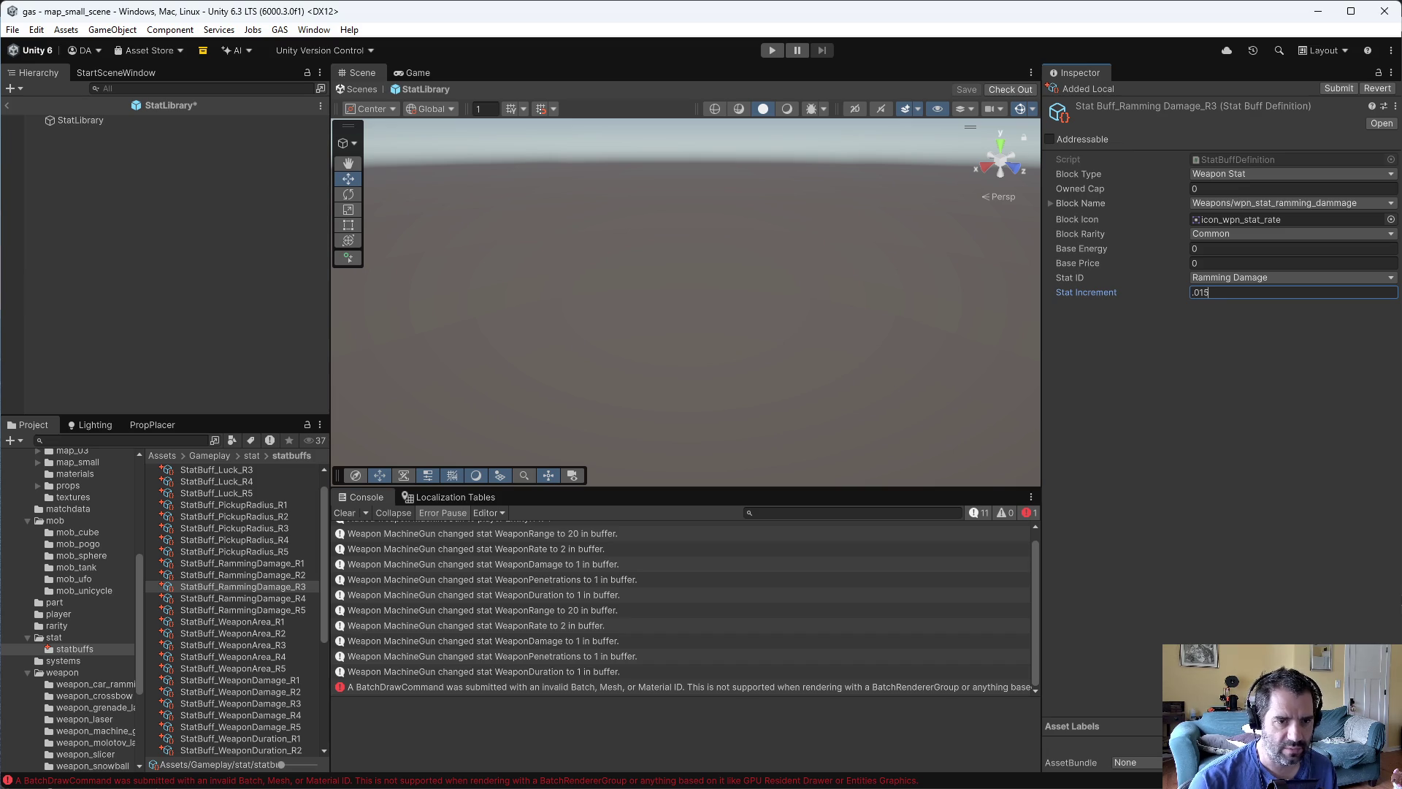
pyautogui.press('Return')
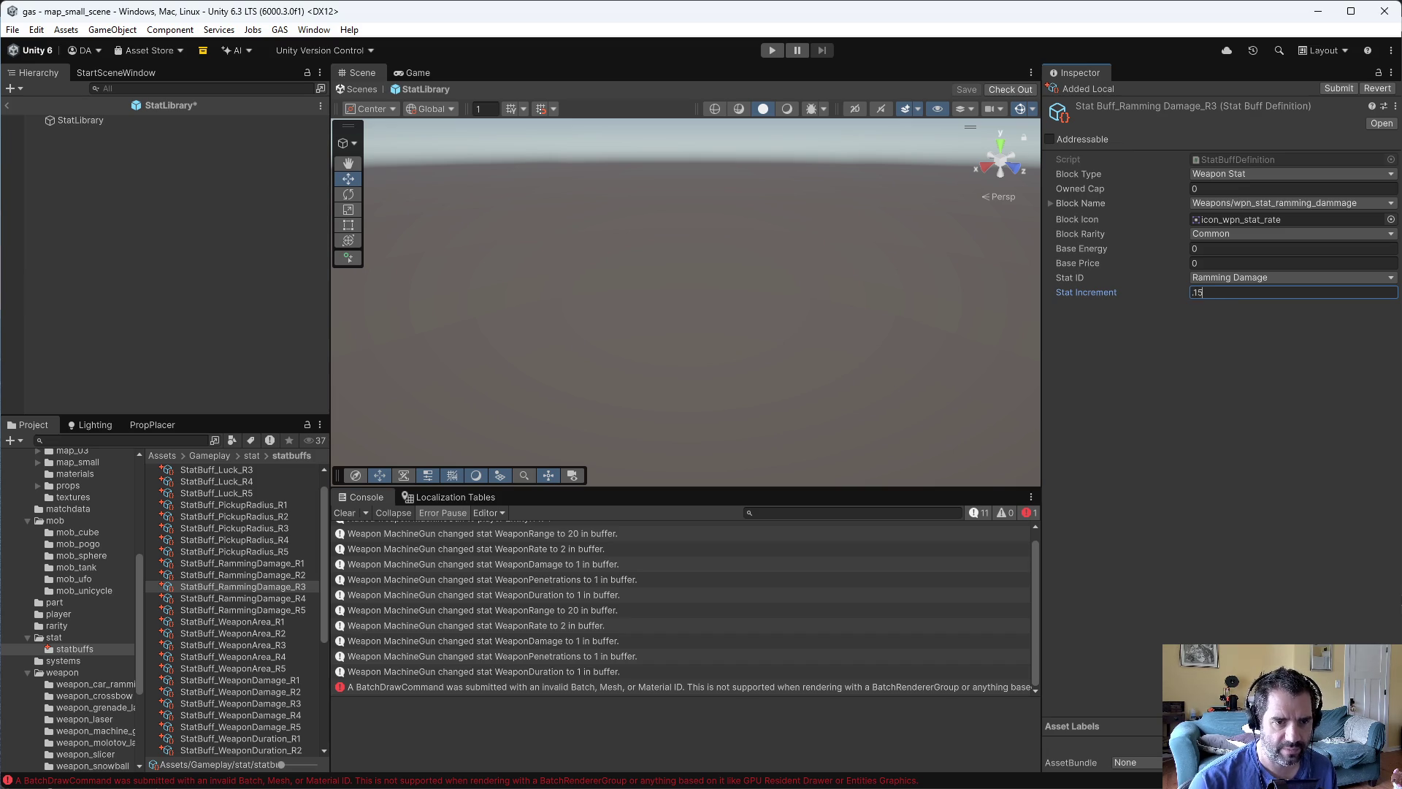
pyautogui.click(1253, 233)
pyautogui.click(1224, 283)
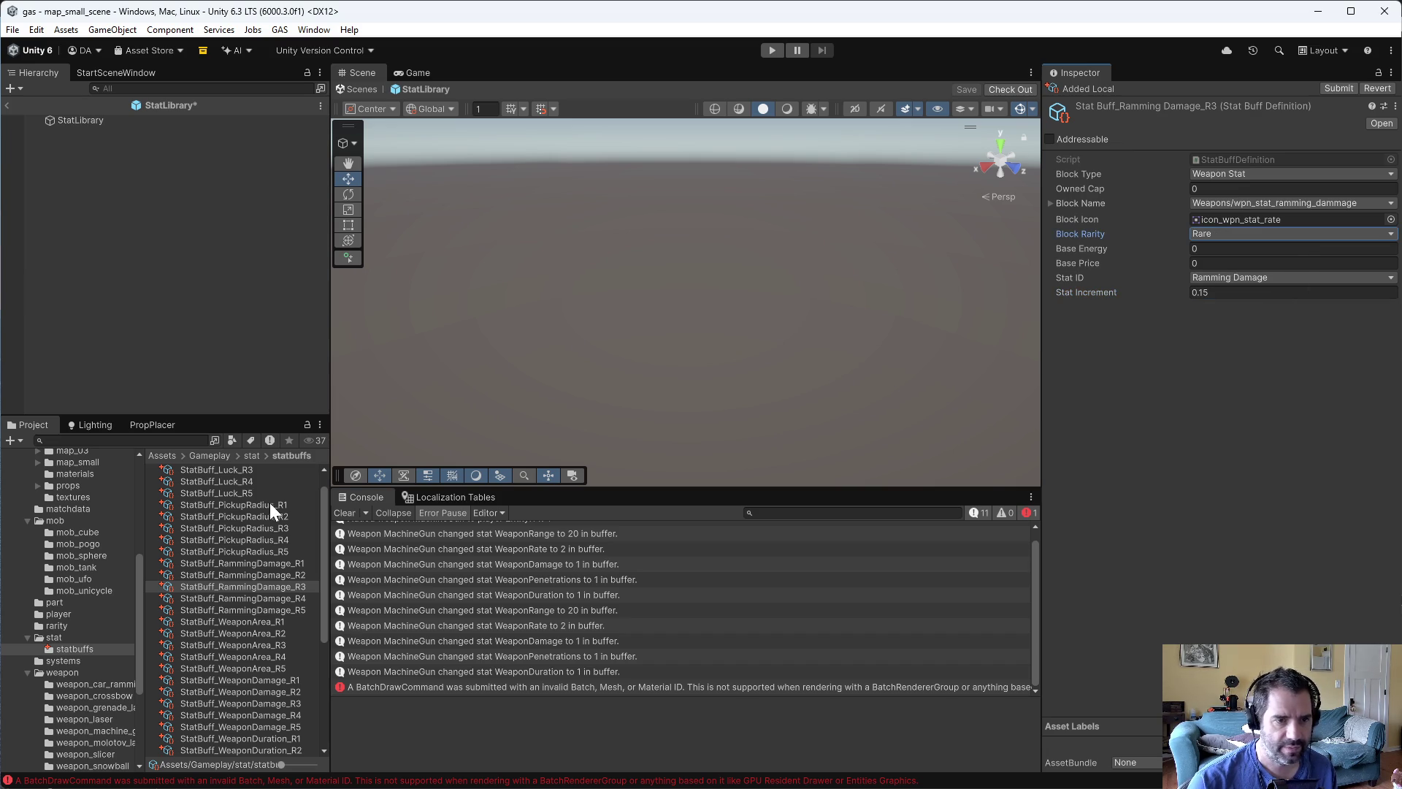
# - Set RammingDamage R4 to 0.2 Epic and R5 to 0.25 Legendary
pyautogui.click(305, 595)
pyautogui.click(1215, 292)
pyautogui.write('.2')
pyautogui.click(1233, 234)
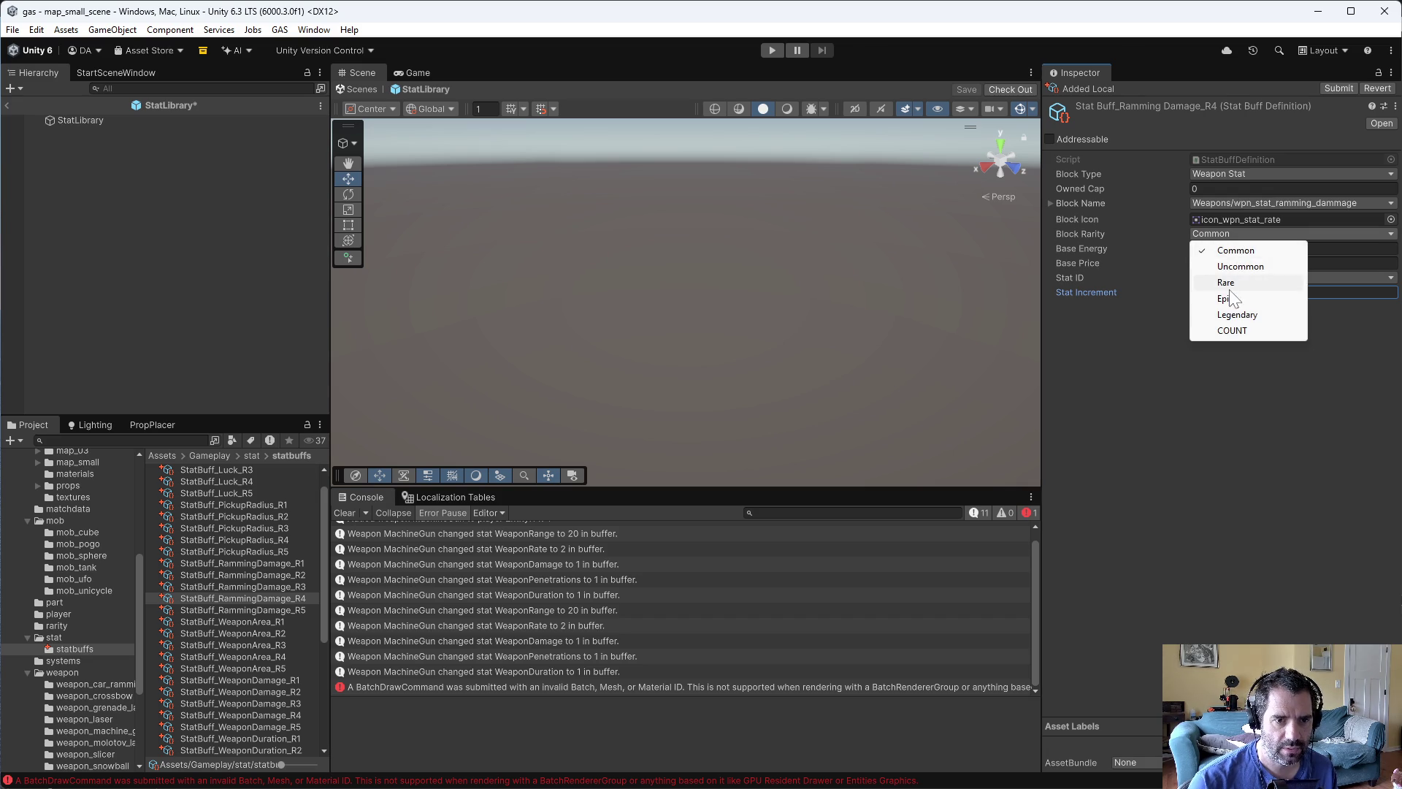
pyautogui.click(1227, 299)
pyautogui.click(248, 610)
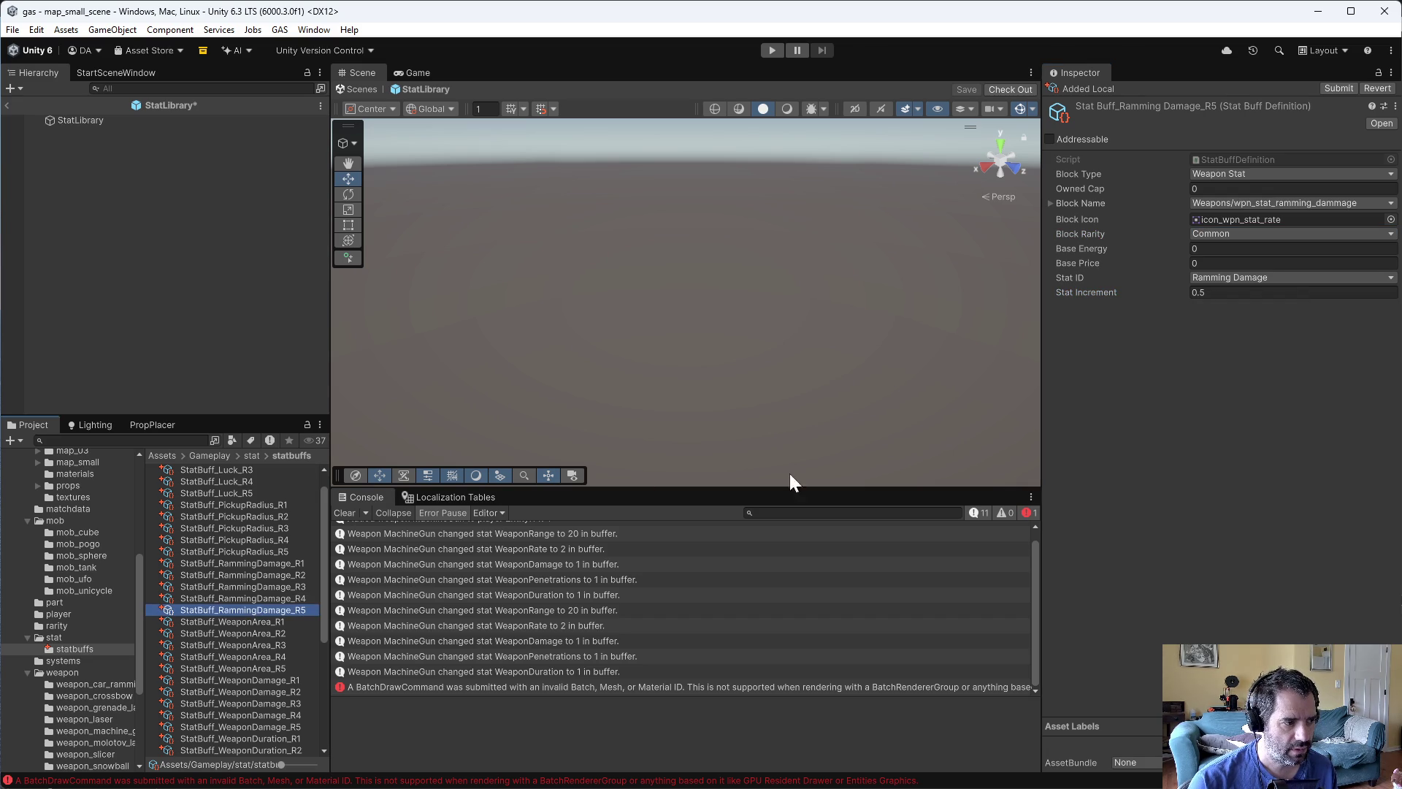
pyautogui.click(1215, 292)
pyautogui.write('0.25')
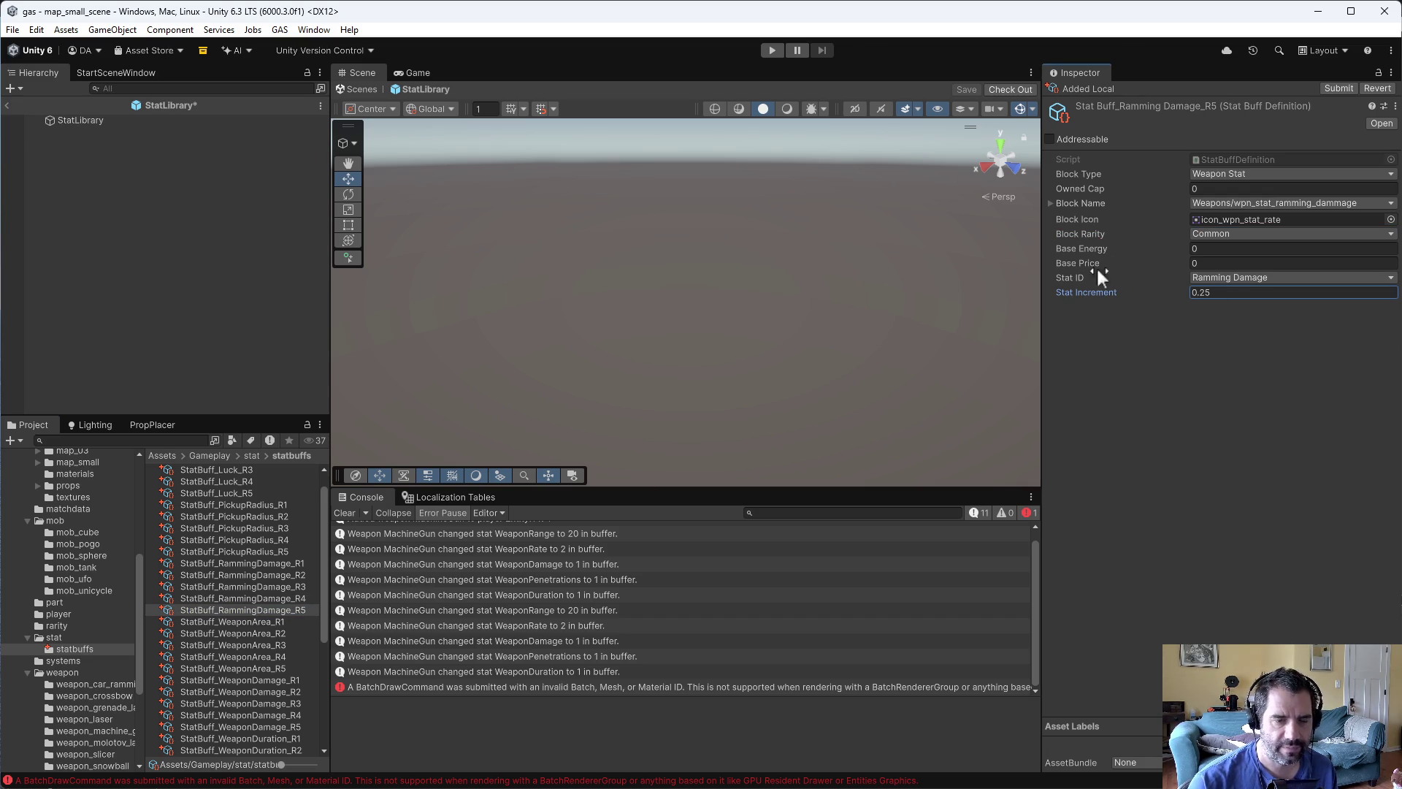
pyautogui.click(1228, 235)
pyautogui.click(1218, 315)
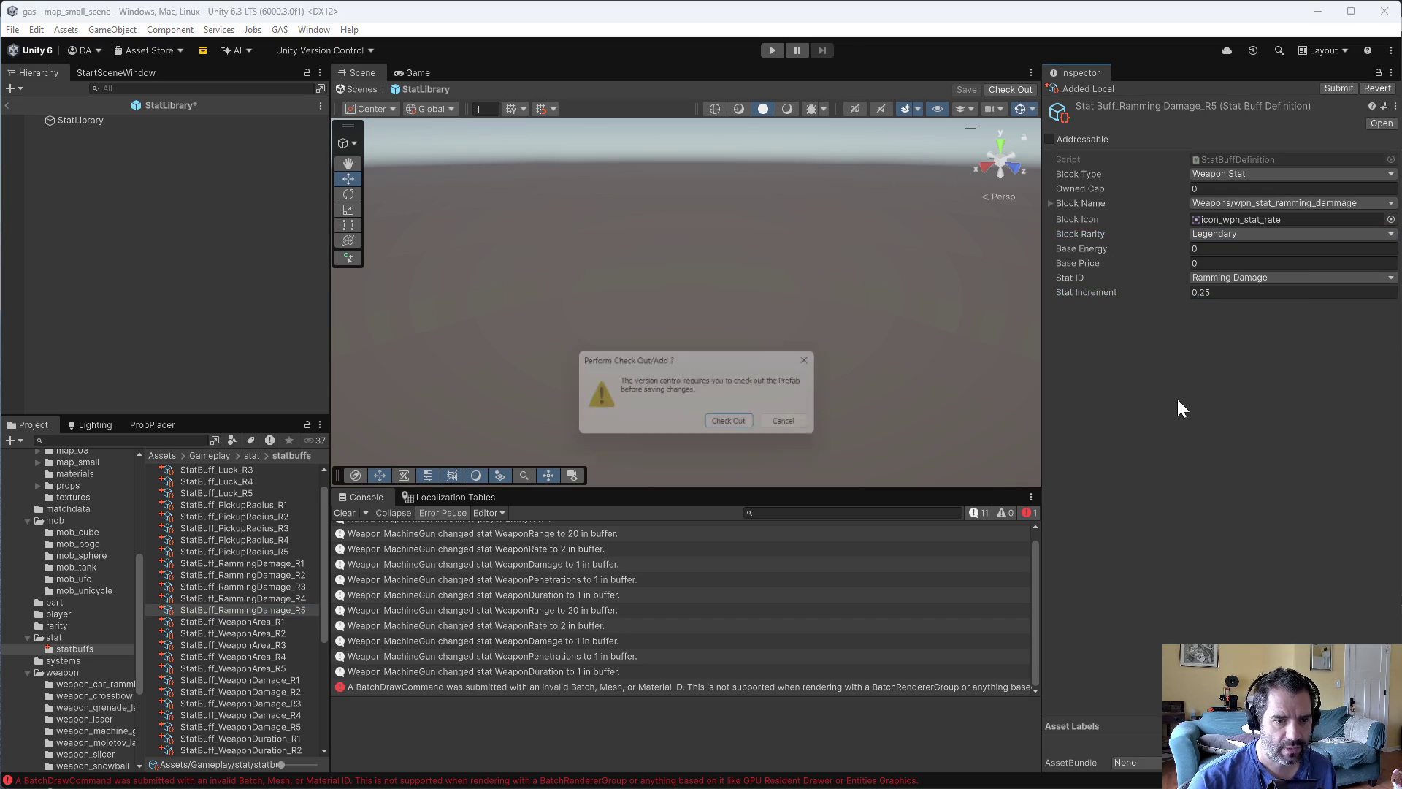
# - Check out and save the StatLibrary prefab, then show its stat lists
pyautogui.click(736, 430)
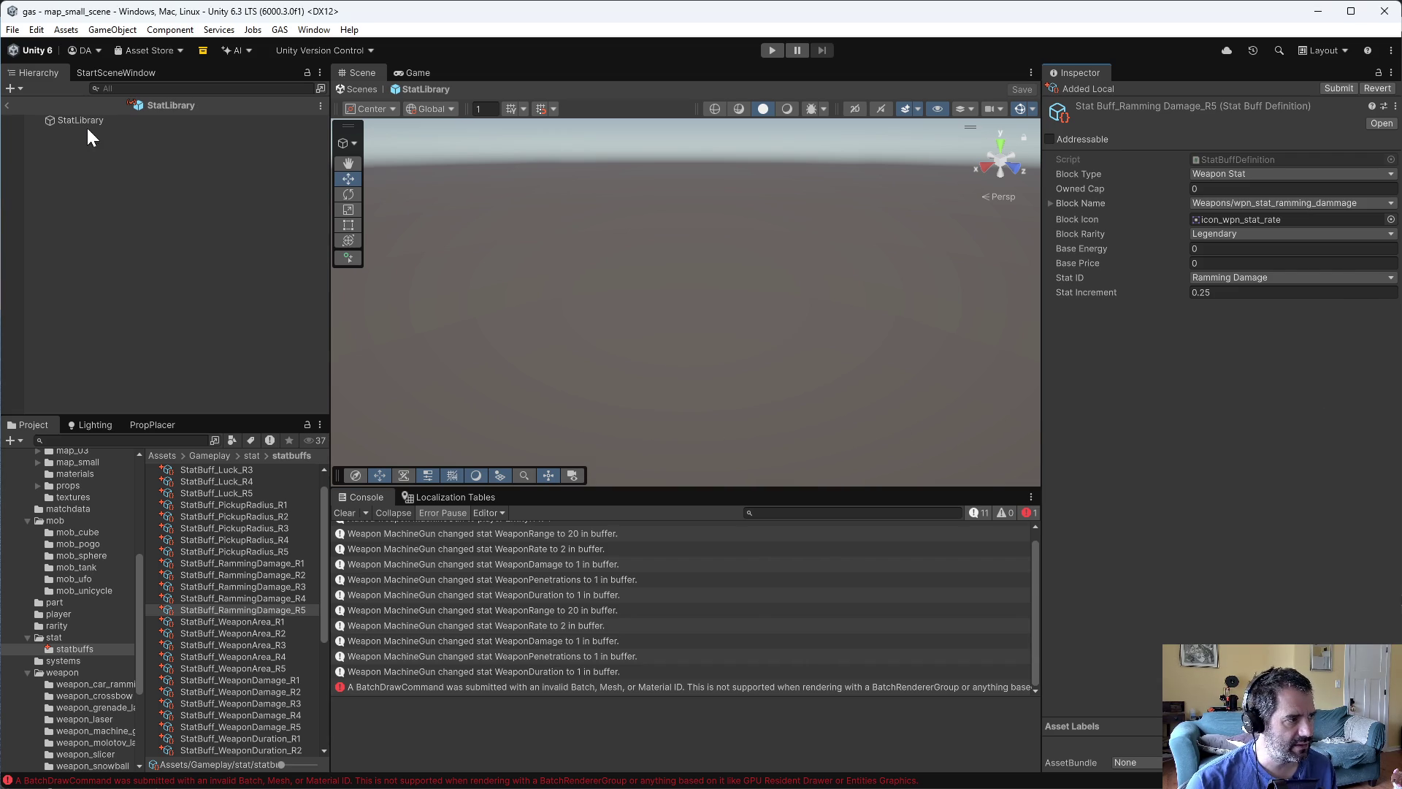
pyautogui.click(84, 120)
pyautogui.scroll(-8, 1280, 513)
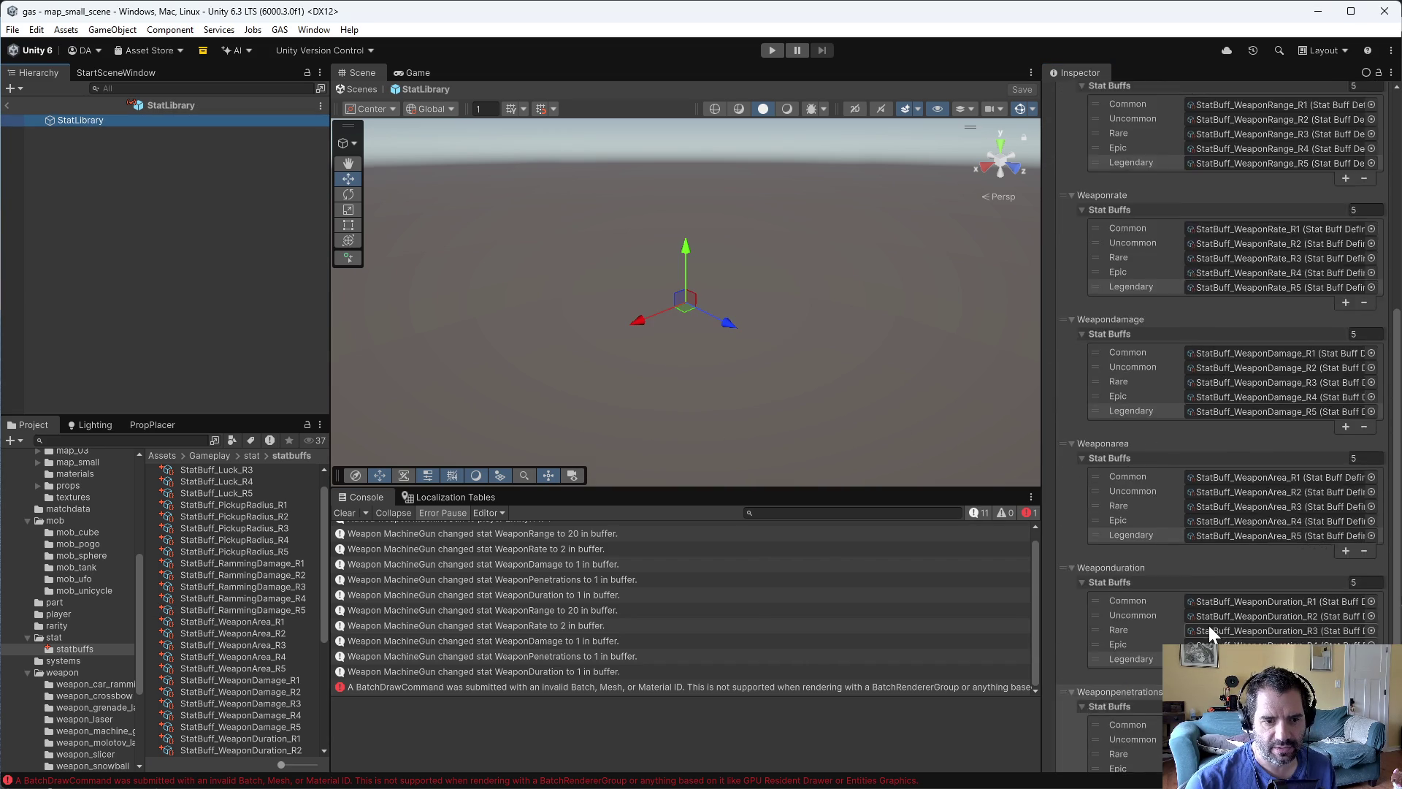
pyautogui.scroll(3, 1208, 625)
pyautogui.scroll(-5, 1145, 495)
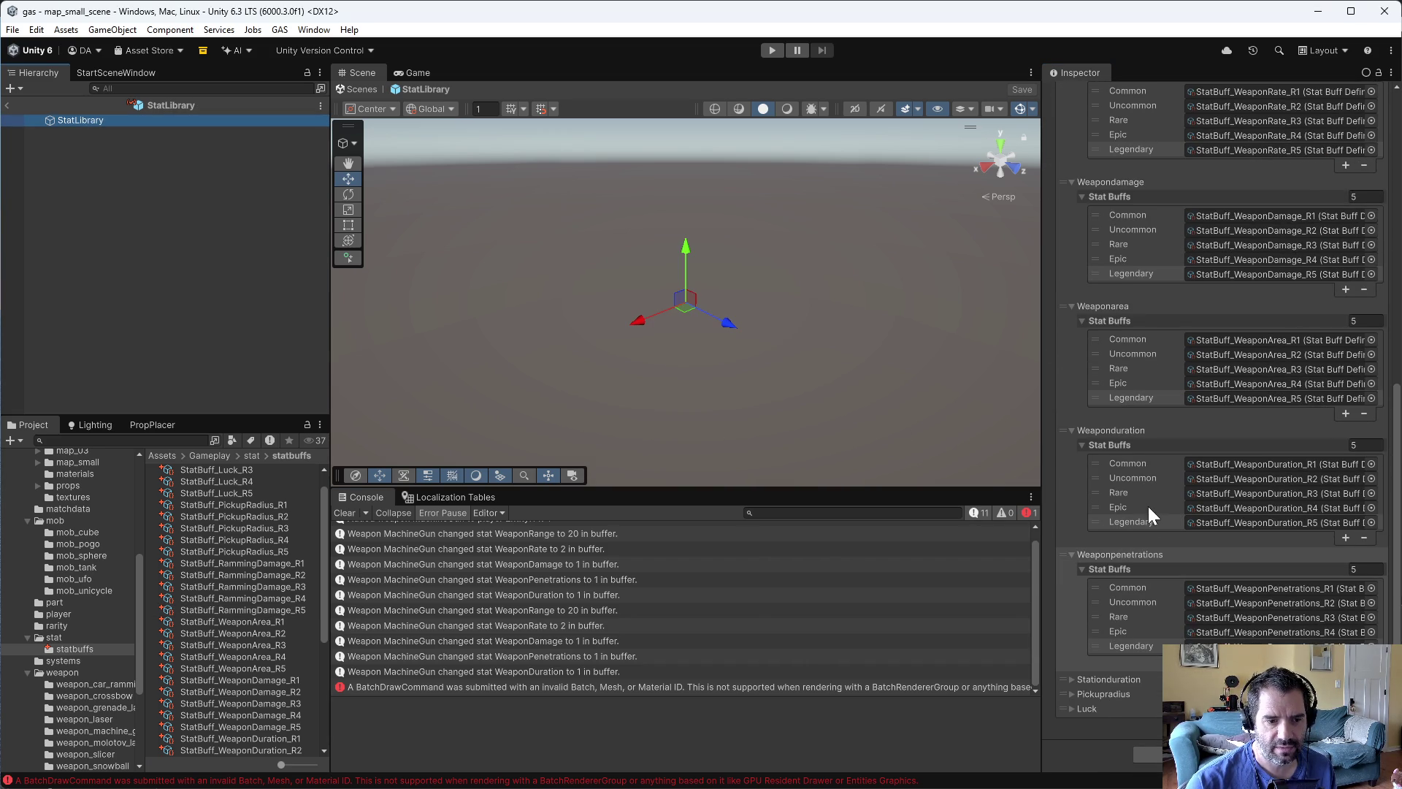
# - Remove the Uncommon tier from the Stationduration stat's buffs list
pyautogui.click(1071, 679)
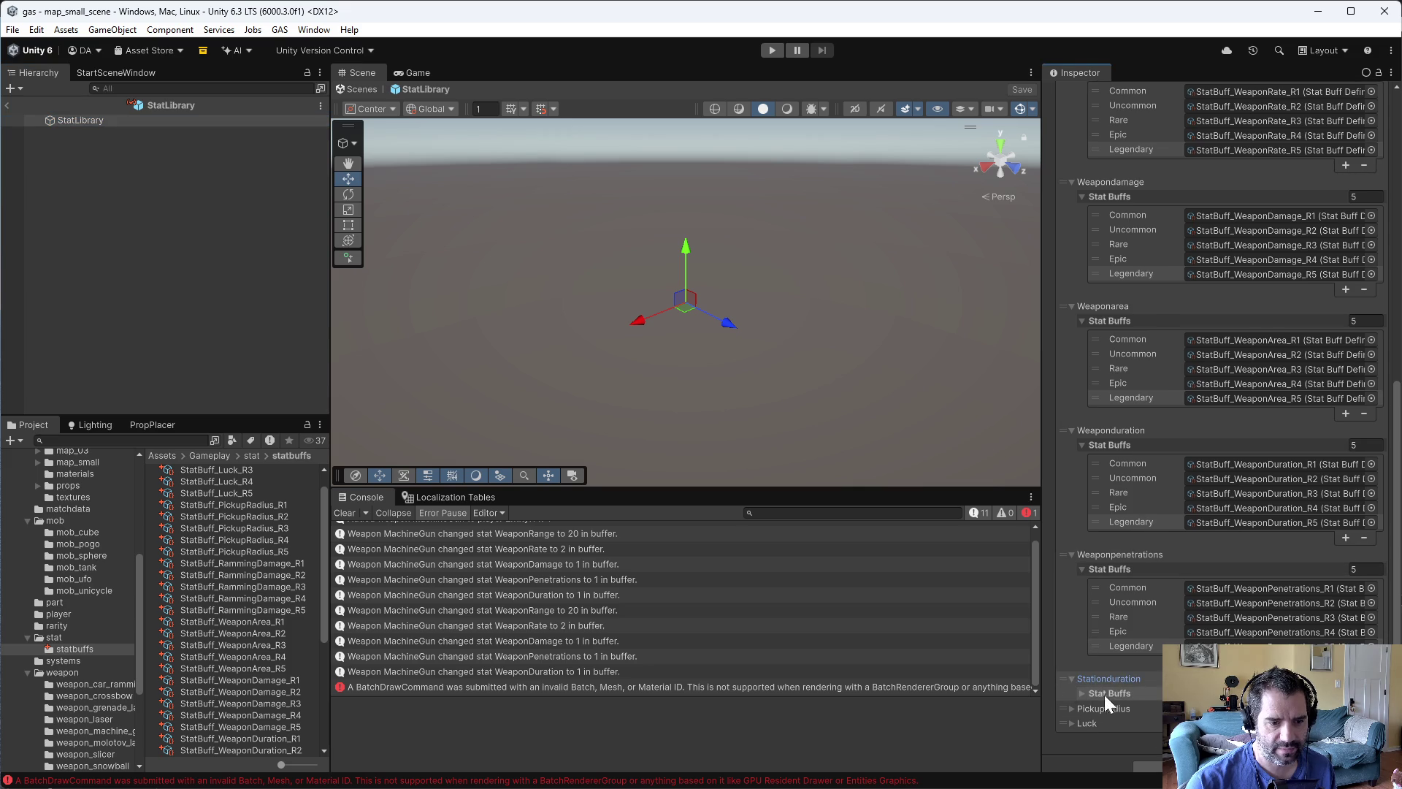
pyautogui.click(1083, 693)
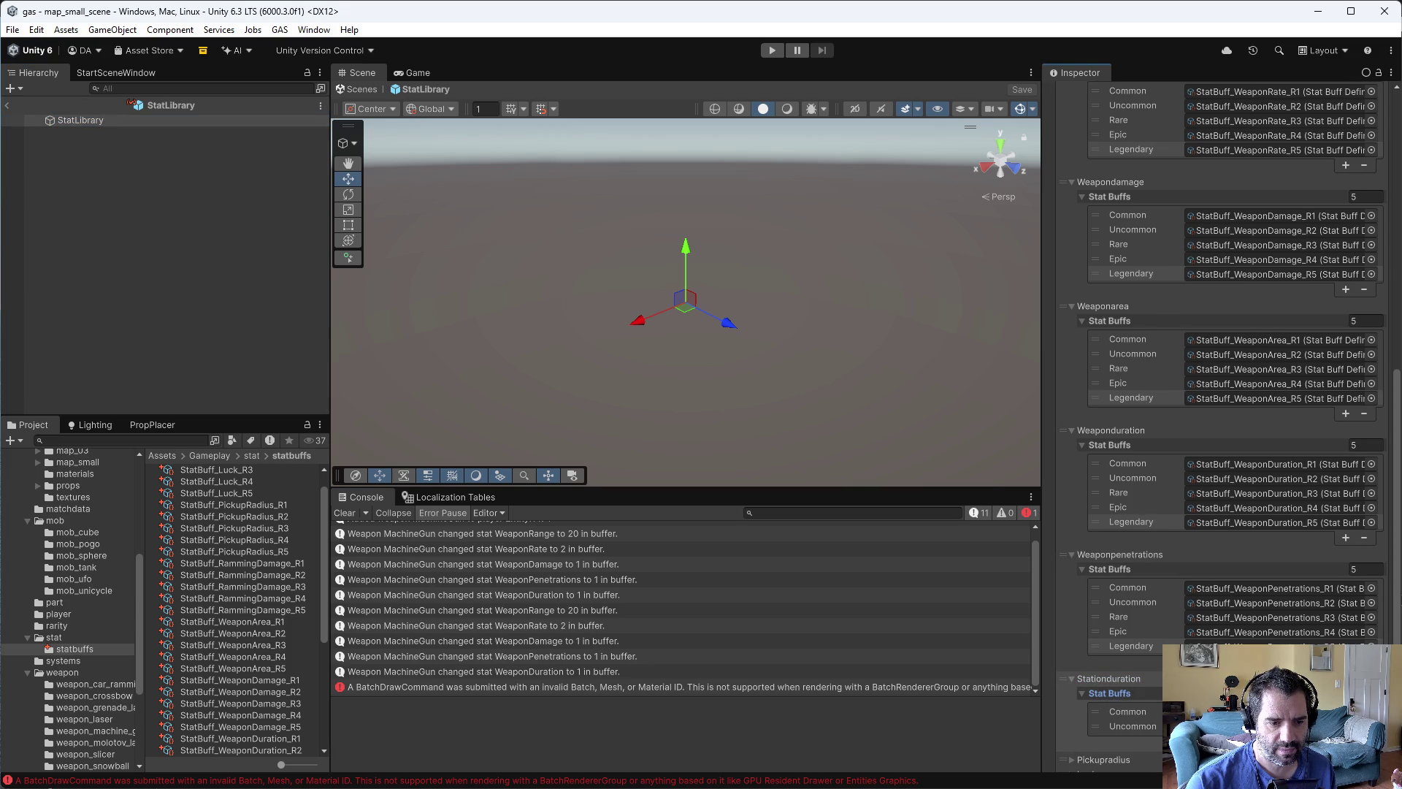
pyautogui.click(1071, 681)
pyautogui.click(1070, 684)
pyautogui.click(1364, 742)
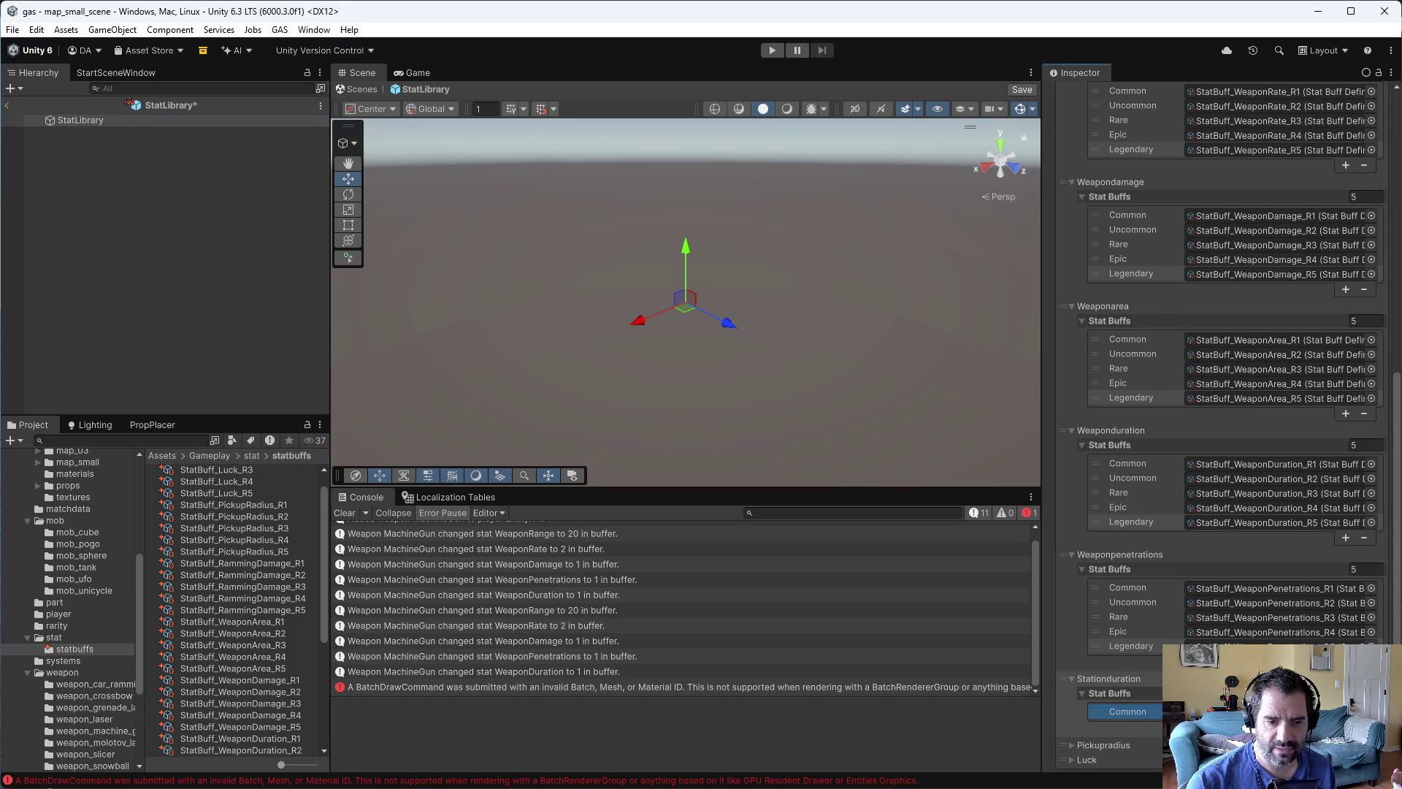
pyautogui.click(1071, 678)
# - Add Uncommon, Rare, Epic and Legendary slots to Pickupradius's Stat Buffs list
pyautogui.click(1071, 695)
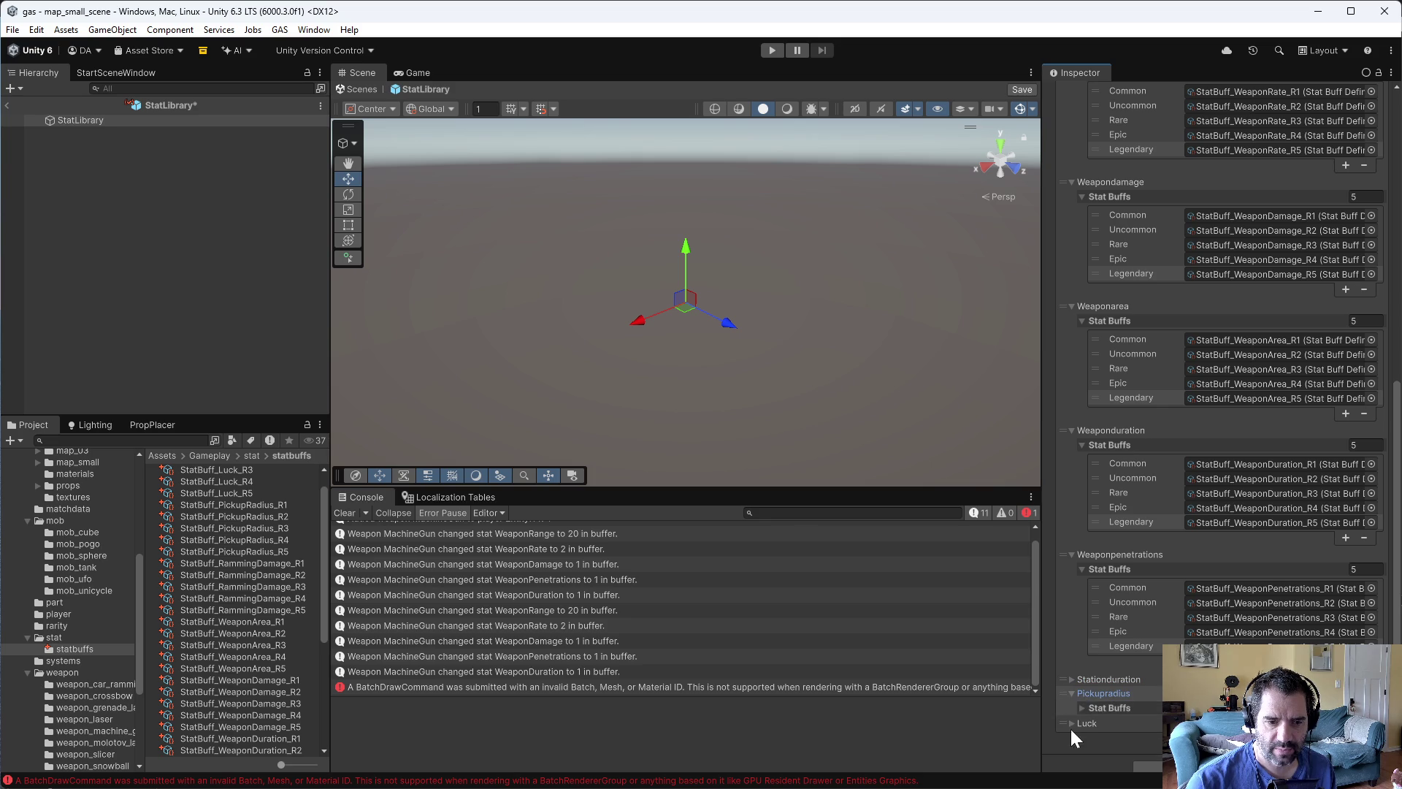
pyautogui.click(1085, 707)
pyautogui.scroll(-2, 1088, 704)
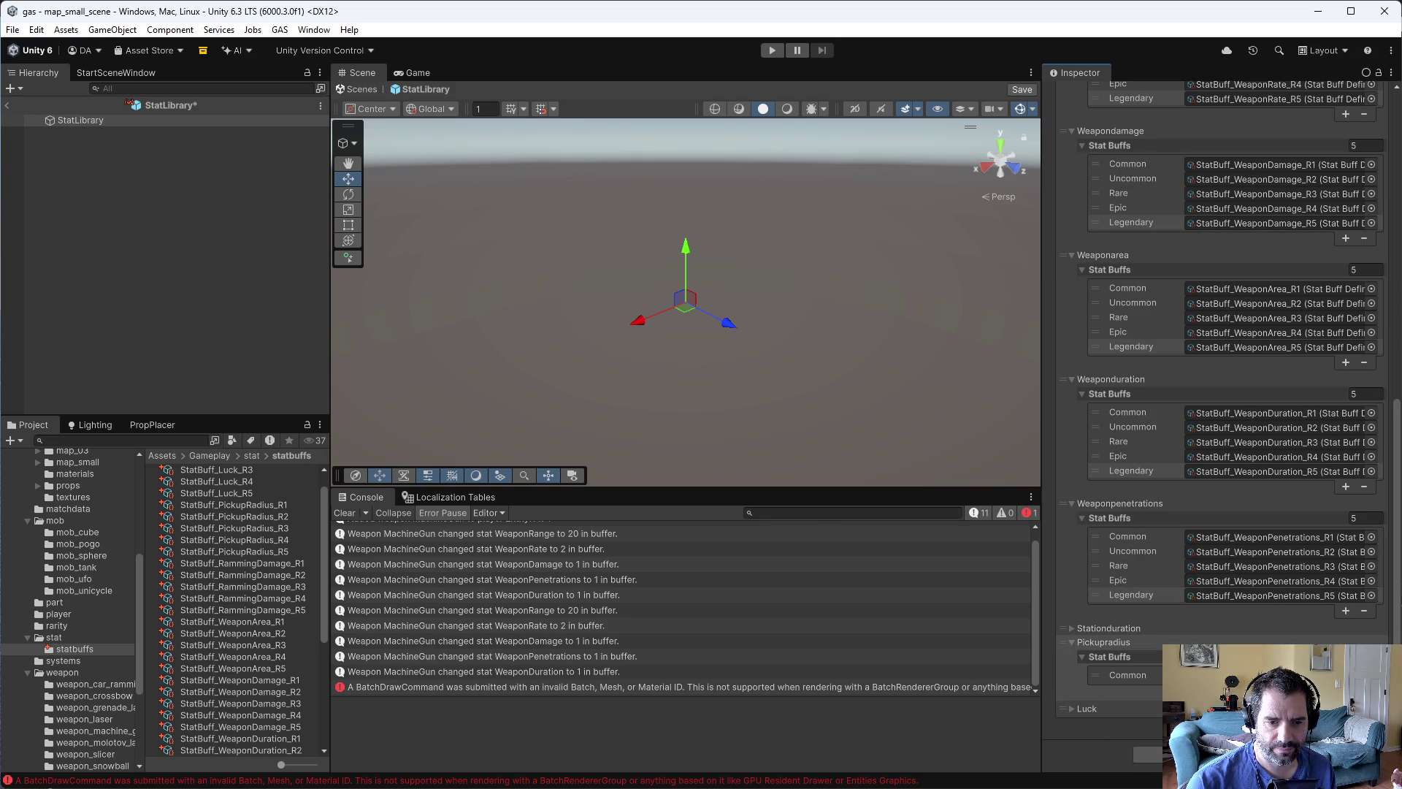
pyautogui.click(1346, 691)
pyautogui.click(1346, 705)
pyautogui.click(1345, 720)
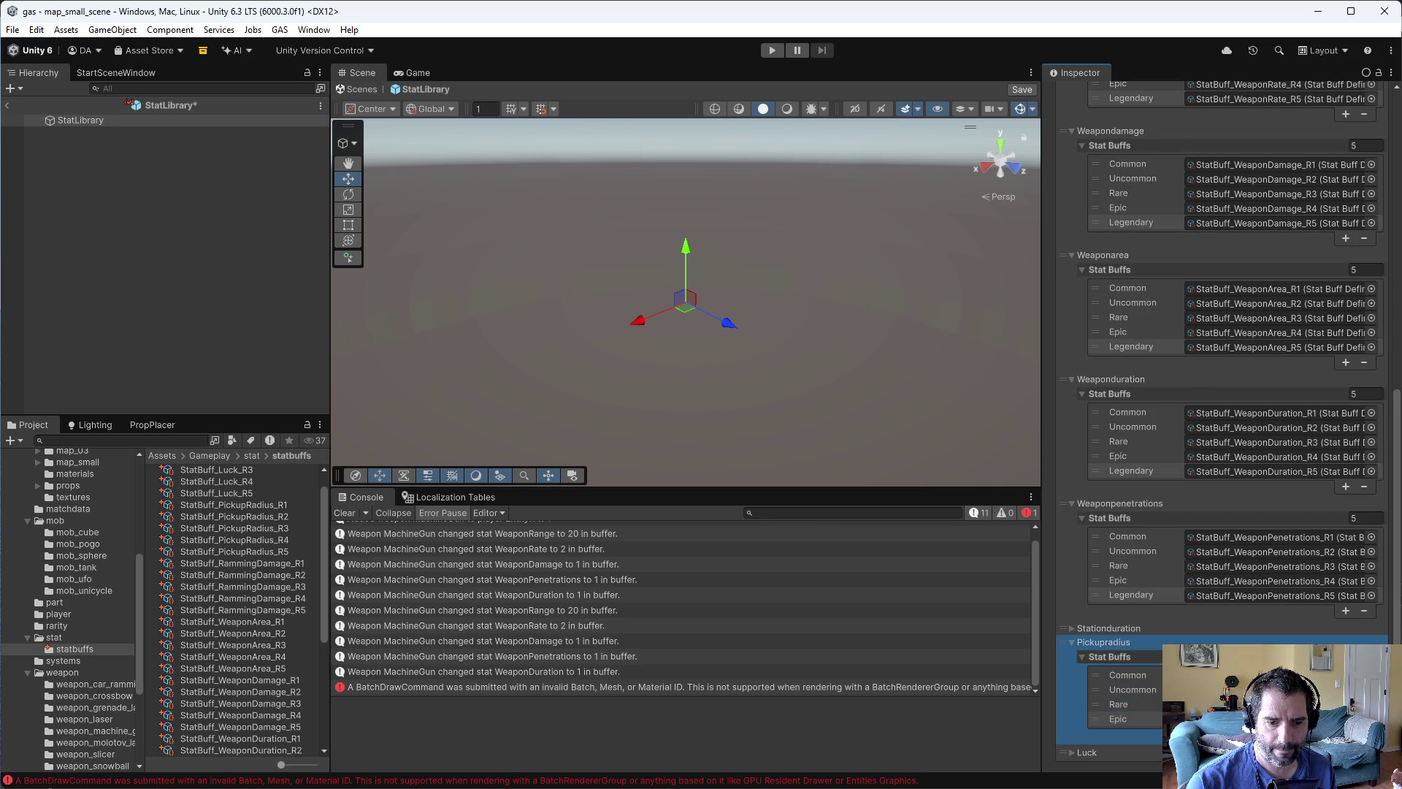
pyautogui.click(1346, 735)
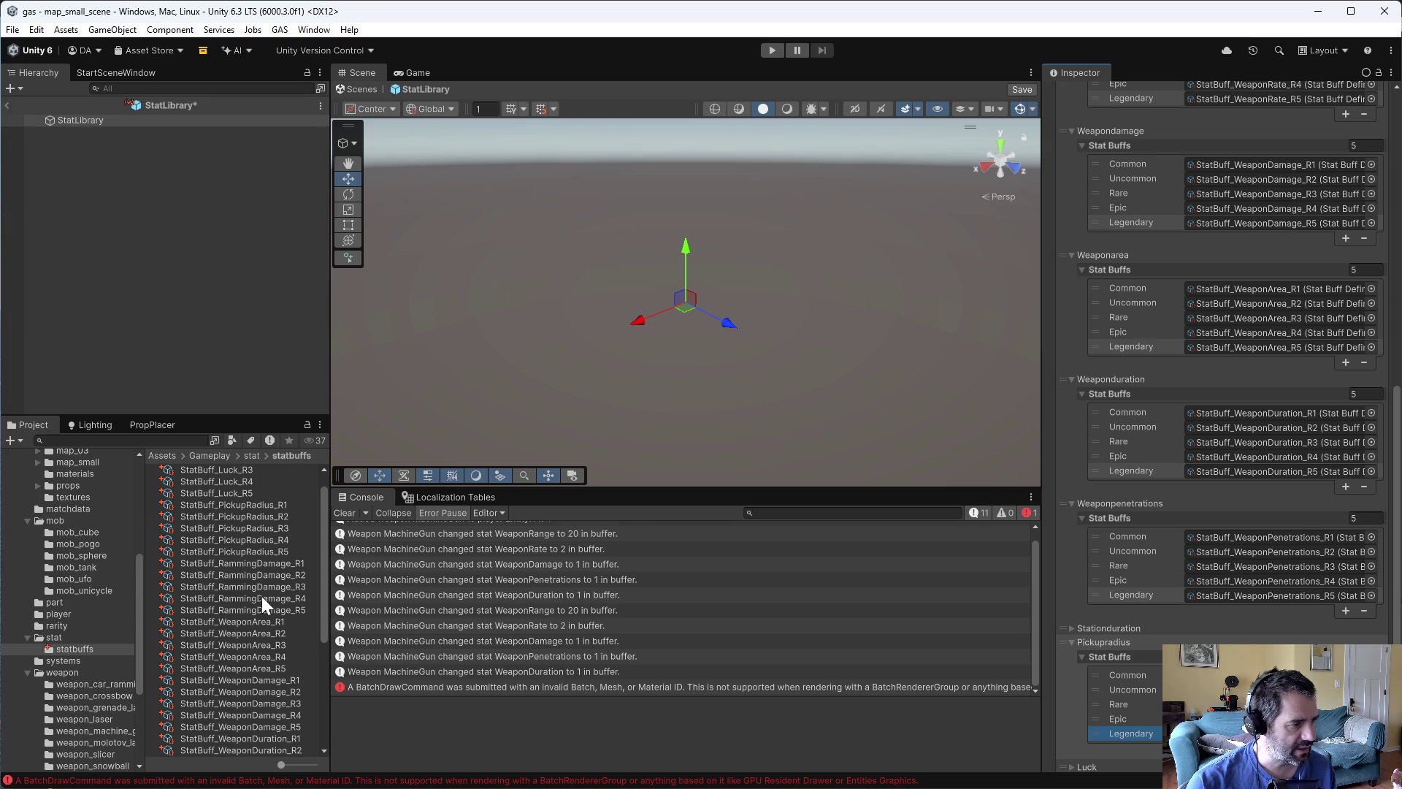
# - Fill the Pickupradius tier slots with the PickupRadius R1–R5 buff assets
pyautogui.moveTo(256, 516)
pyautogui.mouseDown()
pyautogui.moveTo(379, 539)
pyautogui.moveTo(252, 537)
pyautogui.moveTo(1248, 733)
pyautogui.mouseUp()
pyautogui.click(240, 539)
pyautogui.moveTo(244, 549); pyautogui.dragTo(1241, 718)
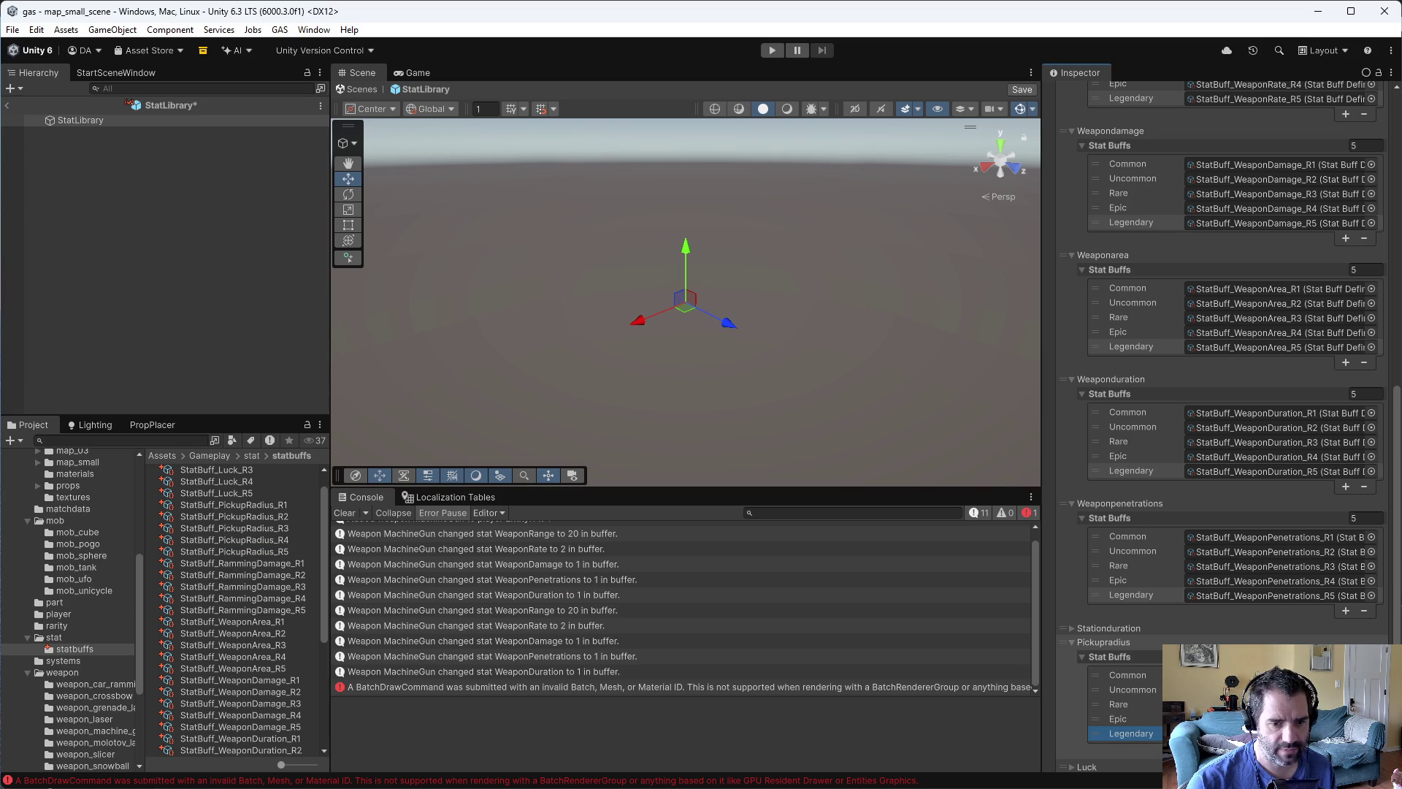
# - Add Uncommon, Rare, Epic and Legendary slots to Luck's Stat Buffs list
pyautogui.scroll(-2, 1242, 719)
pyautogui.click(1077, 708)
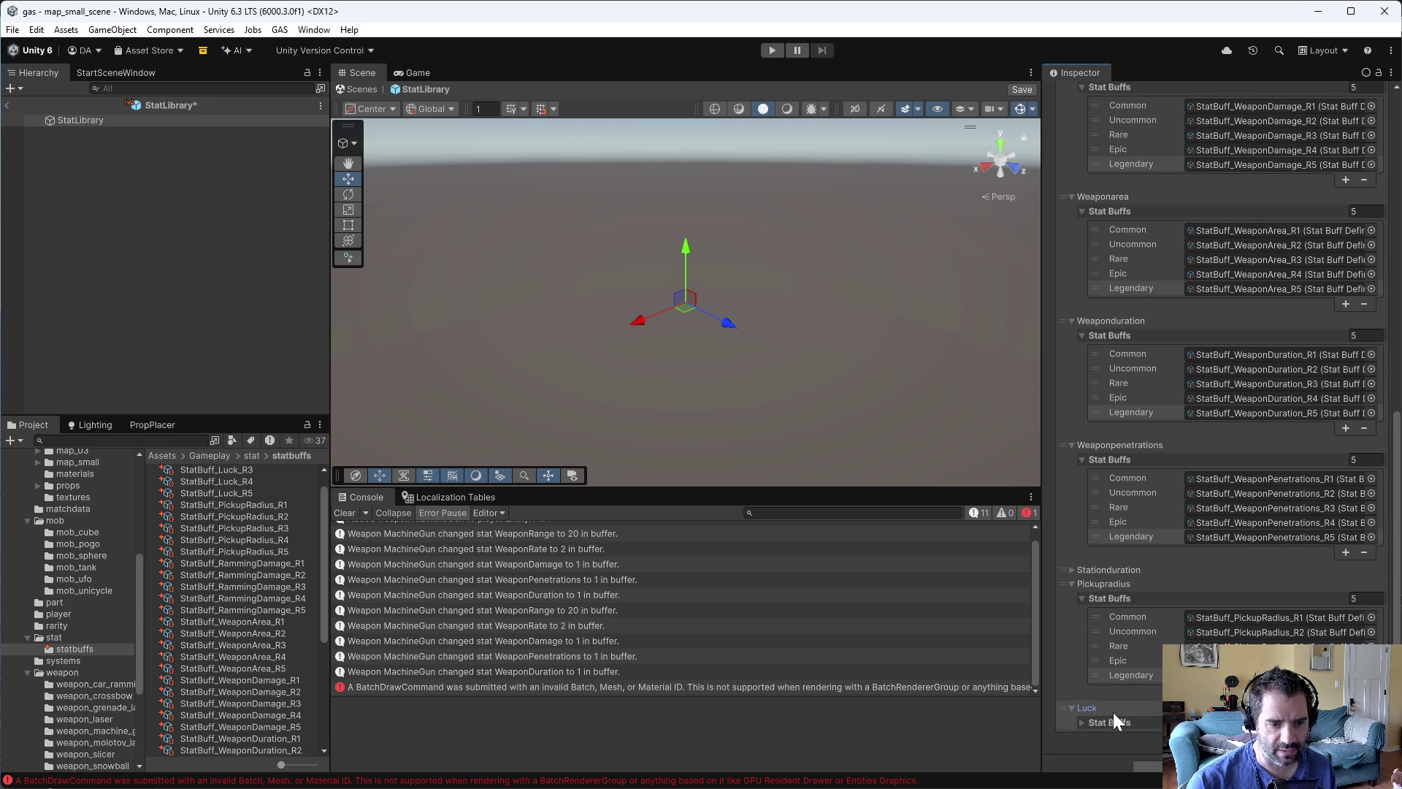
pyautogui.click(1111, 718)
pyautogui.scroll(-2, 1116, 718)
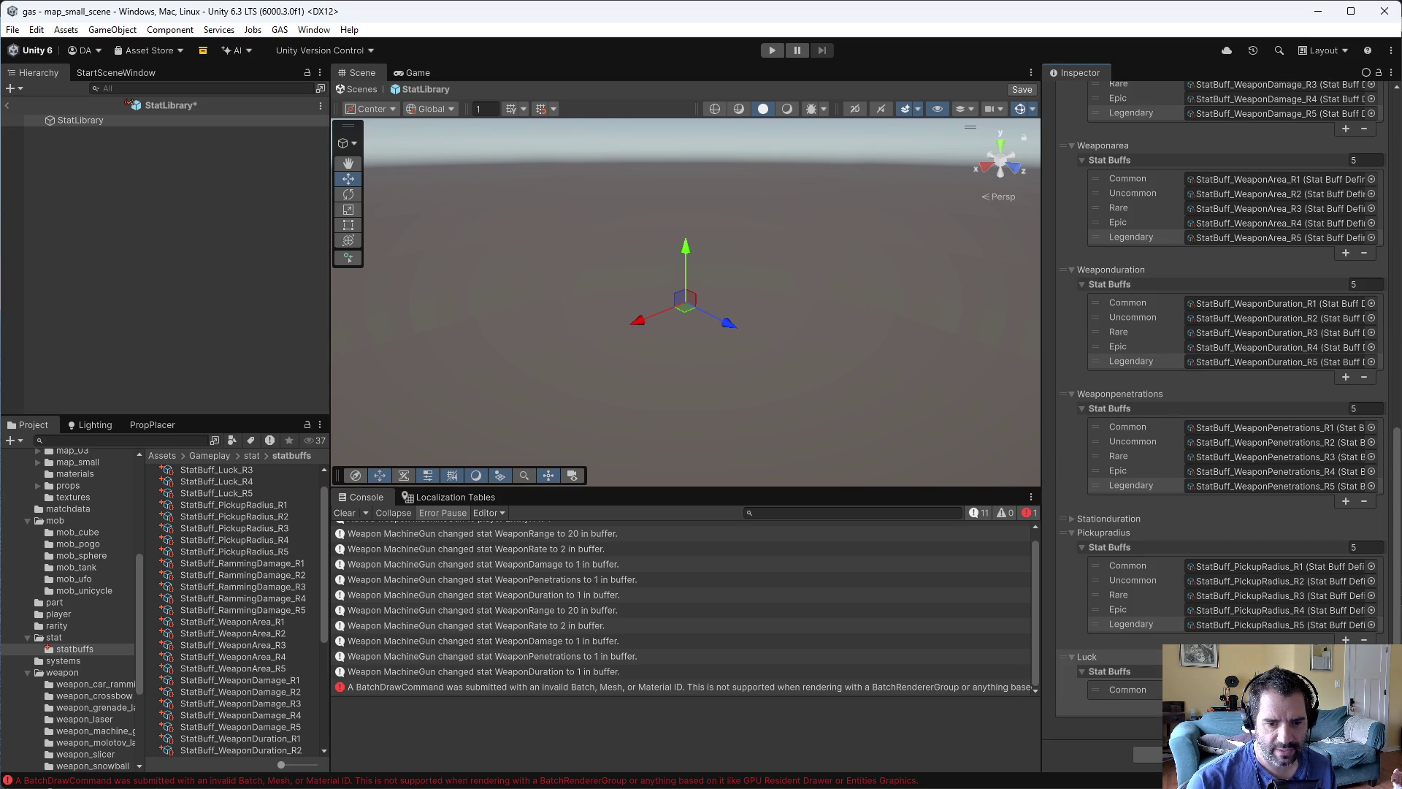
pyautogui.click(1346, 704)
pyautogui.click(1346, 719)
pyautogui.click(1346, 733)
pyautogui.click(1345, 749)
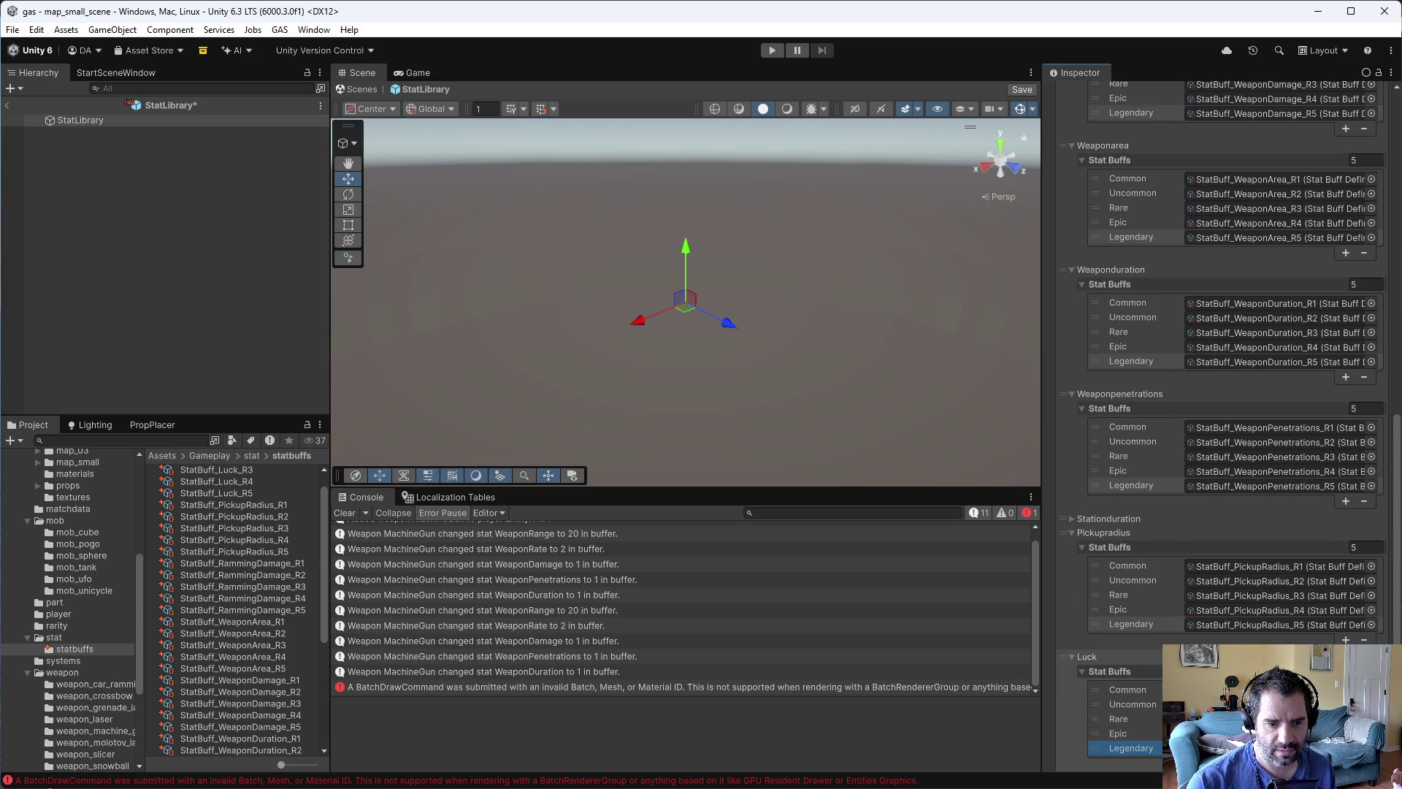
# - Fill the Luck tiers with the five Luck buff assets and save the prefab
pyautogui.scroll(1, 229, 502)
pyautogui.click(226, 471)
pyautogui.keyDown('shift'); pyautogui.click(232, 514); pyautogui.keyUp('shift')
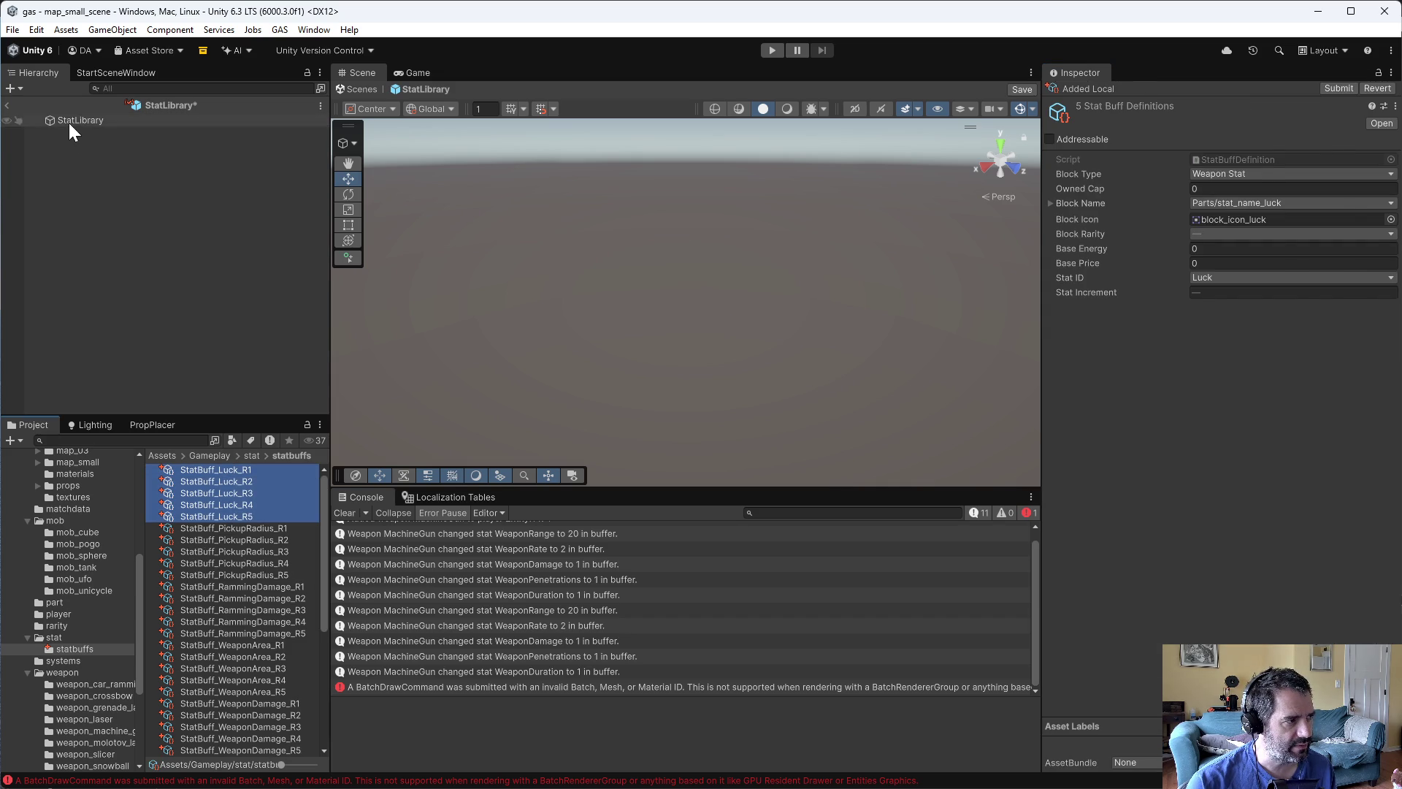
pyautogui.click(69, 121)
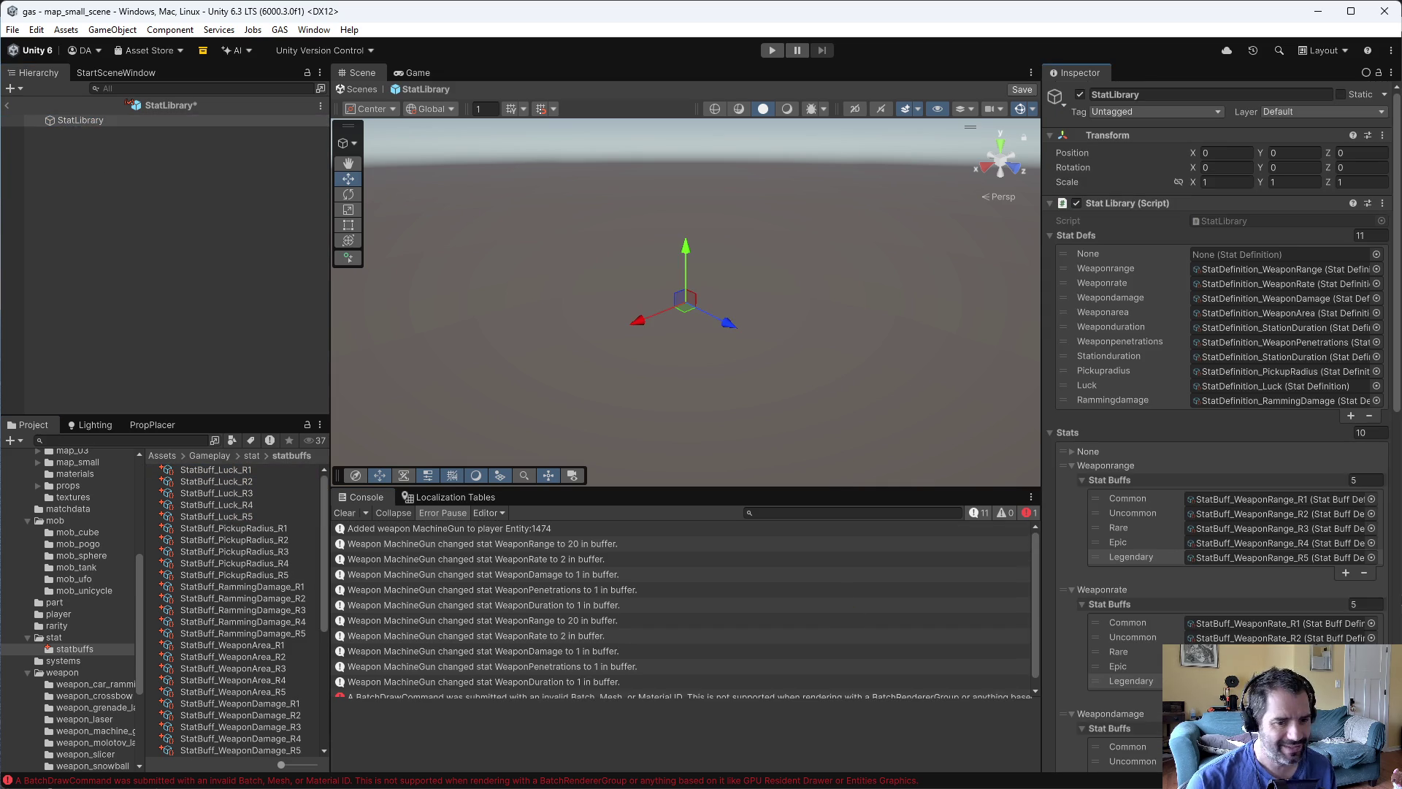
pyautogui.scroll(-3, 1216, 424)
pyautogui.scroll(-15, 1216, 424)
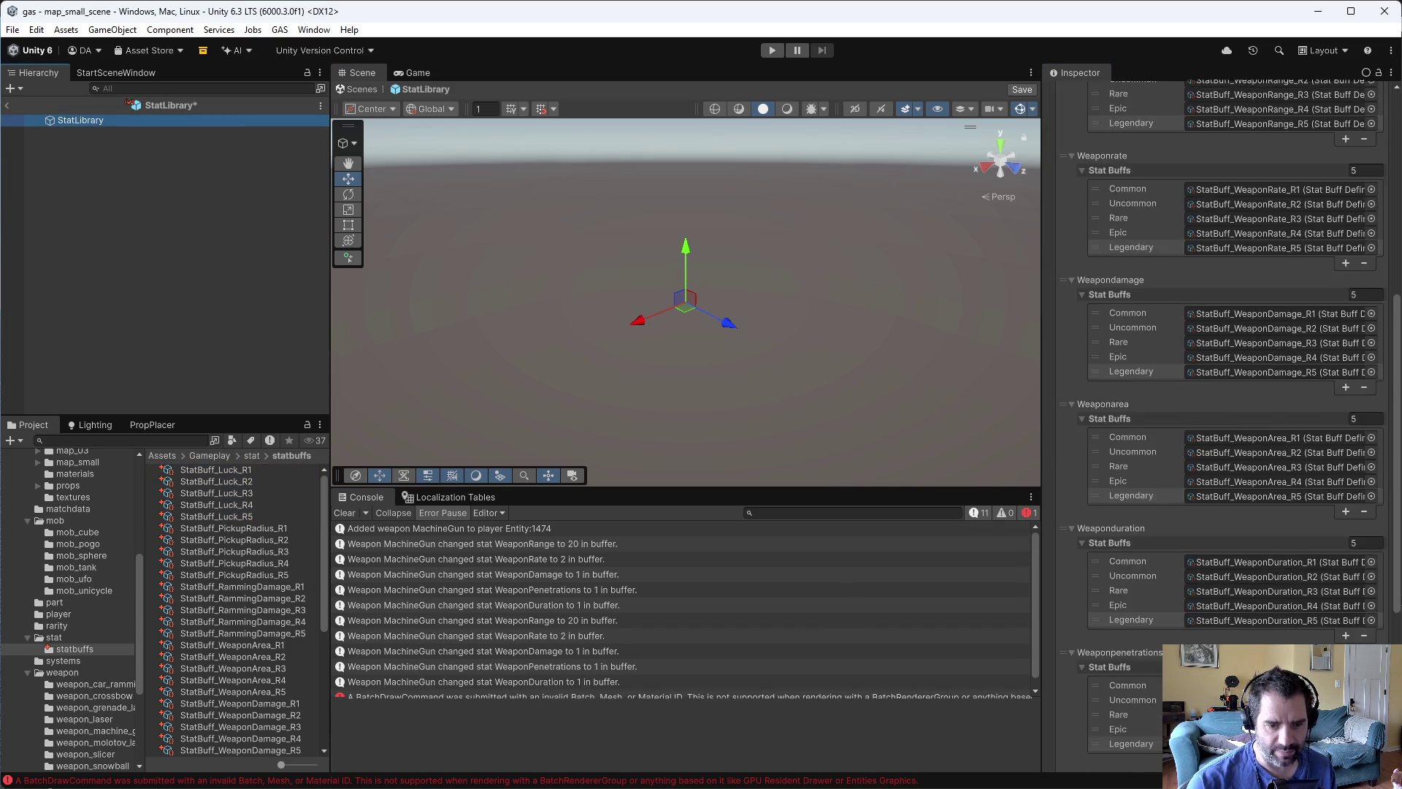
pyautogui.moveTo(213, 476)
pyautogui.mouseDown()
pyautogui.moveTo(263, 476)
pyautogui.moveTo(344, 546)
pyautogui.moveTo(241, 493)
pyautogui.mouseUp()
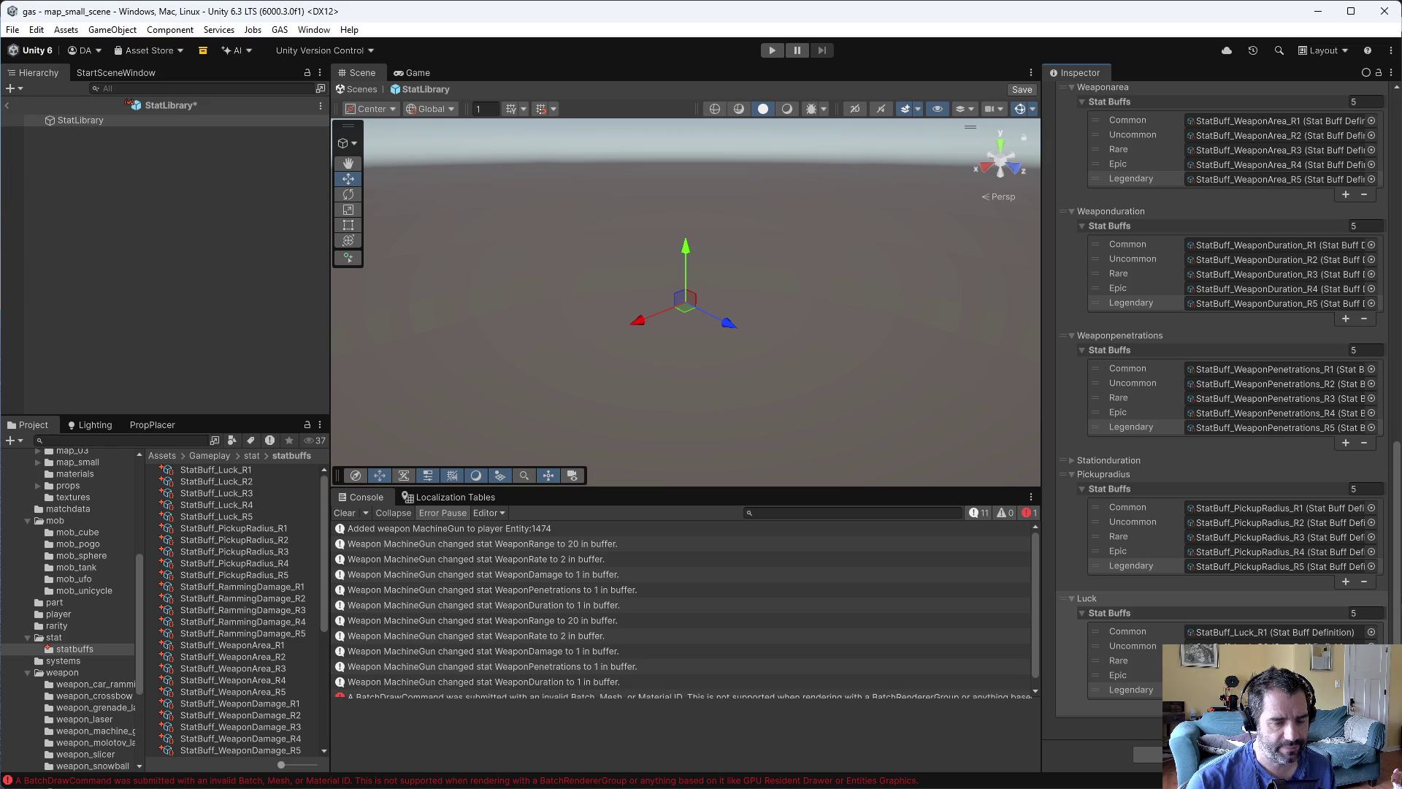
pyautogui.hotkey('ctrl', 's')
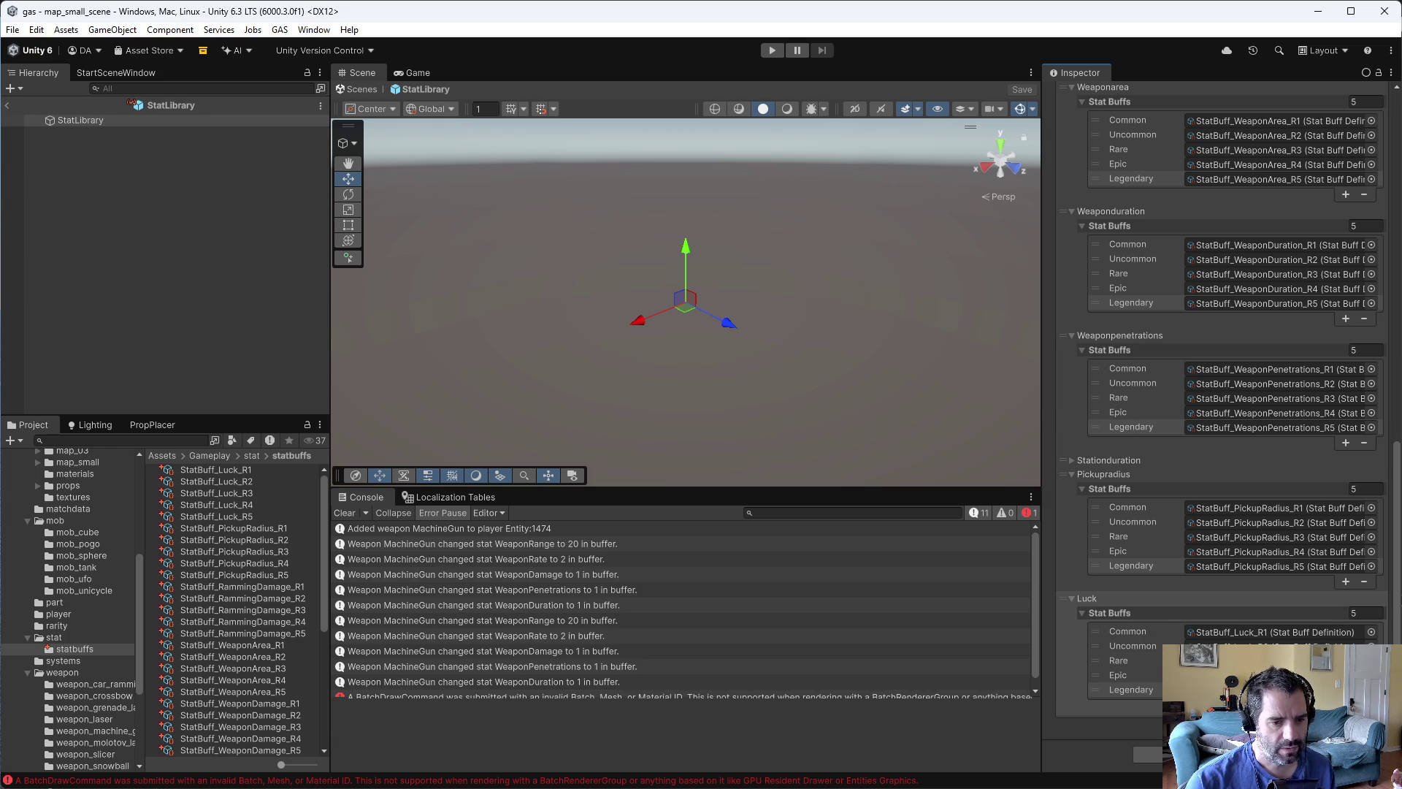
# - Add a Rammingdamage stat entry, assign the RammingDamage R1–R5 buffs to its tiers, and save
pyautogui.click(1148, 754)
pyautogui.click(1072, 723)
pyautogui.click(1080, 708)
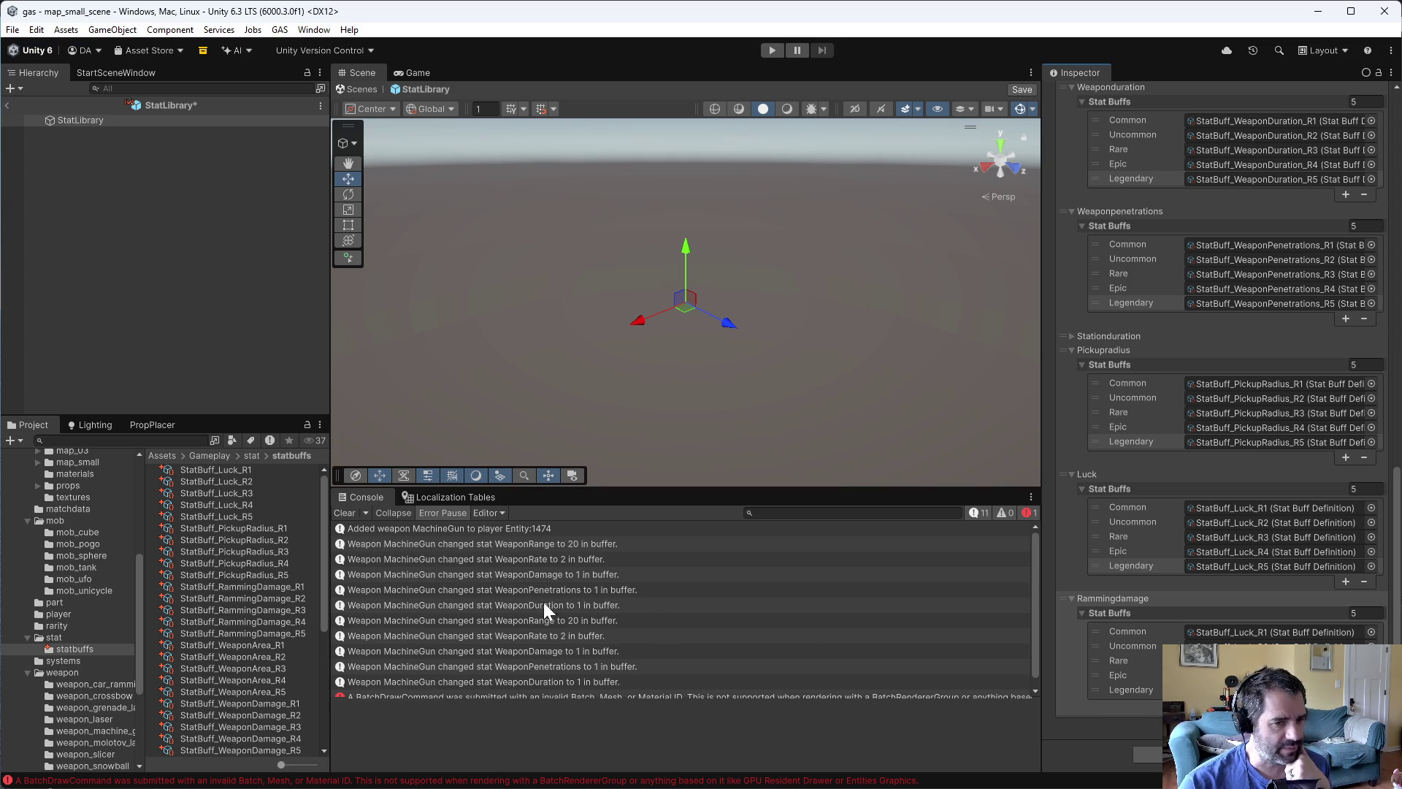
pyautogui.moveTo(250, 596); pyautogui.dragTo(1241, 632)
pyautogui.click(282, 600)
pyautogui.moveTo(282, 599); pyautogui.dragTo(1205, 645)
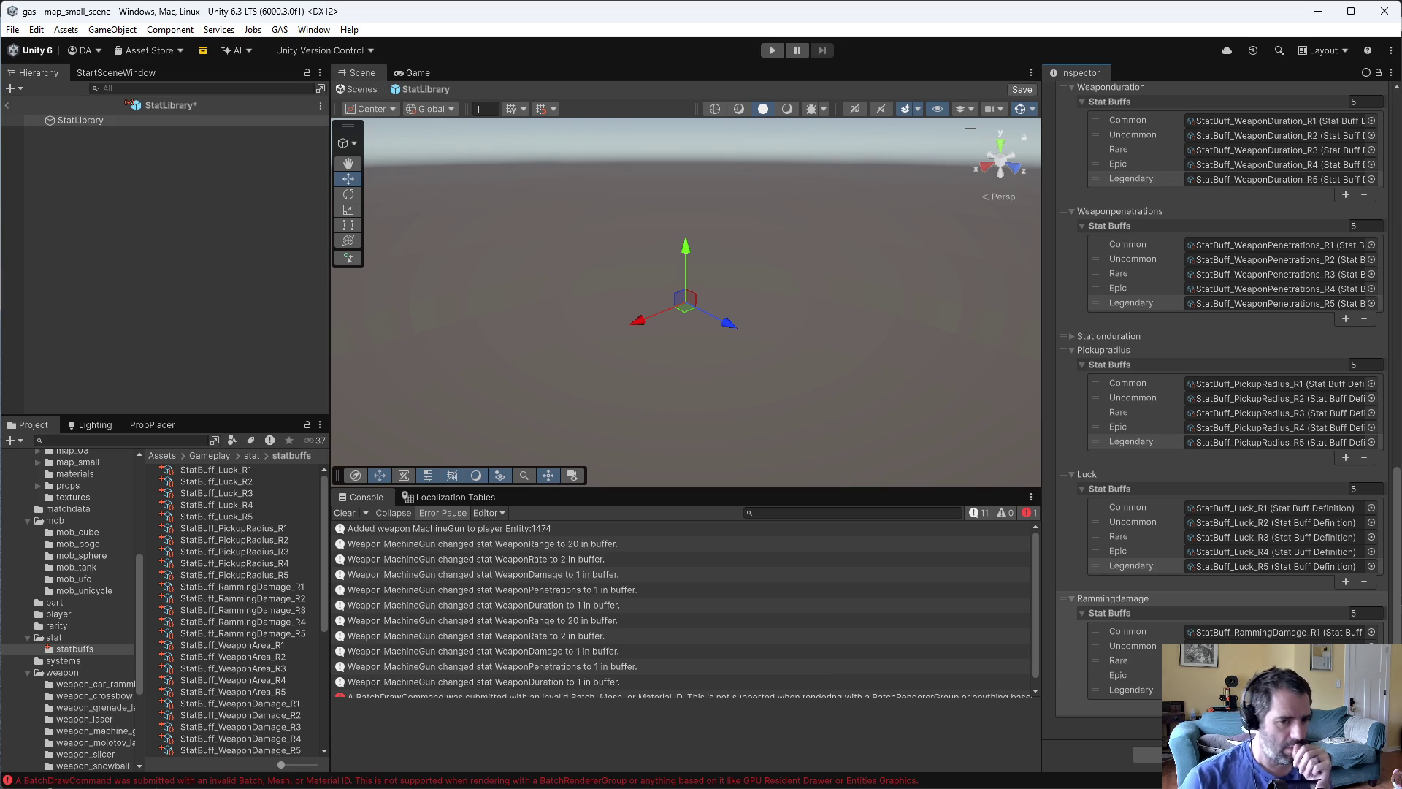
pyautogui.moveTo(295, 619)
pyautogui.mouseDown()
pyautogui.moveTo(1020, 659)
pyautogui.moveTo(238, 629)
pyautogui.moveTo(744, 668)
pyautogui.mouseUp()
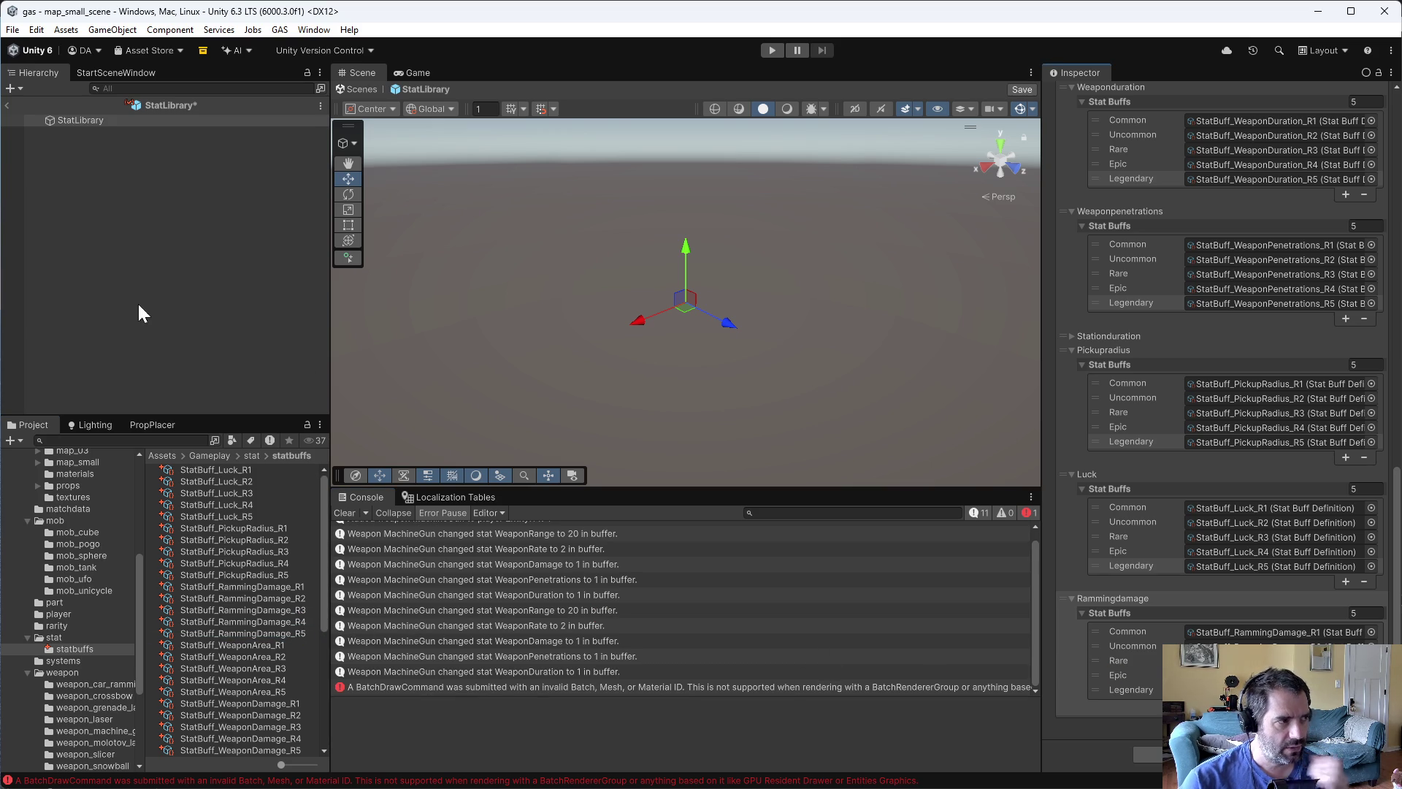
pyautogui.click(187, 266)
pyautogui.hotkey('ctrl', 's')
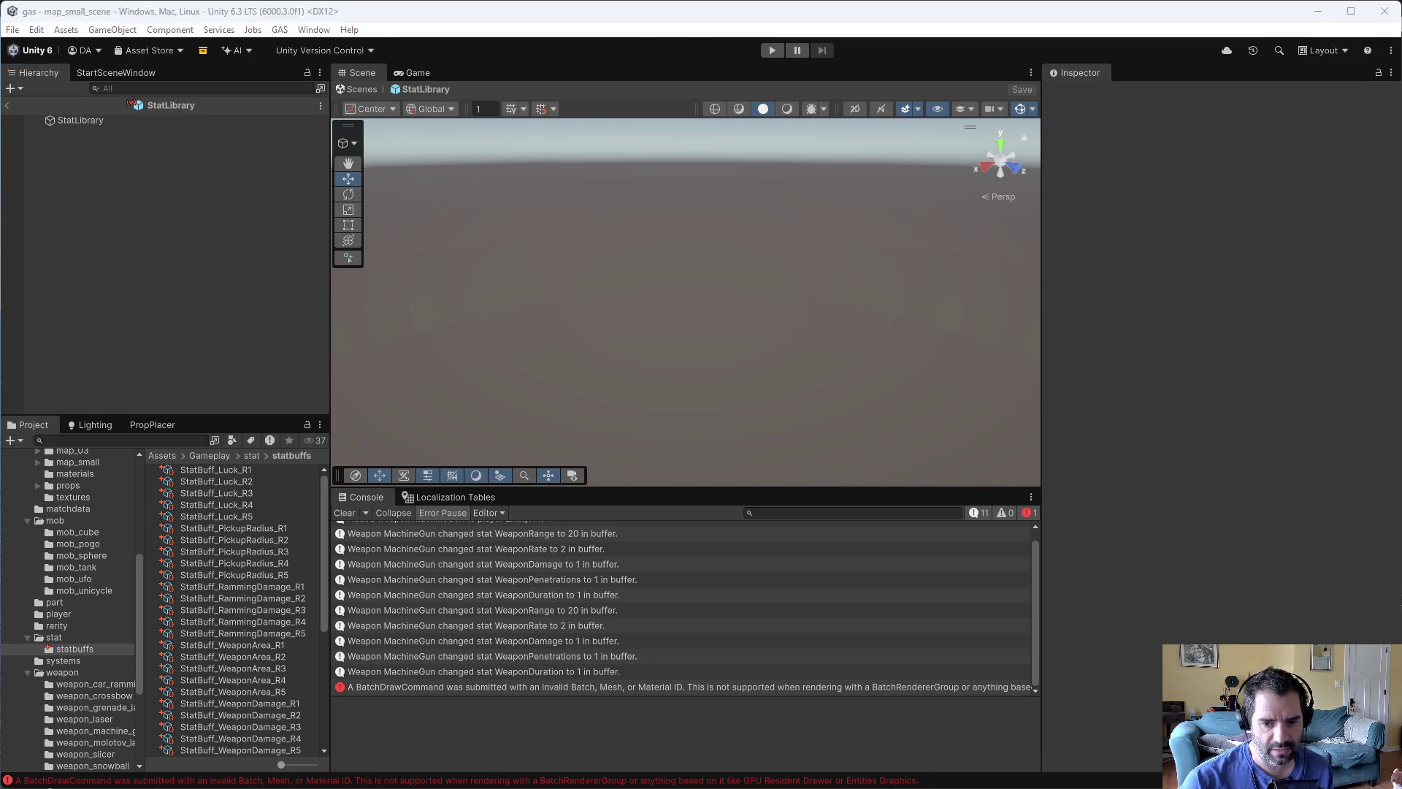
# - Open StatLibrary.cs in Emacs
pyautogui.hotkey('alt', 'Tab')
pyautogui.hotkey('ctrl', 'x')
pyautogui.hotkey('ctrl', 'f')
pyautogui.write('l')
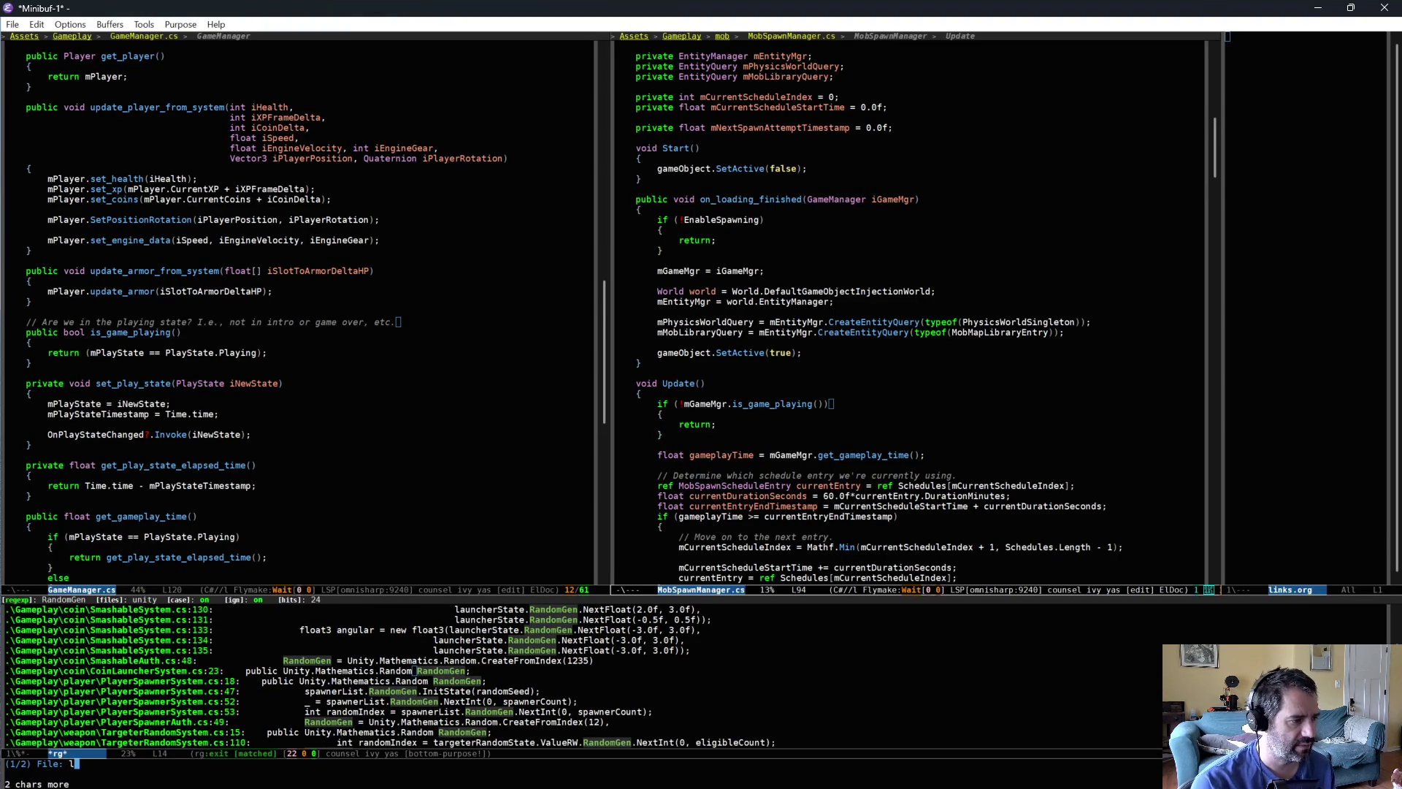
pyautogui.write('ibr')
pyautogui.press('BackSpace')
pyautogui.press('BackSpace')
pyautogui.press('BackSpace')
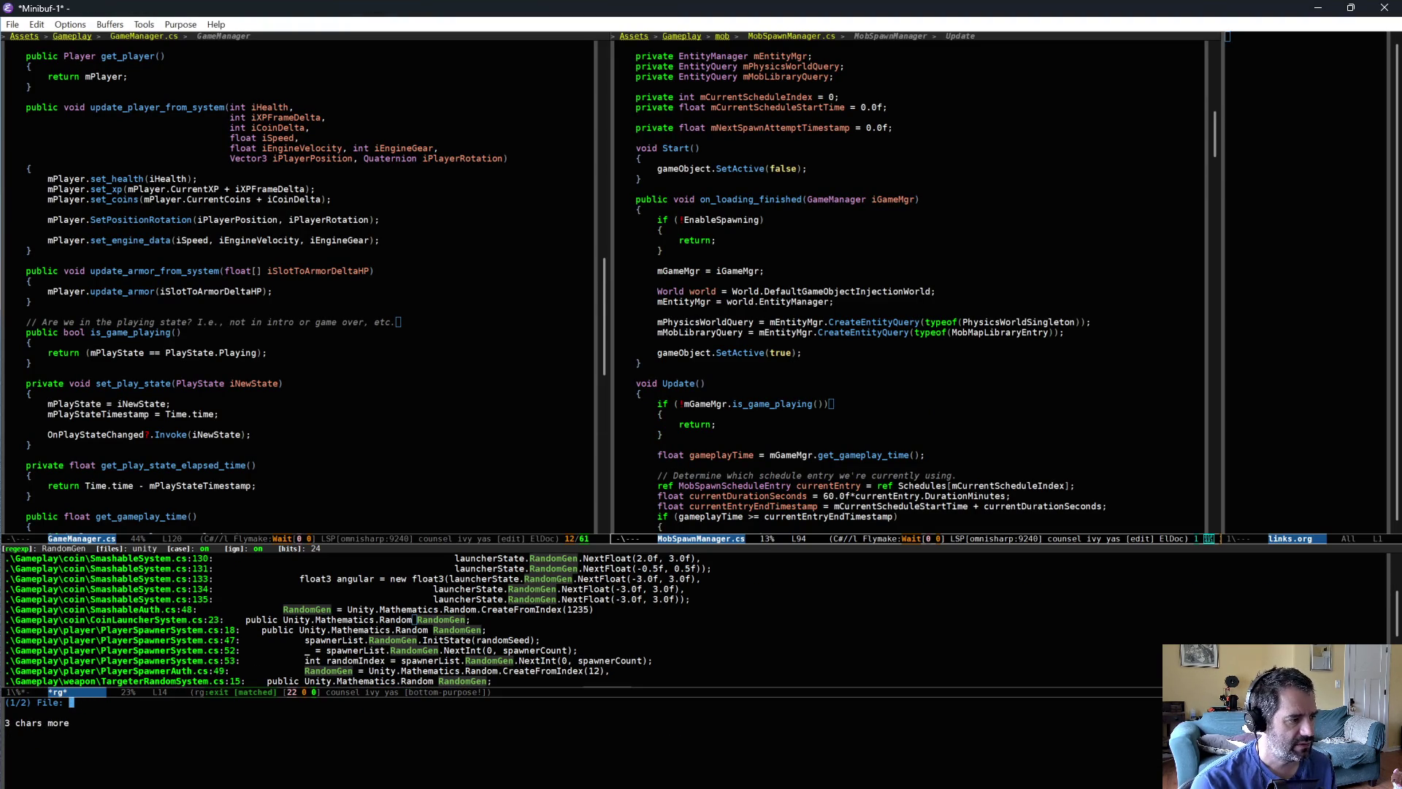
pyautogui.write('statlib')
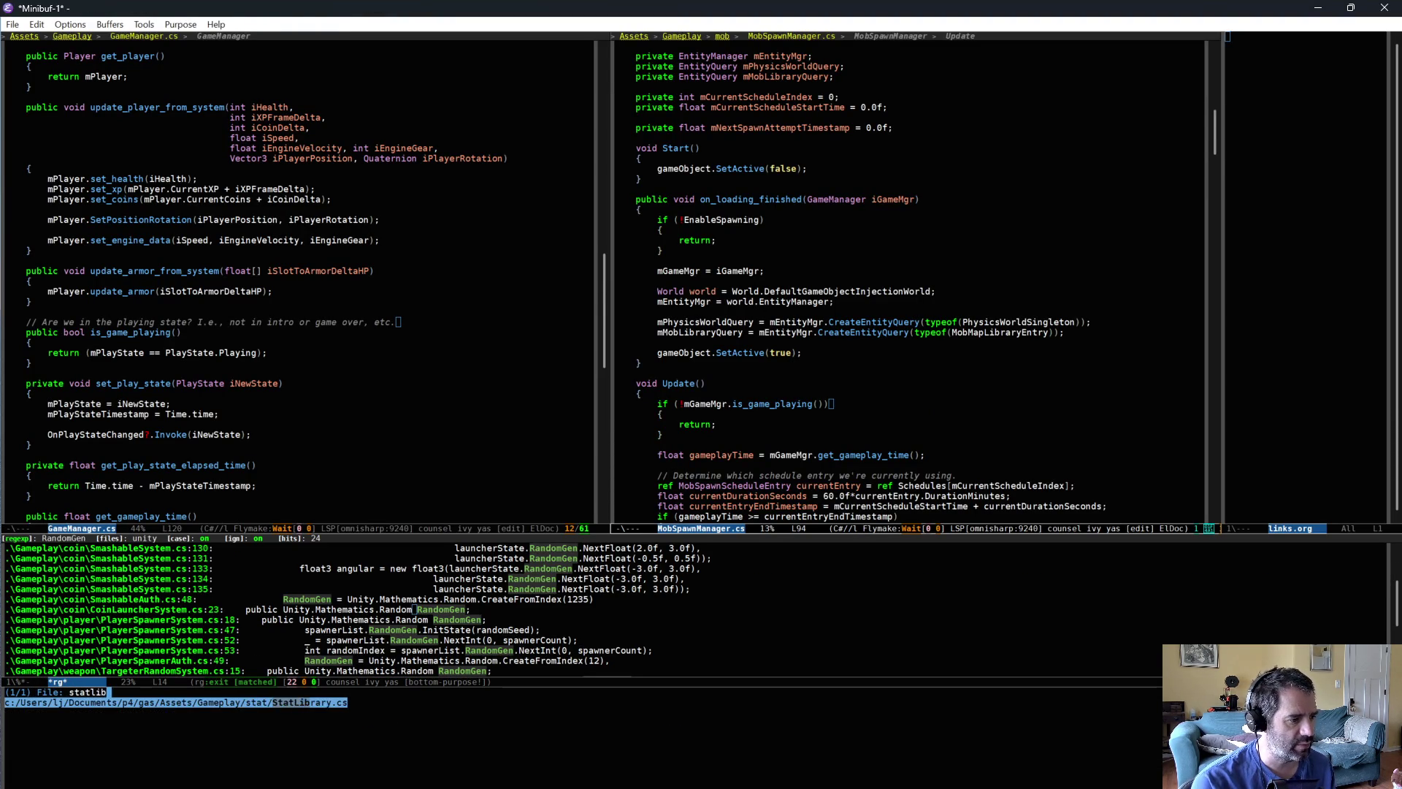
pyautogui.press('Return')
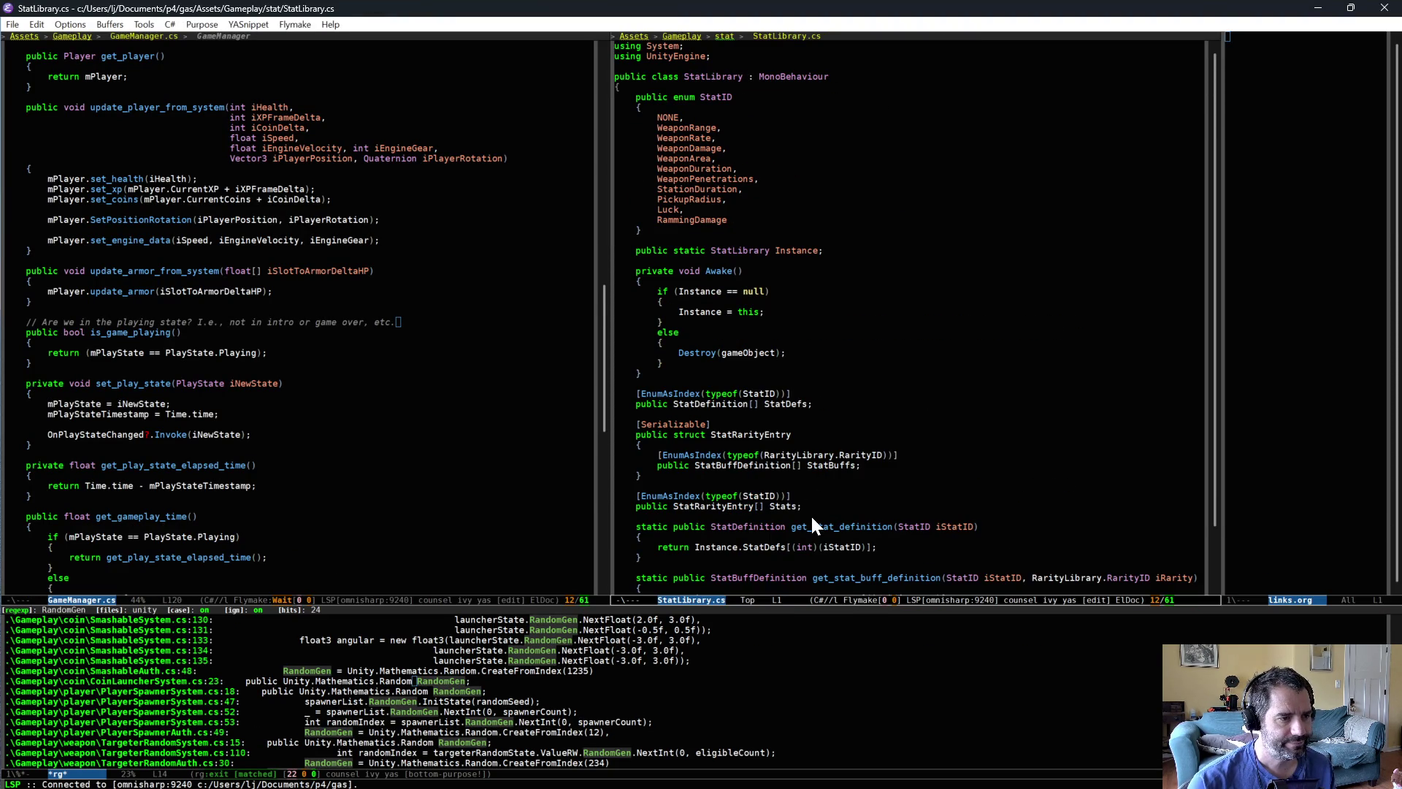
# - Insert an empty #if UNITY_EDITOR / #endif block after Awake's else block
pyautogui.scroll(-2, 809, 514)
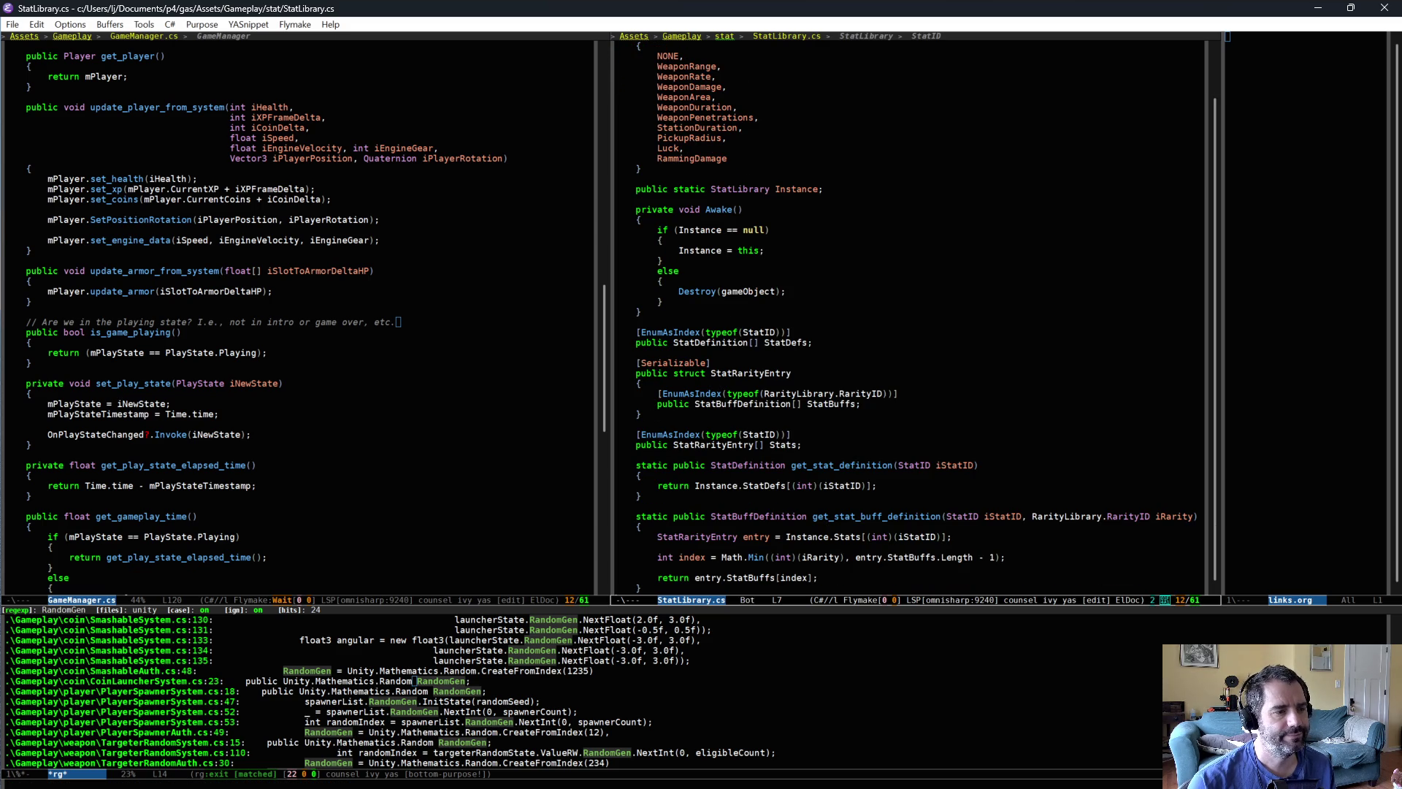
pyautogui.scroll(2, 812, 519)
pyautogui.click(738, 364)
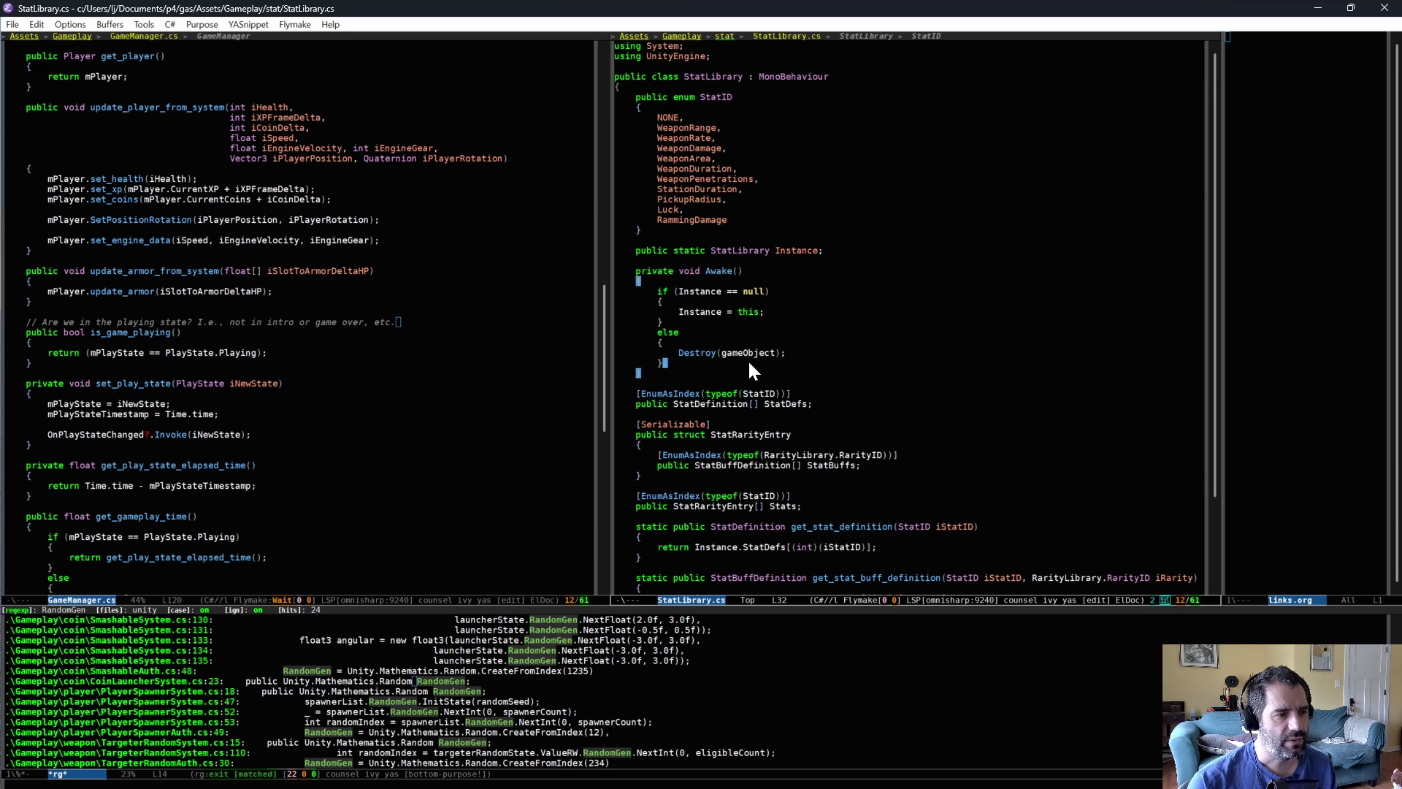
pyautogui.press('Return')
pyautogui.press('Return')
pyautogui.write('#if UNITY_E')
pyautogui.hotkey('alt', '/')
pyautogui.press('Return')
pyautogui.write('#endif')
pyautogui.press('Up')
pyautogui.press('Home')
pyautogui.press('End')
pyautogui.press('Return')
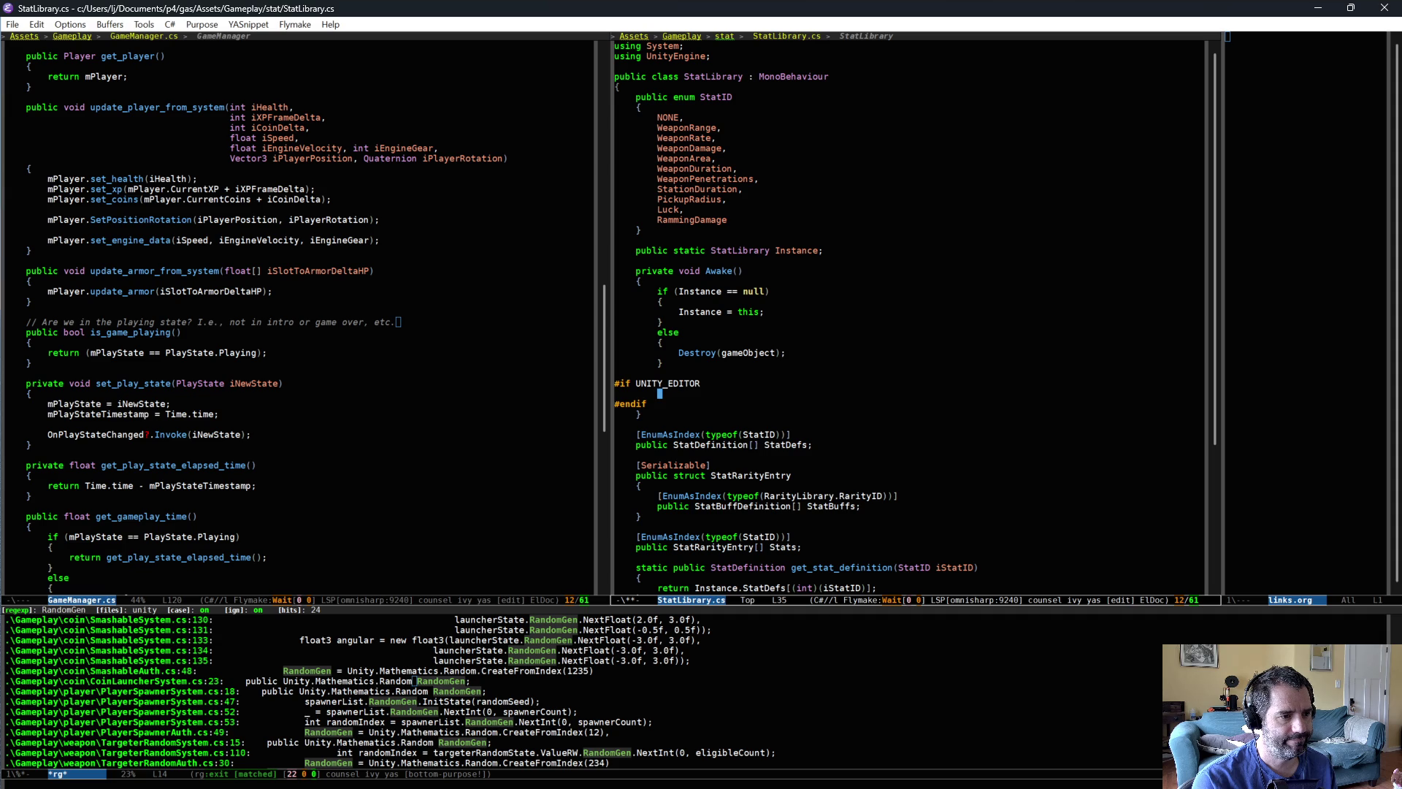
pyautogui.hotkey('alt', 'Tab')
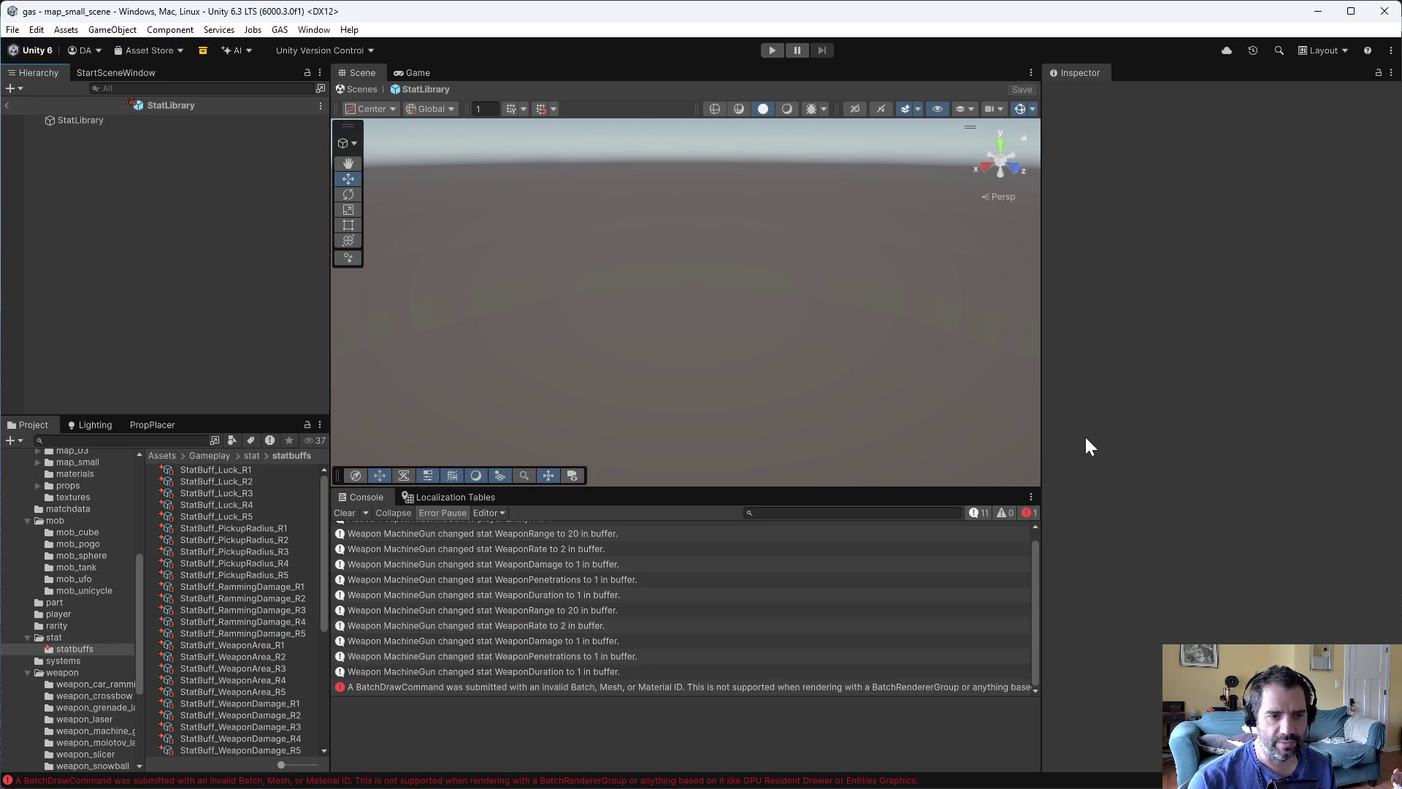
# - Review the StatLibrary's Stats buff tiers in the Inspector, then tidy the editor-only block's blank lines
pyautogui.click(68, 121)
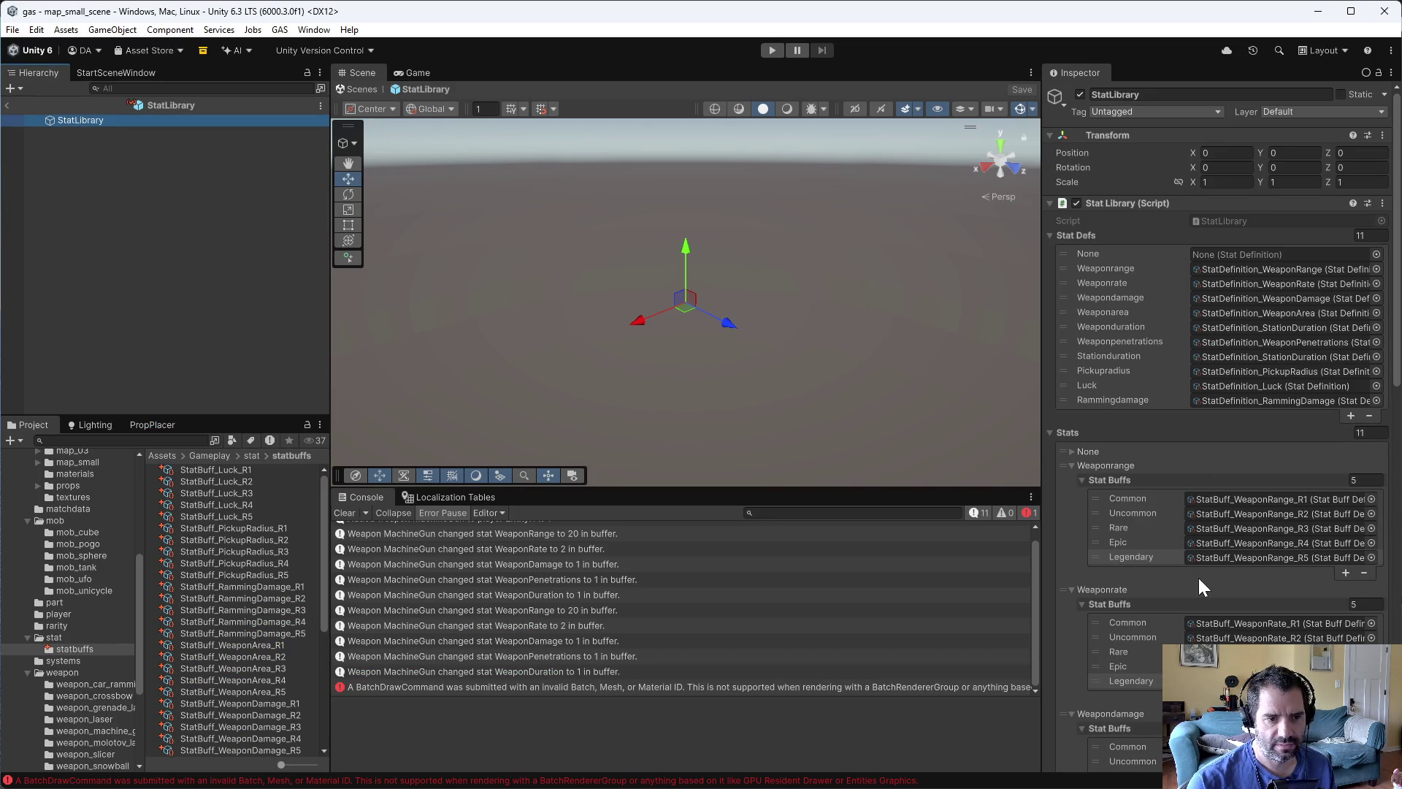
pyautogui.scroll(-5, 1128, 541)
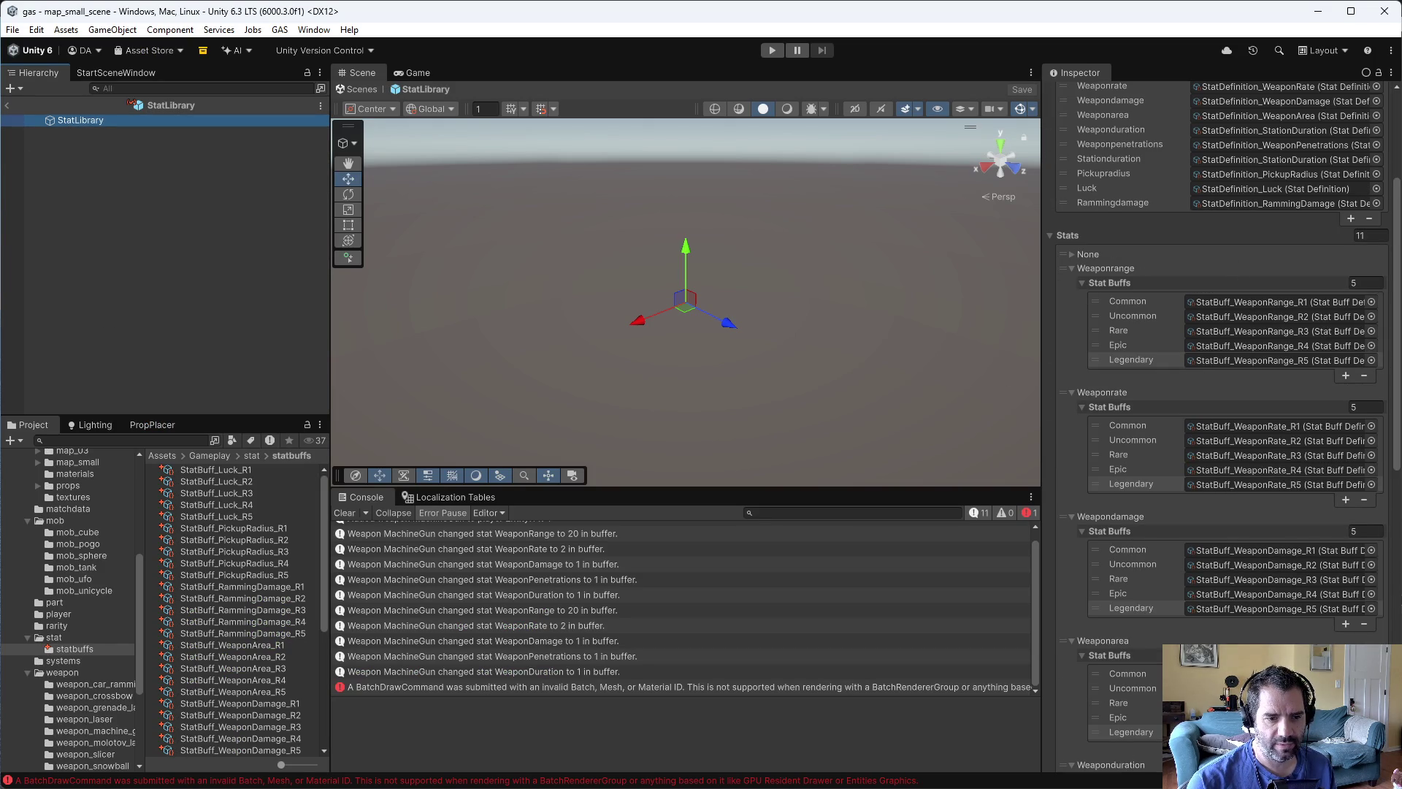
pyautogui.scroll(5, 1161, 597)
pyautogui.hotkey('alt', 'Tab')
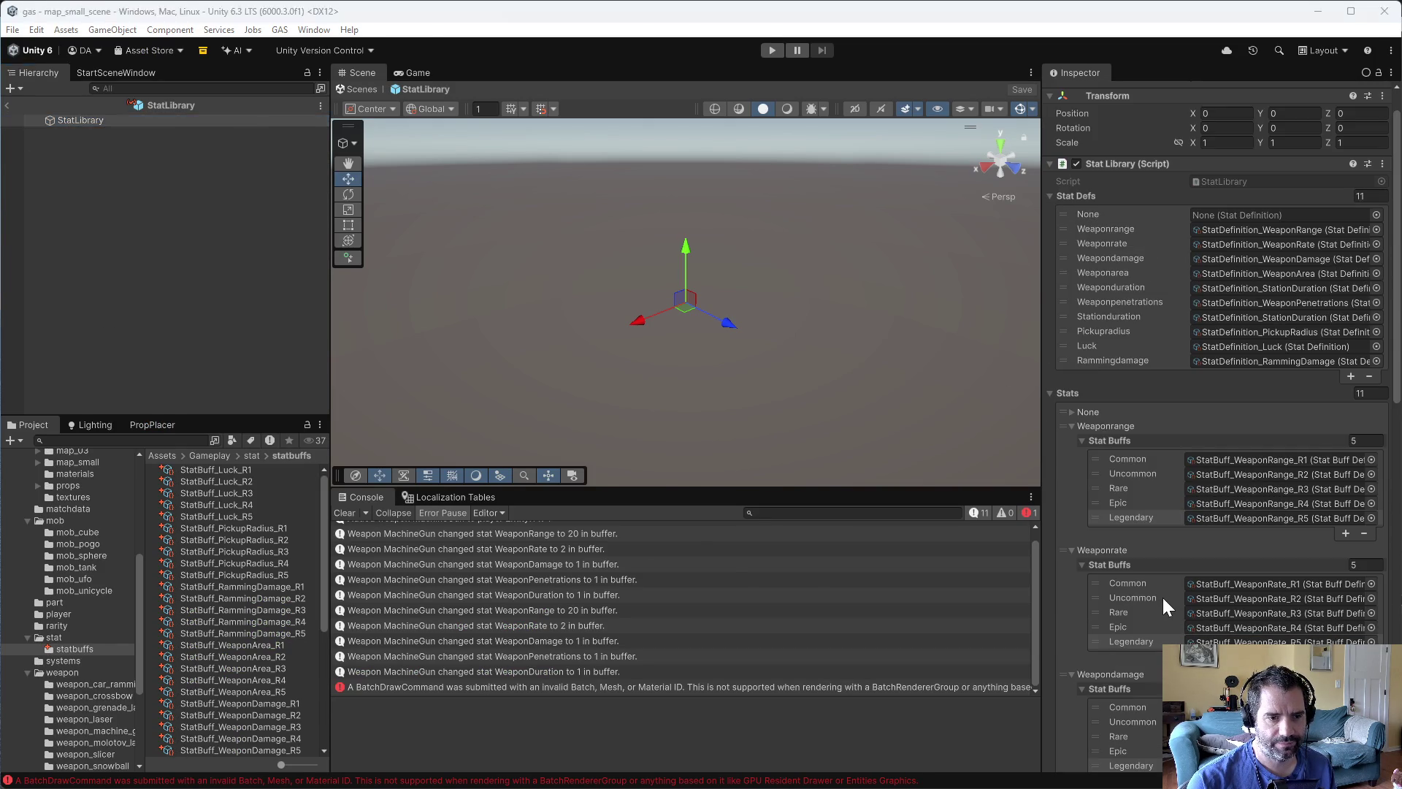
pyautogui.press('BackSpace')
pyautogui.press('BackSpace')
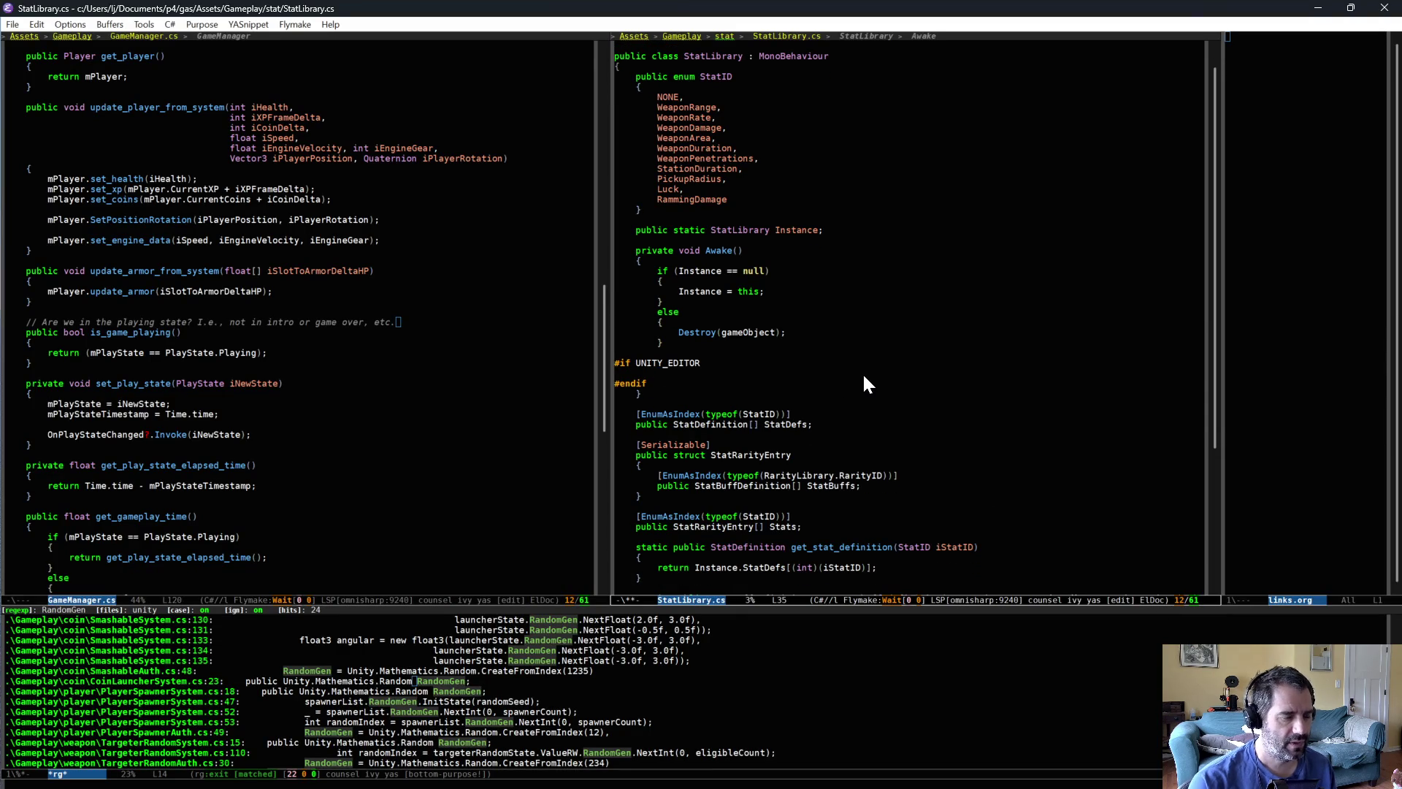
# - Write the loop header foreach (StatRarityEntry rarityEntry in Stats) with an opening brace
pyautogui.write('foreach')
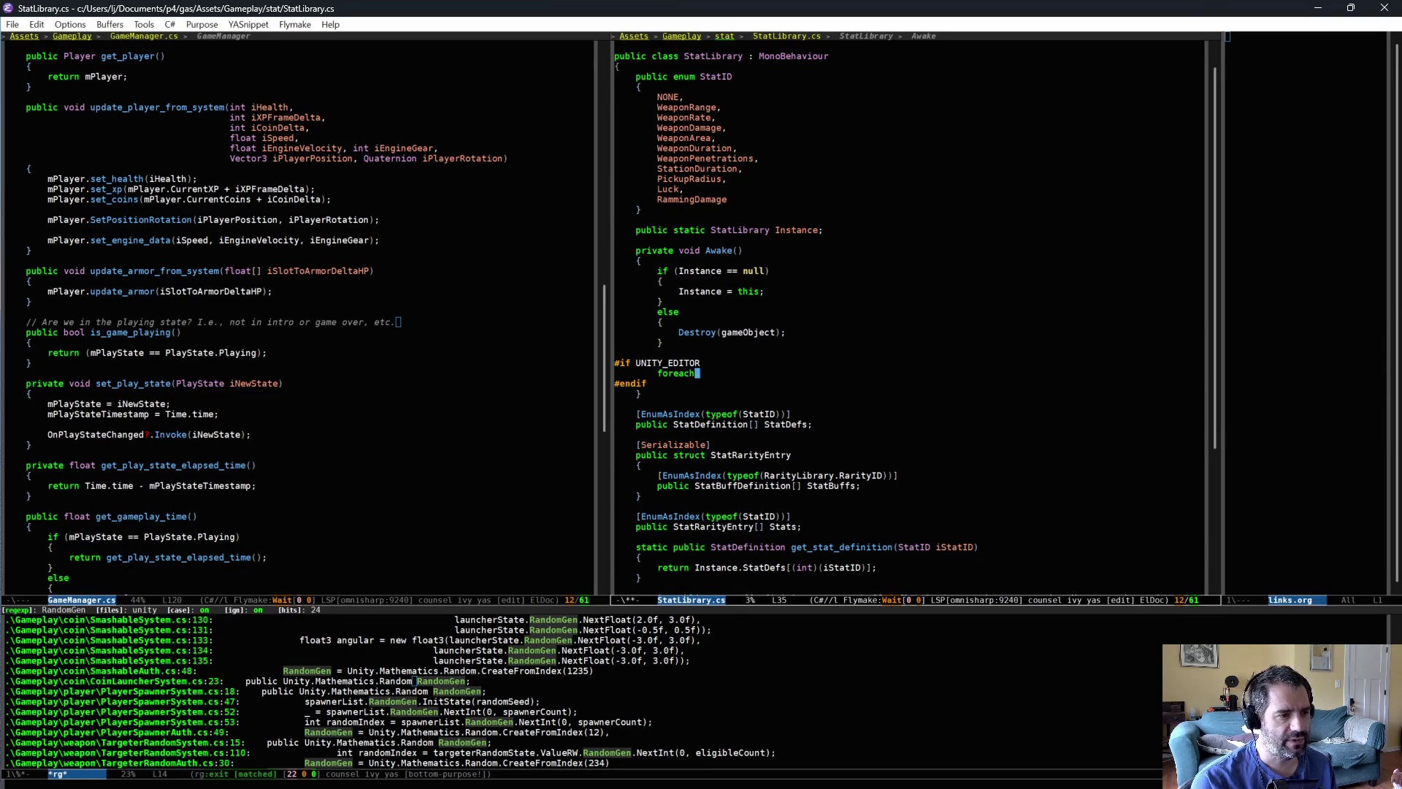
pyautogui.write(' (StatRarityEntry')
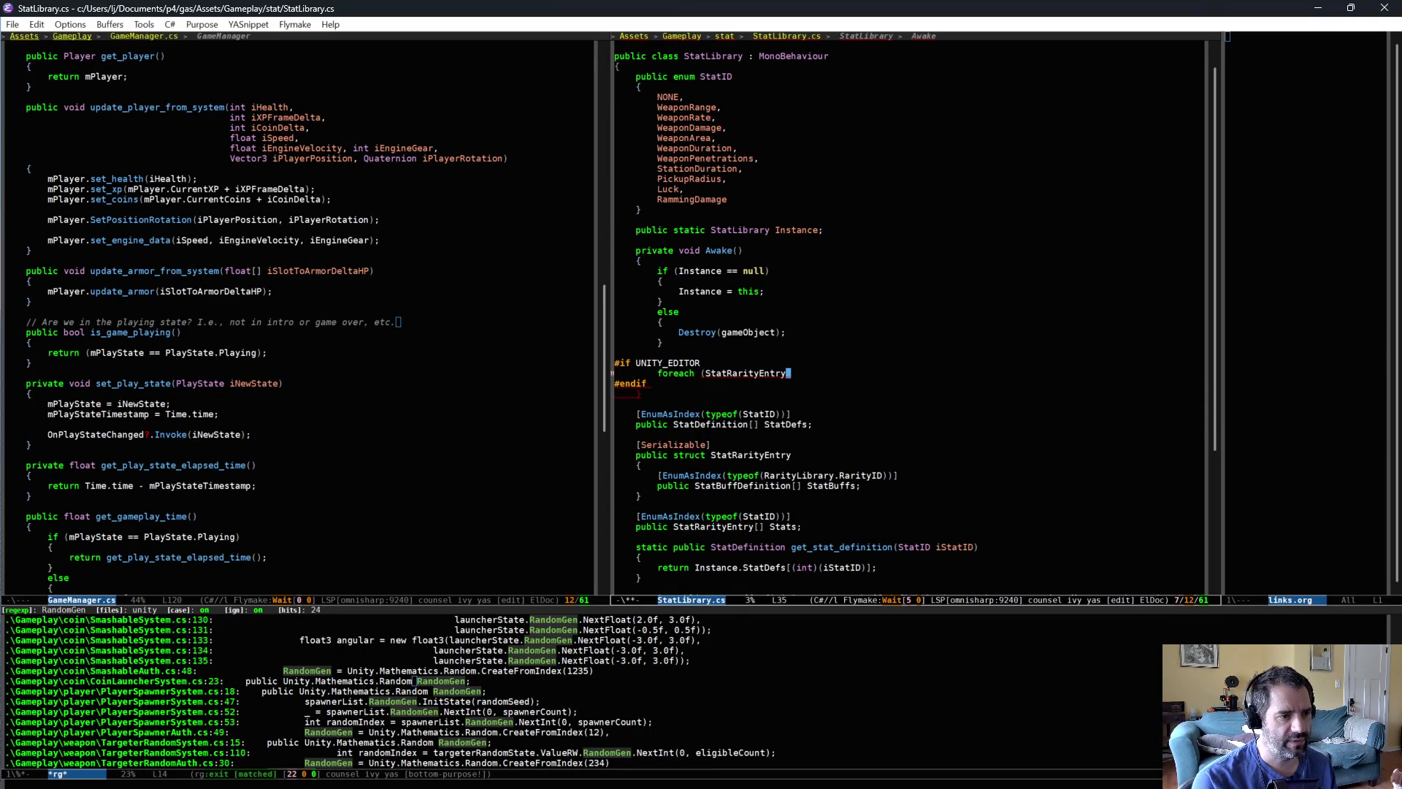
pyautogui.write(' rarityEntry in ')
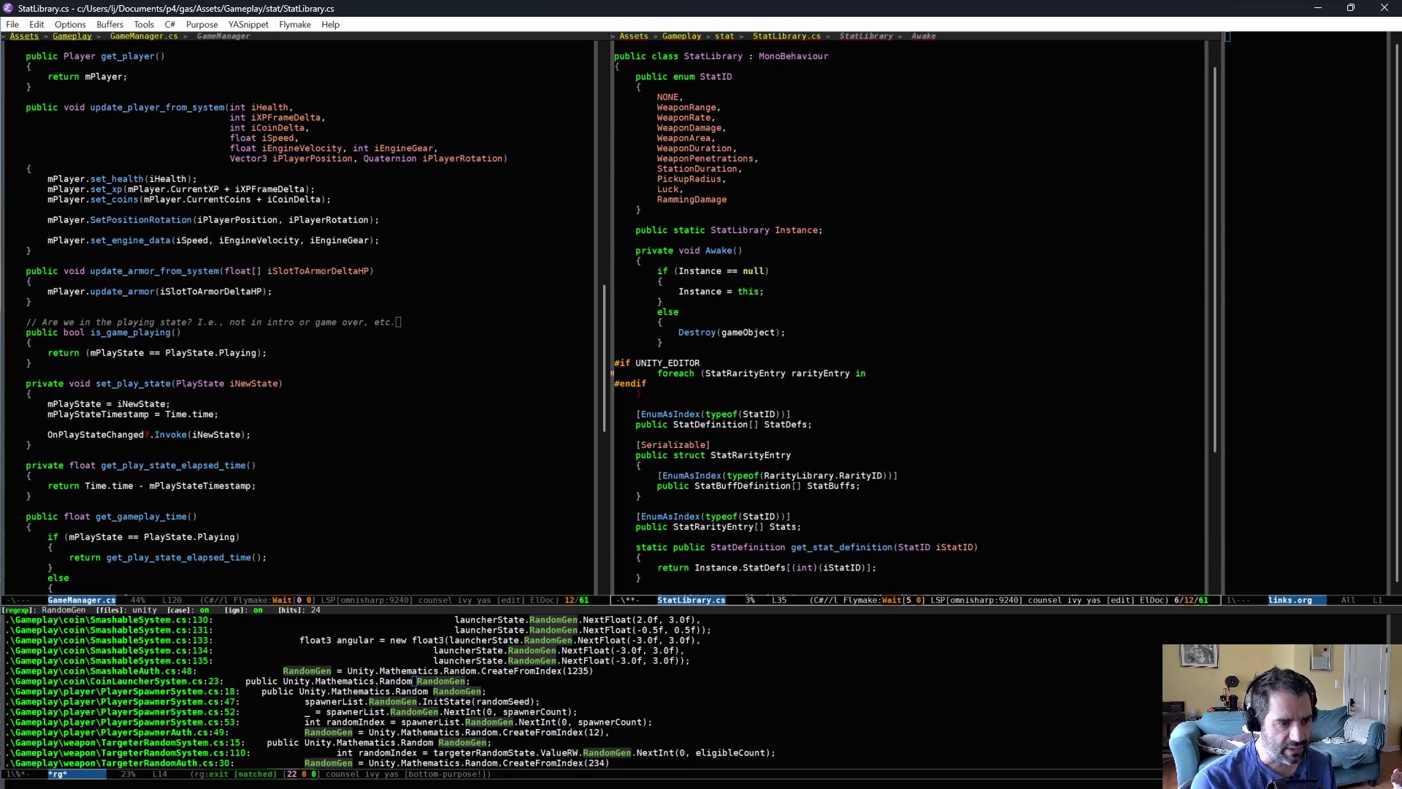
pyautogui.write('Stats)')
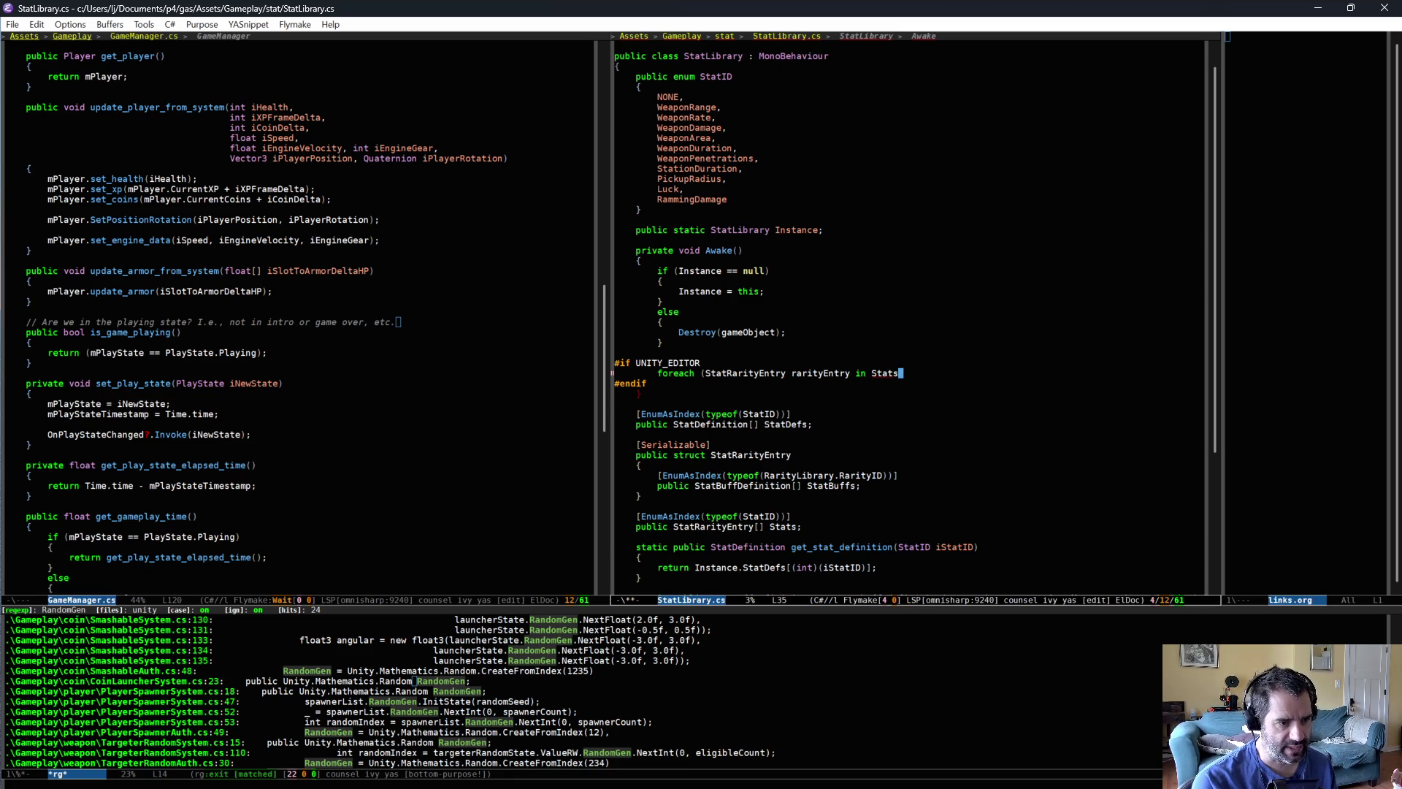
pyautogui.press('Return')
pyautogui.write('{')
pyautogui.press('Return')
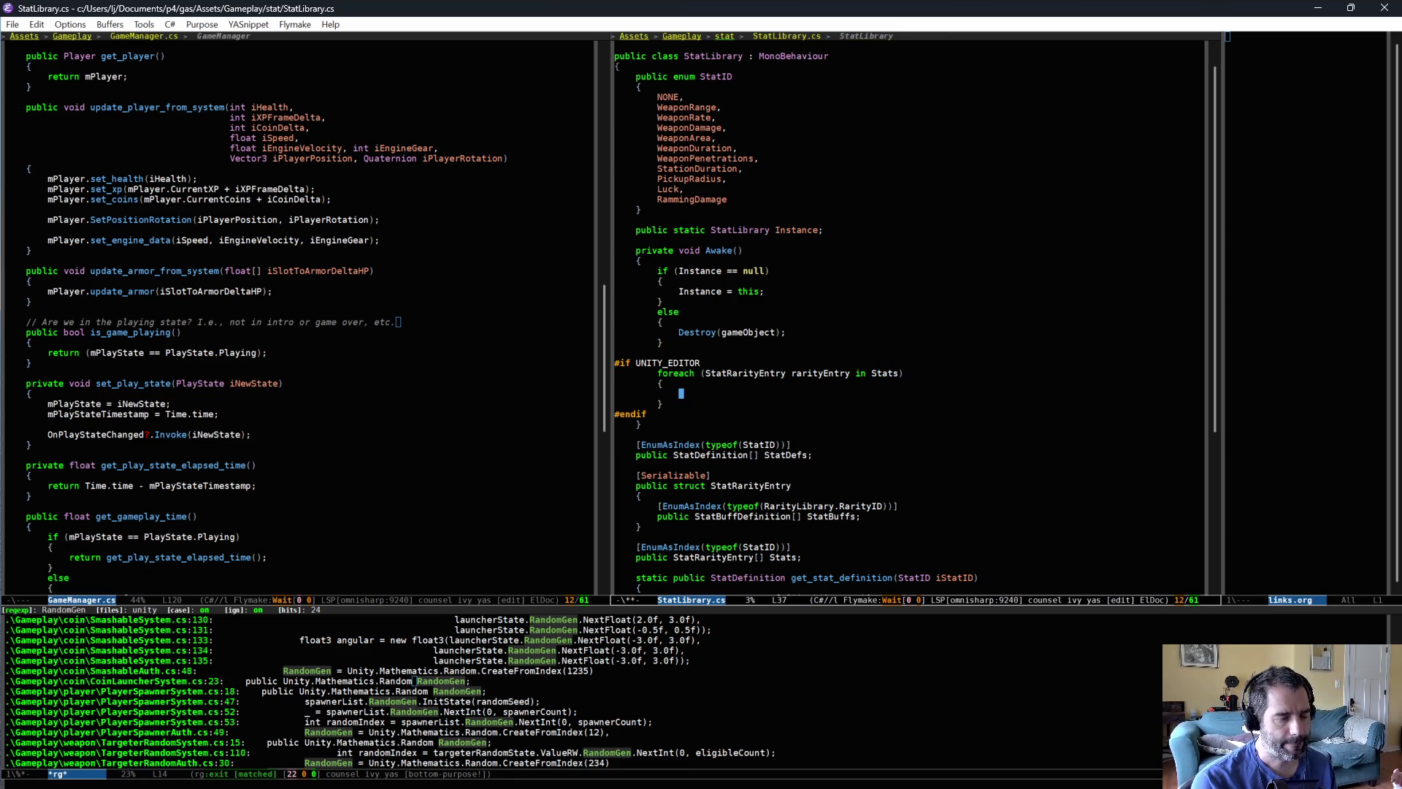
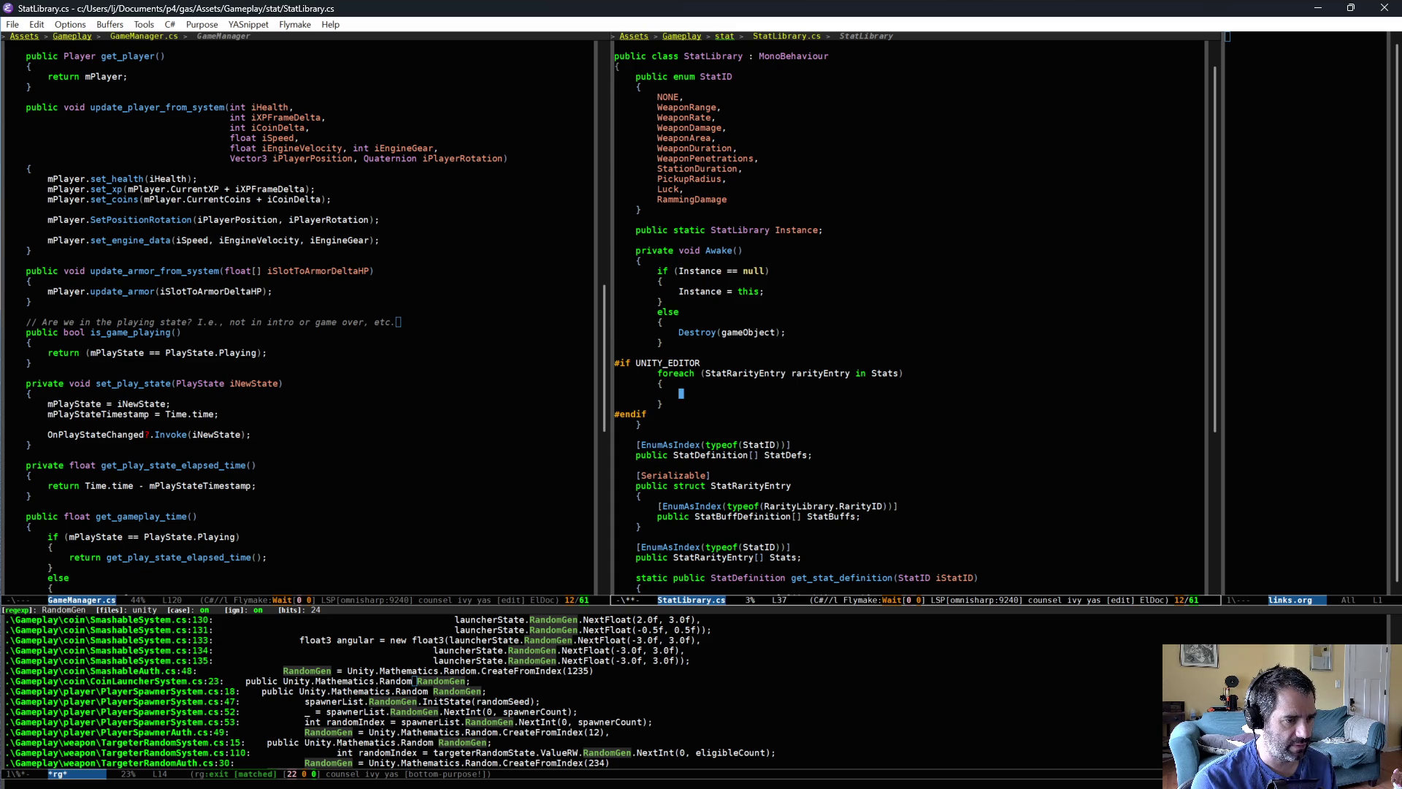
# - Add a for loop over i up to rarityEntry.StatBuffs.Length with an empty body
pyautogui.write('for (')
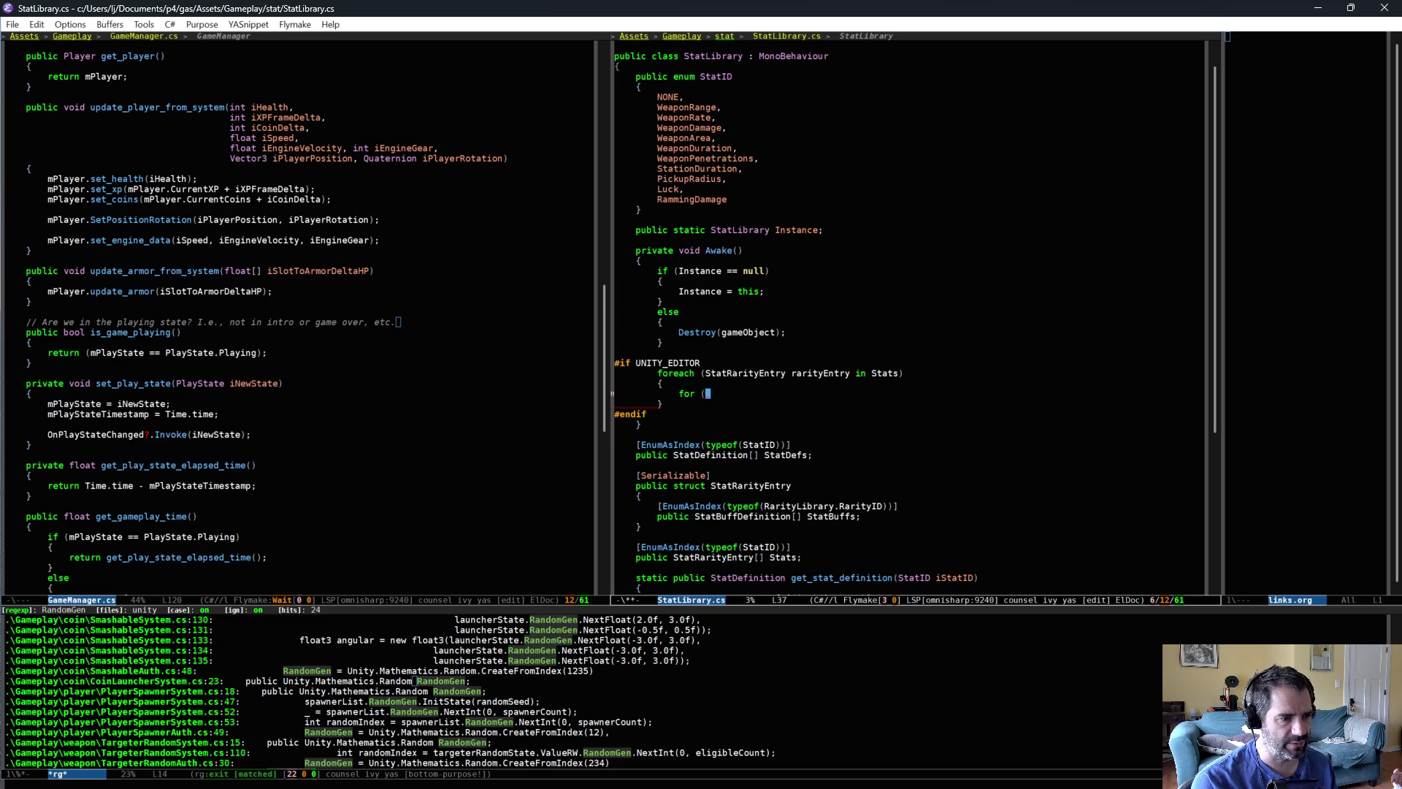
pyautogui.write('int i = 0; i <')
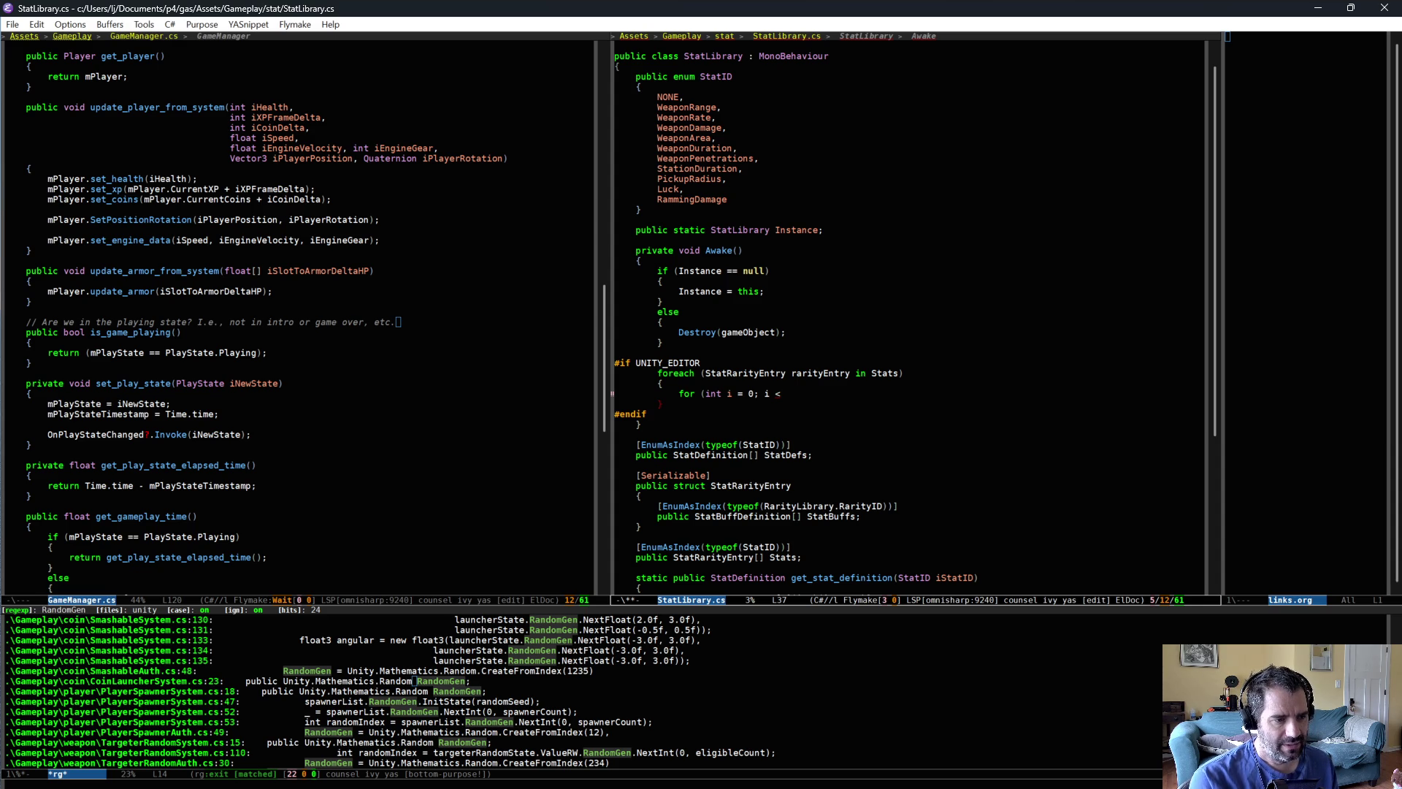
pyautogui.write('S')
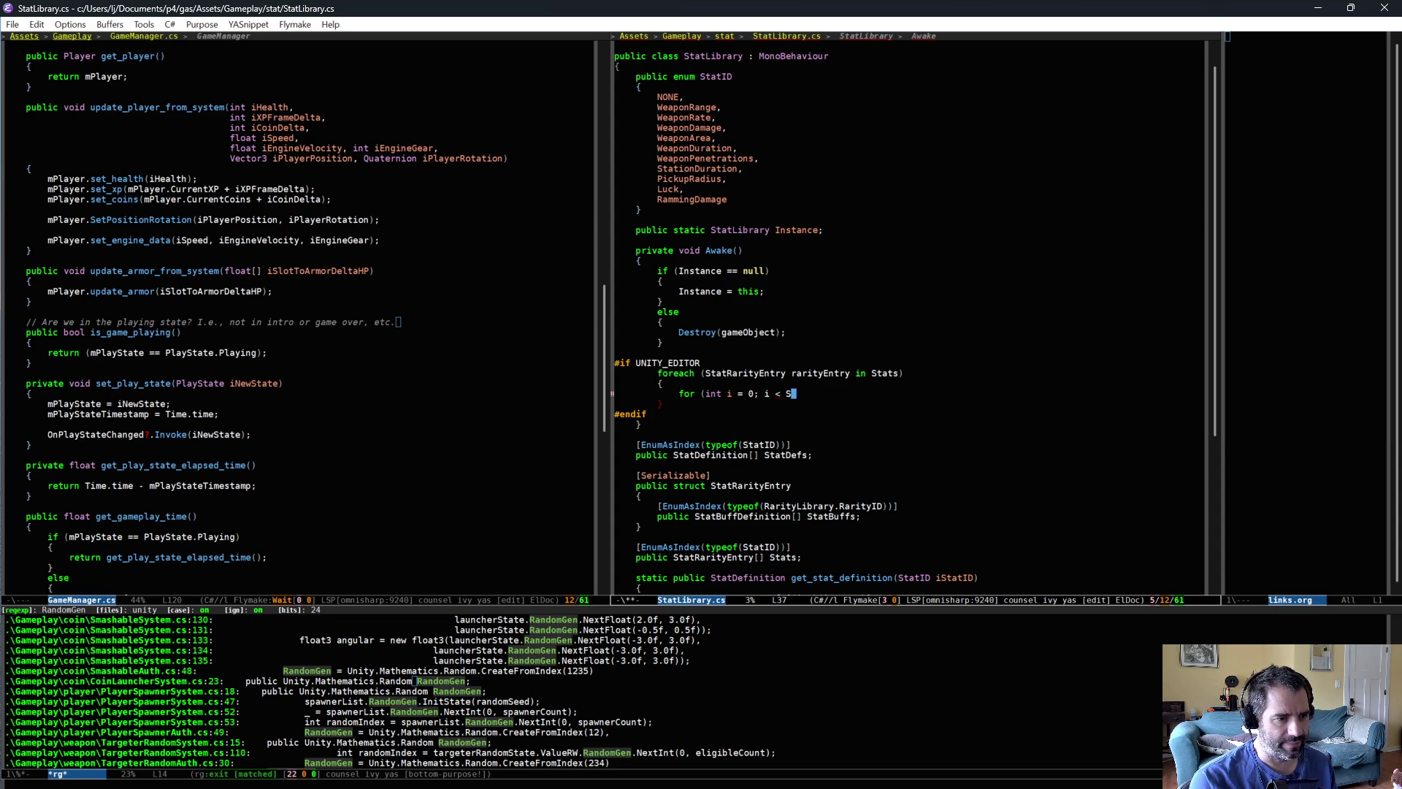
pyautogui.press('BackSpace')
pyautogui.write('rarityEntry.')
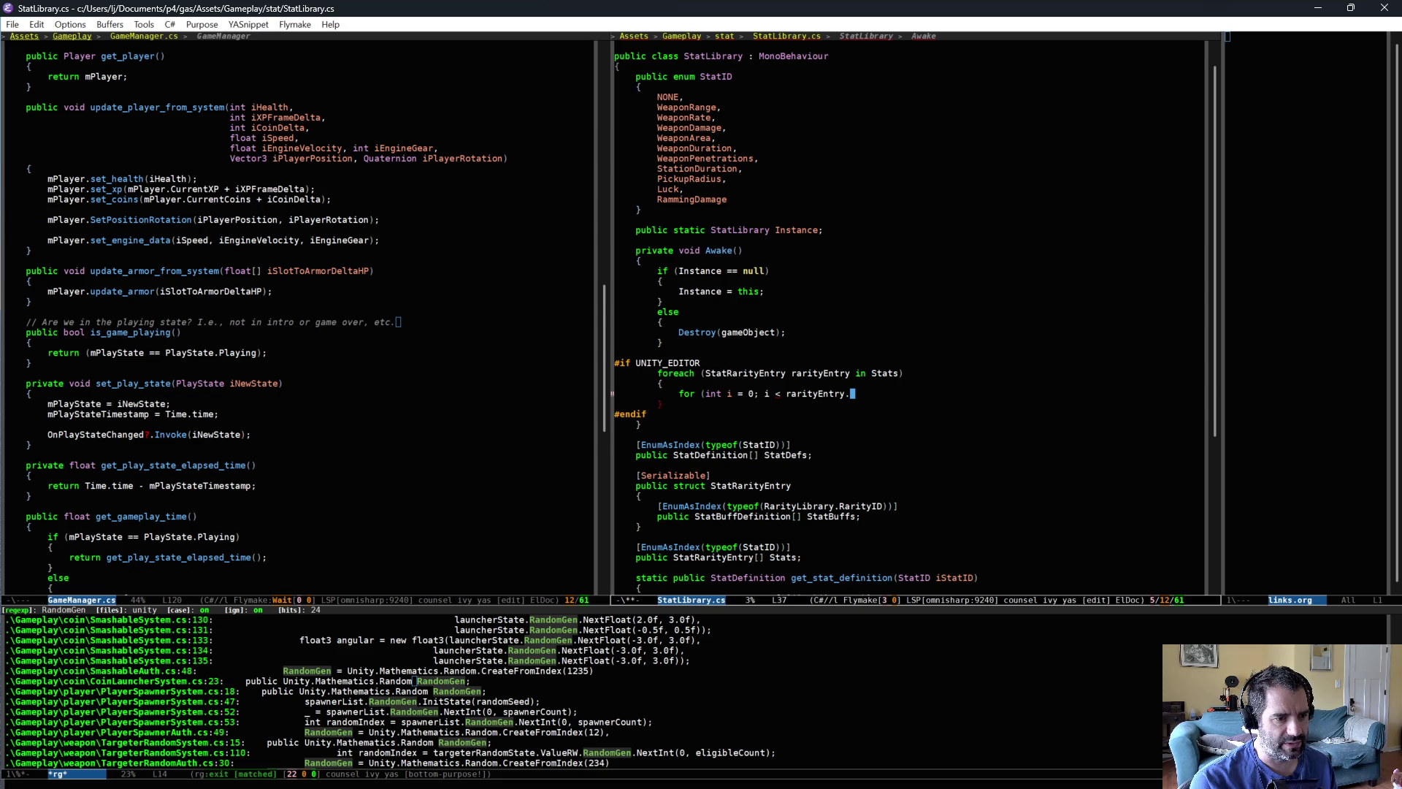
pyautogui.write('StatBuffs; ++i)')
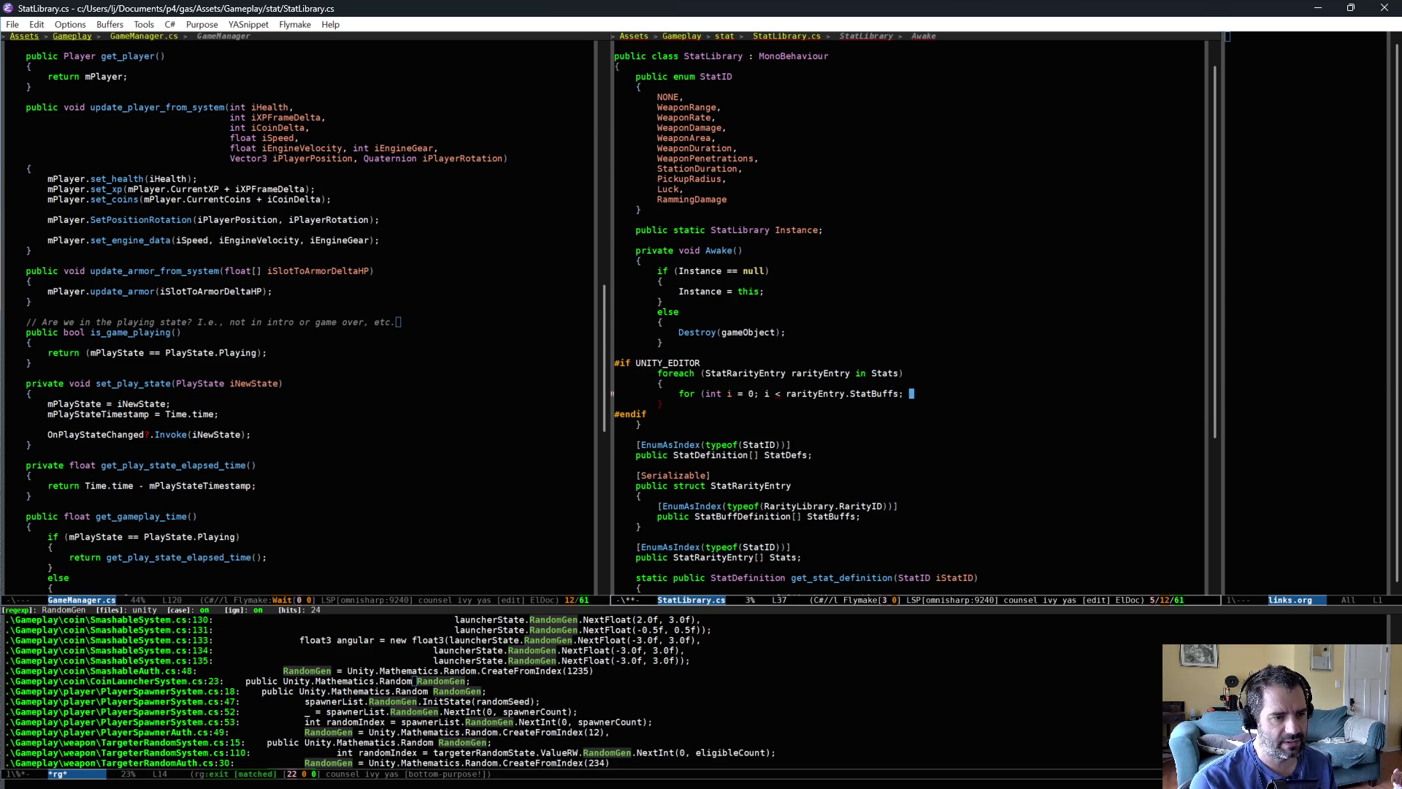
pyautogui.press('Return')
pyautogui.write('{')
pyautogui.press('Return')
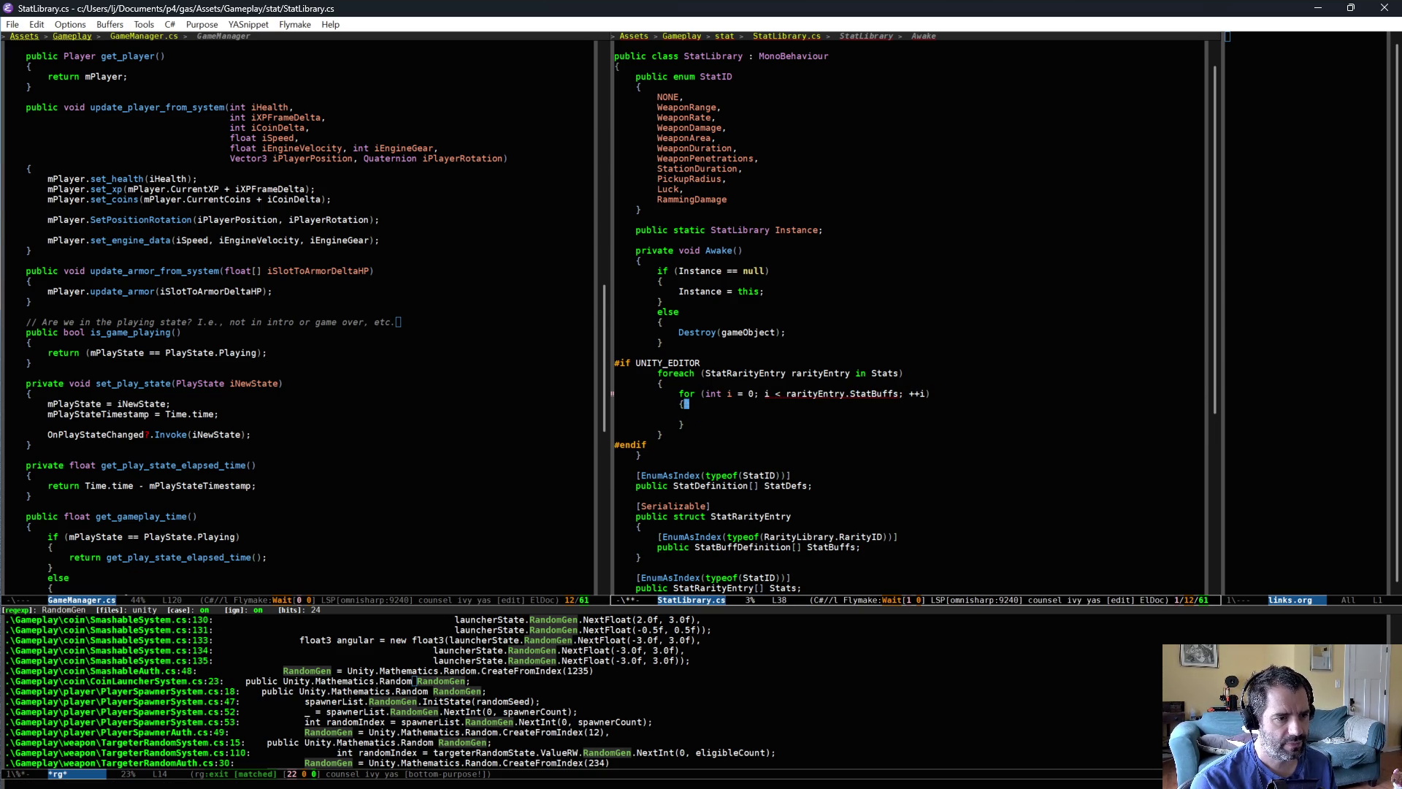
pyautogui.click(901, 393)
pyautogui.write('.')
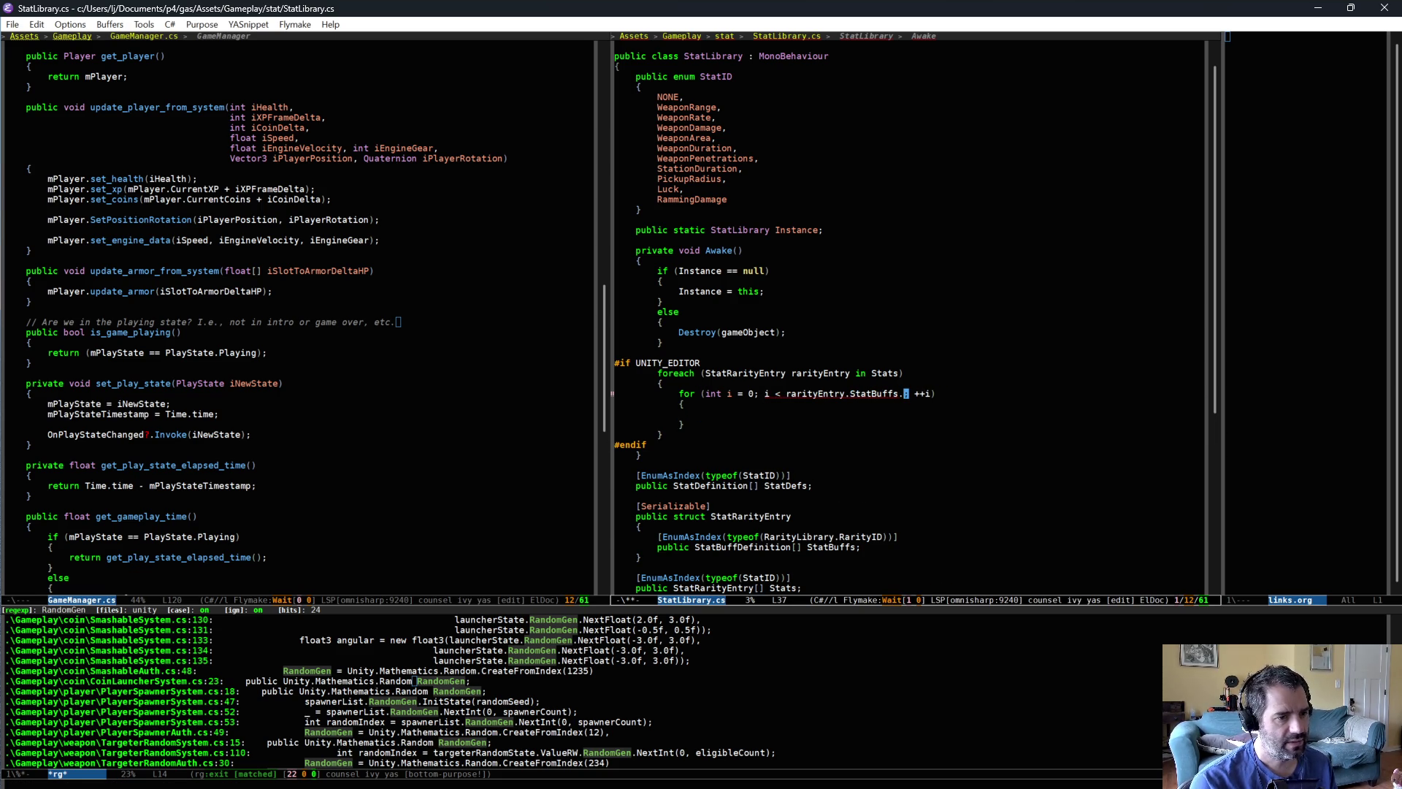
pyautogui.write('L')
pyautogui.press('Return')
# - Inside the loop, declare StatBuffDefinition statBuffDef = rarityEntry.StatBuffs[i];
pyautogui.press('Down')
pyautogui.press('Down')
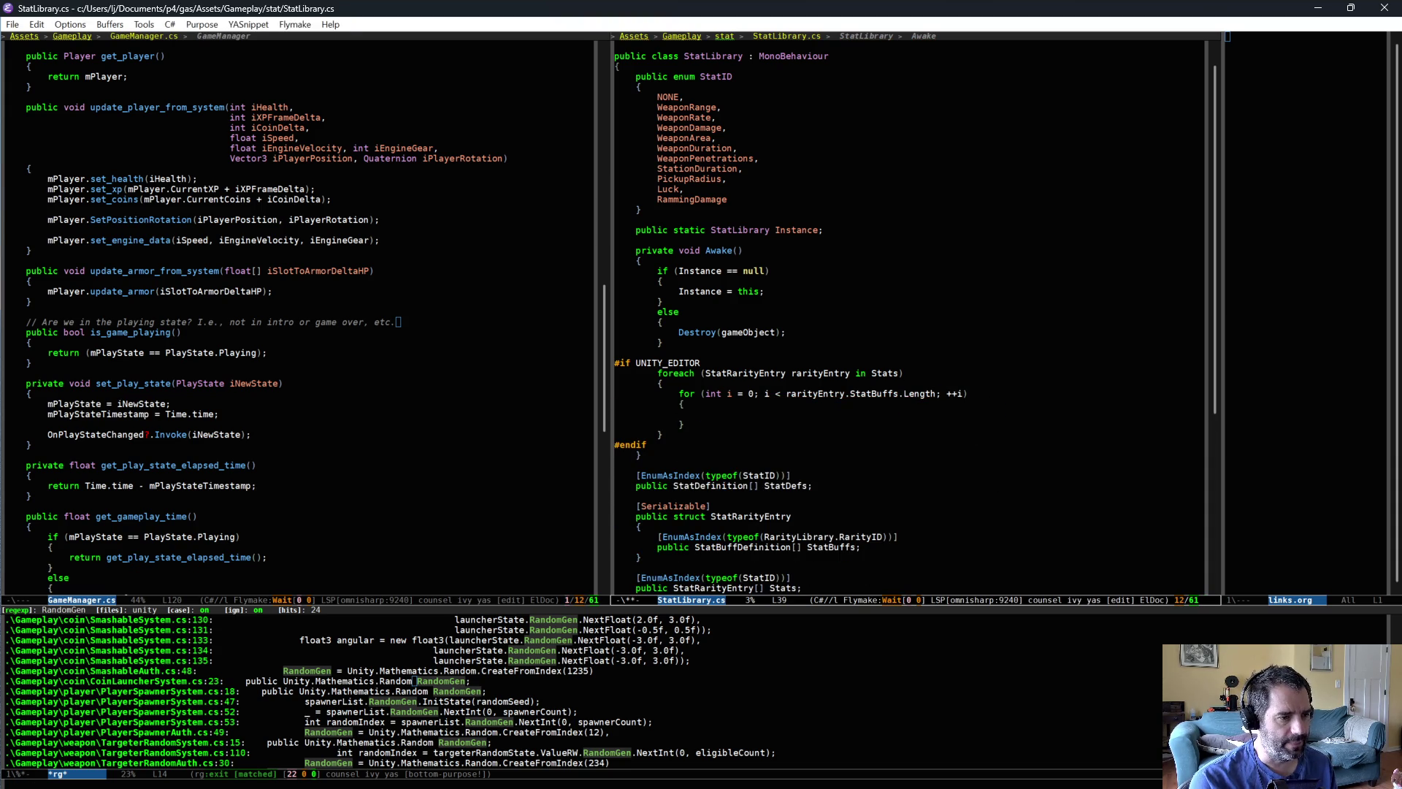
pyautogui.write('StatBuffDefinition ')
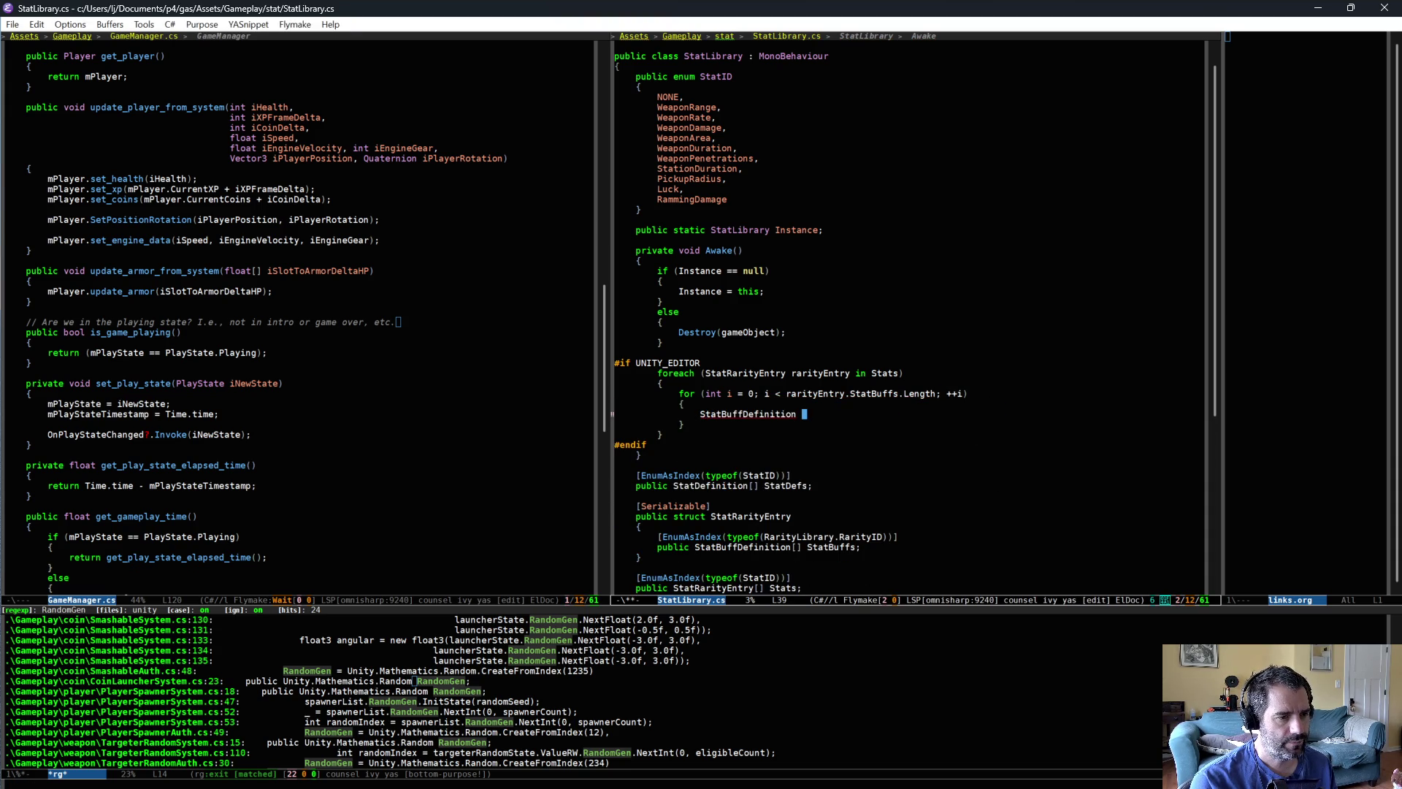
pyautogui.write('statBuf')
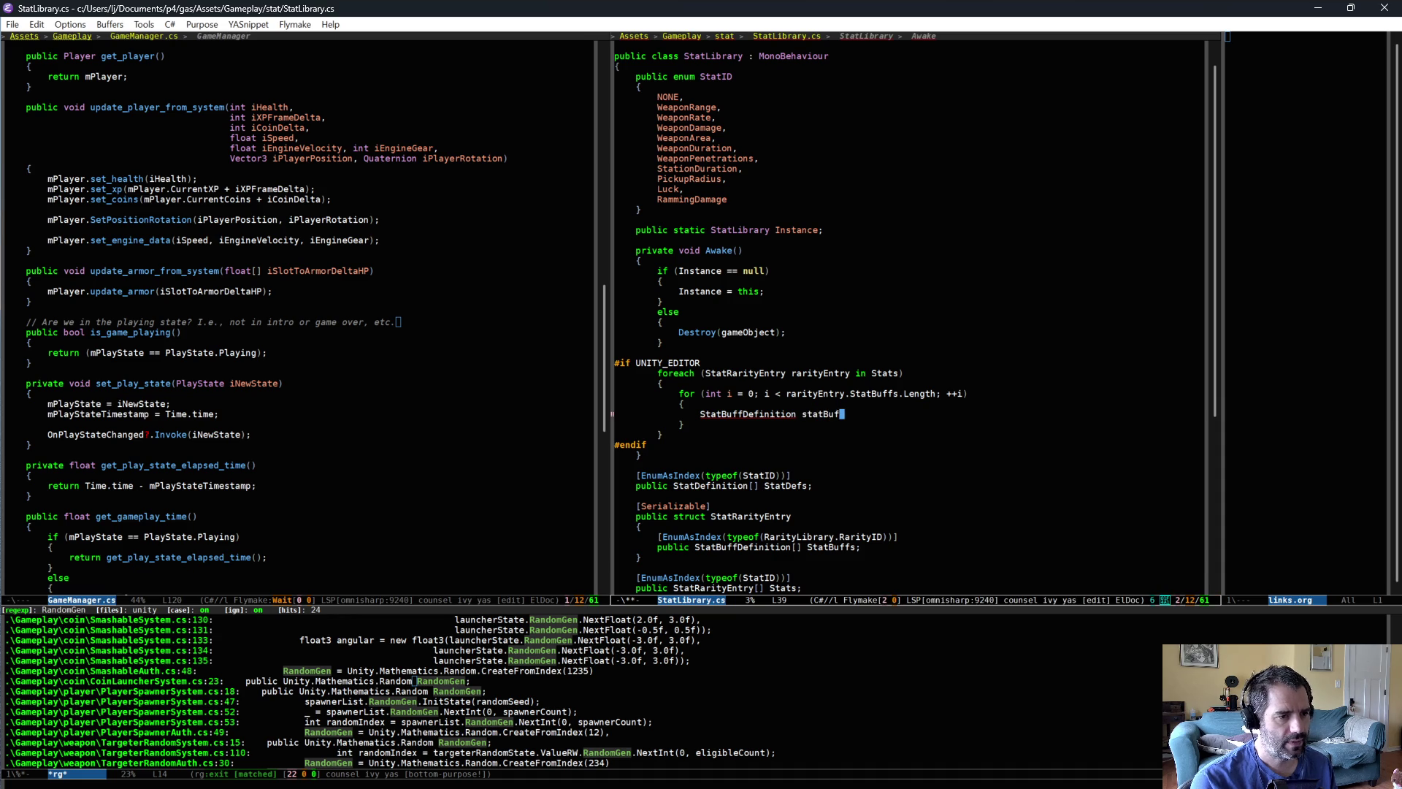
pyautogui.write('fDef = r')
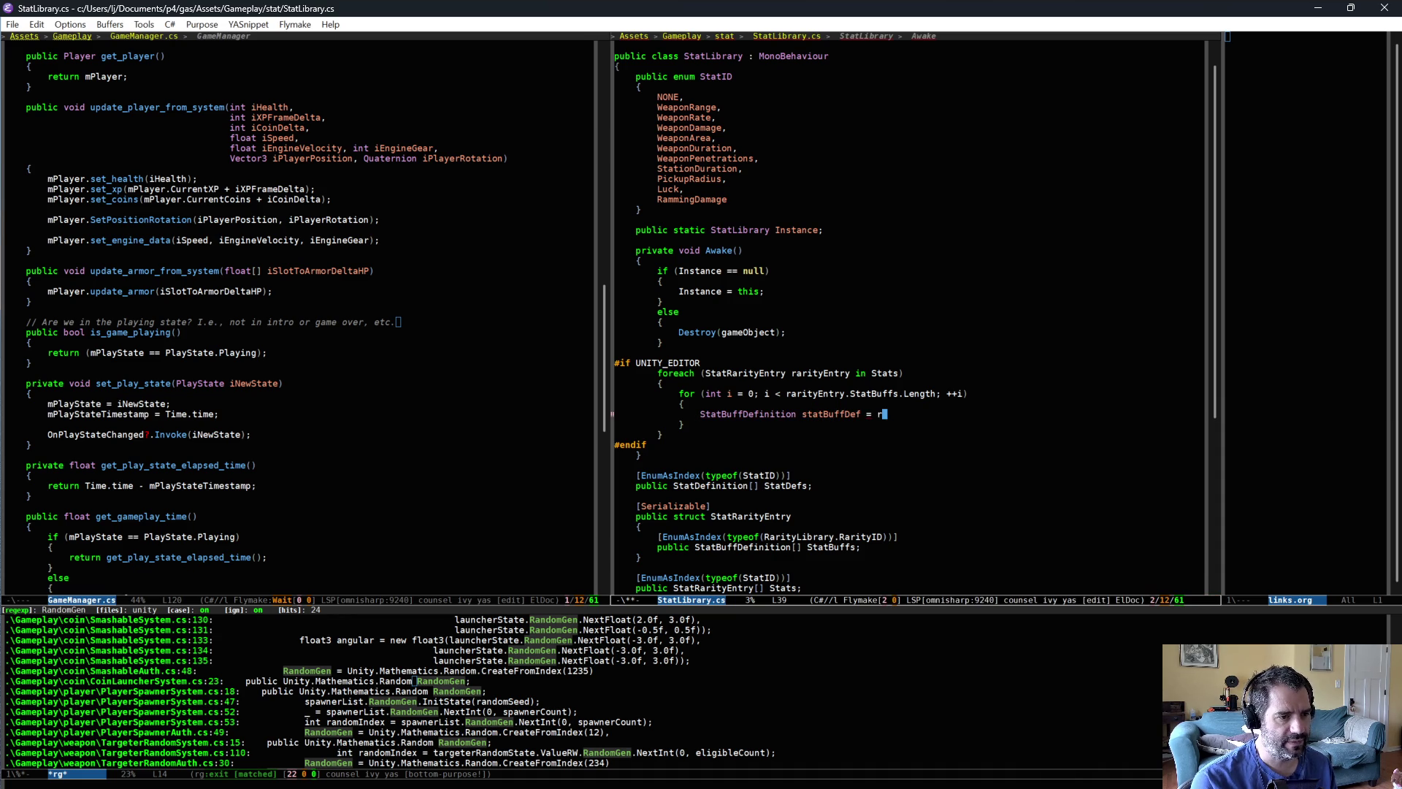
pyautogui.write('arityEntry.StatBuffs[i];')
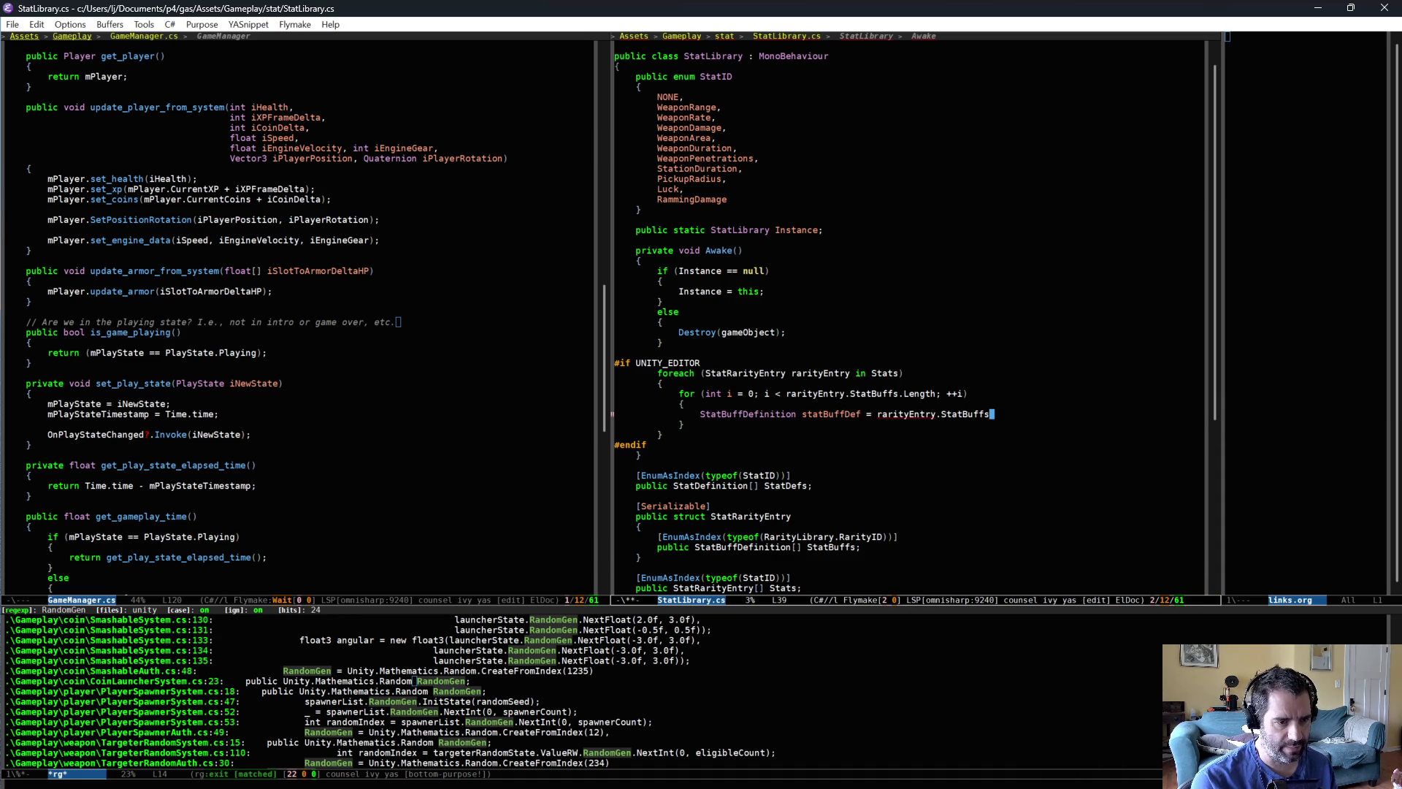
pyautogui.press('Return')
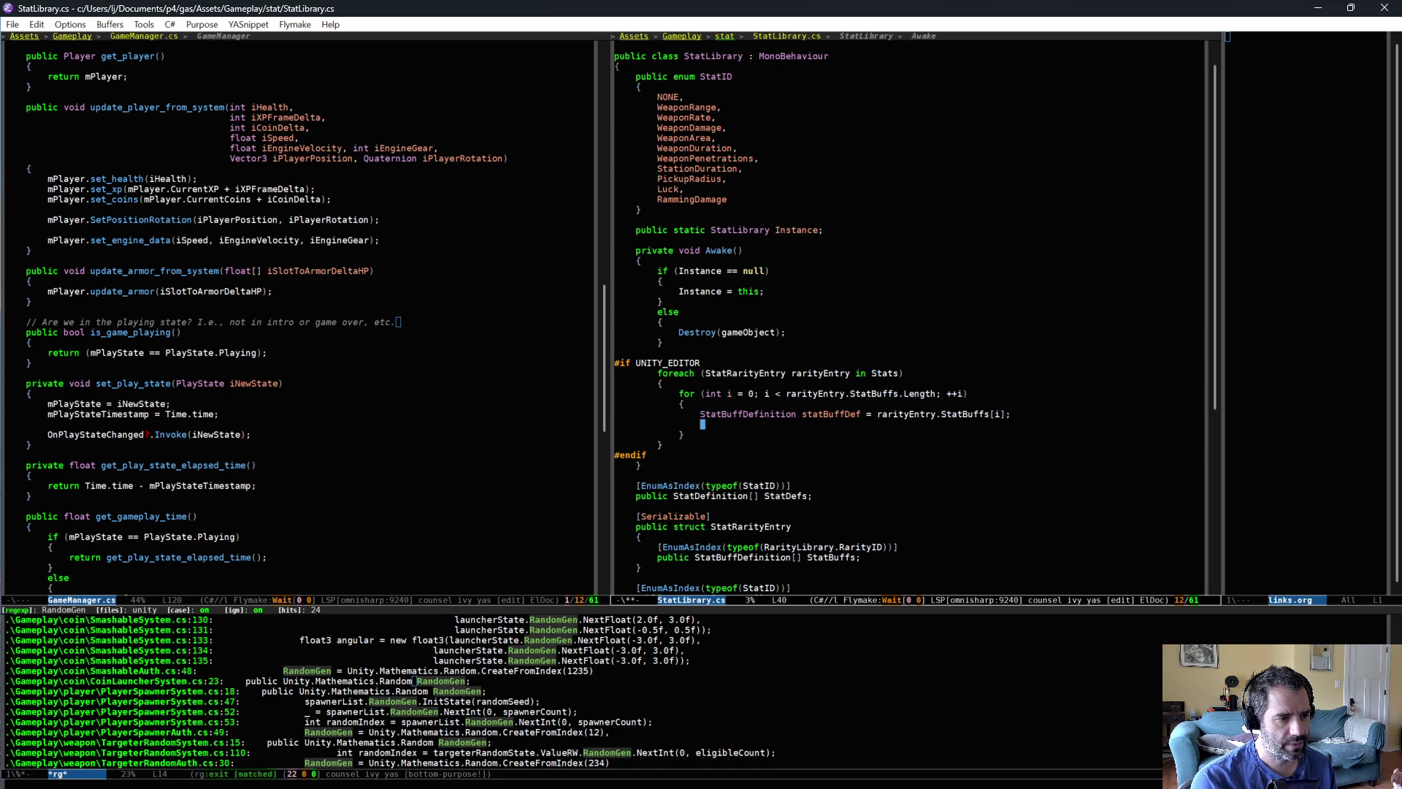
# - Above statBuffDef, add RarityLibrary.RarityID rarityIndex = (RarityLibrary.RarityID)(i);
pyautogui.press('Up')
pyautogui.press('Up')
pyautogui.press('Return')
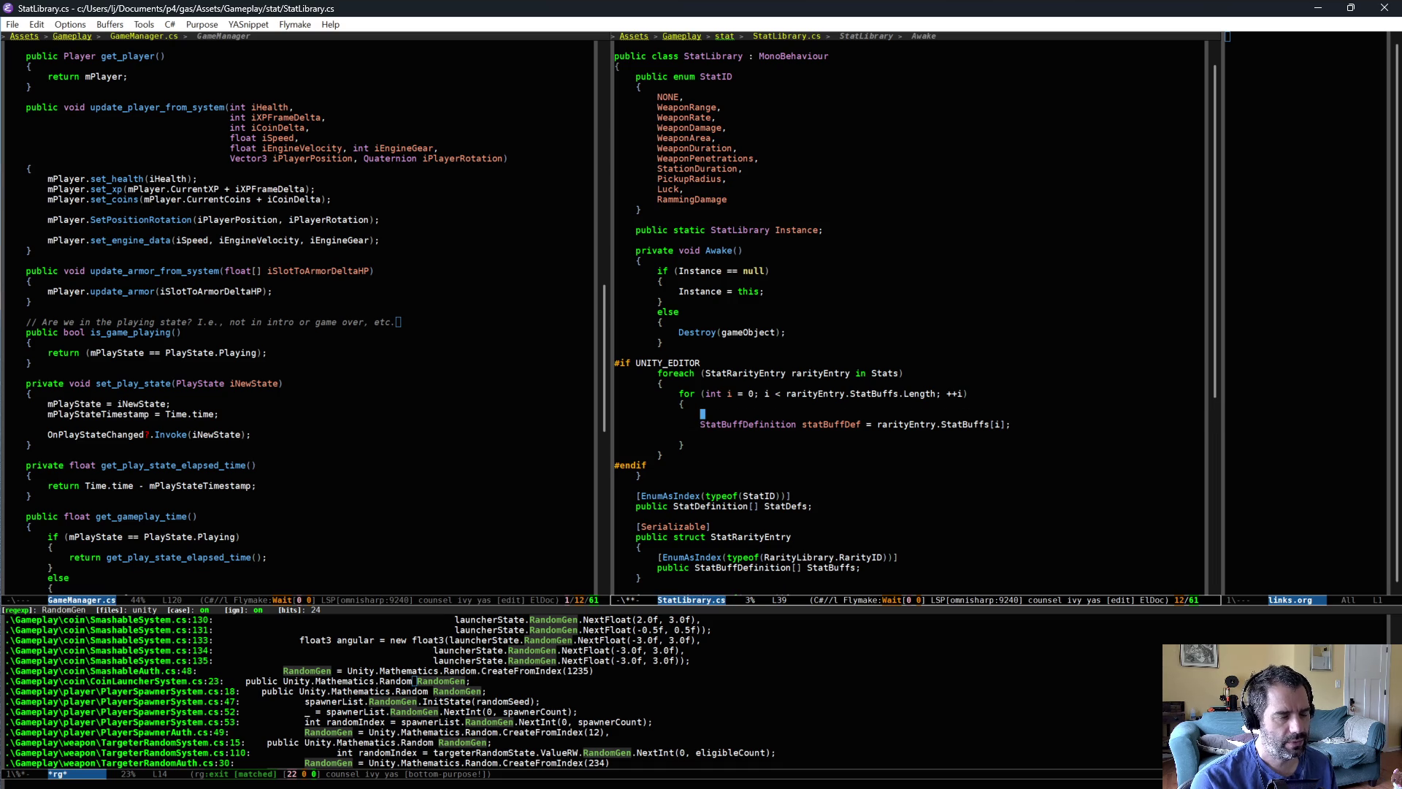
pyautogui.write('RarityLibrary.RarityID')
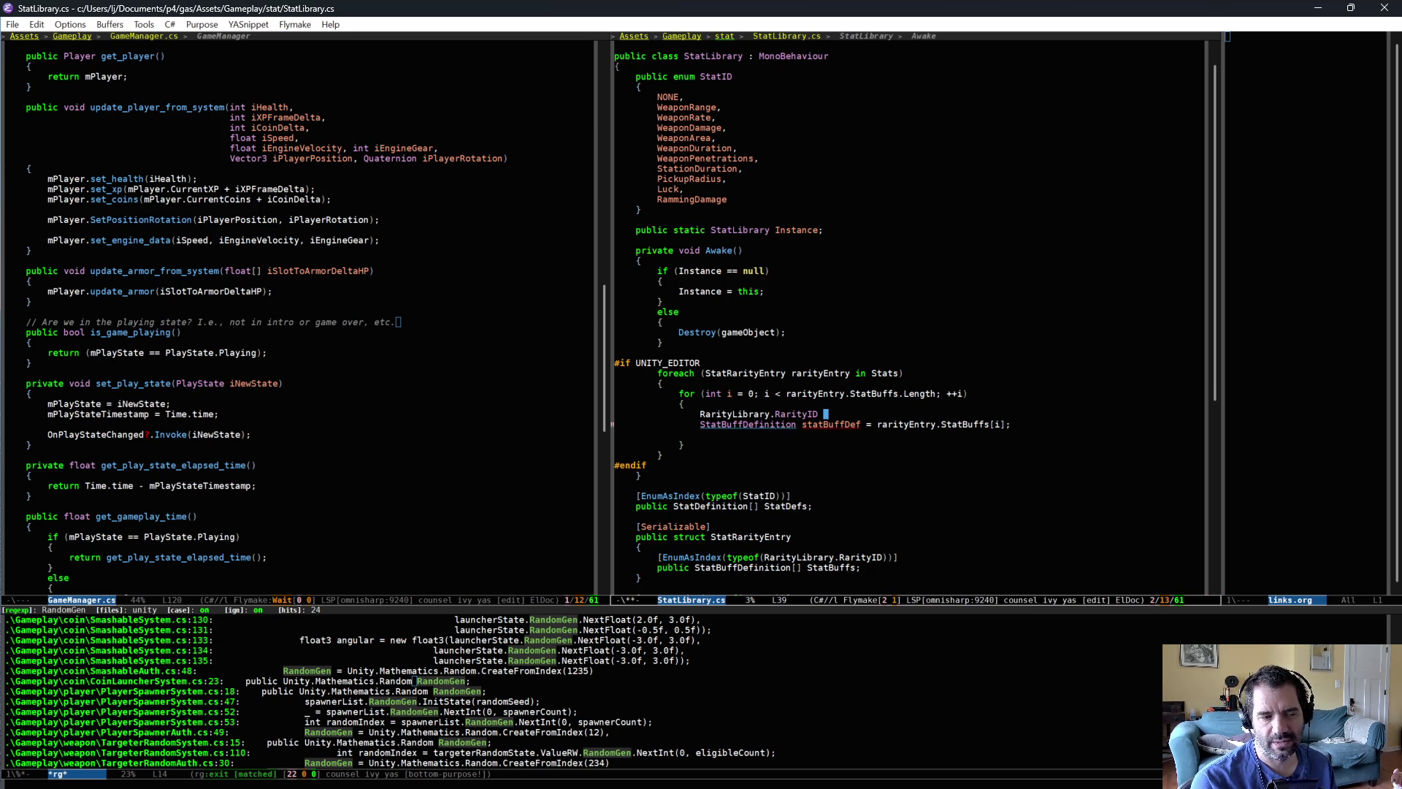
pyautogui.write(' rarityIndex = (RarityLibrary.RarityID)(i);')
pyautogui.press('Down')
pyautogui.press('Down')
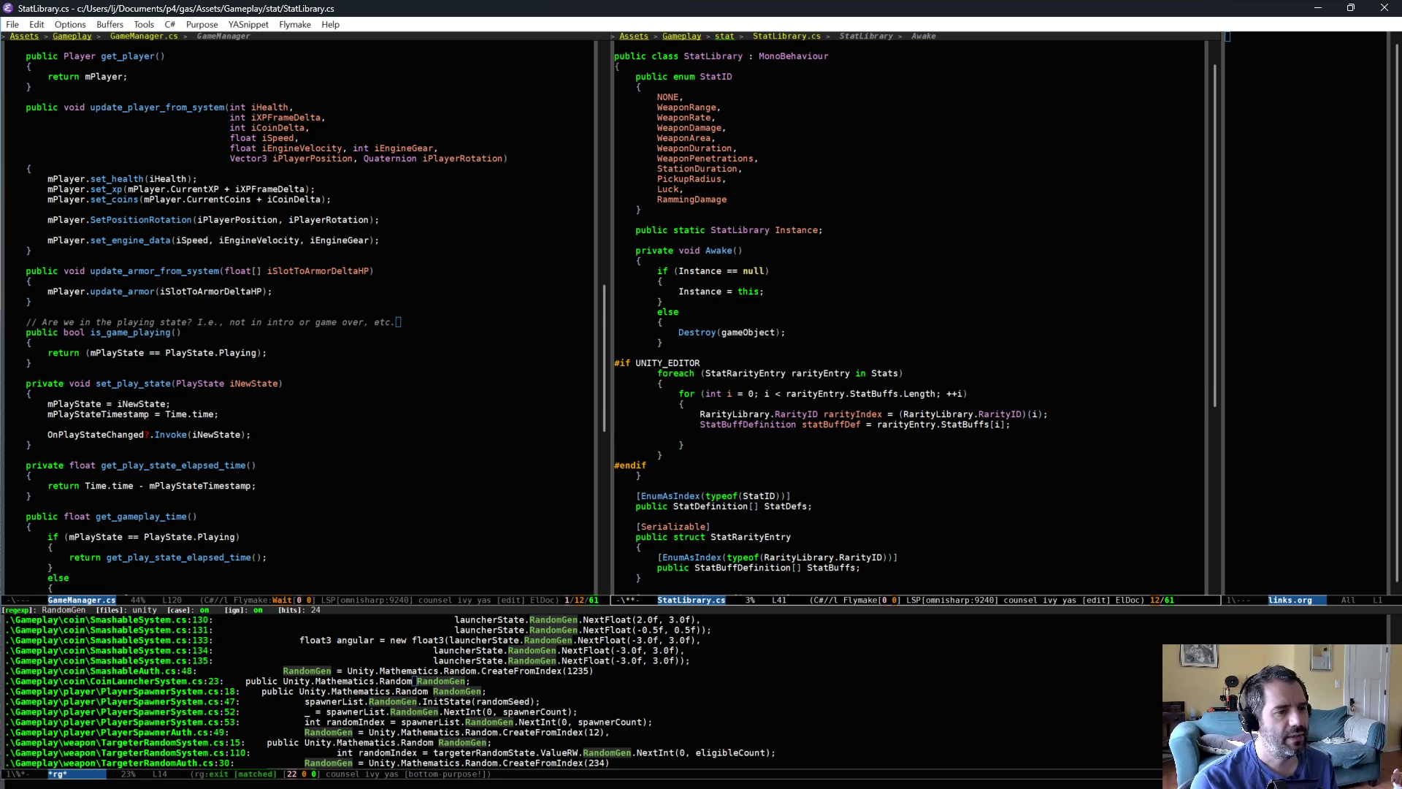
# - Add an if block checking statBuffDef.BlockRarity != rarityIndex
pyautogui.write('if (statBuffDef.')
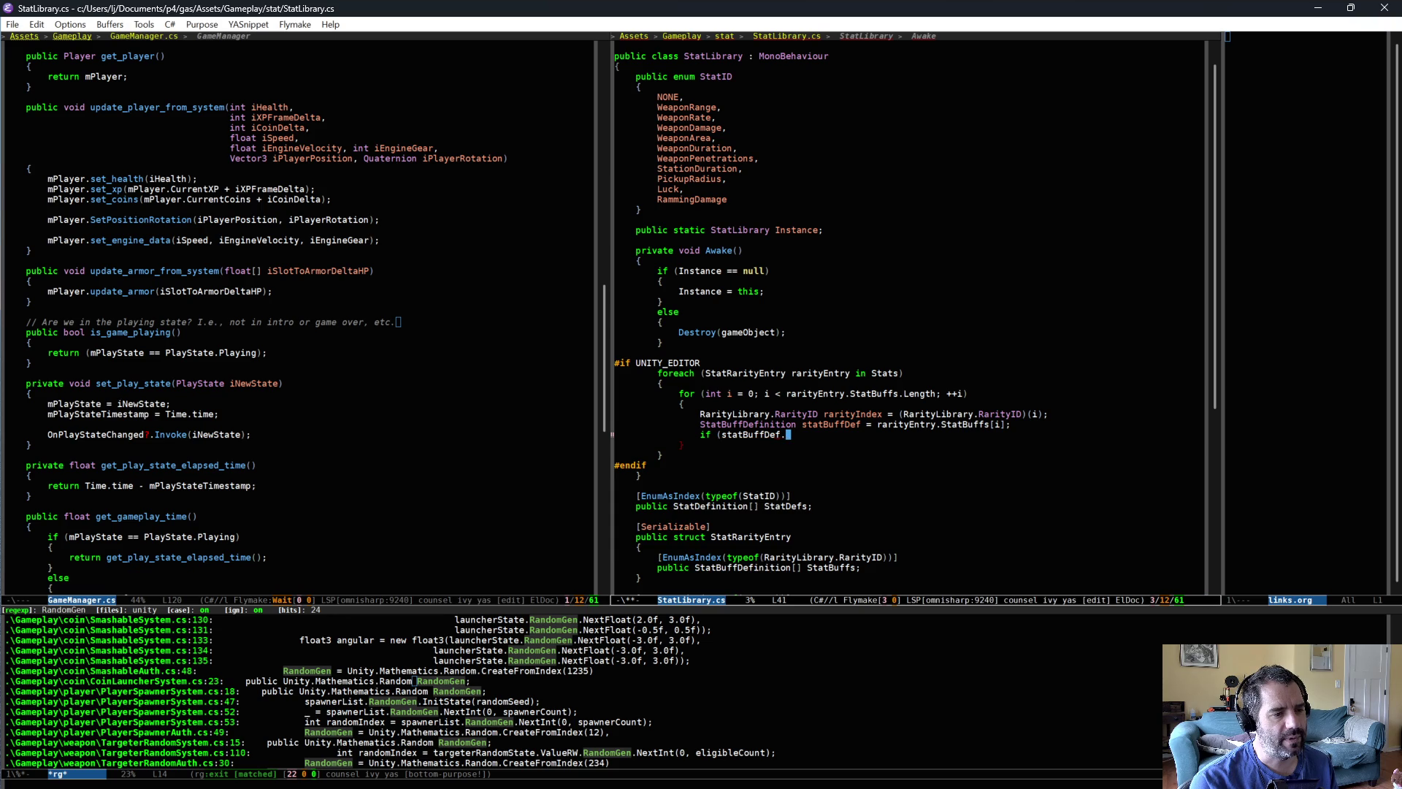
pyautogui.write('Bloc')
pyautogui.press('Return')
pyautogui.write('!=')
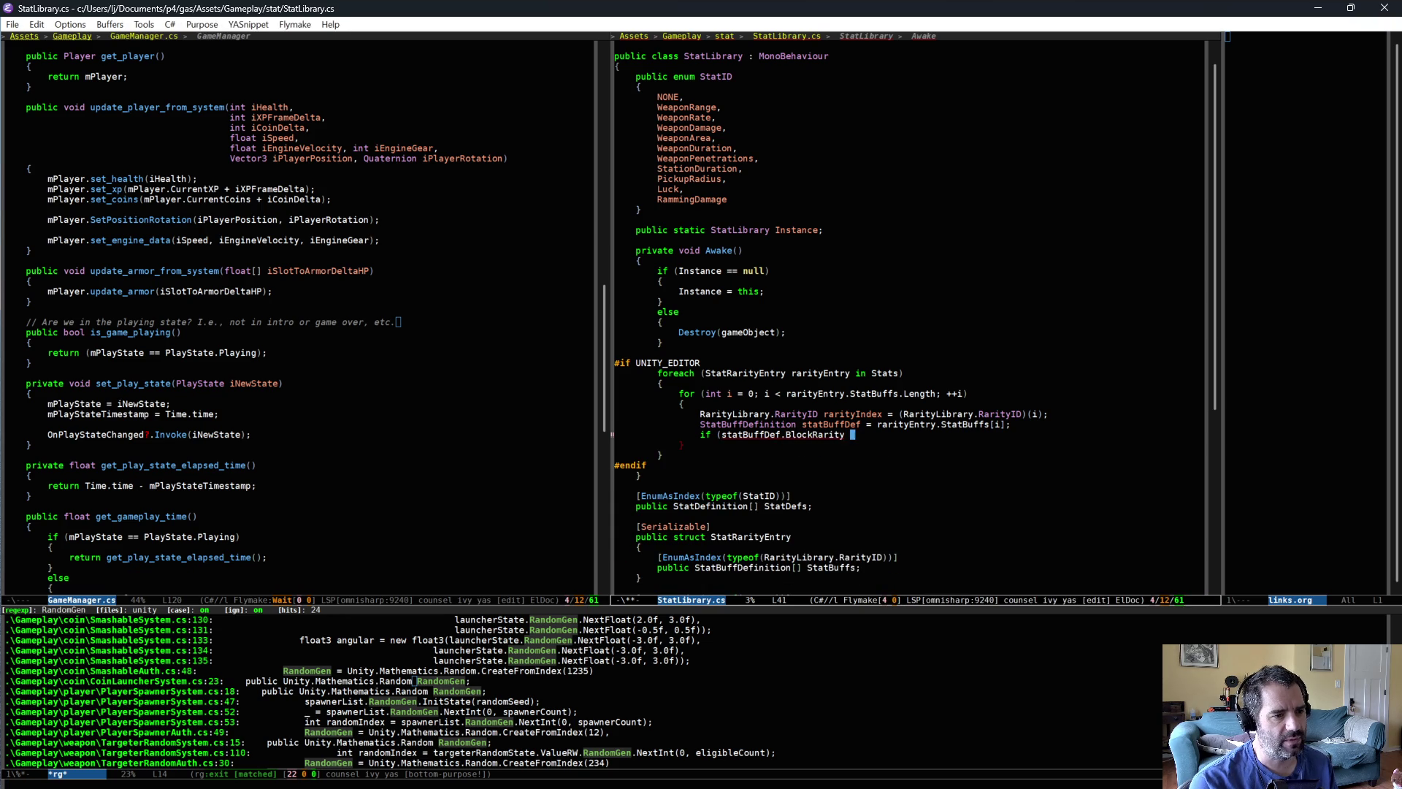
pyautogui.write(' rarityIndex)')
pyautogui.press('Return')
pyautogui.write('{')
pyautogui.press('Return')
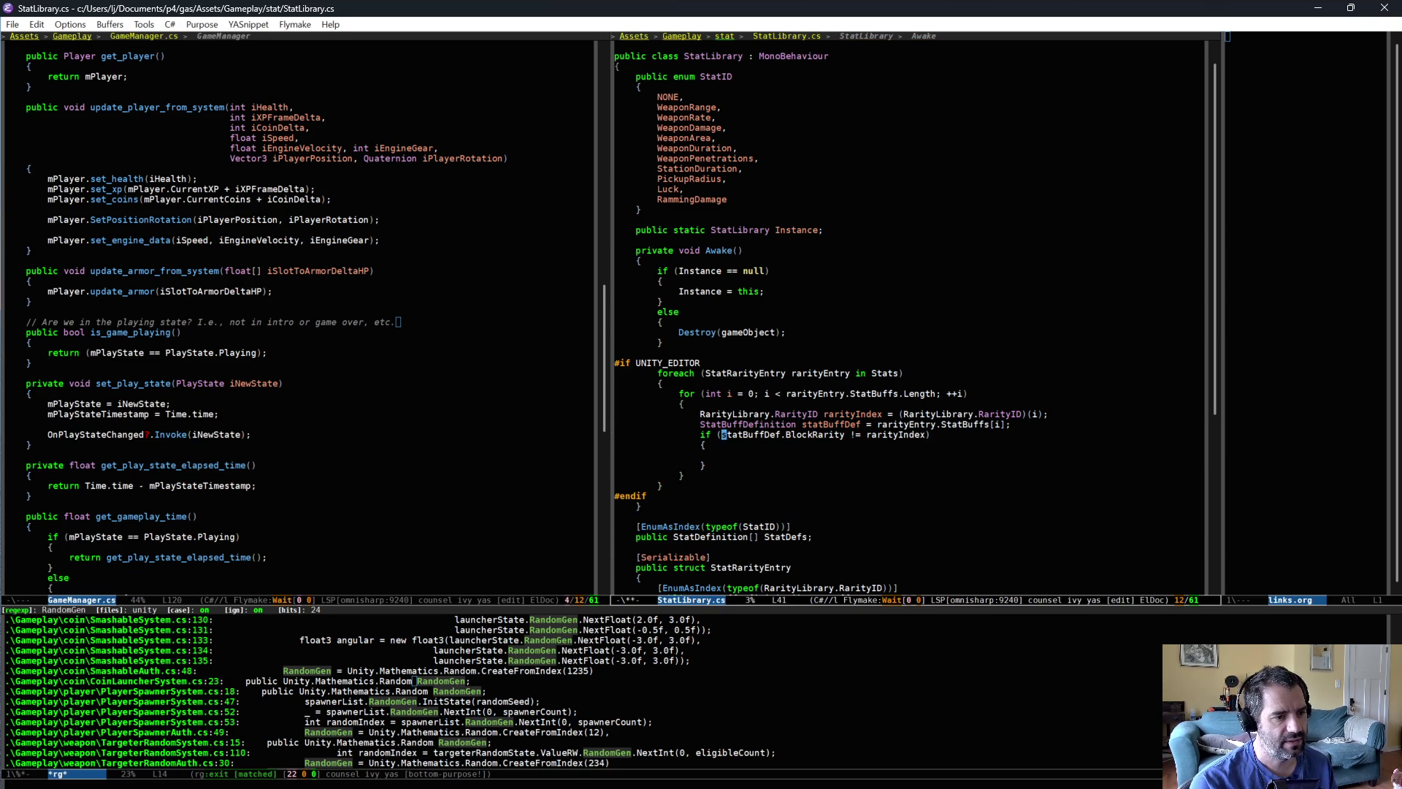
# - Rename both rarityIndex occurrences to indexRarity with iedit
pyautogui.hotkey('ctrl', ';')
pyautogui.hotkey('ctrl', 'BackSpace')
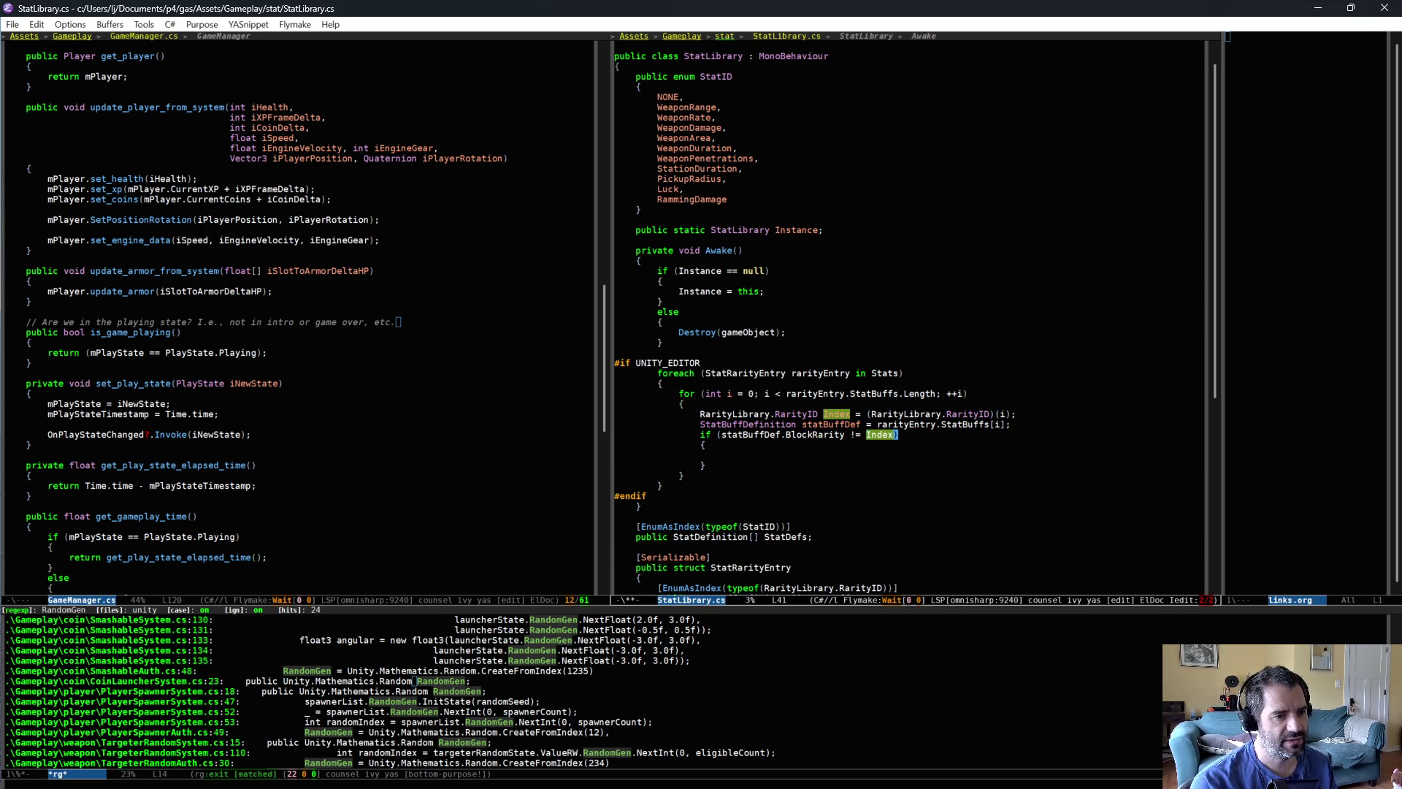
pyautogui.write('Rarity')
pyautogui.press('Delete')
pyautogui.write('i')
pyautogui.hotkey('ctrl', ';')
# - Expand the lerr snippet into a Debug.LogError call inside the if body
pyautogui.press('Down')
pyautogui.press('Down')
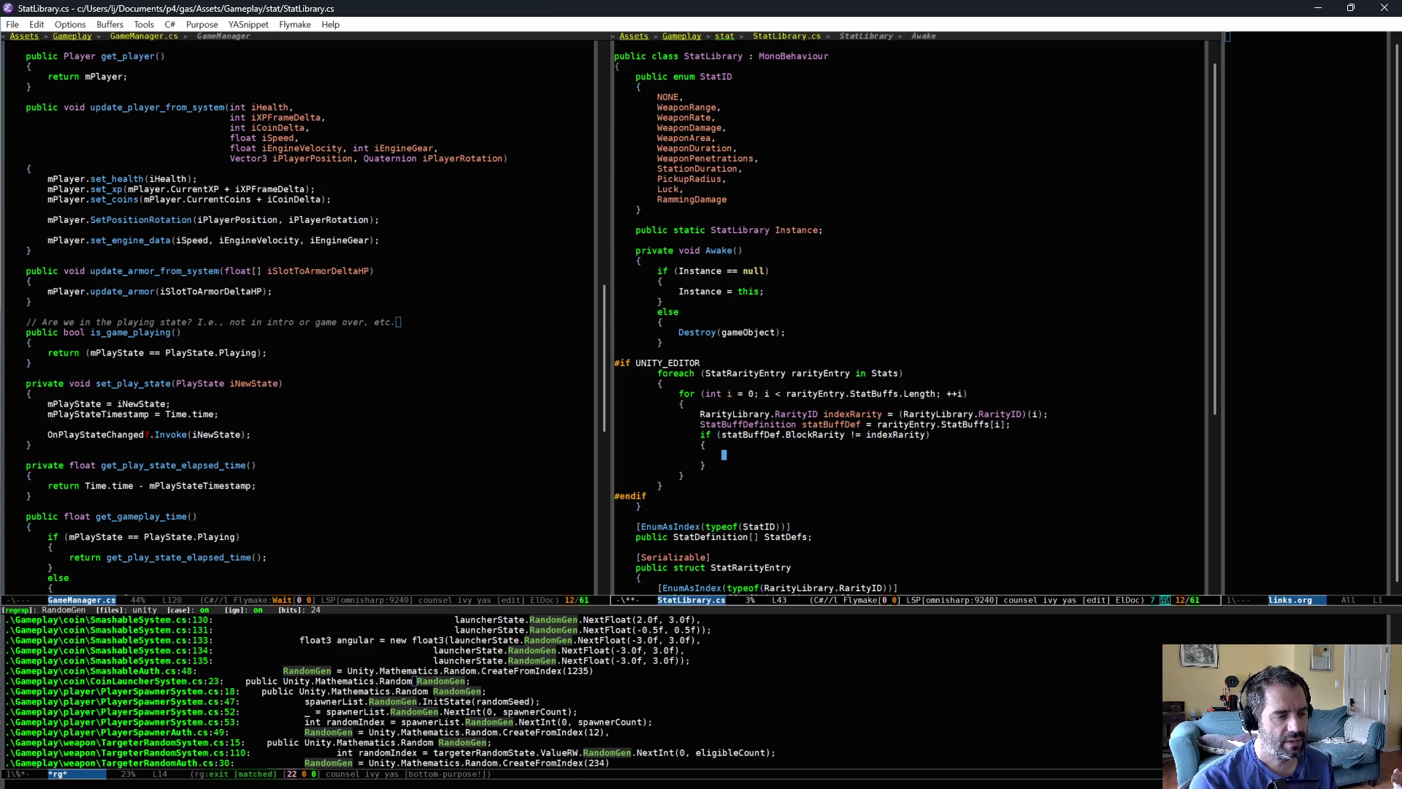
pyautogui.write('lerr')
pyautogui.press('Tab')
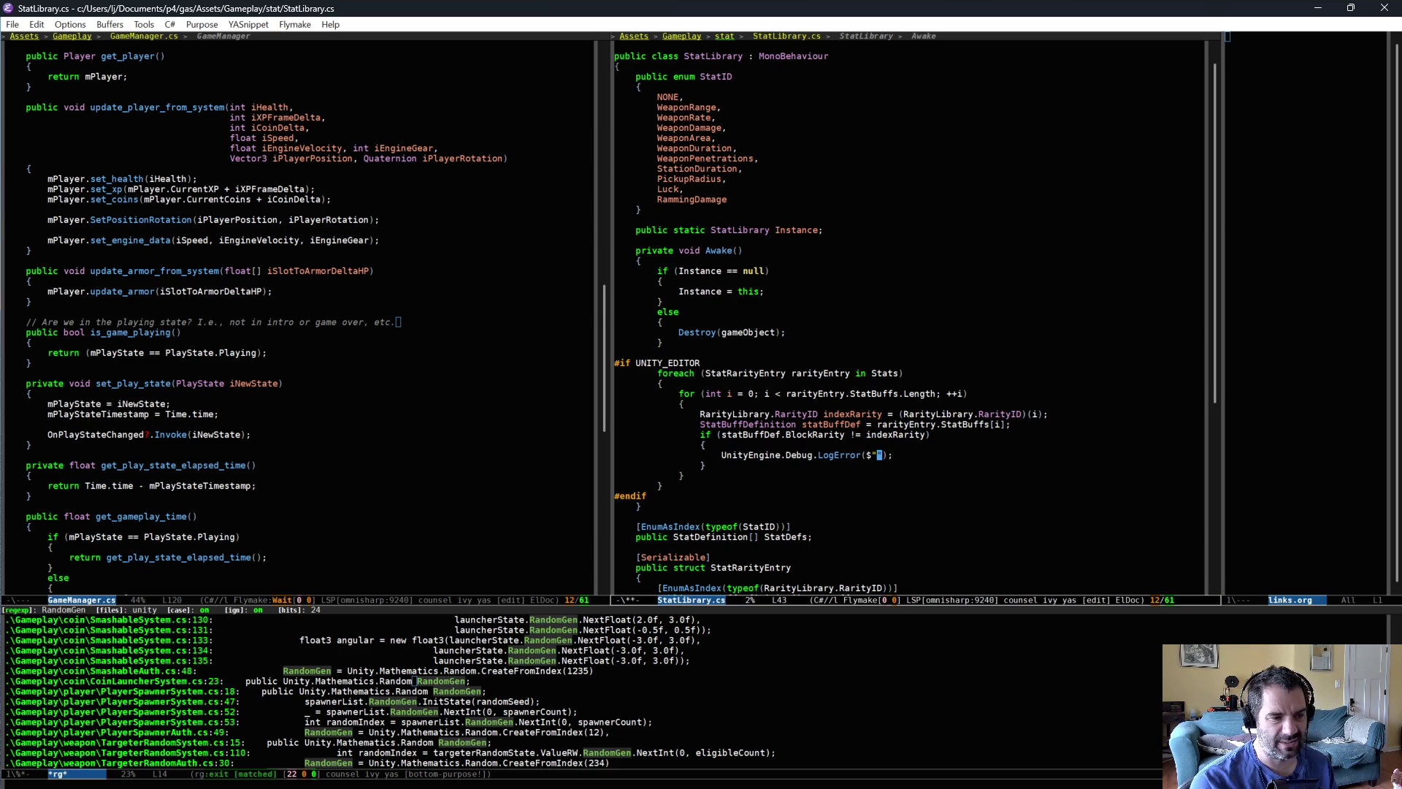
# - Begin the error message with 'Stat {rarityEntry.' and dismiss the completion list
pyautogui.write('Stat {')
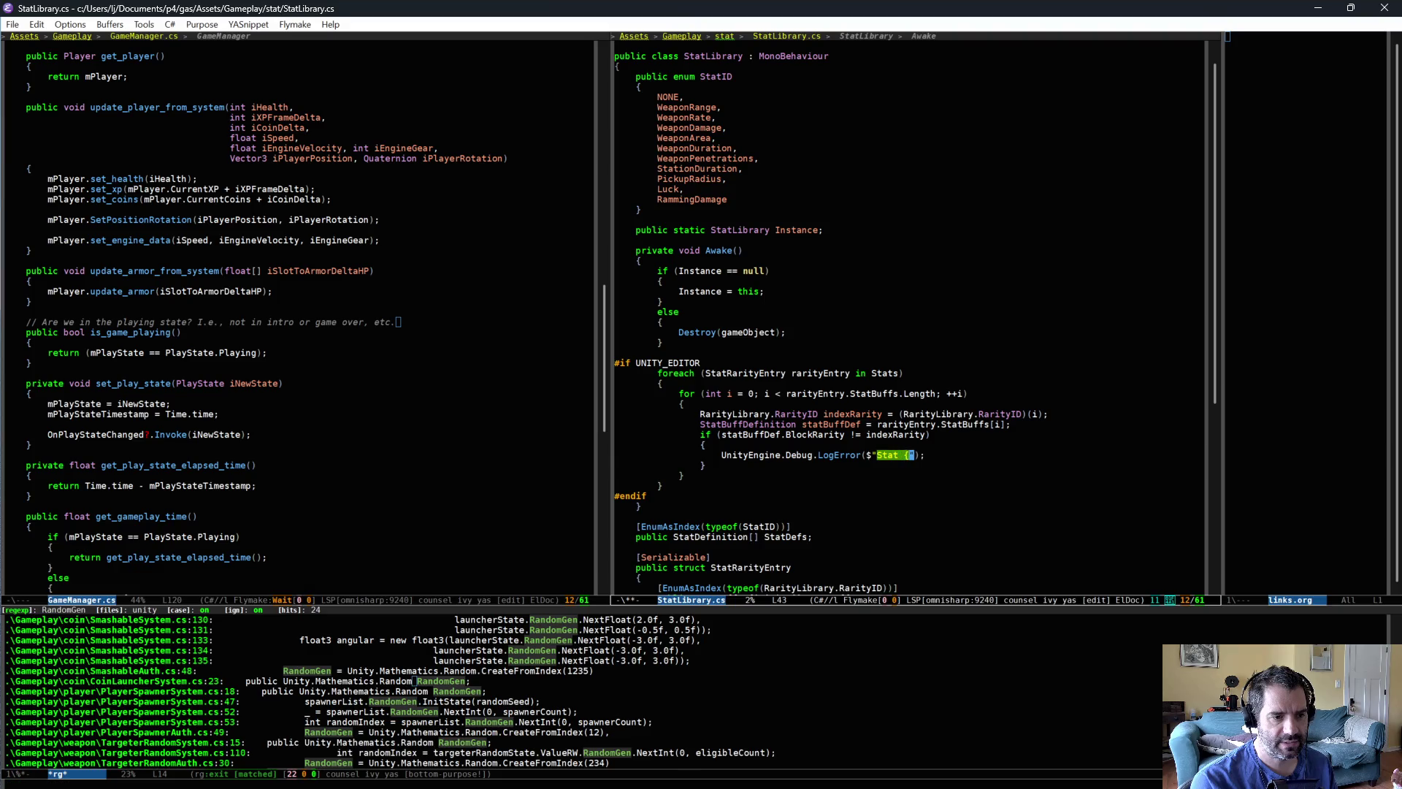
pyautogui.write('rarityEntry.')
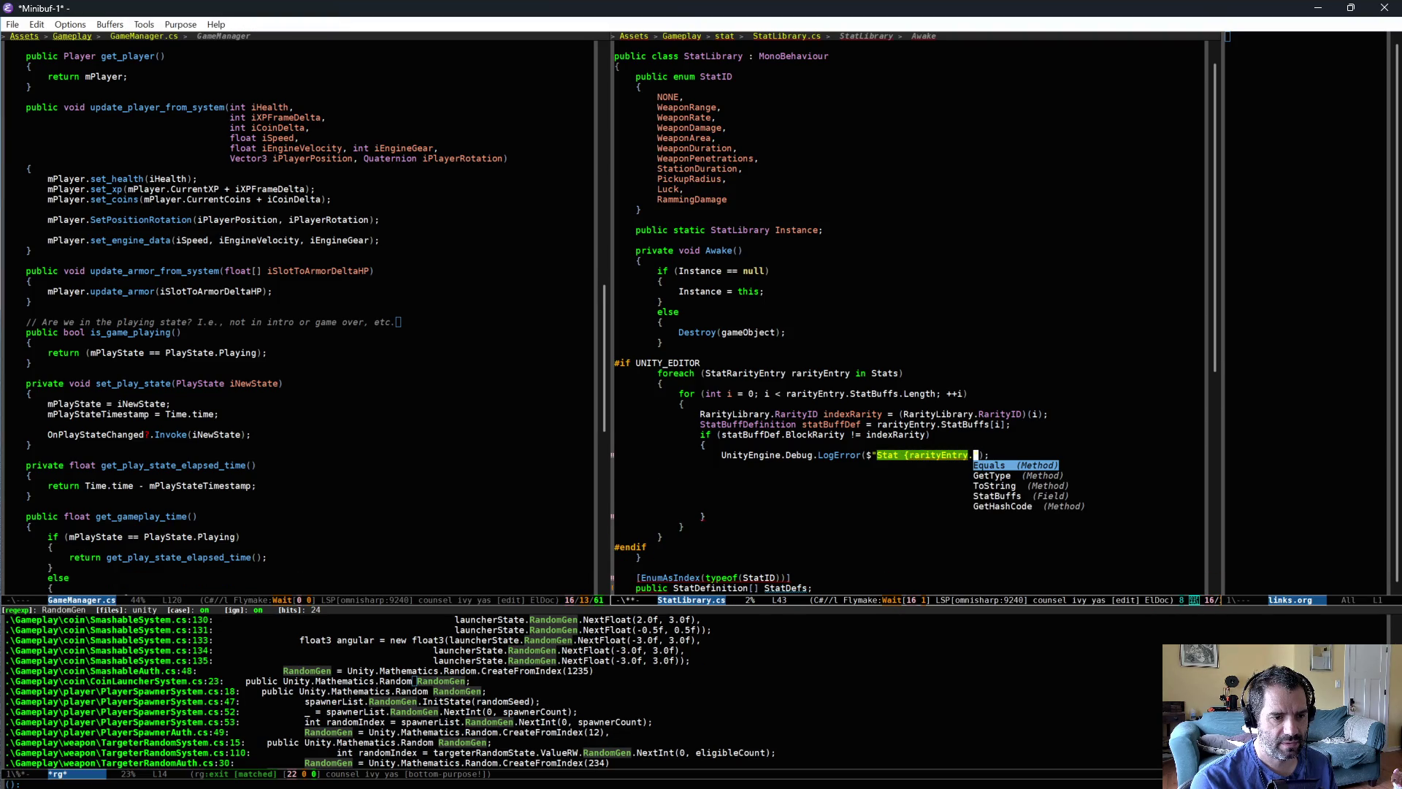
pyautogui.hotkey('ctrl', 'g')
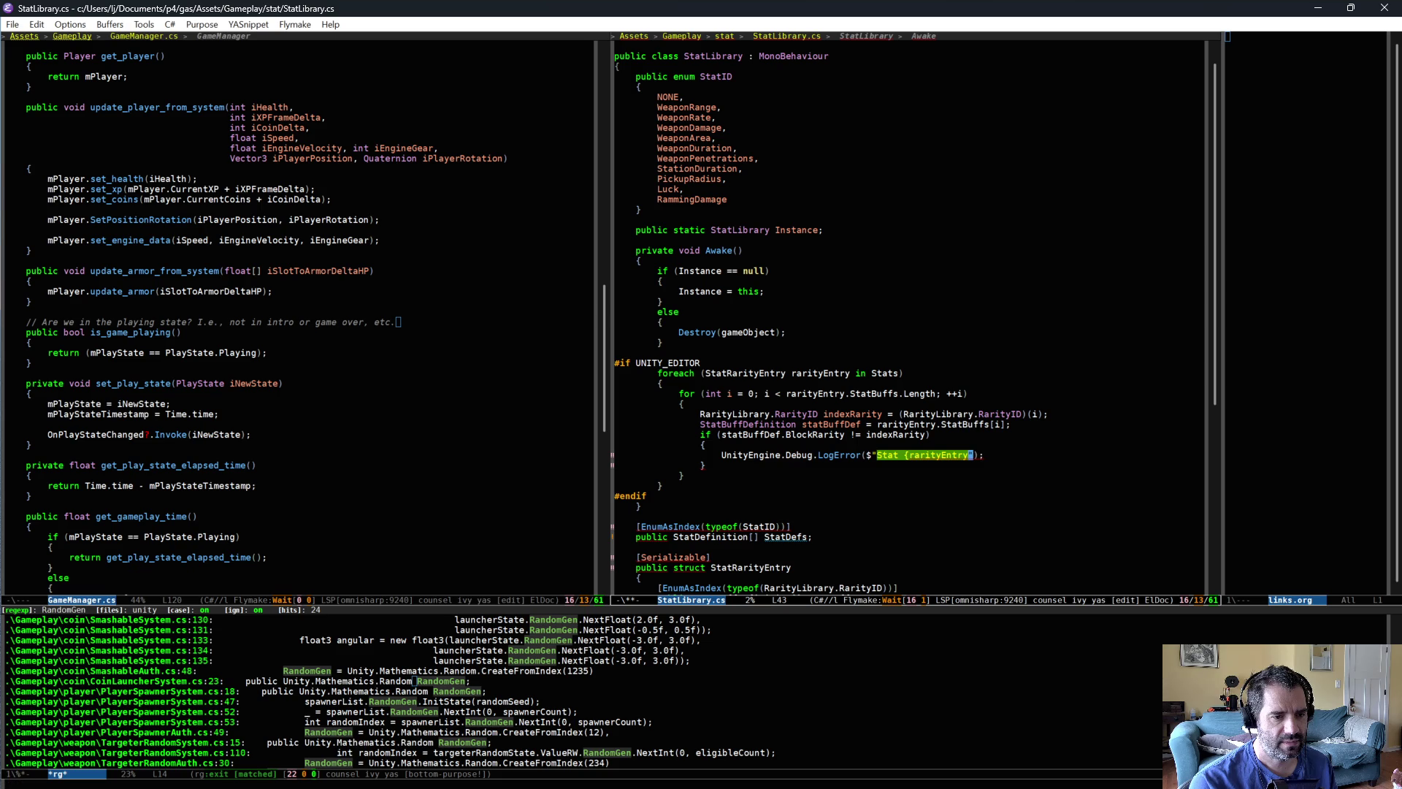
pyautogui.scroll(-3, 856, 487)
pyautogui.scroll(-3, 838, 531)
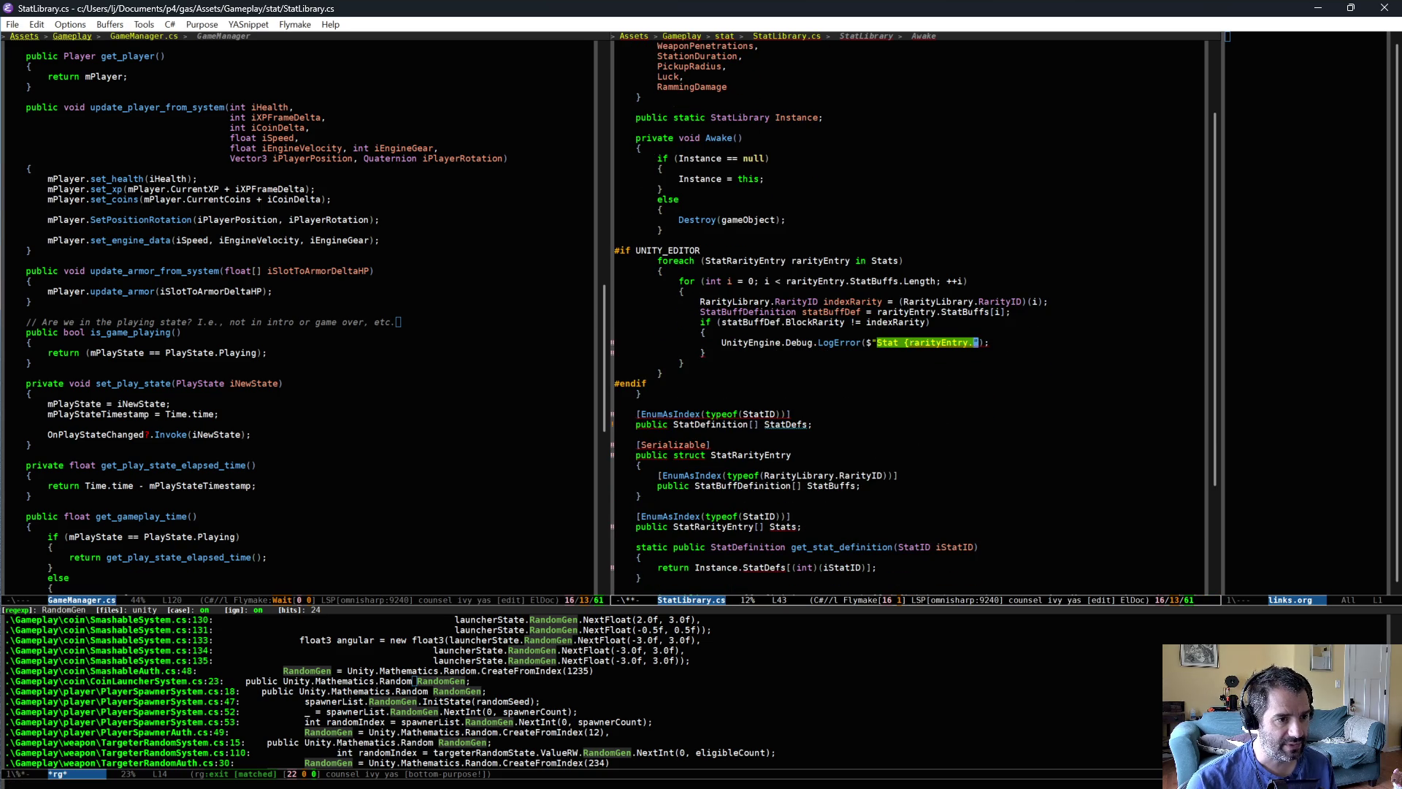
# - Add a line starting StatLibrary.StatID statID = (StatLibrary.StatID)( at the top of the if body
pyautogui.press('Up')
pyautogui.press('Up')
pyautogui.press('Return')
pyautogui.write('StatLibrary.')
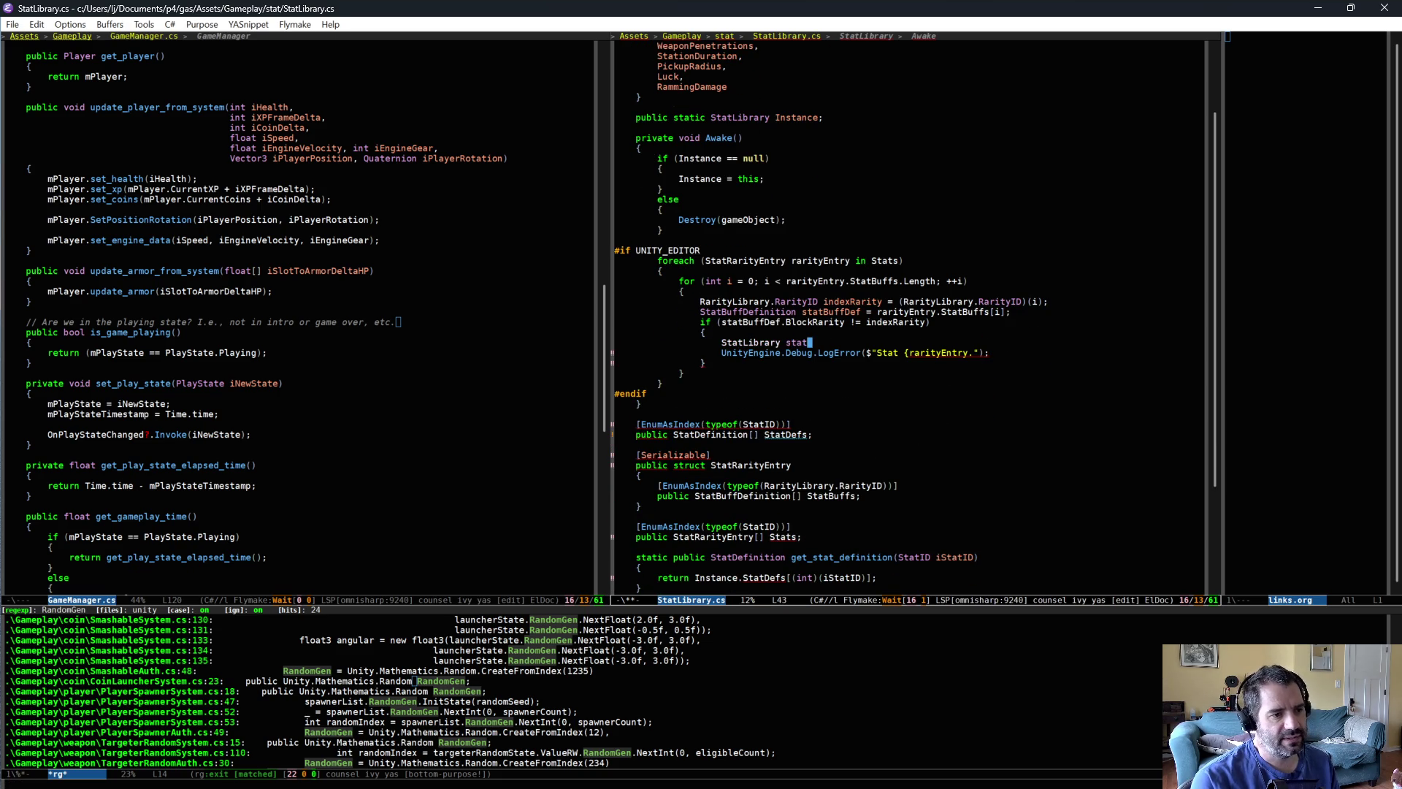
pyautogui.write('StatID')
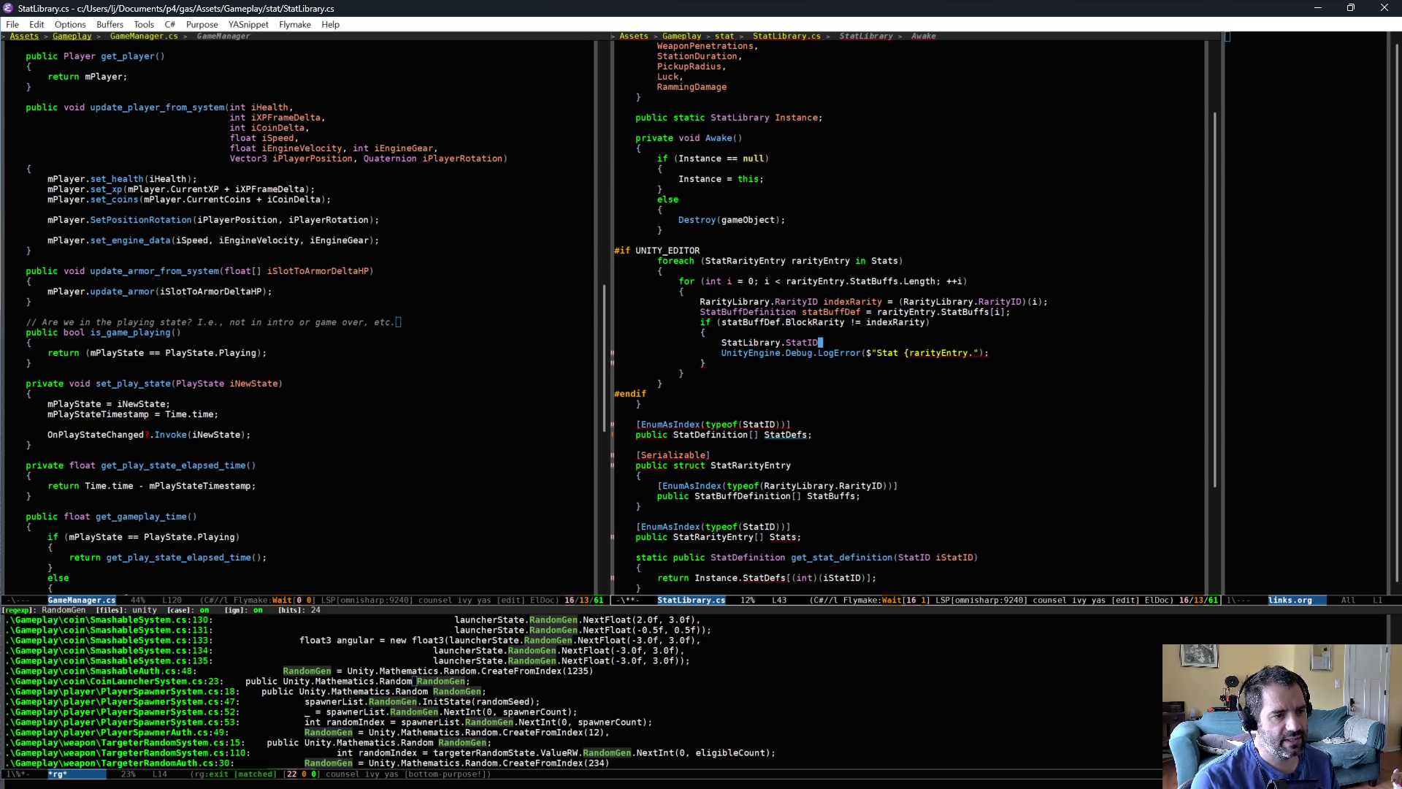
pyautogui.write(' statID = (StatLibrary.')
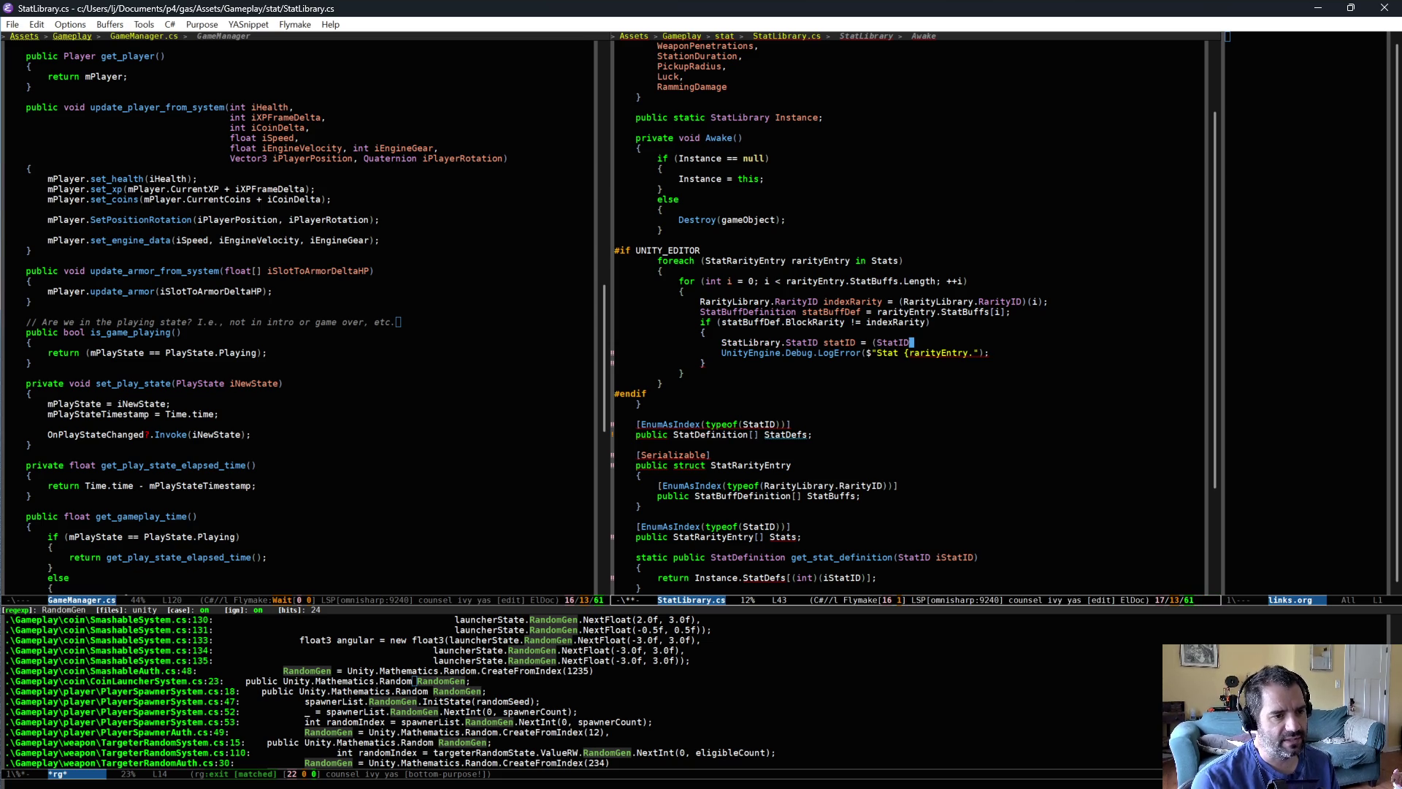
pyautogui.write('StatID)(')
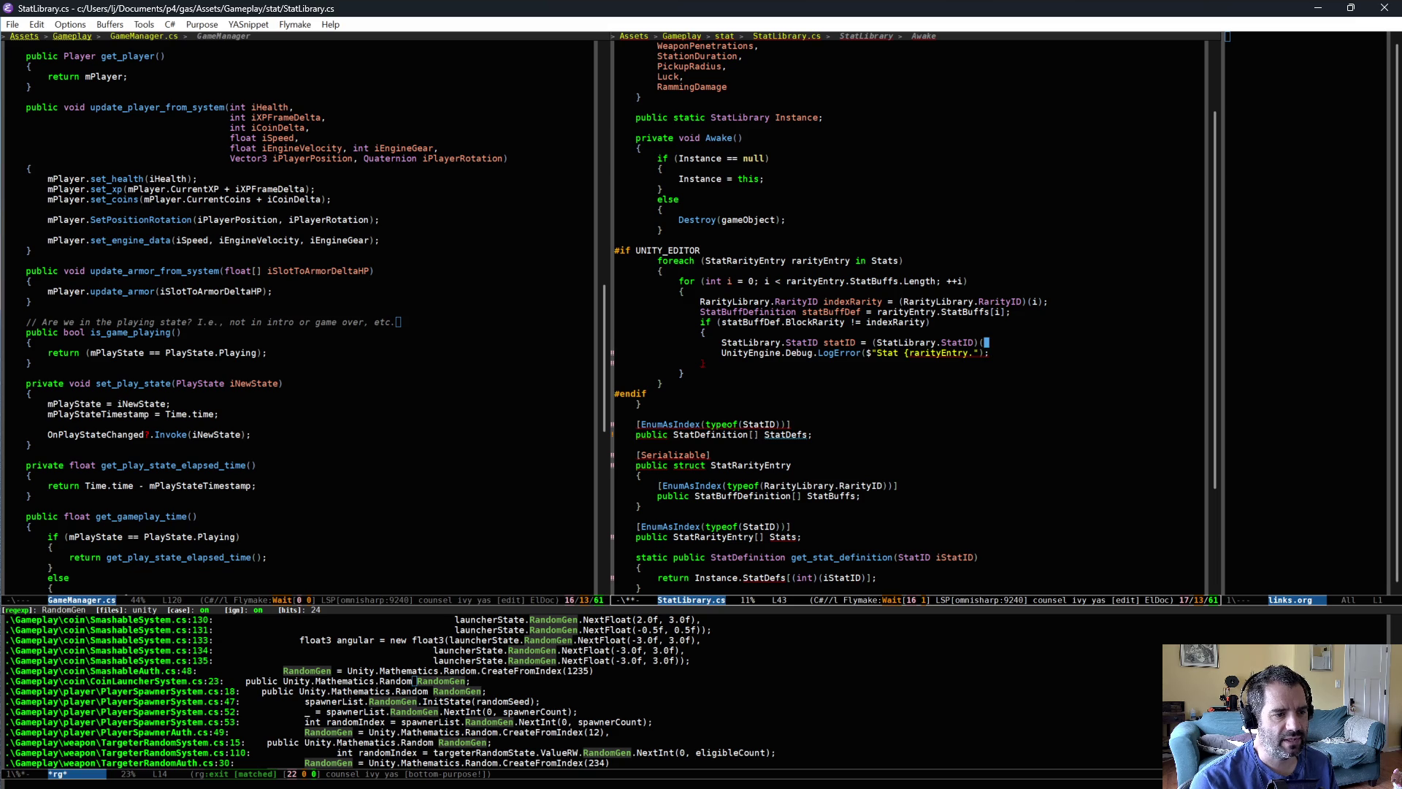
# - Scroll through the file, then clear the outer foreach line for rewriting
pyautogui.scroll(-3, 794, 534)
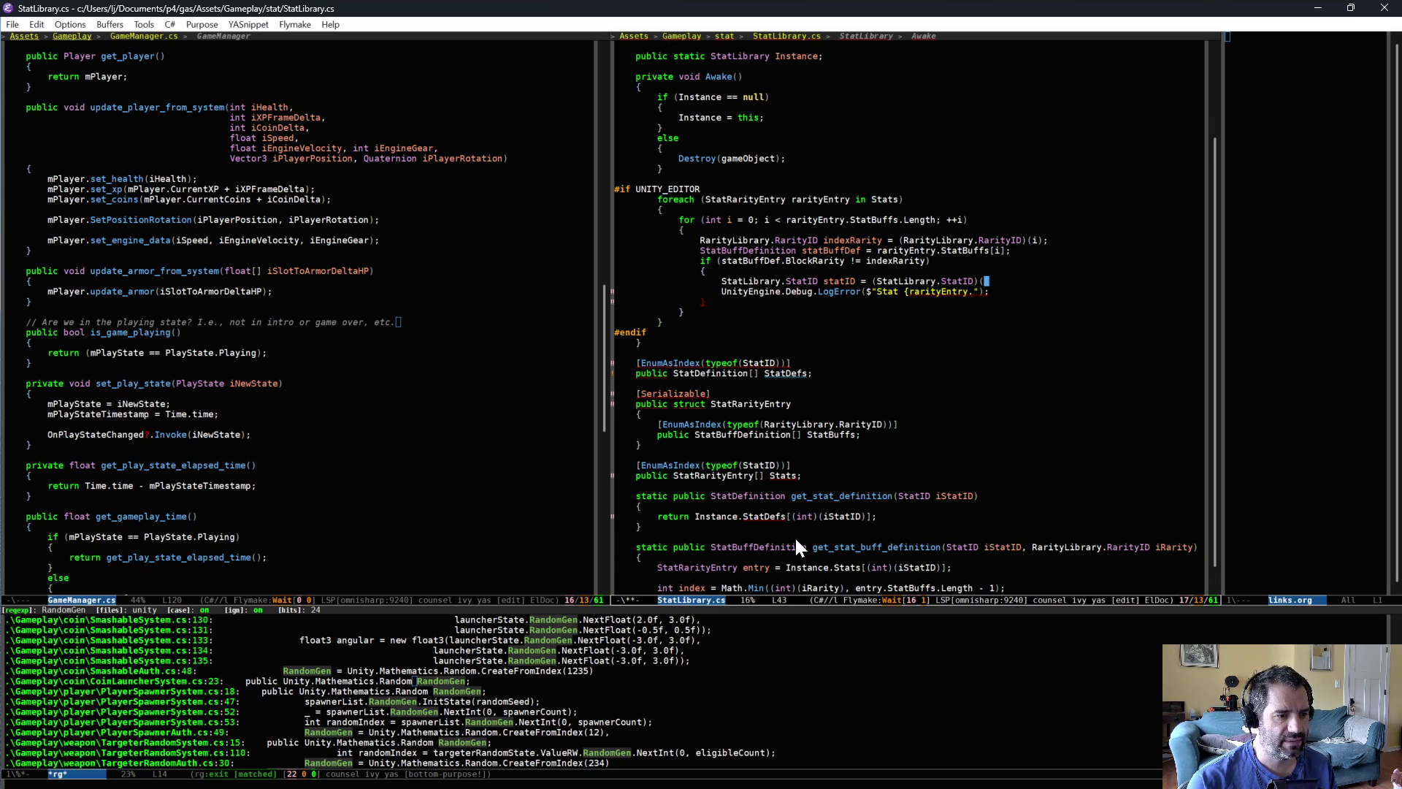
pyautogui.scroll(-1, 794, 536)
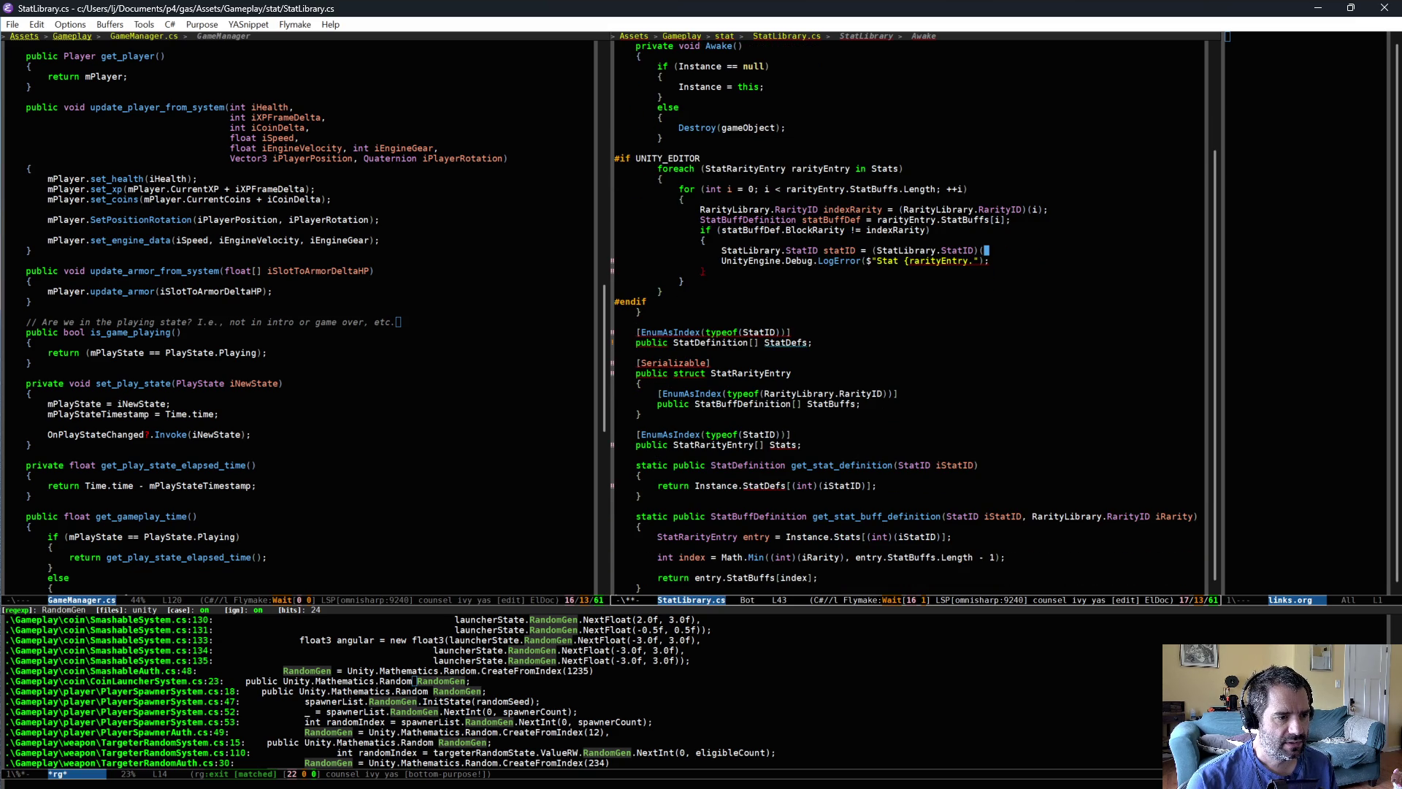
pyautogui.scroll(2, 809, 443)
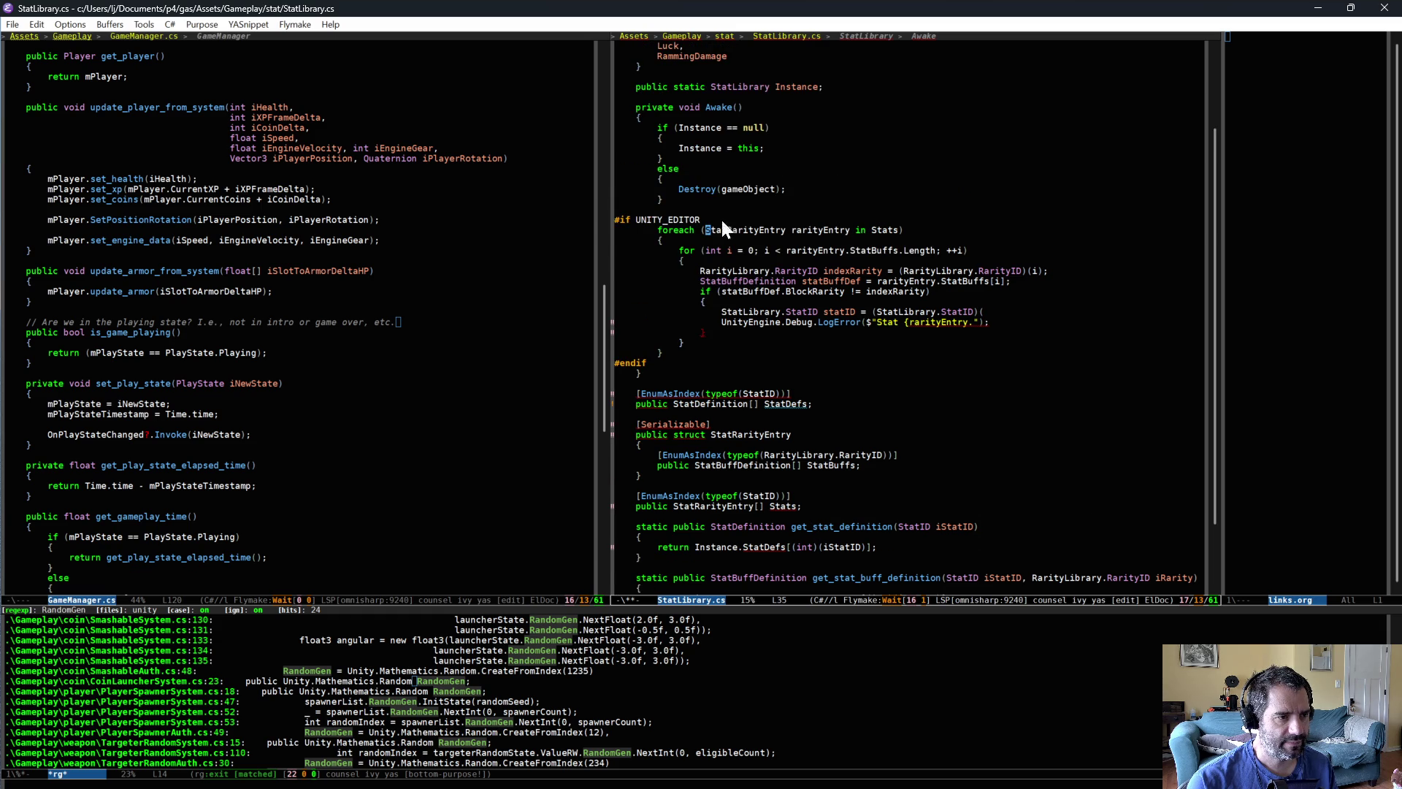
pyautogui.hotkey('ctrl', 'a')
pyautogui.hotkey('ctrl', 'k')
pyautogui.press('Tab')
# - Rewrite the outer loop header as for (int statI = 0; …; ++statI)
pyautogui.write('for (int')
pyautogui.write('s')
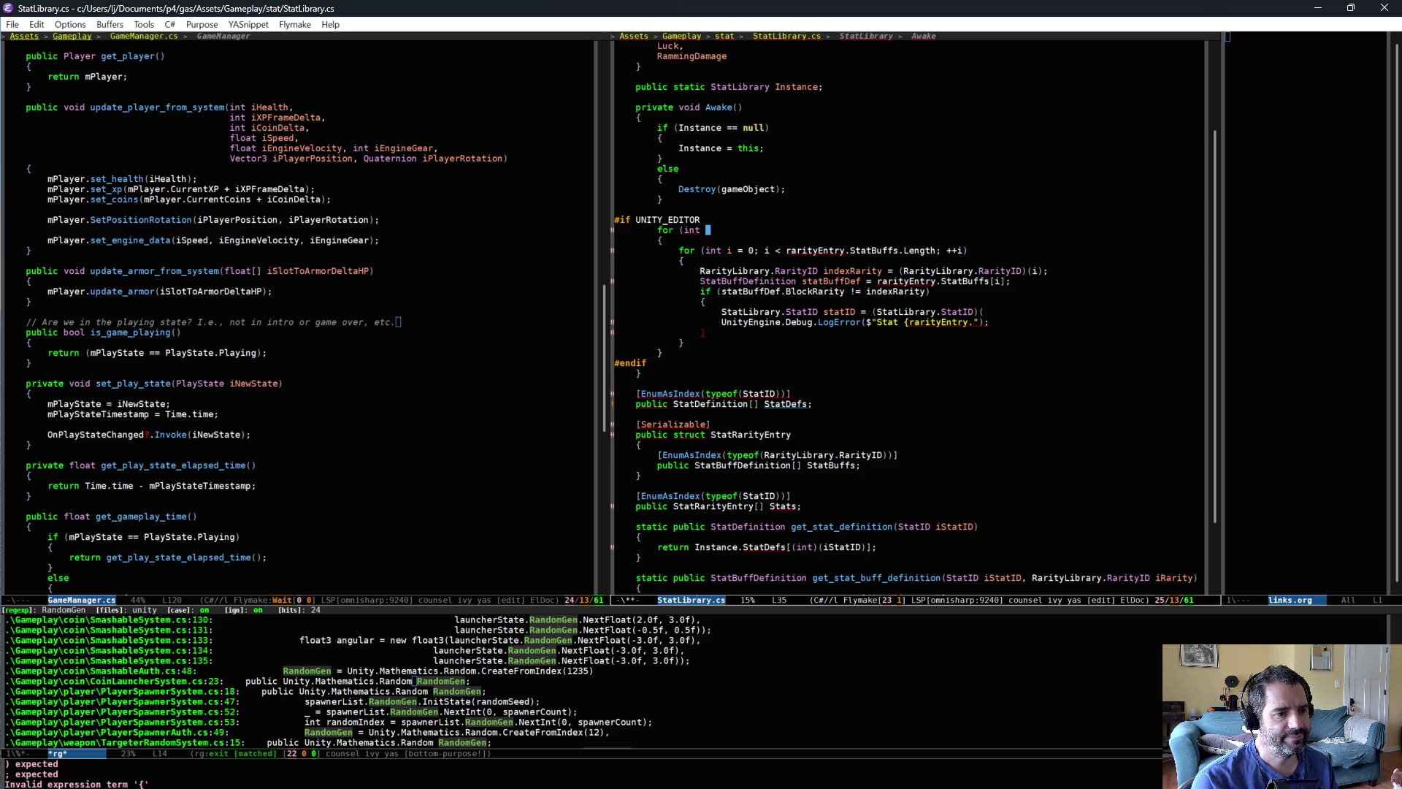
pyautogui.write('tatI')
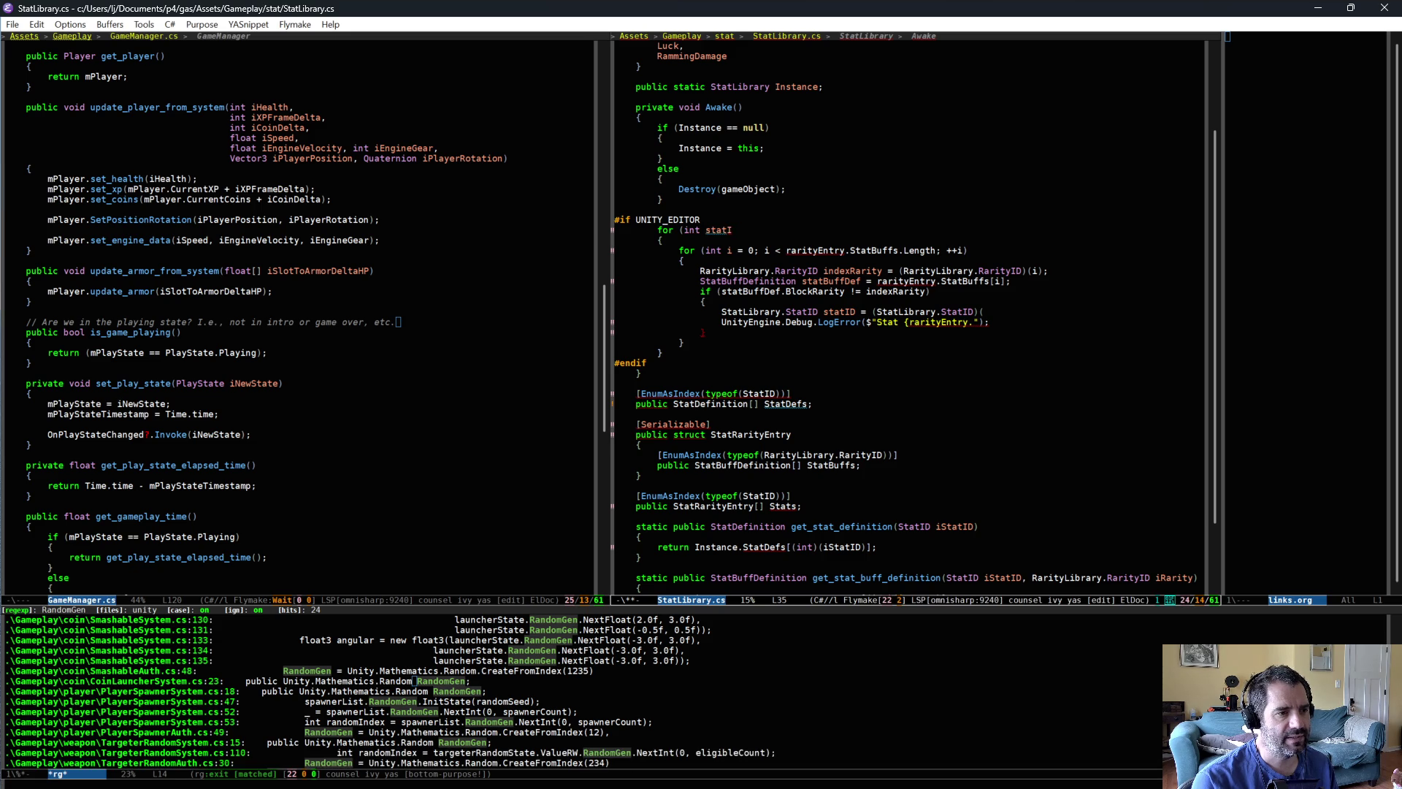
pyautogui.write(' = 0; static')
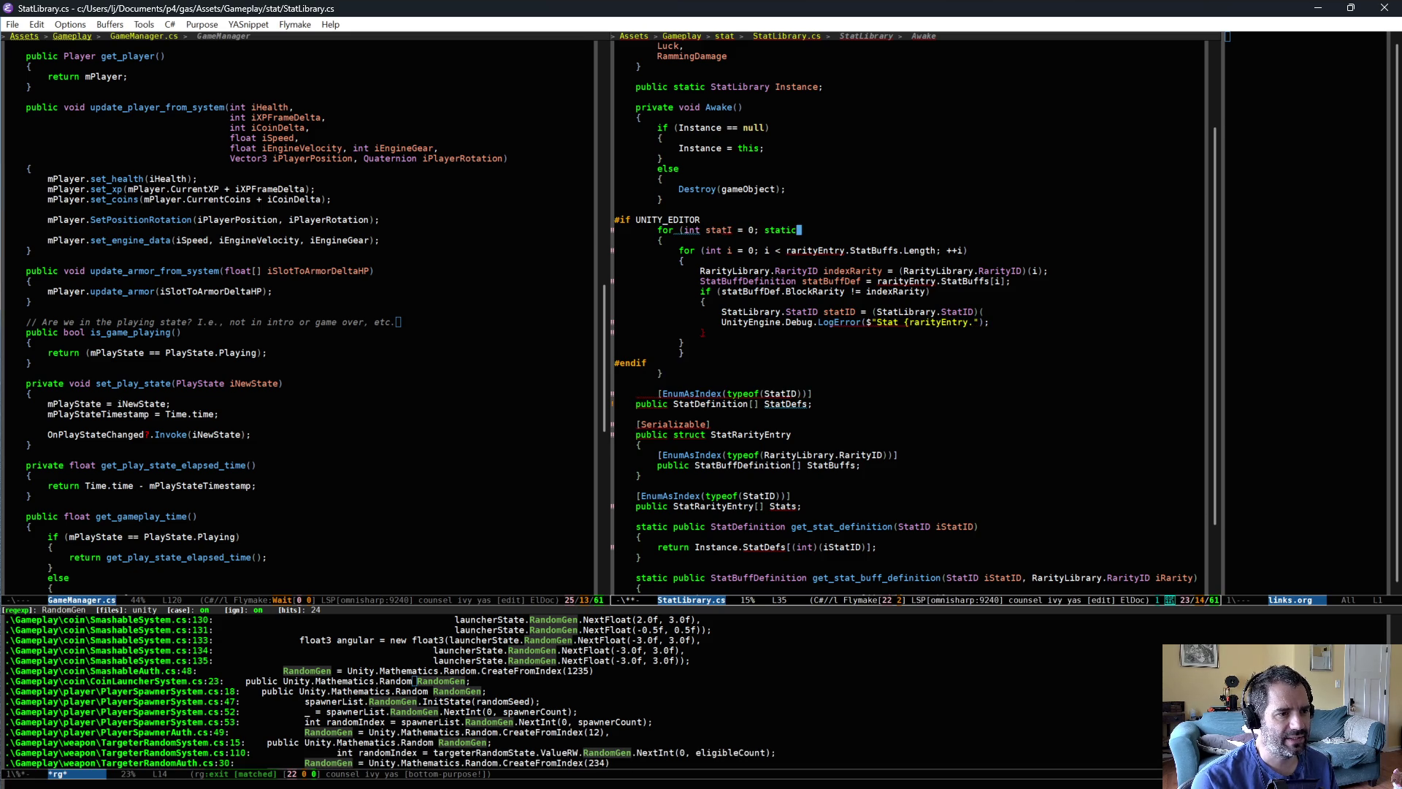
pyautogui.press('BackSpace')
pyautogui.press('BackSpace')
pyautogui.write('tI')
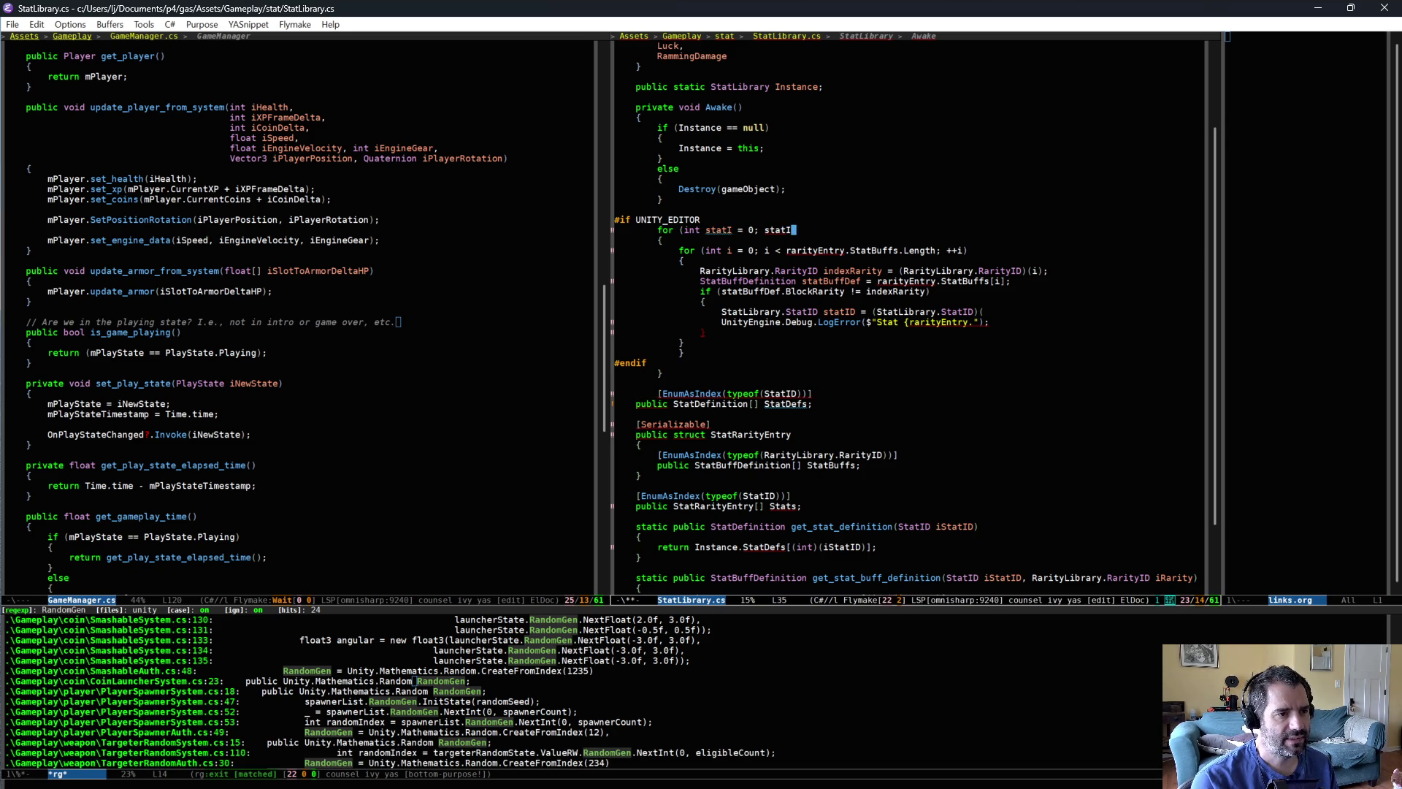
pyautogui.write(' < S')
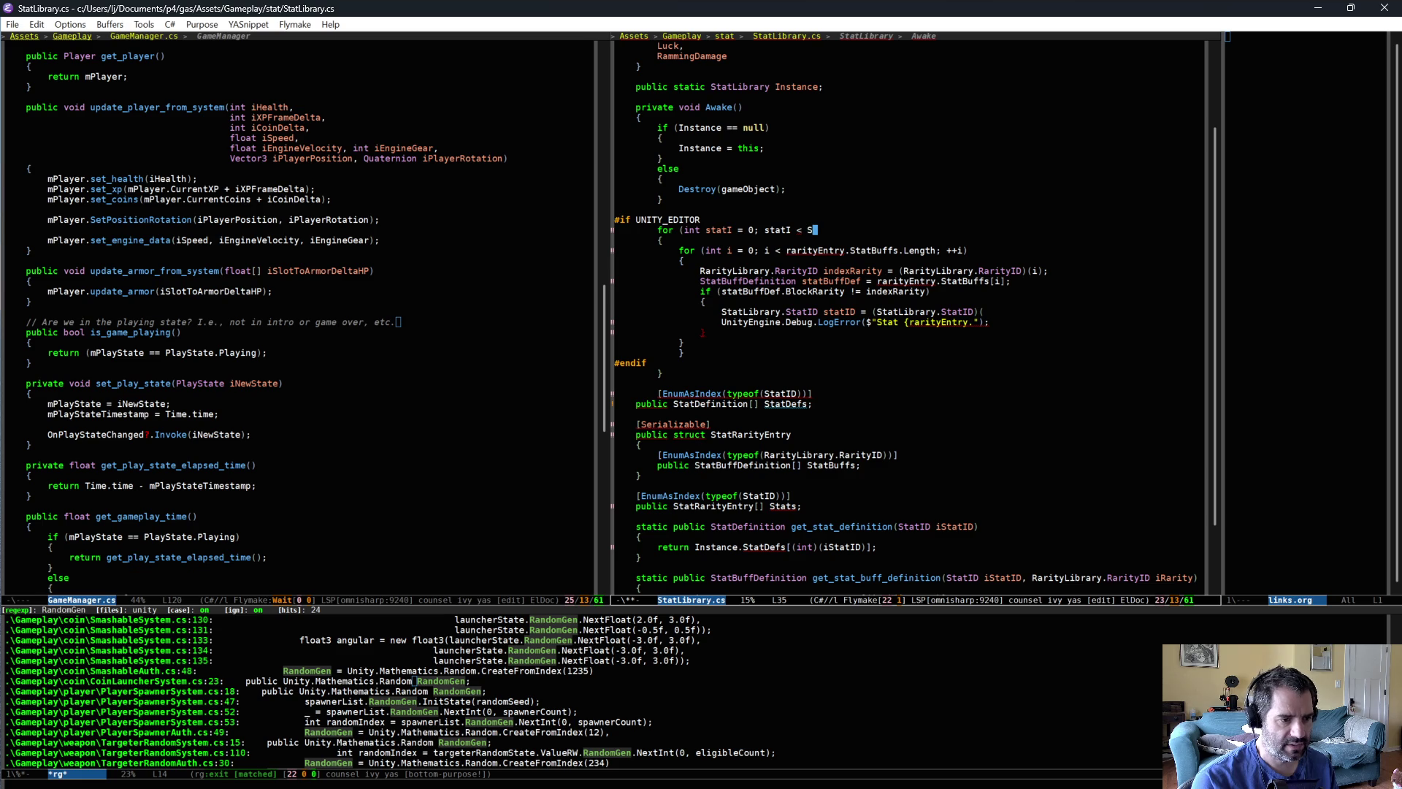
pyautogui.write('tata.Length')
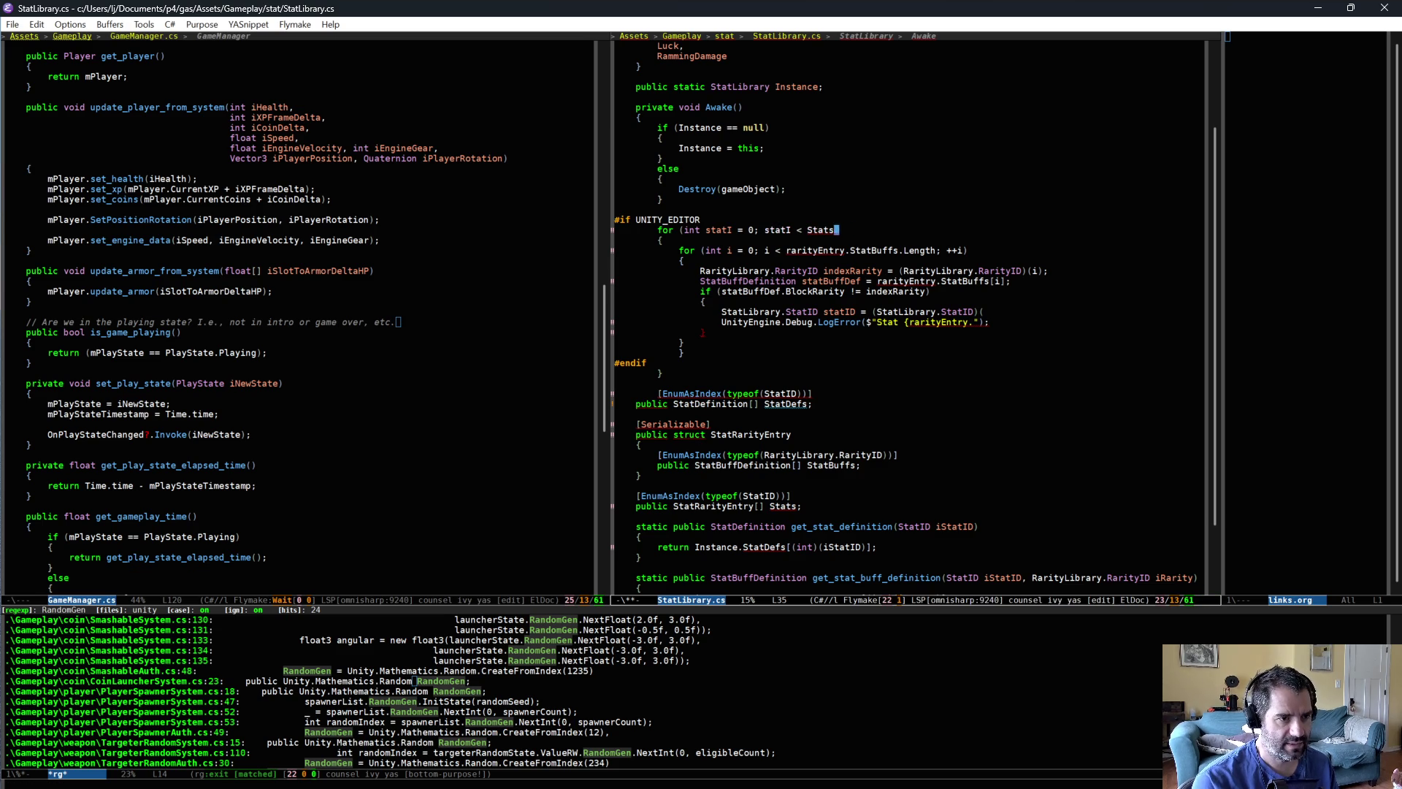
pyautogui.write('; ++statI)')
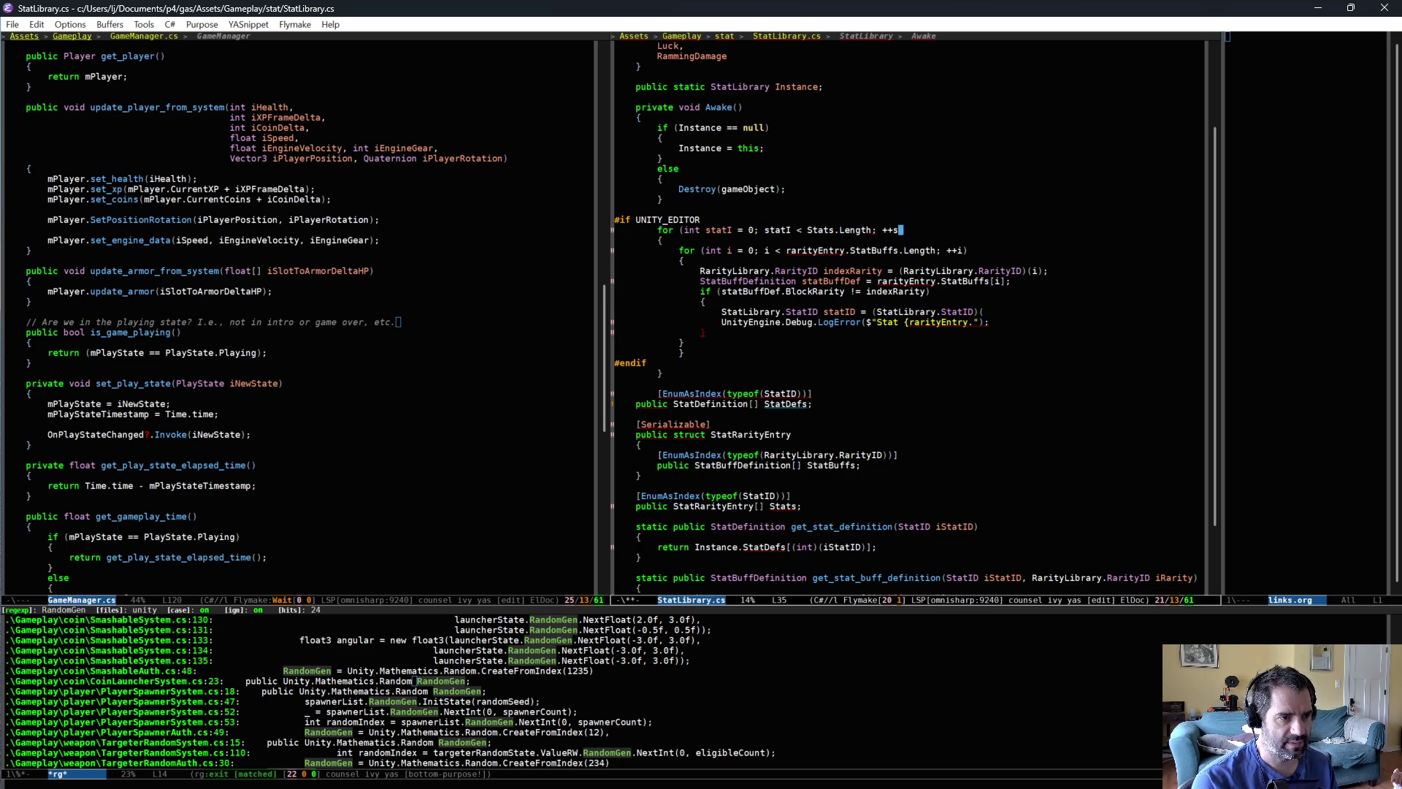
# - Add RarityEntry rarityEntry = Stats[statI]; at the top of the loop body
pyautogui.press('Down')
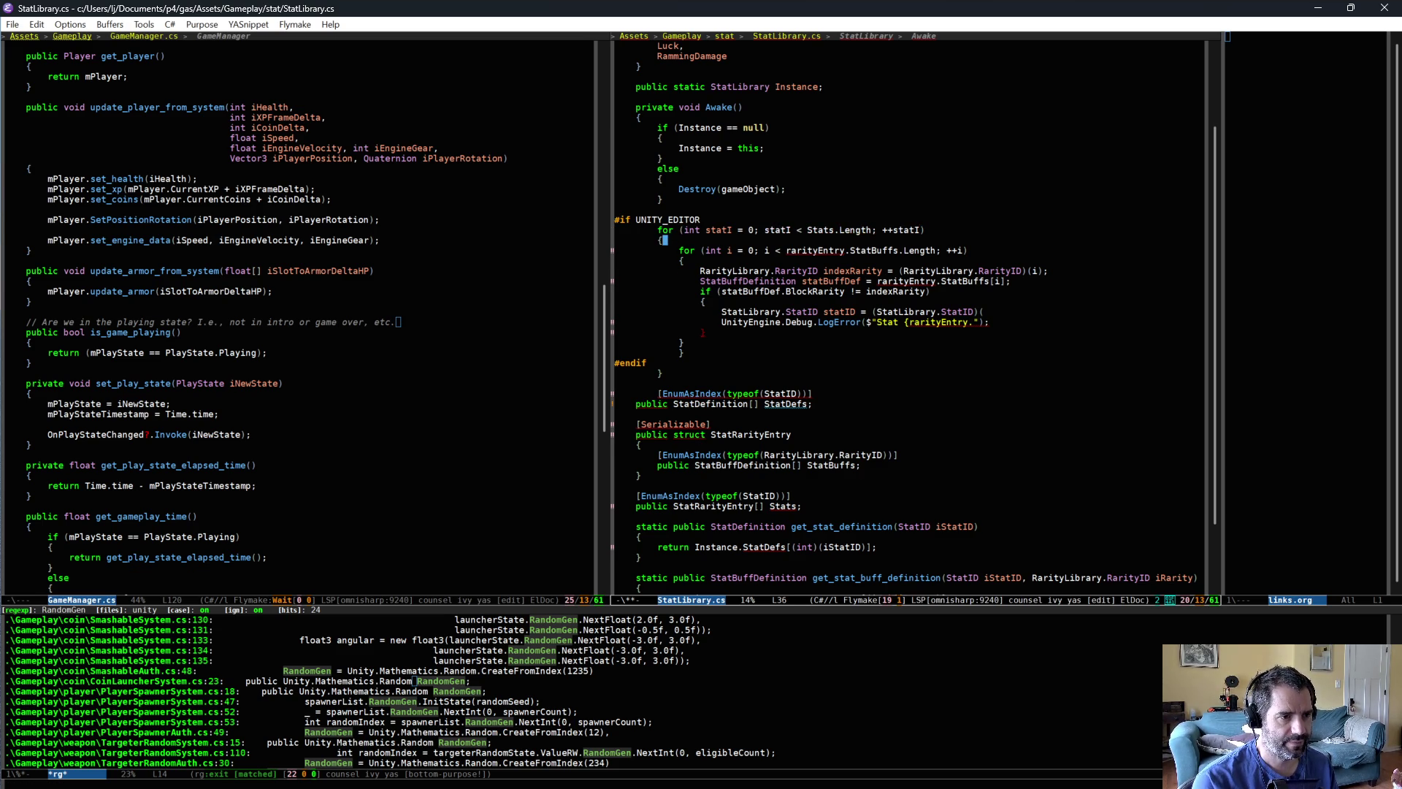
pyautogui.press('Return')
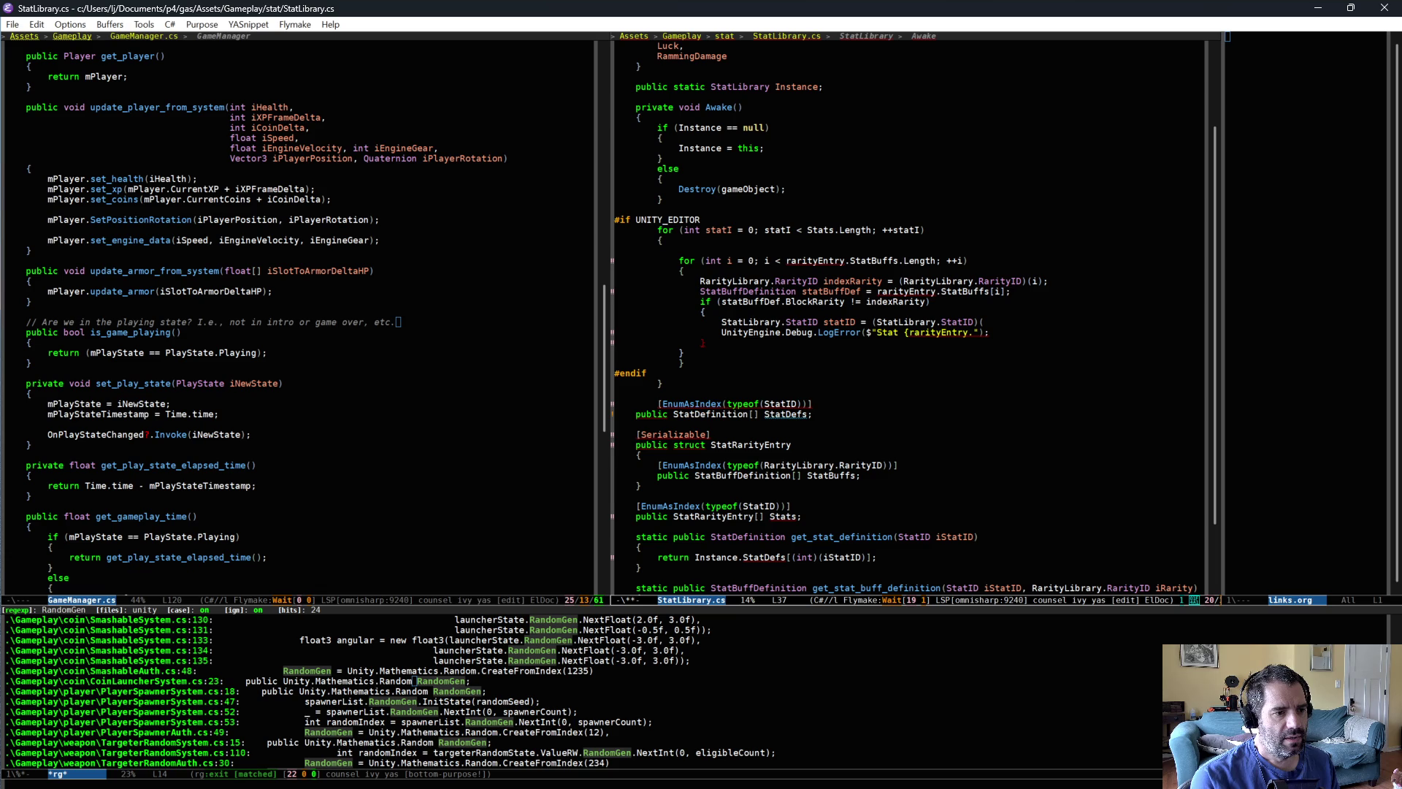
pyautogui.write('StatRarityEntry rar')
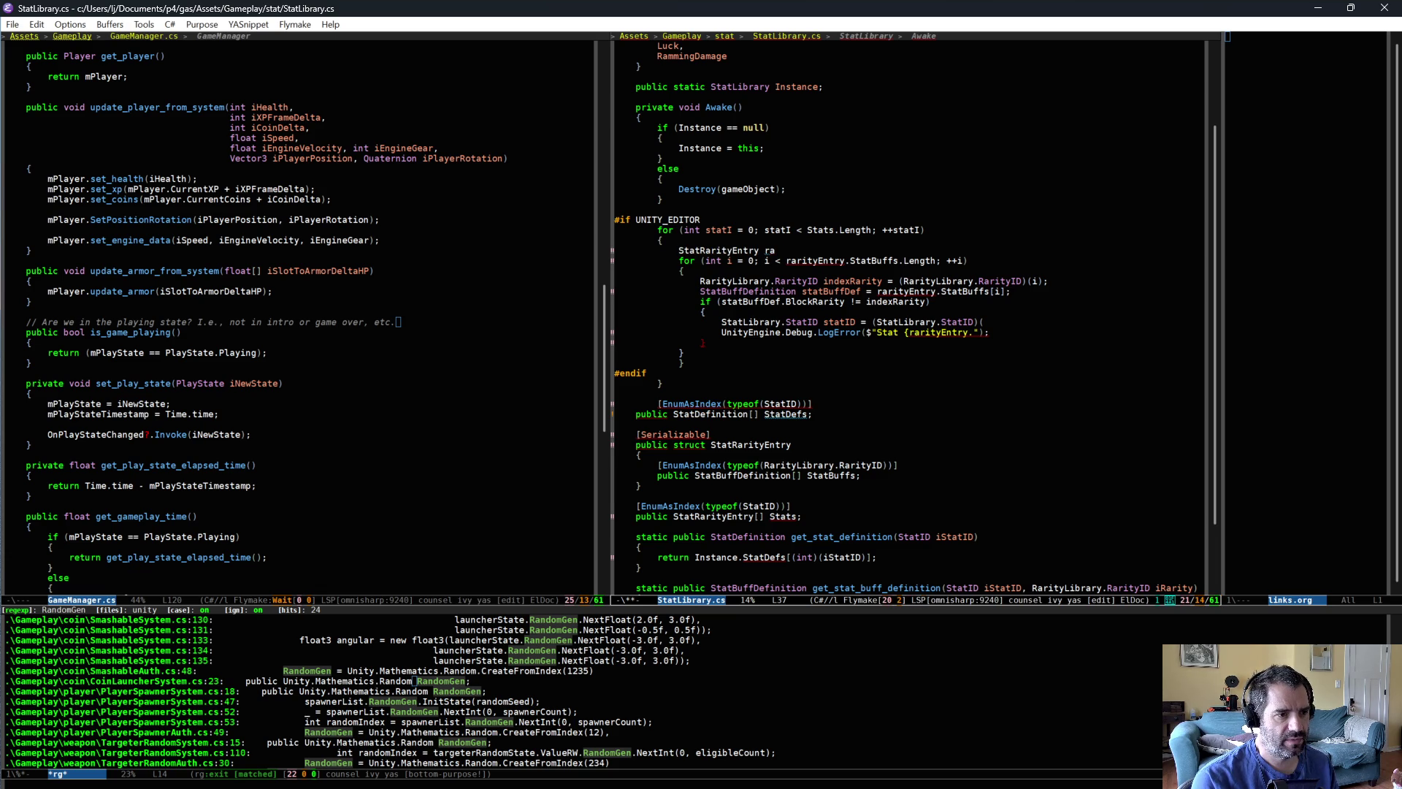
pyautogui.write('ityEntry')
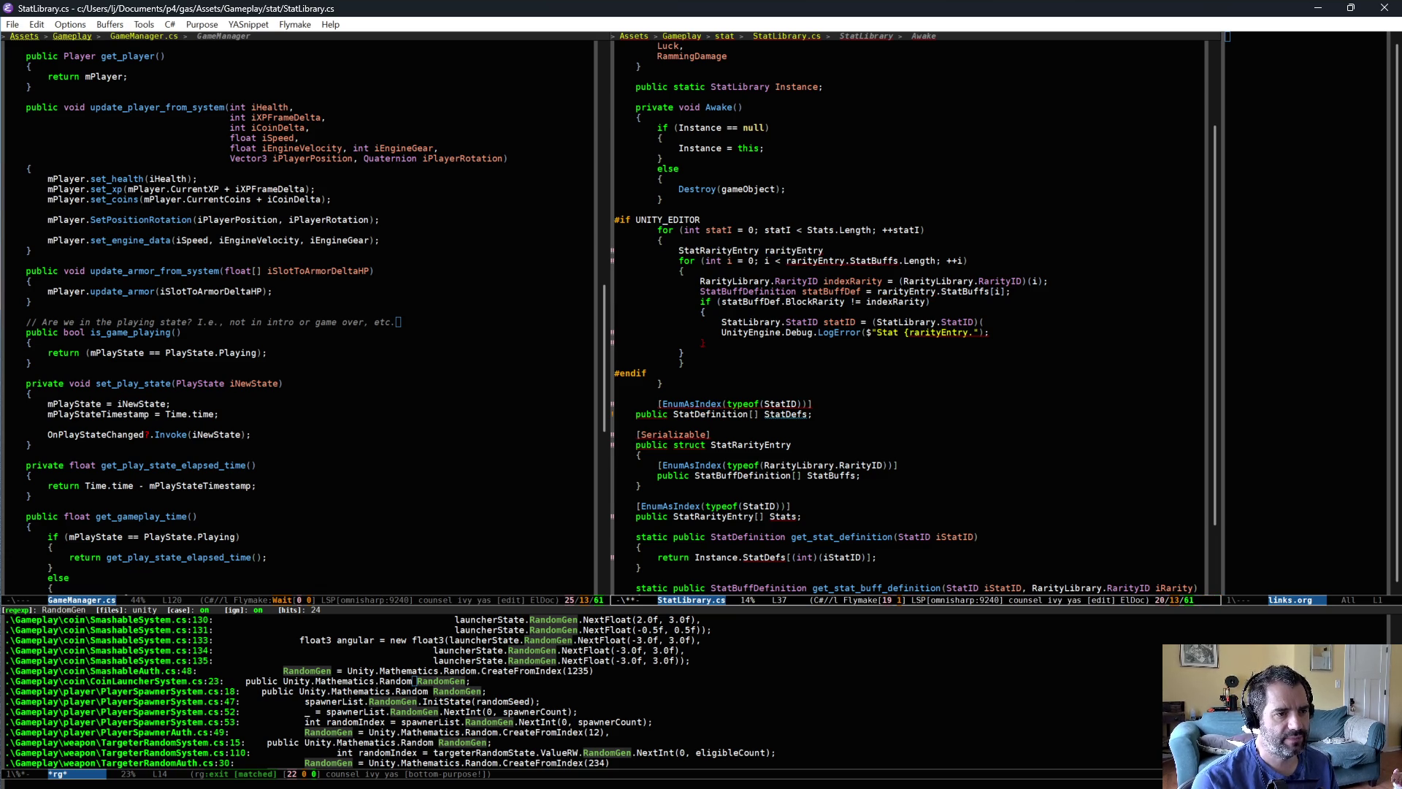
pyautogui.write(' = Sta')
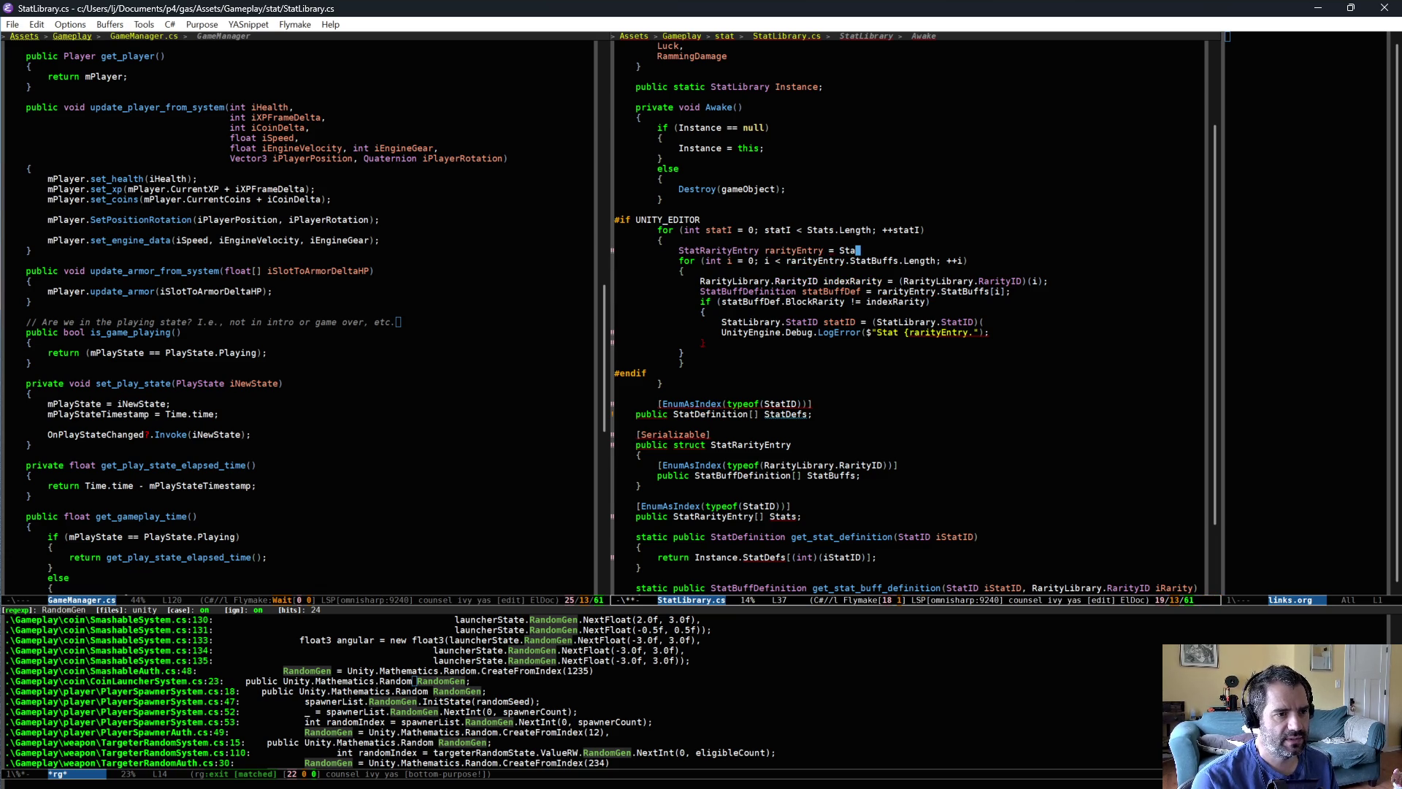
pyautogui.write('ts[st')
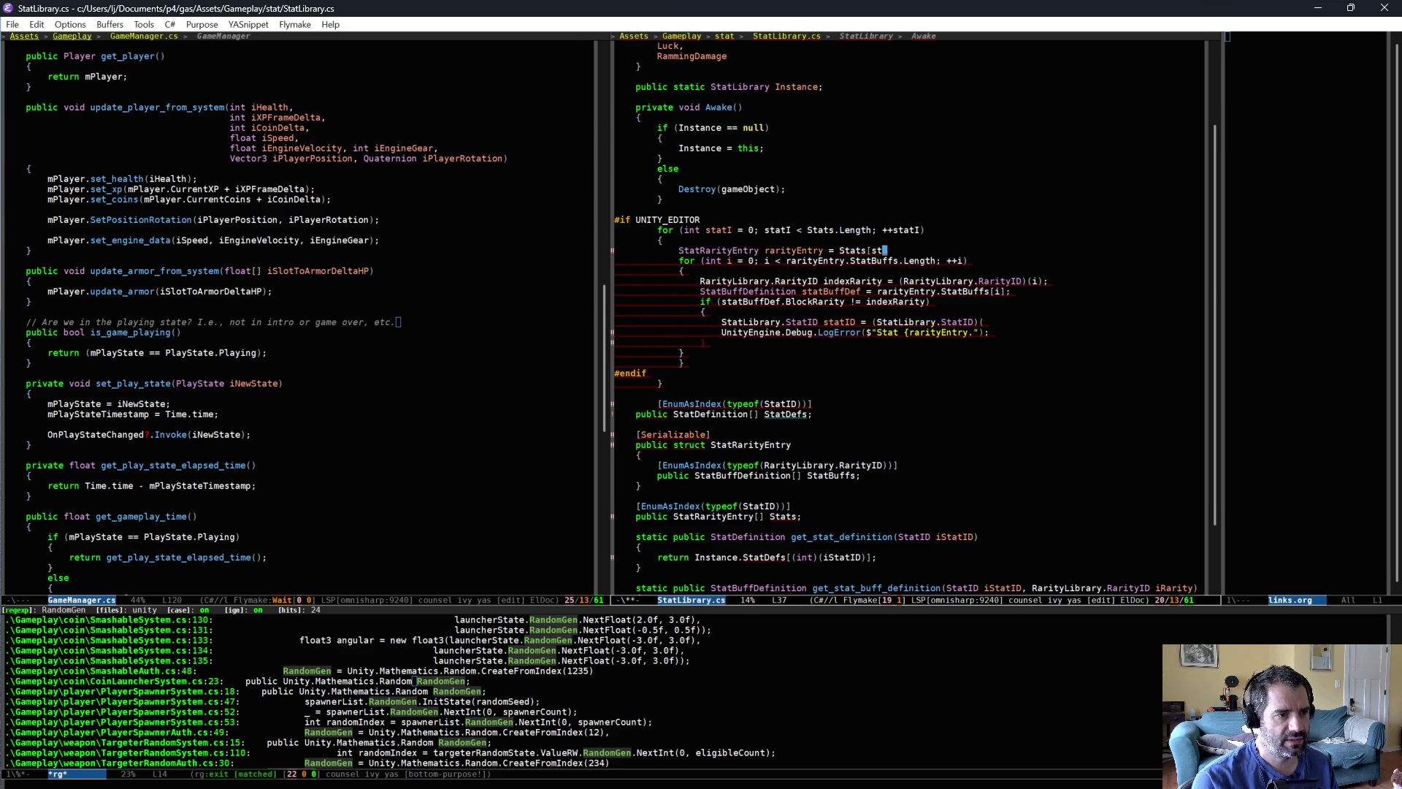
pyautogui.write('atI]l')
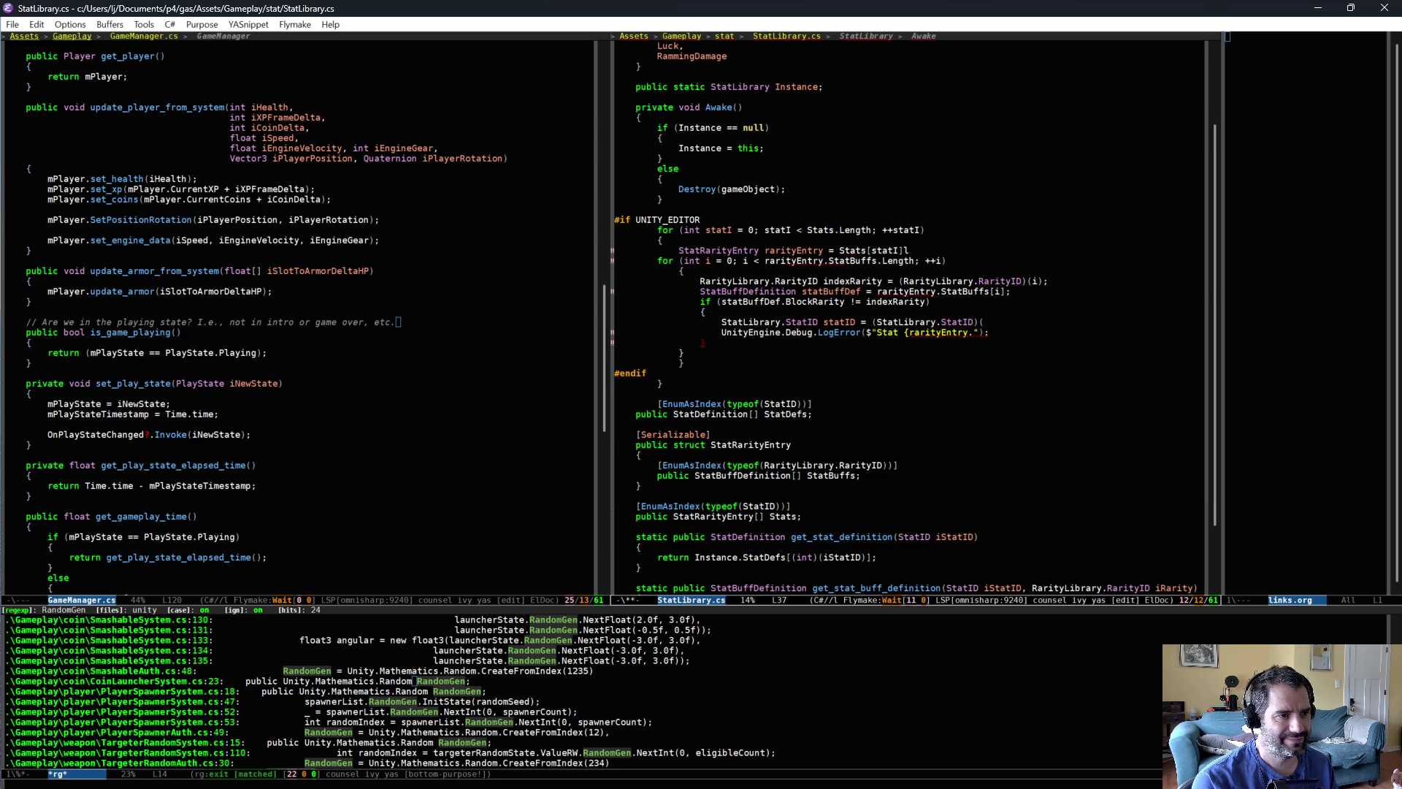
pyautogui.click(616, 260)
pyautogui.press('End')
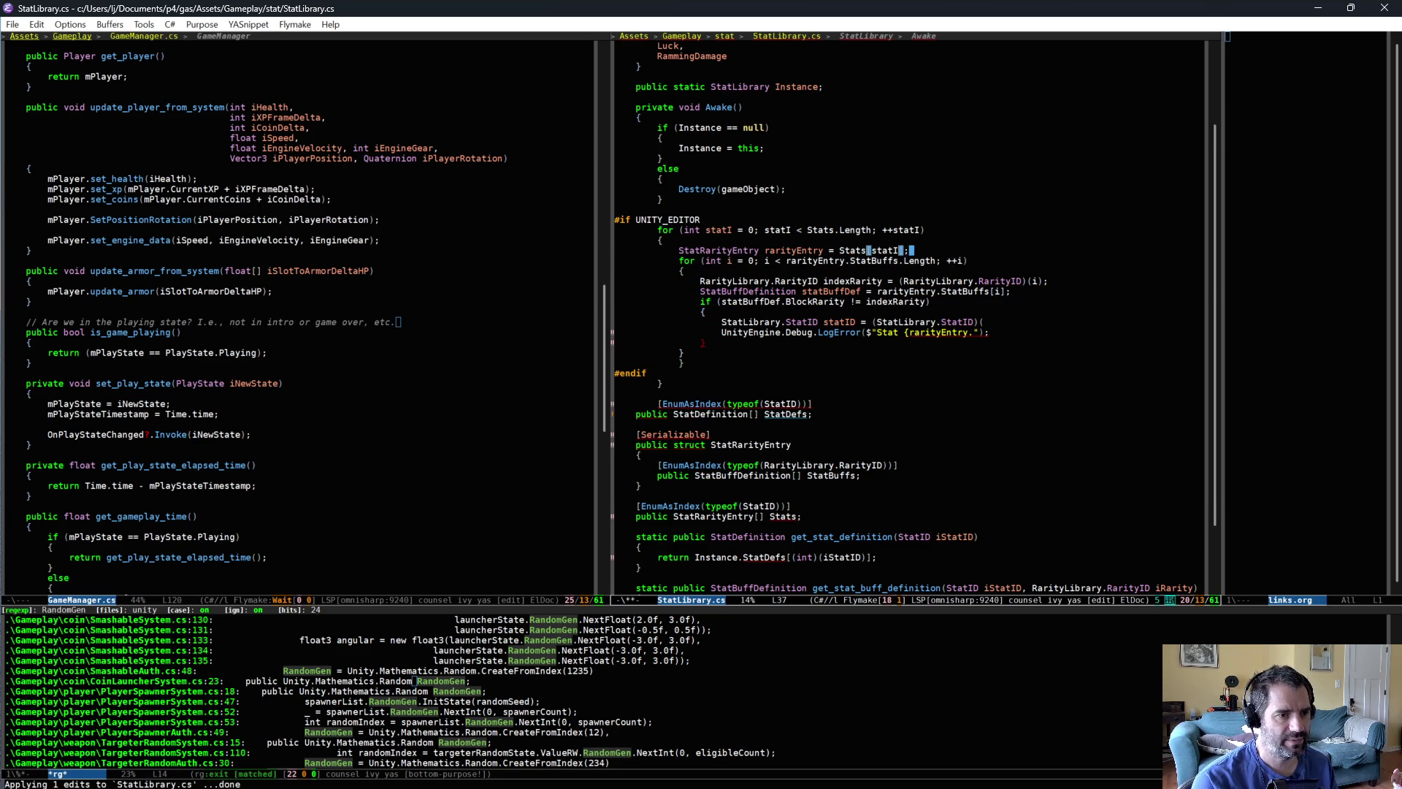
pyautogui.write(';')
pyautogui.press('Return')
pyautogui.press('Up')
pyautogui.press('Up')
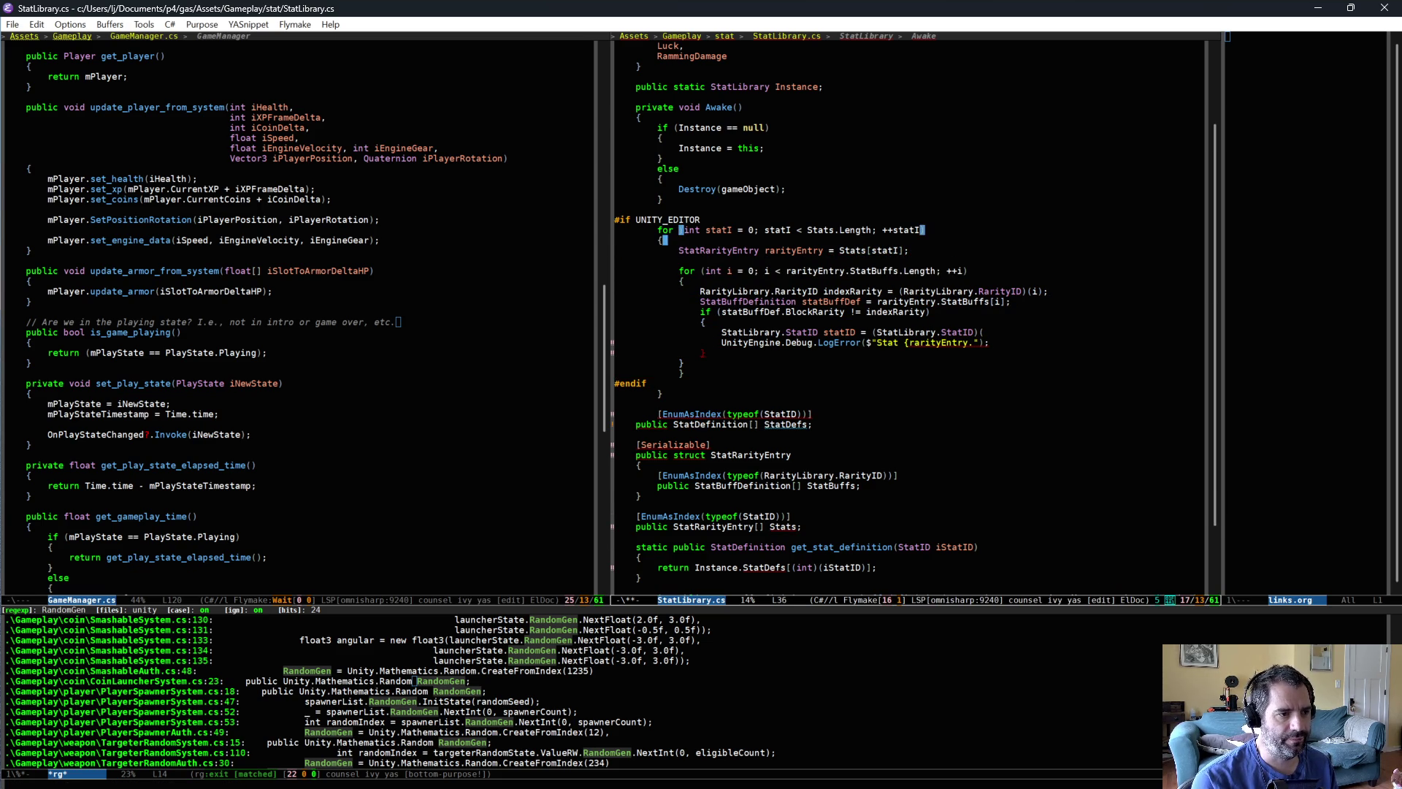
# - Declare StatLibrary.StatID statID = (StatLibrary.StatID)(statI); at the start of the body
pyautogui.press('Return')
pyautogui.write('St')
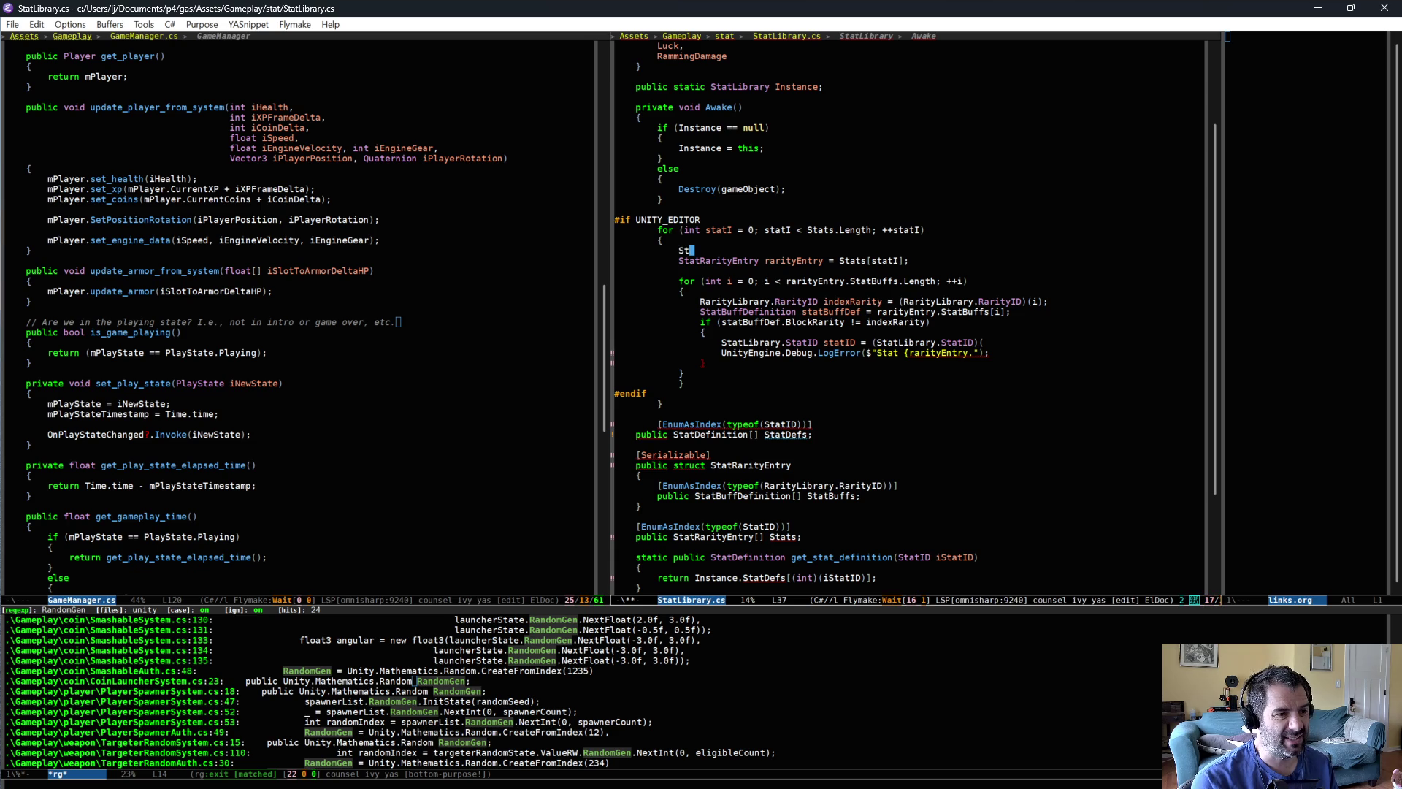
pyautogui.write('atLibrary tatI')
pyautogui.write('D stat')
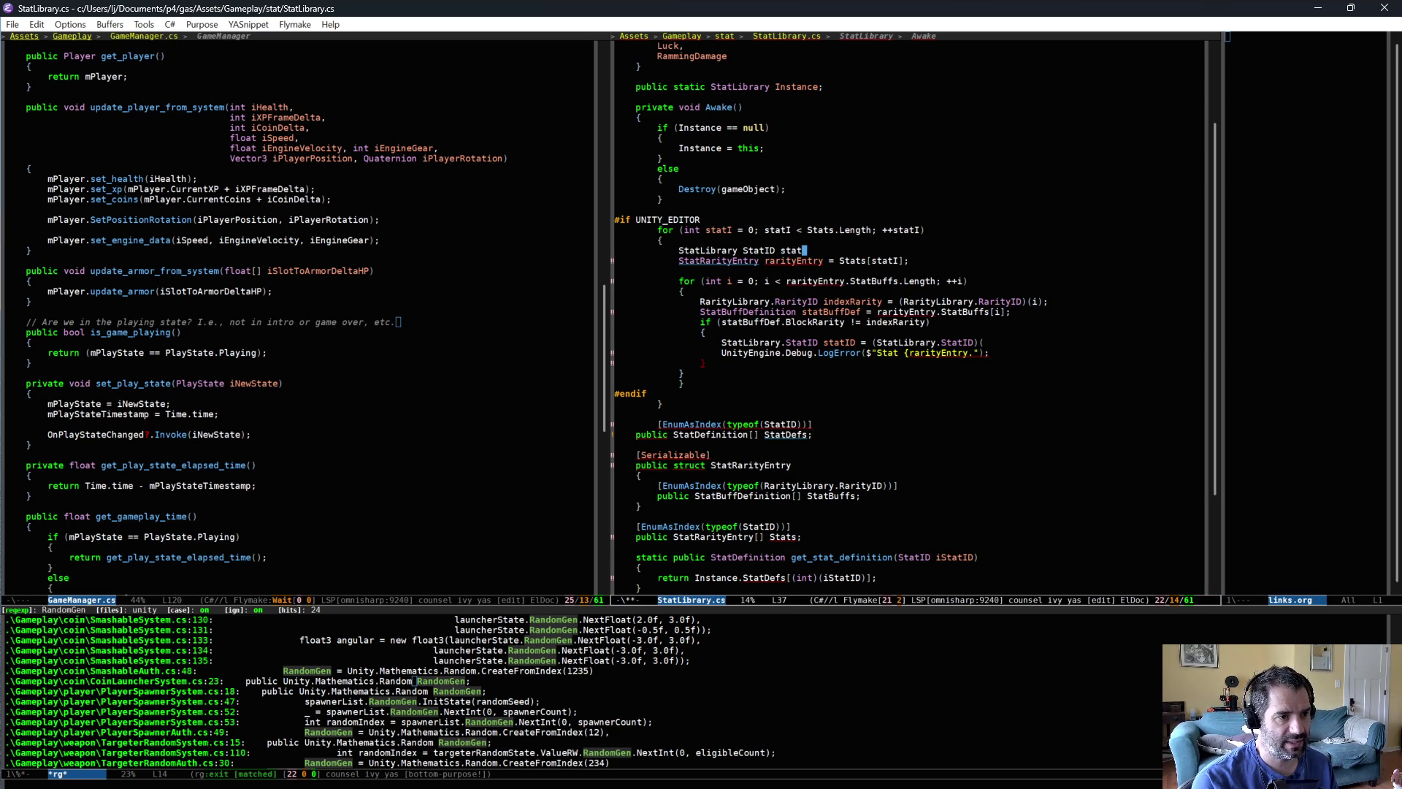
pyautogui.write(' = ')
pyautogui.write('StatID')
pyautogui.hotkey('alt', 'b')
pyautogui.hotkey('alt', 'b')
pyautogui.hotkey('alt', 'b')
pyautogui.press('BackSpace')
pyautogui.write('.')
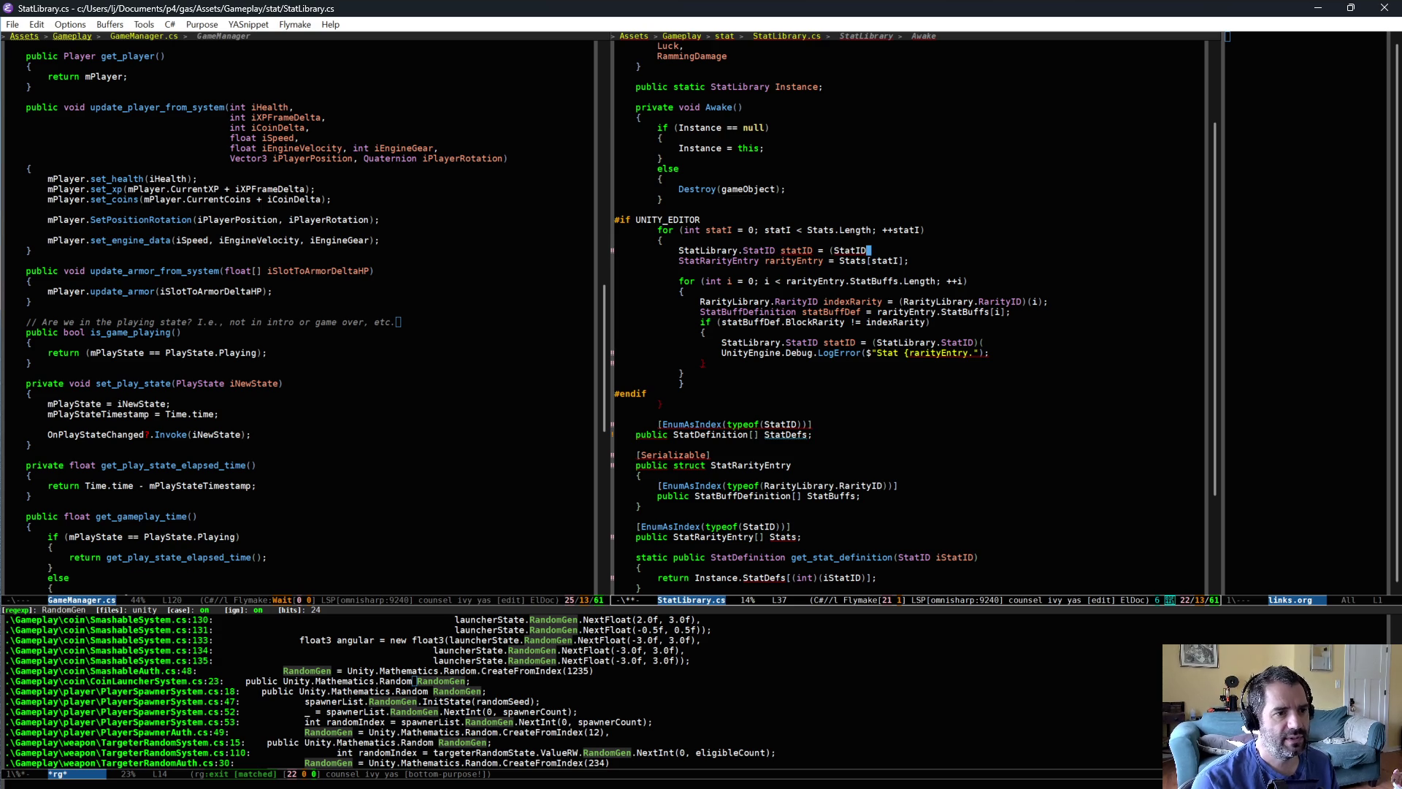
pyautogui.press('BackSpace')
pyautogui.press('BackSpace')
pyautogui.write('Library.StatID)(statI);')
pyautogui.press('Down')
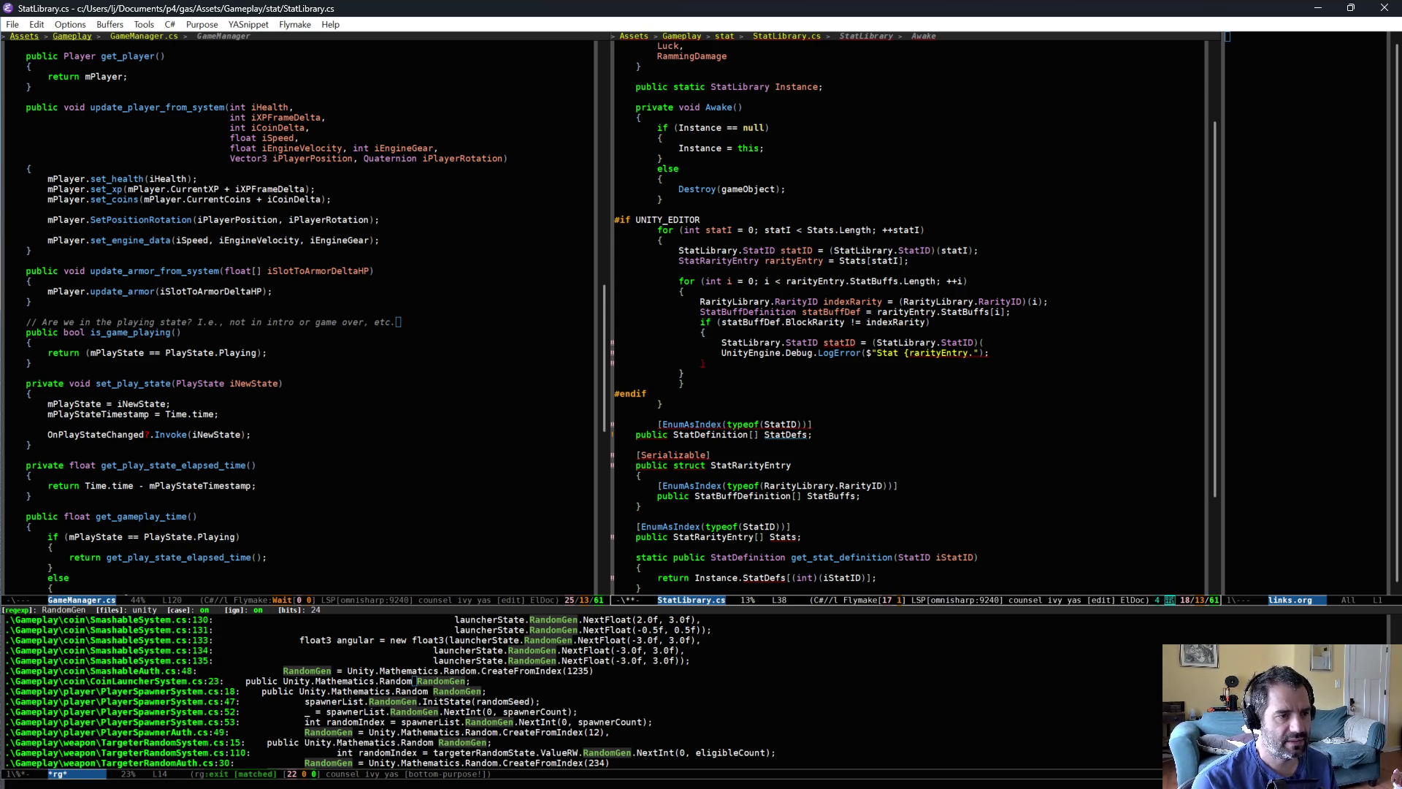
pyautogui.press('Down')
pyautogui.press('Down')
pyautogui.press('Down')
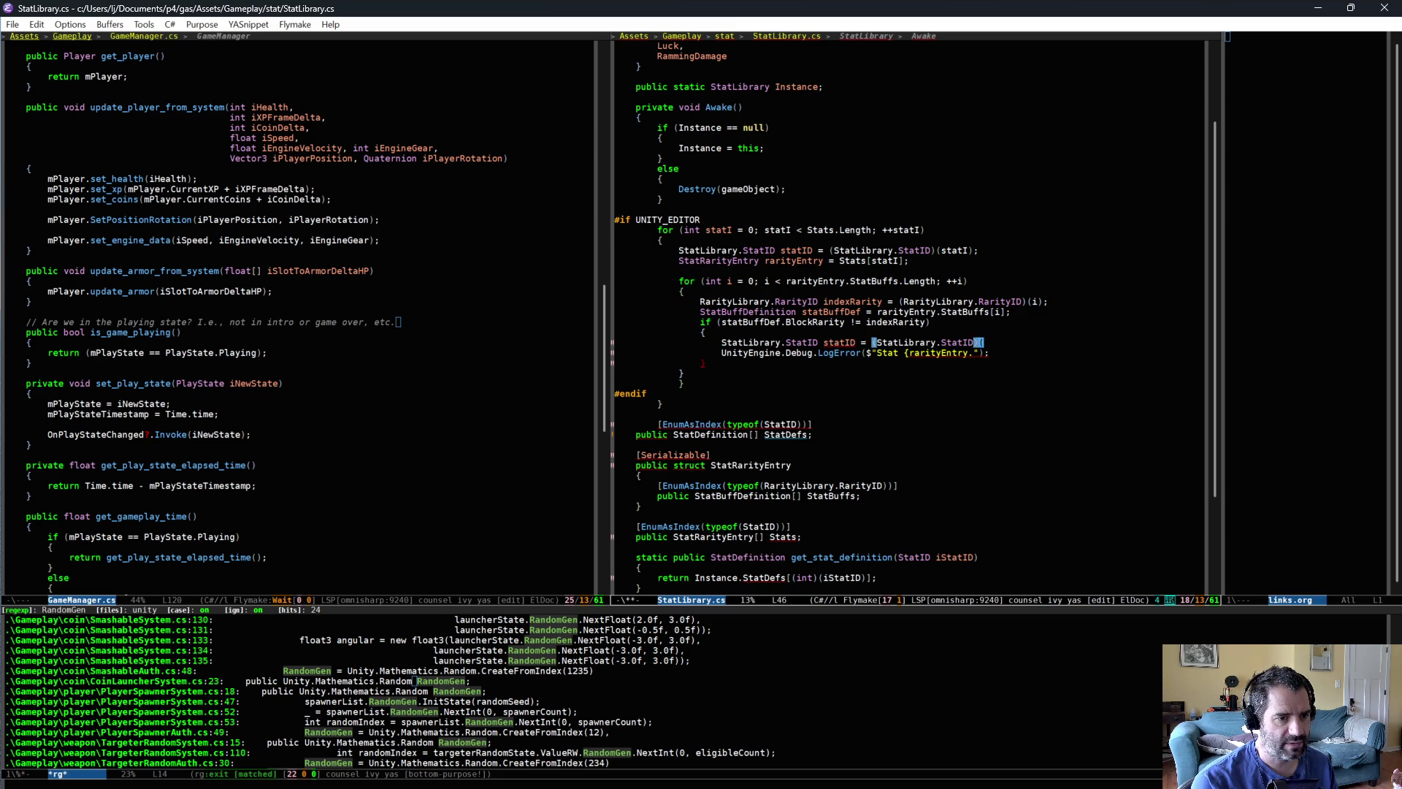
# - Drop the old statID line; message: '{statBuffDef.BlockRarity} is incorrectly placed in {indexRarity}.'; save
pyautogui.hotkey('ctrl', 'shift', 'BackSpace')
pyautogui.hotkey('ctrl', 'Left')
pyautogui.hotkey('ctrl', 'Right')
pyautogui.hotkey('ctrl', 'BackSpace')
pyautogui.write('statID}')
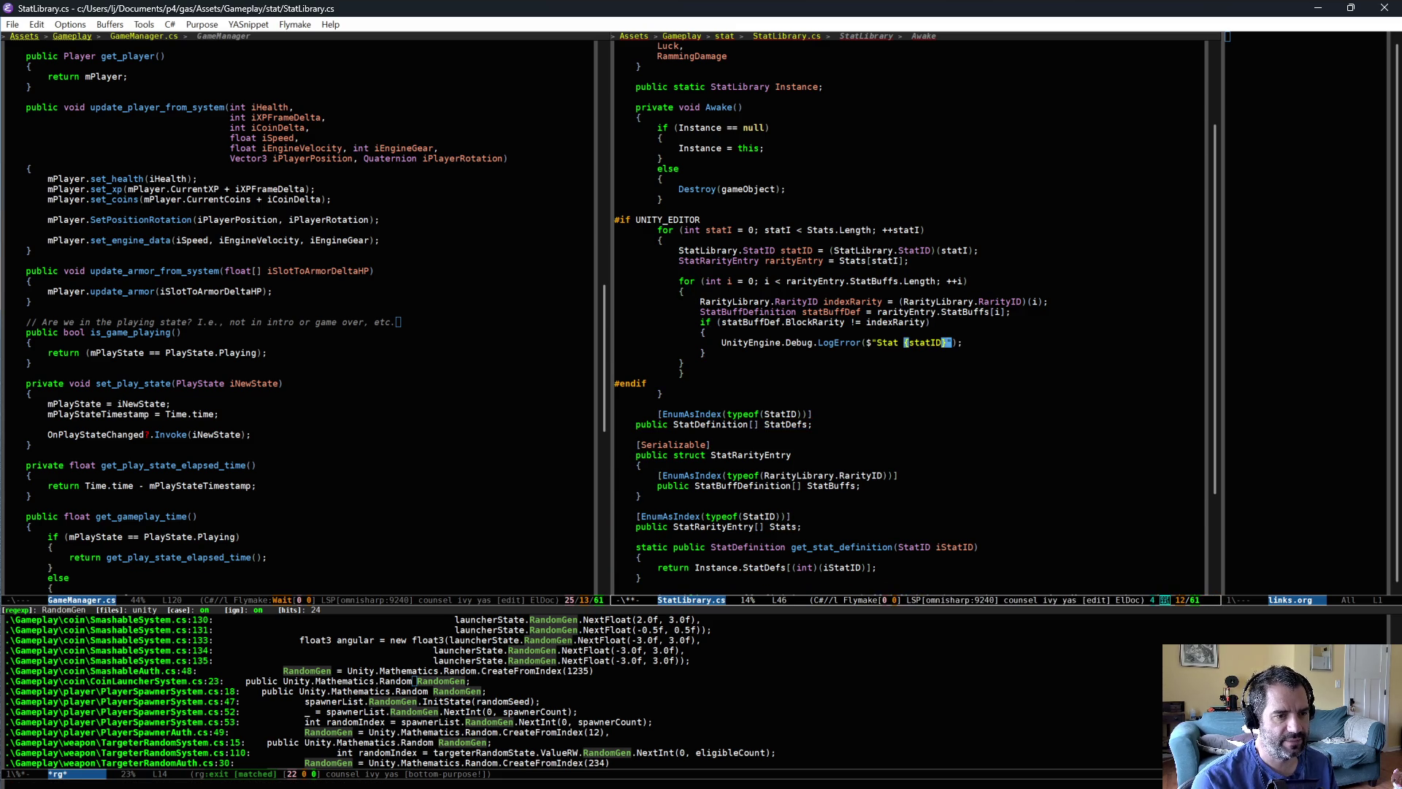
pyautogui.write(' has mismatch')
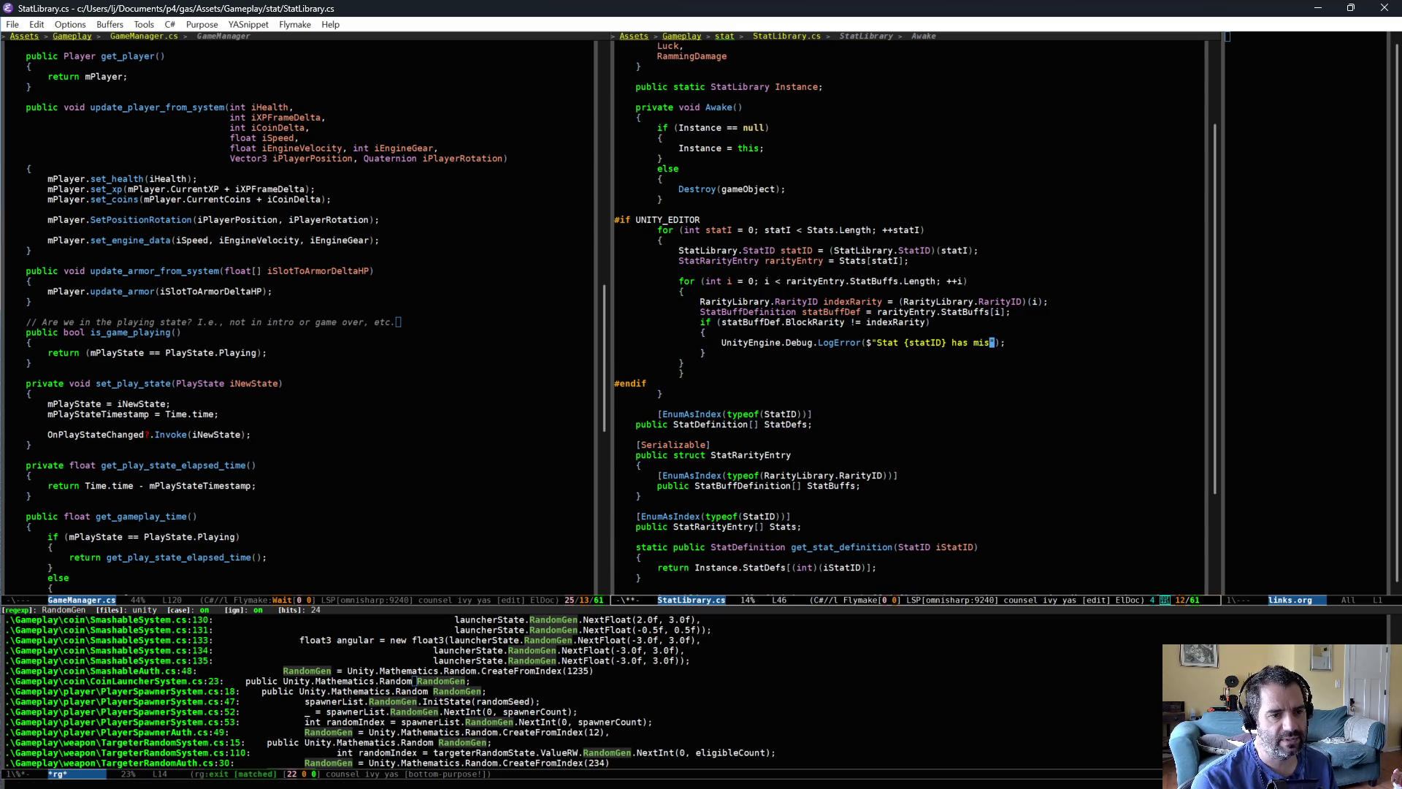
pyautogui.write('ed rariry')
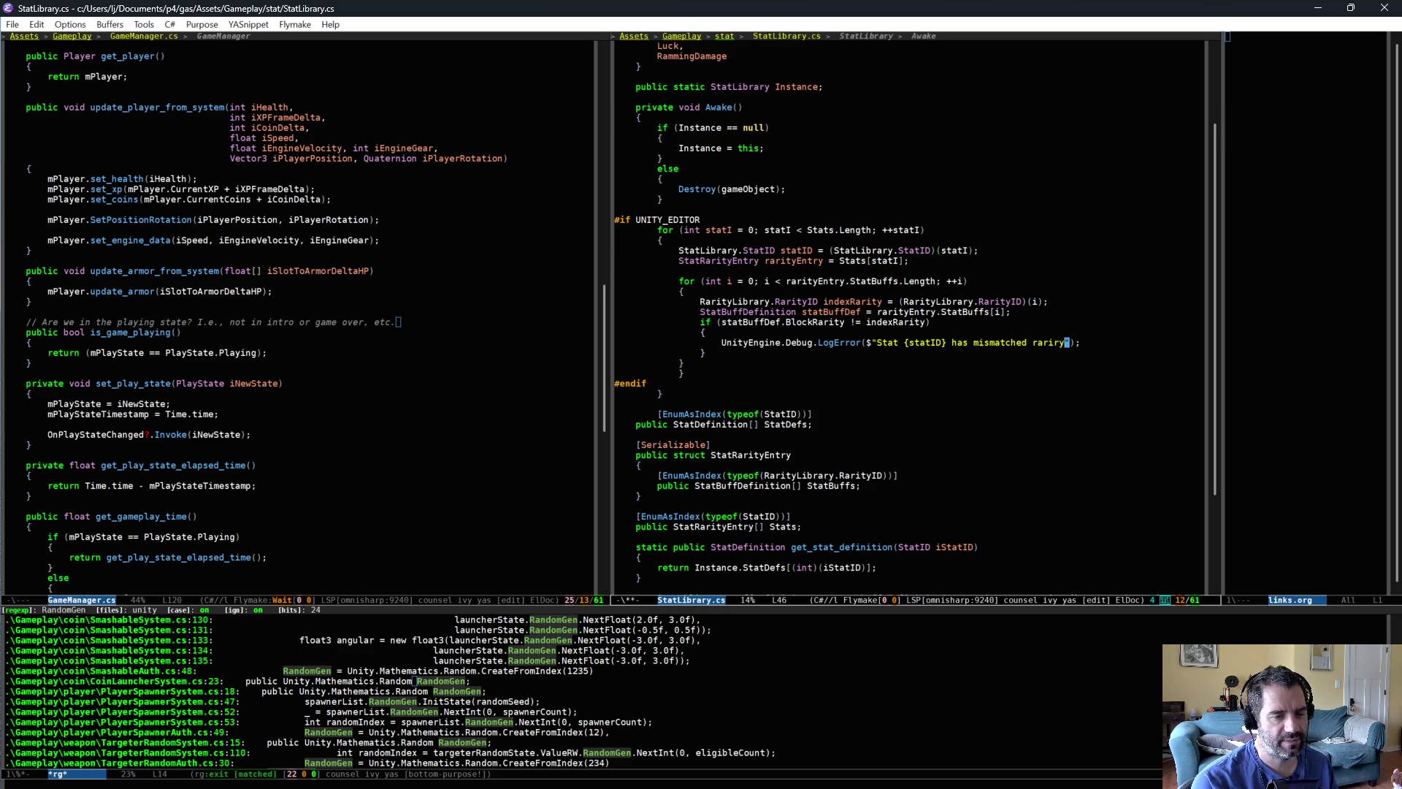
pyautogui.write('ty: {')
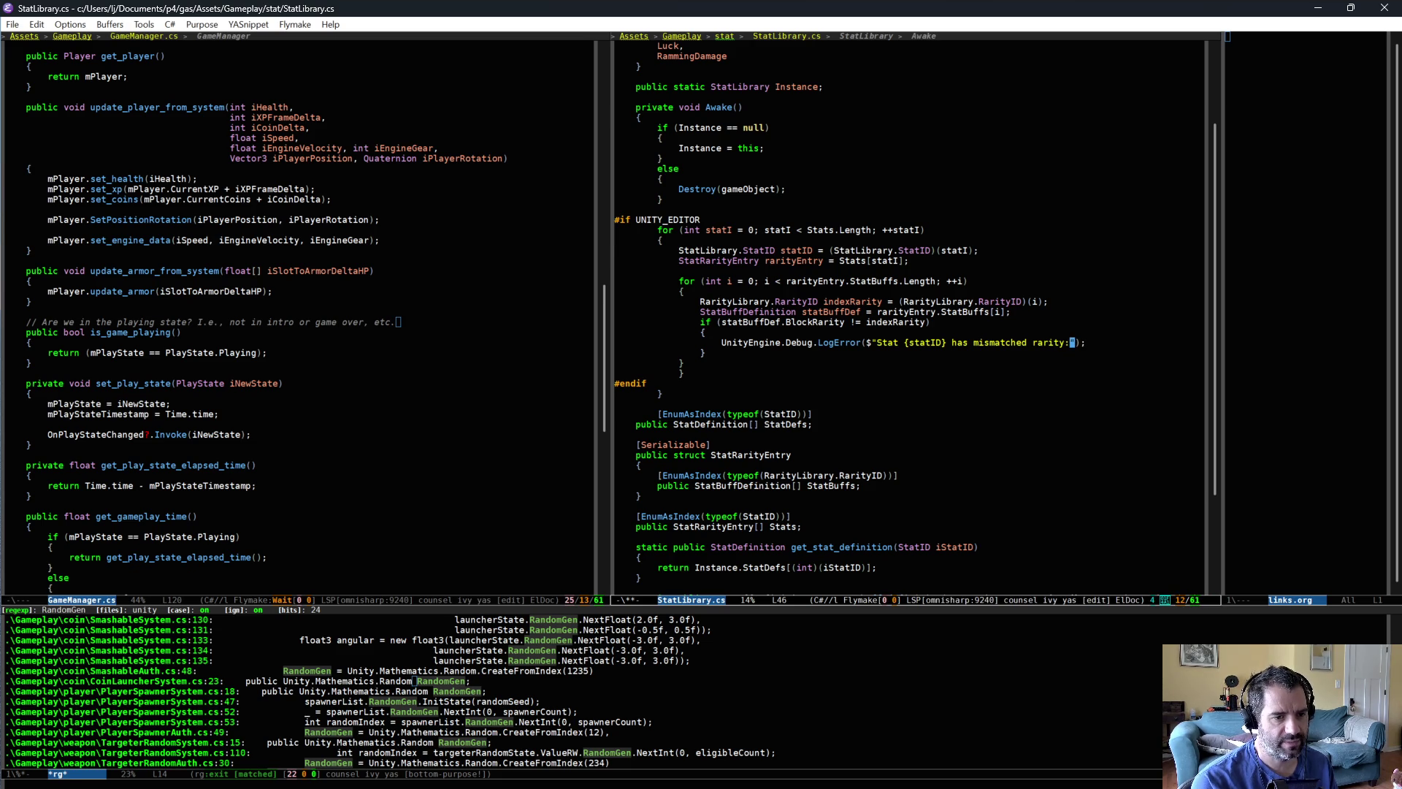
pyautogui.press('BackSpace')
pyautogui.press('BackSpace')
pyautogui.press('BackSpace')
pyautogui.write('. In')
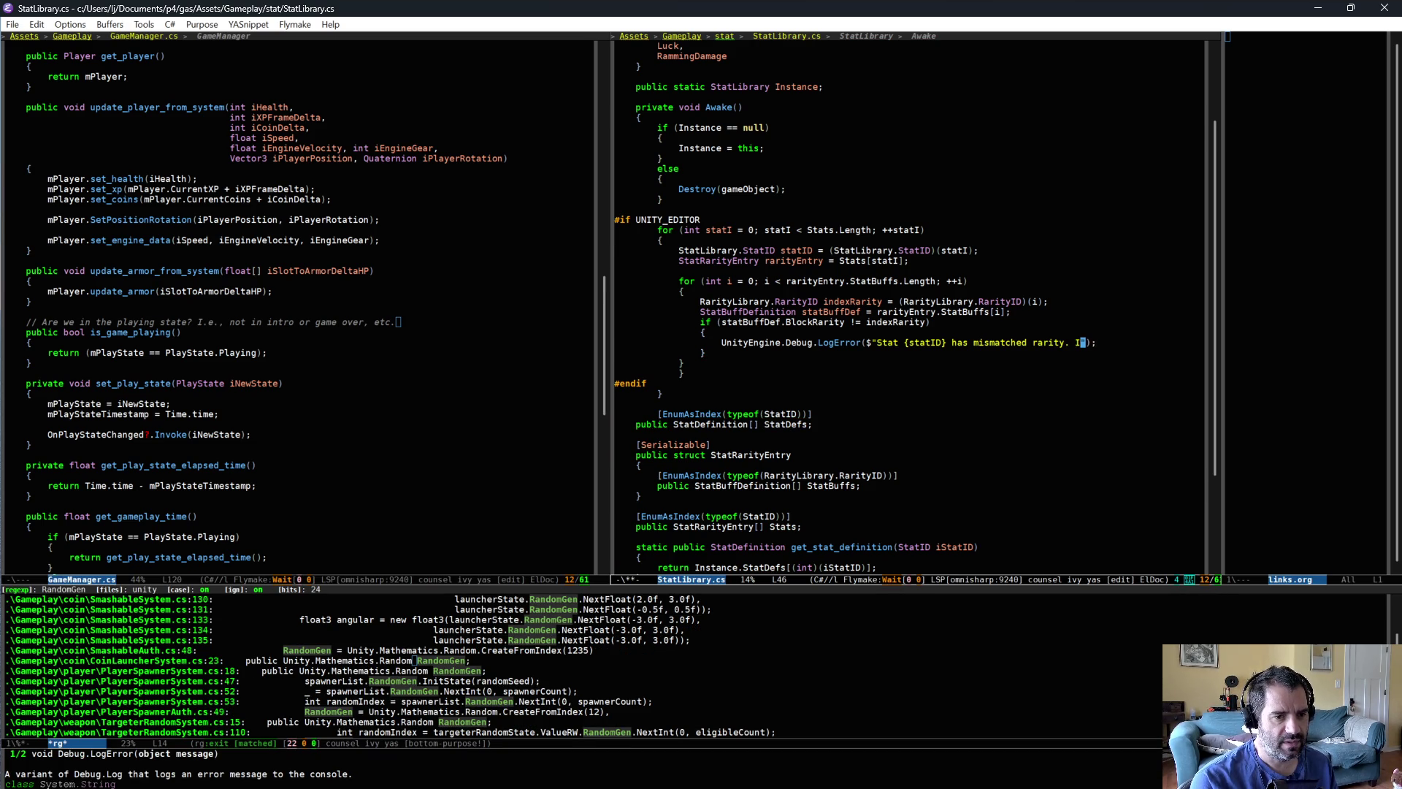
pyautogui.press('BackSpace')
pyautogui.press('BackSpace')
pyautogui.press('BackSpace')
pyautogui.write('{statBuffDef.')
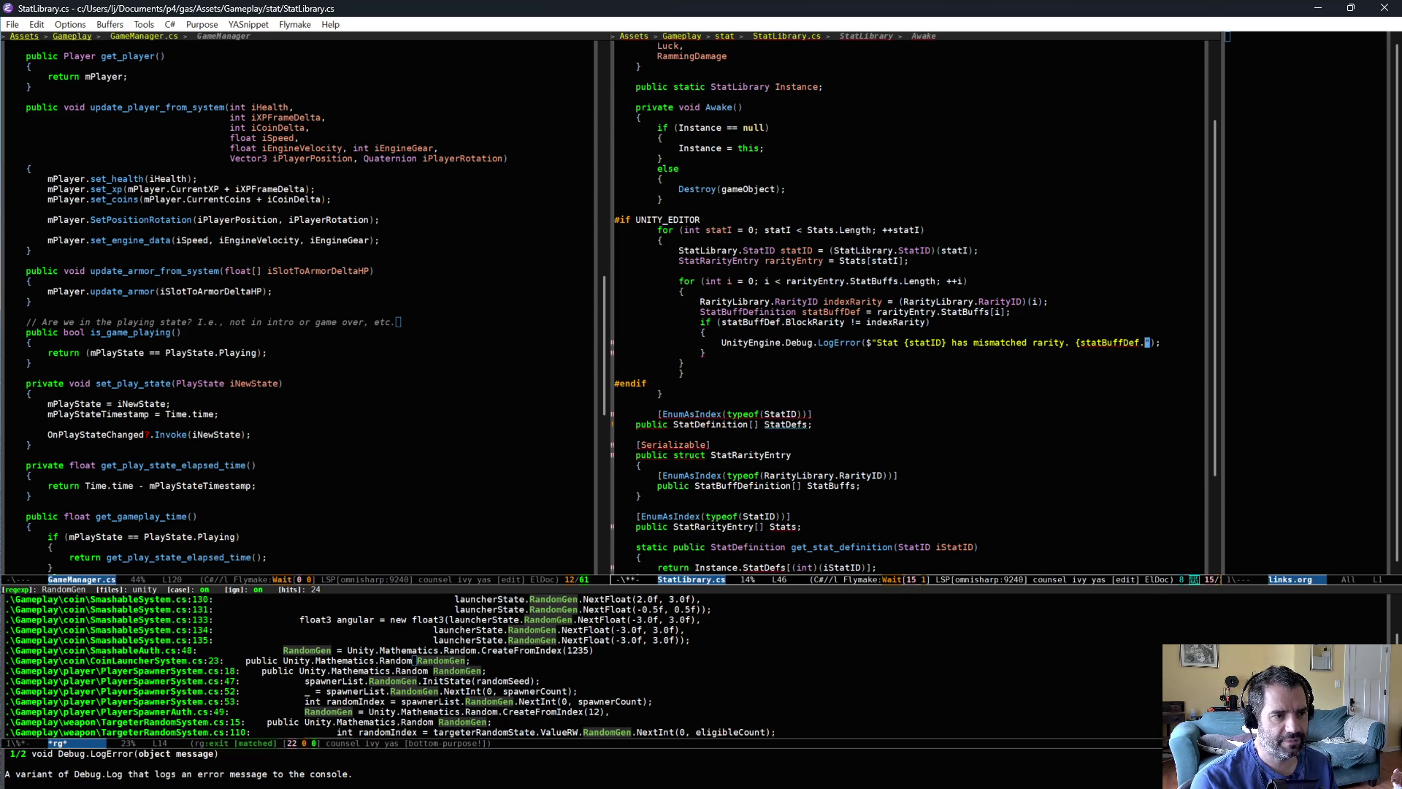
pyautogui.write('BlockRarity')
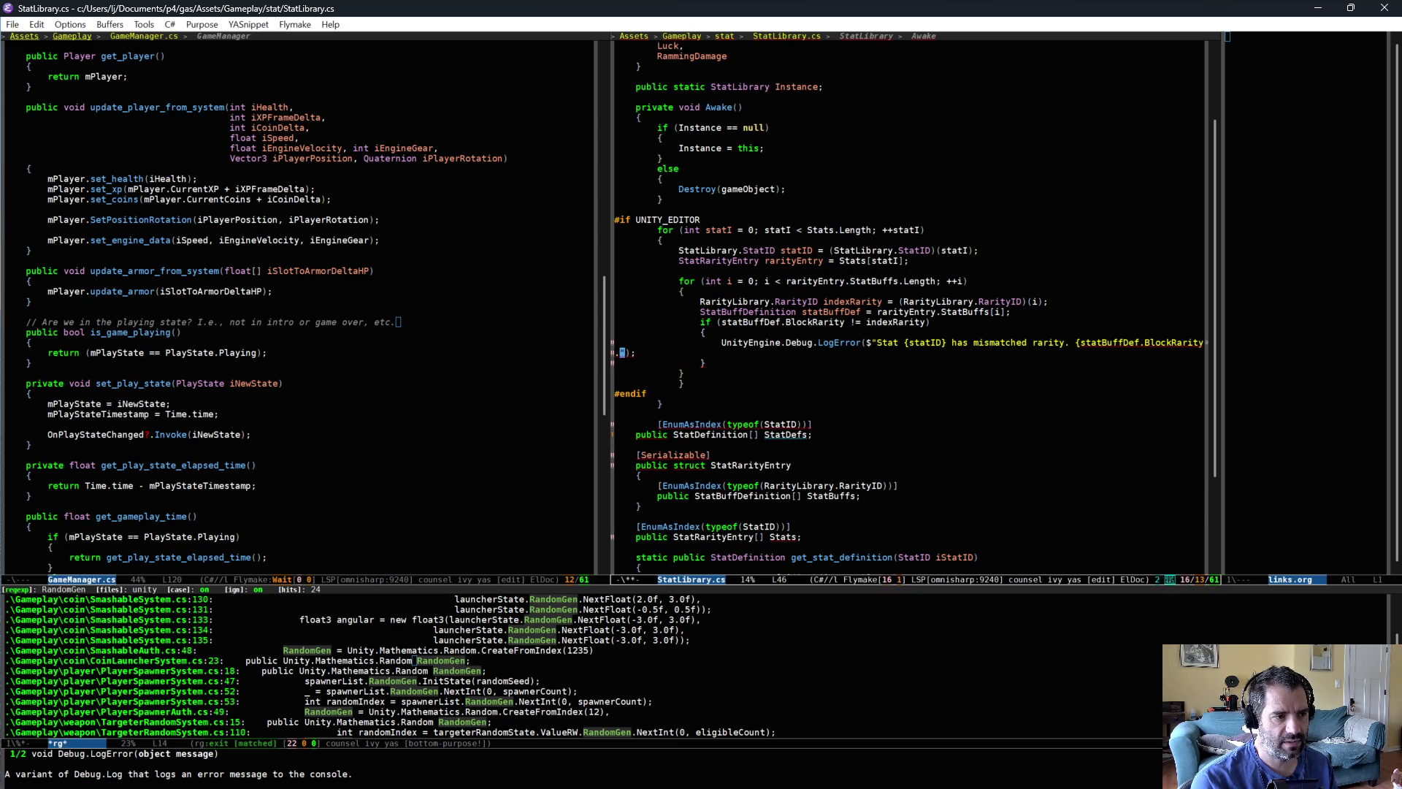
pyautogui.press('BackSpace')
pyautogui.write('} is ')
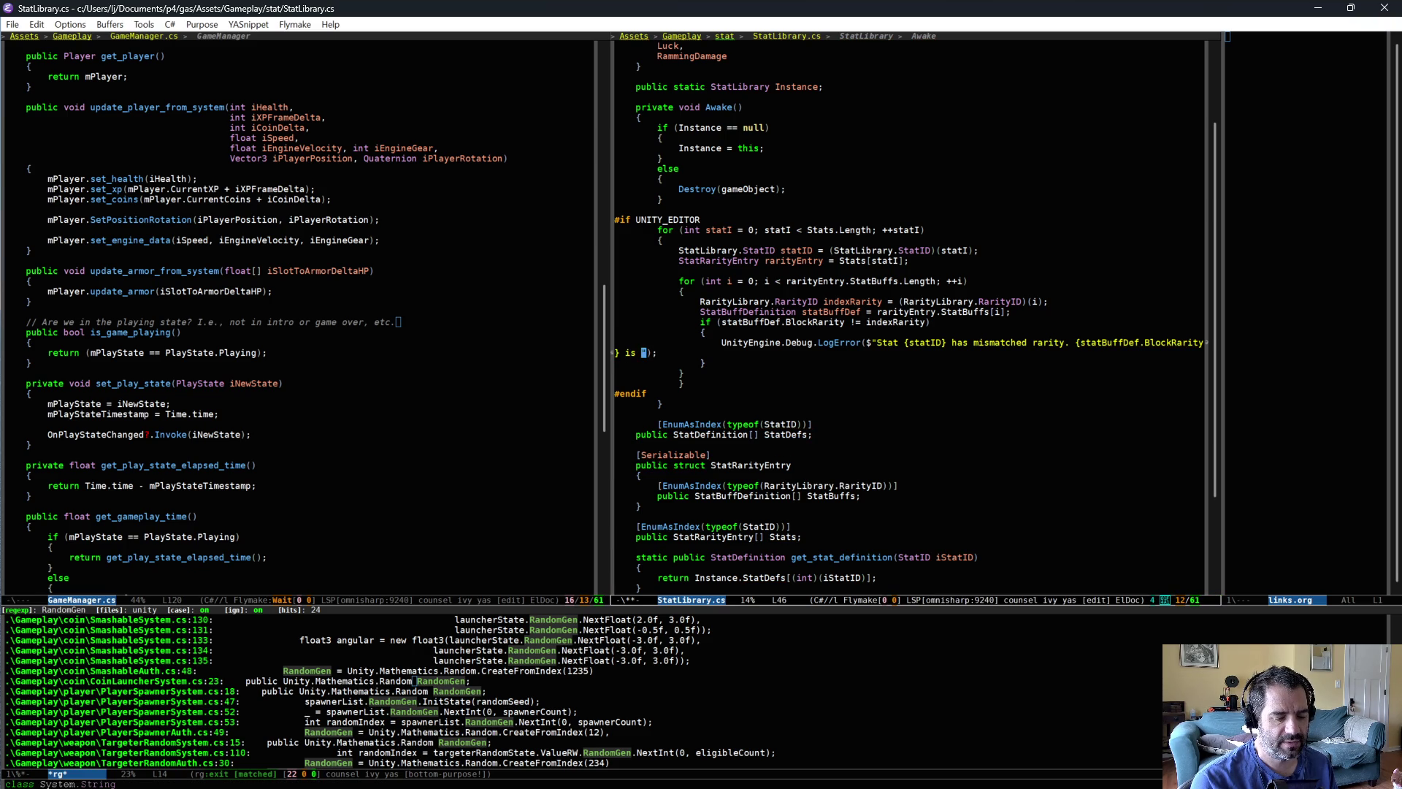
pyautogui.write('incorre')
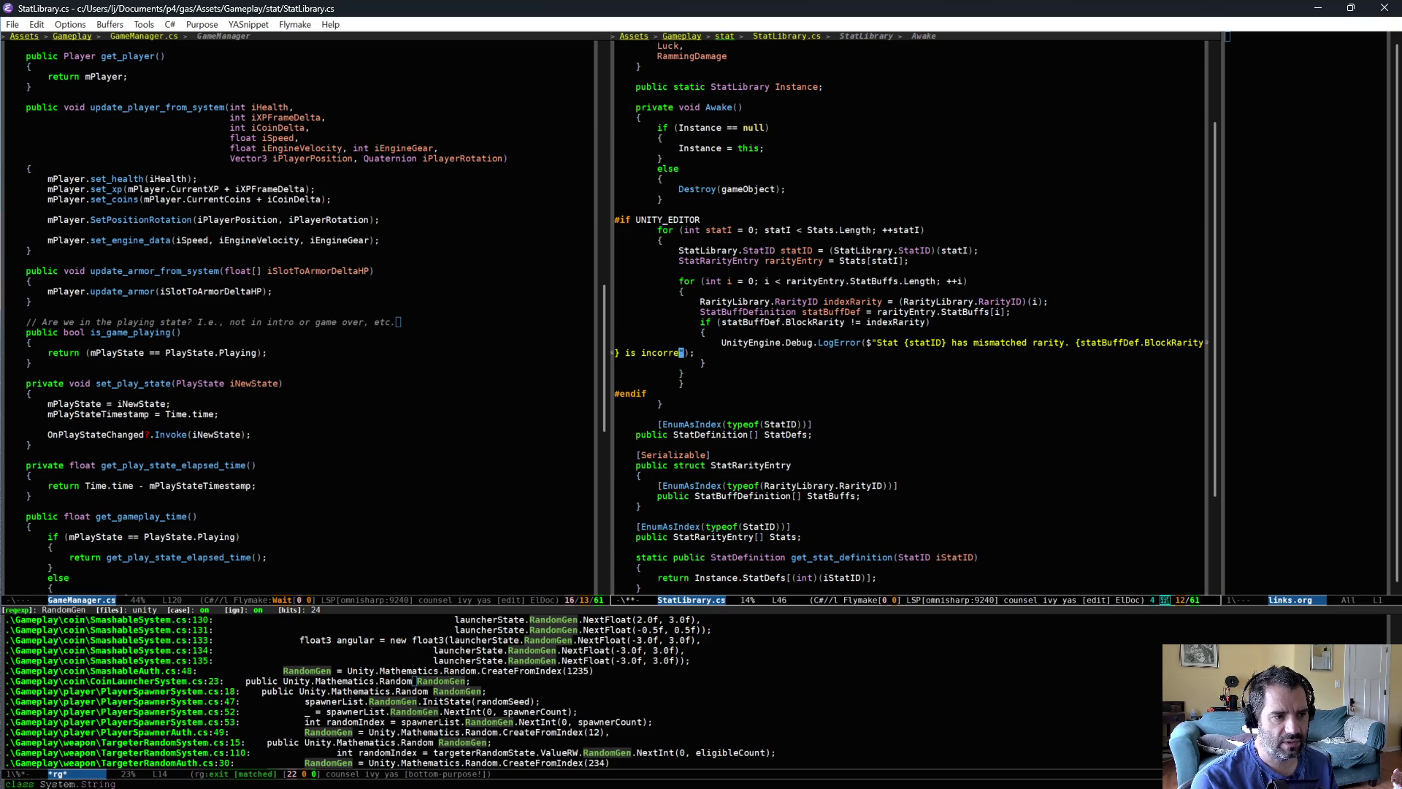
pyautogui.write('ctly placed in ')
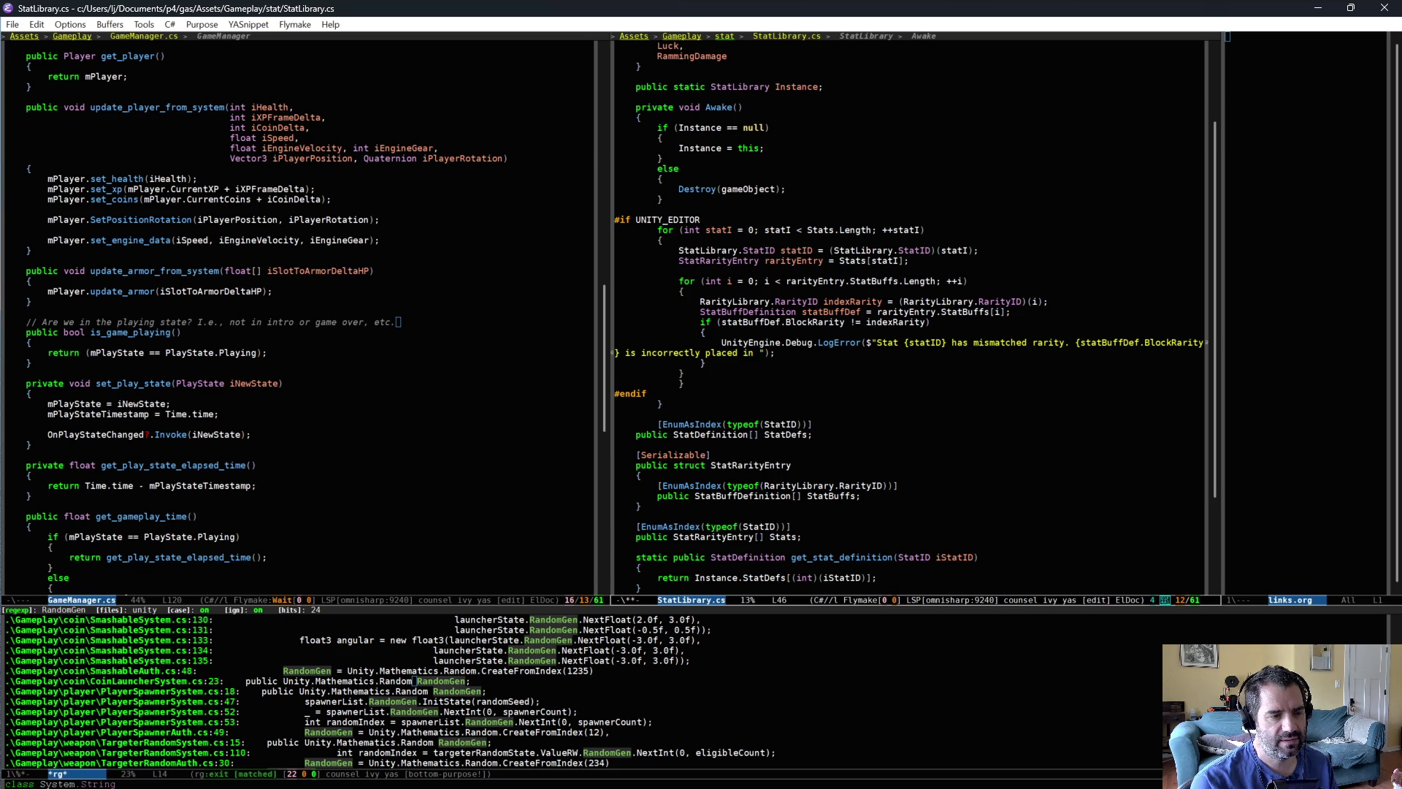
pyautogui.write('{')
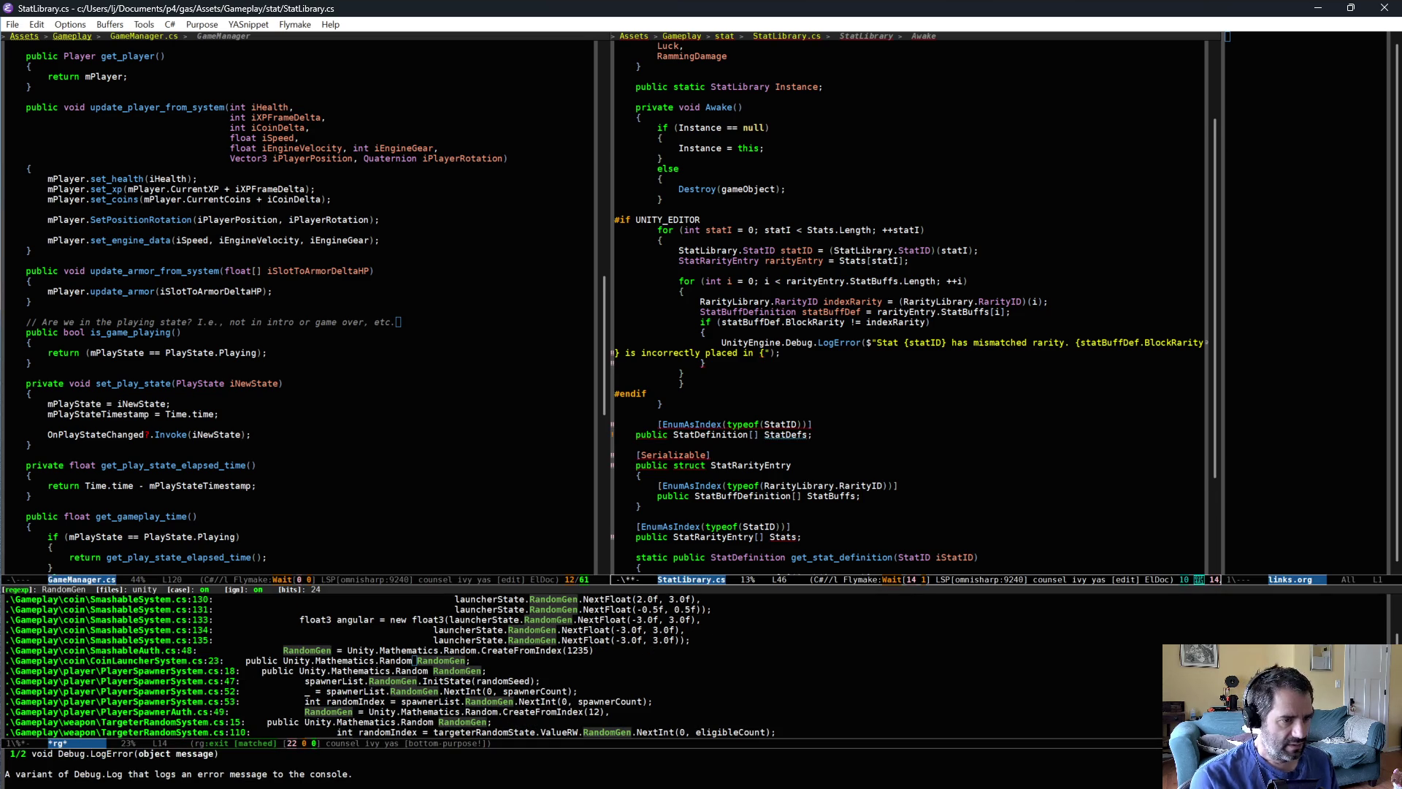
pyautogui.write('indexR')
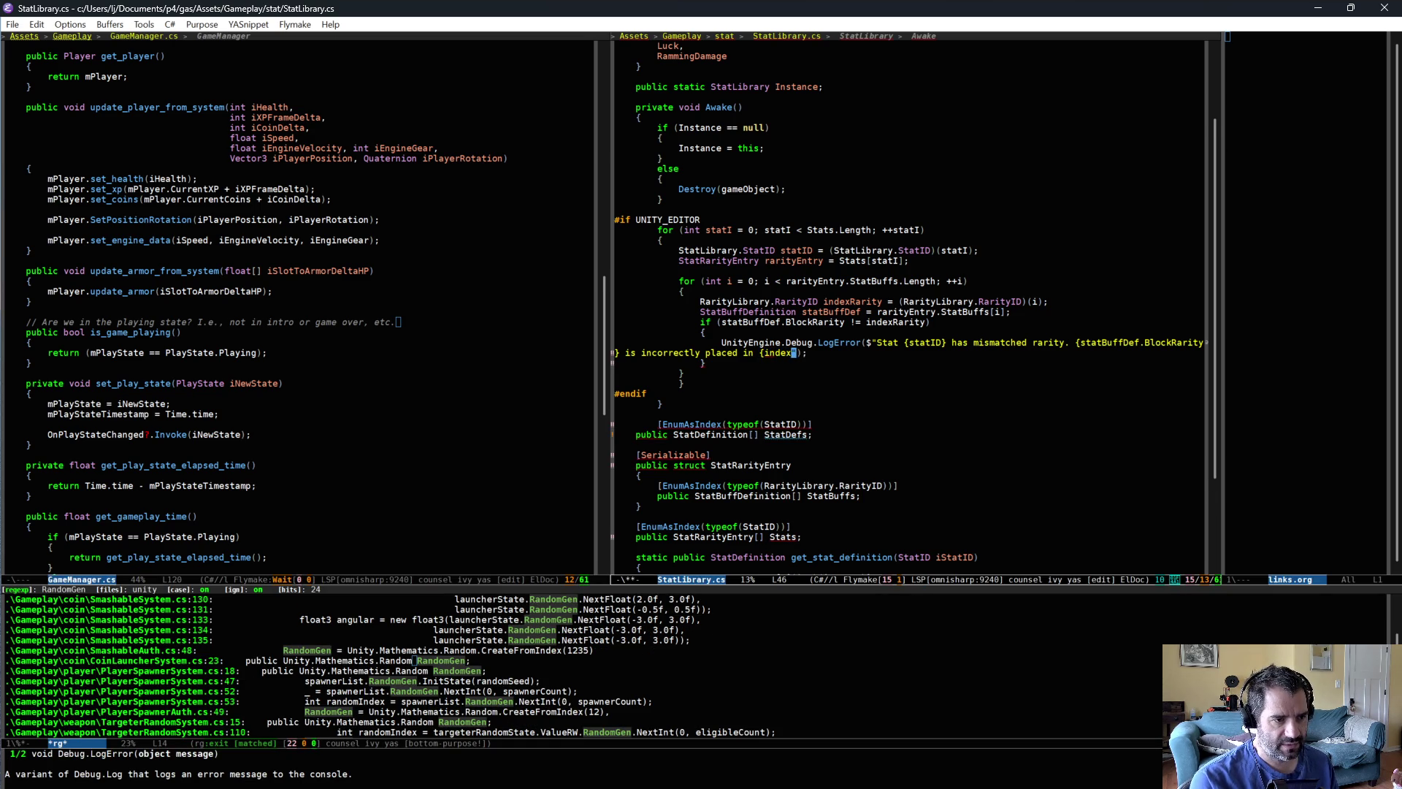
pyautogui.write('arity}')
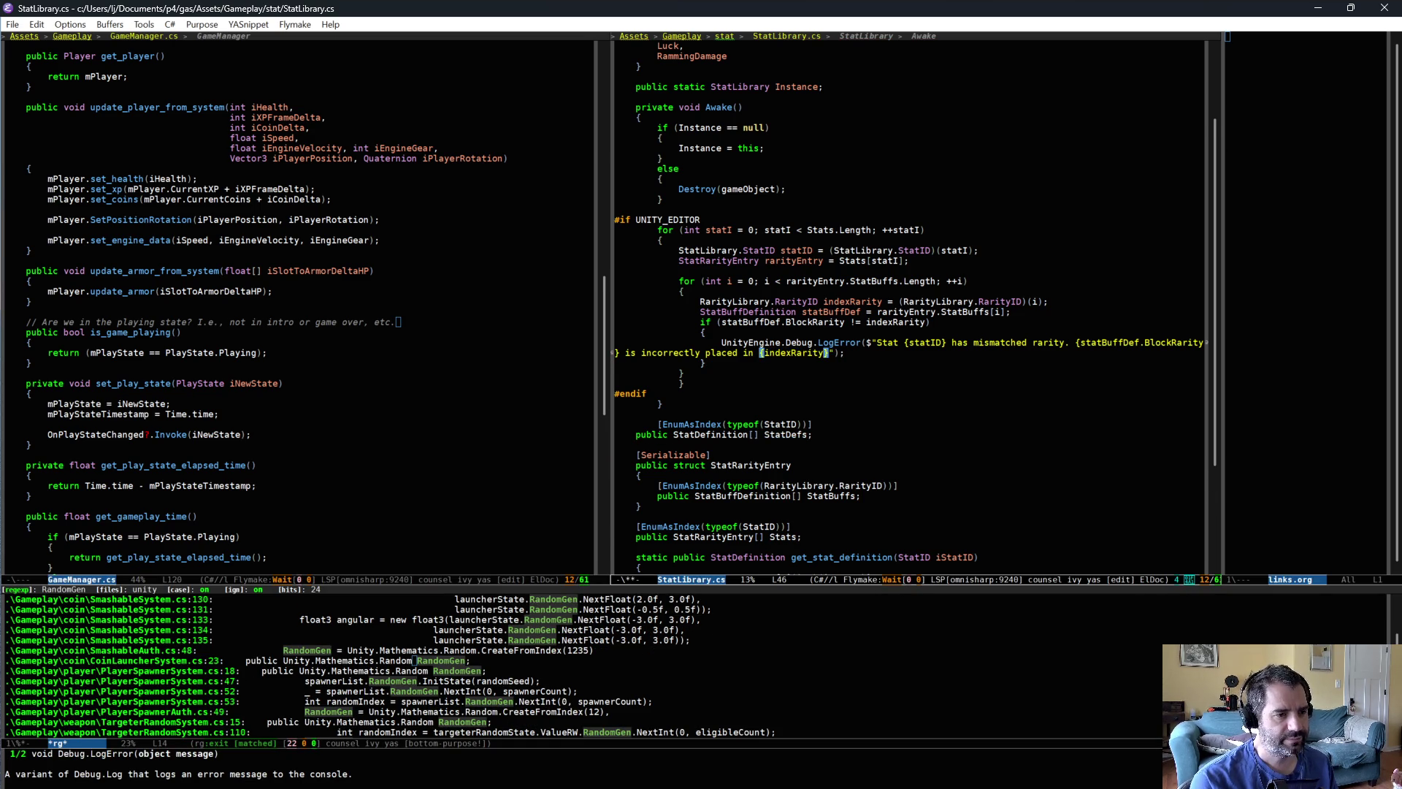
pyautogui.write('.')
pyautogui.hotkey('ctrl', 'x')
pyautogui.hotkey('ctrl', 's')
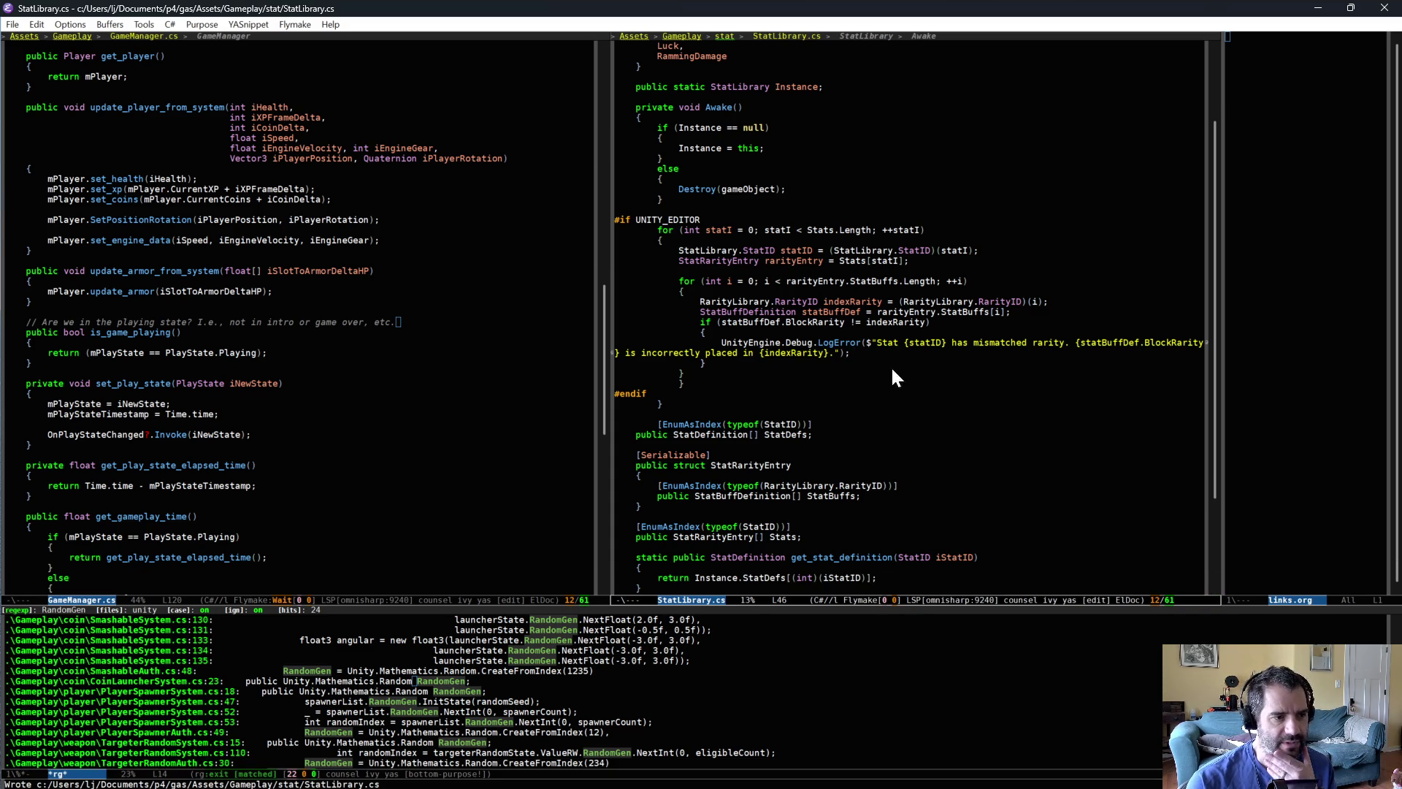
# - Add the missing closing brace, reindent Awake's end and the EnumAsIndex line, save, and return to Unity
pyautogui.click(762, 368)
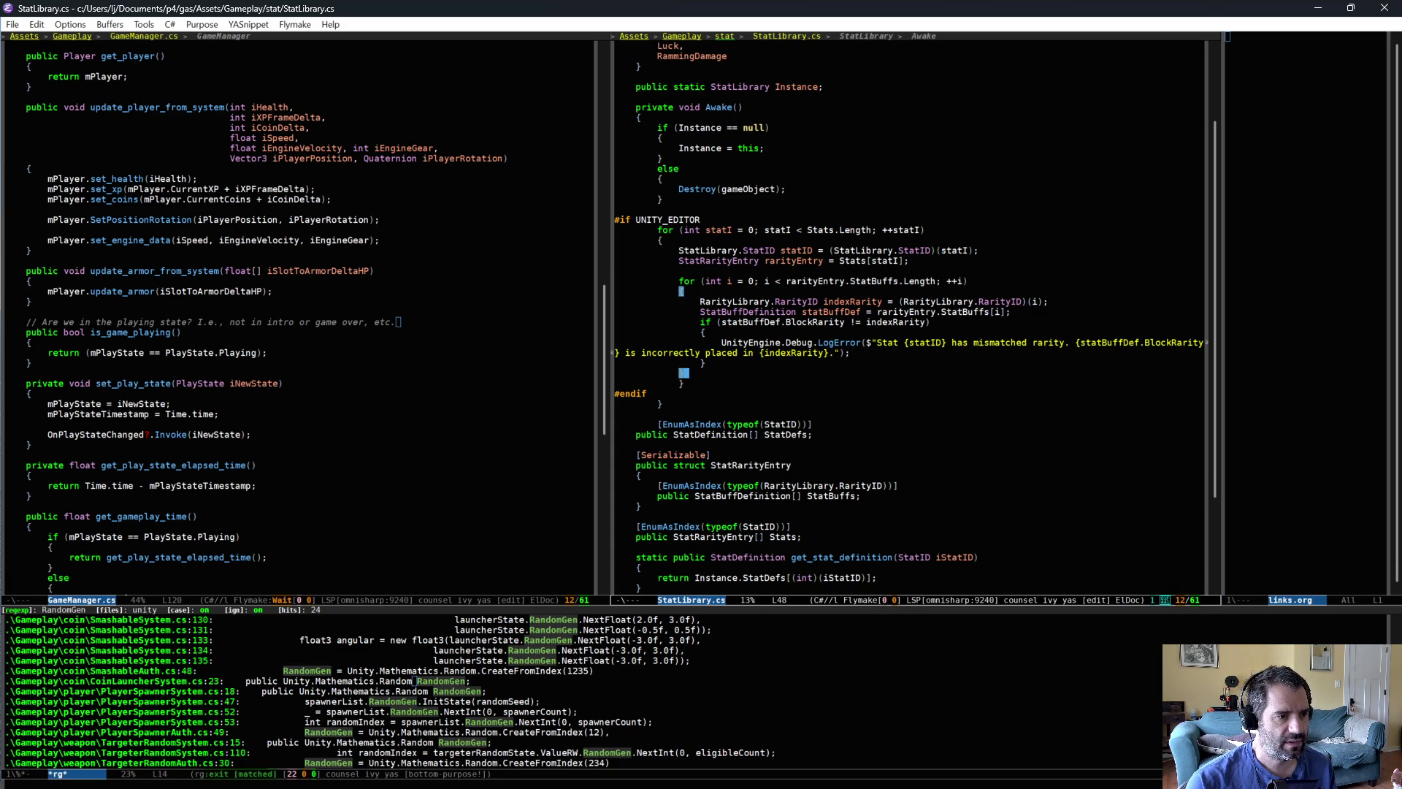
pyautogui.write('}')
pyautogui.click(655, 403)
pyautogui.press('Tab')
pyautogui.press('Down')
pyautogui.press('Tab')
pyautogui.click(692, 402)
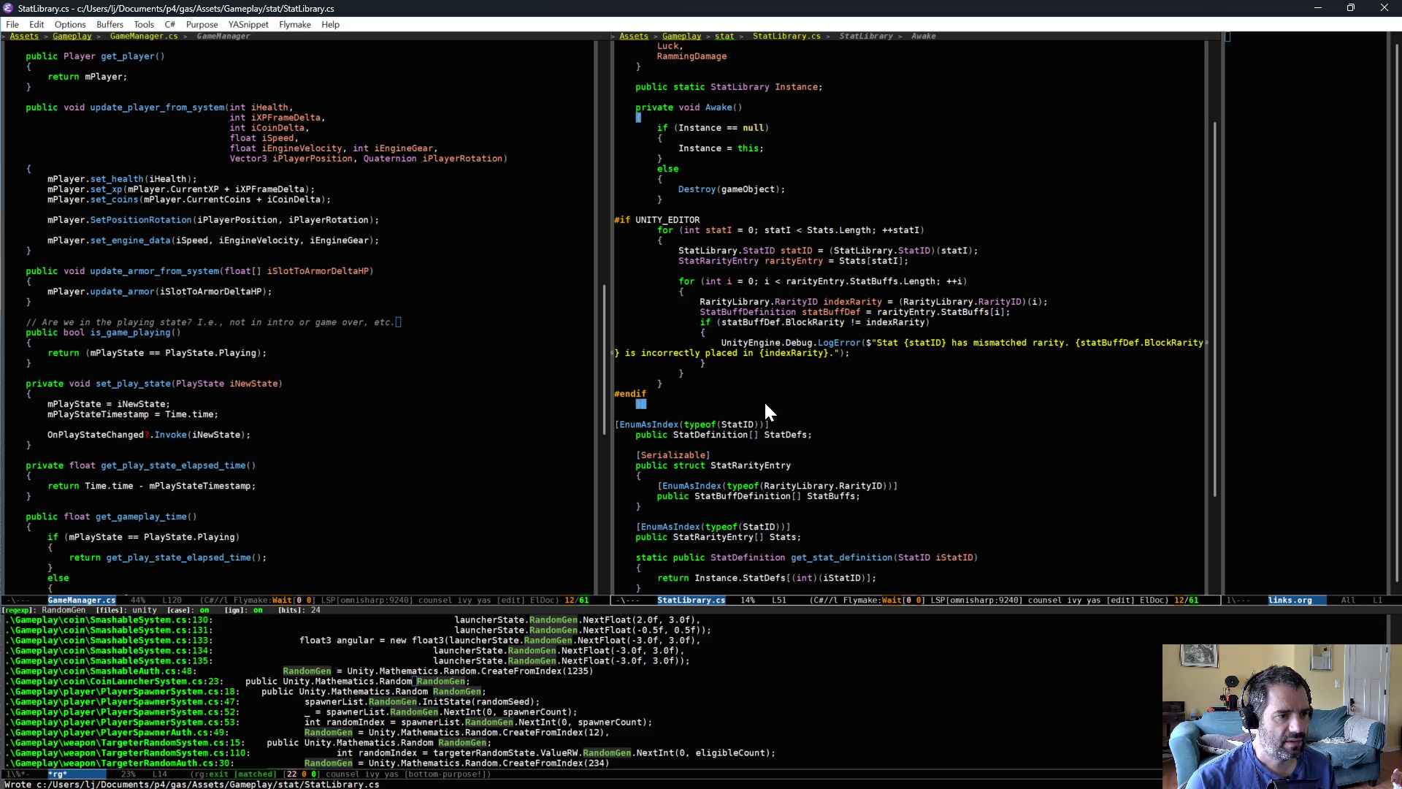
pyautogui.press('Down')
pyautogui.press('Down')
pyautogui.press('Tab')
pyautogui.hotkey('ctrl', 'x')
pyautogui.hotkey('ctrl', 's')
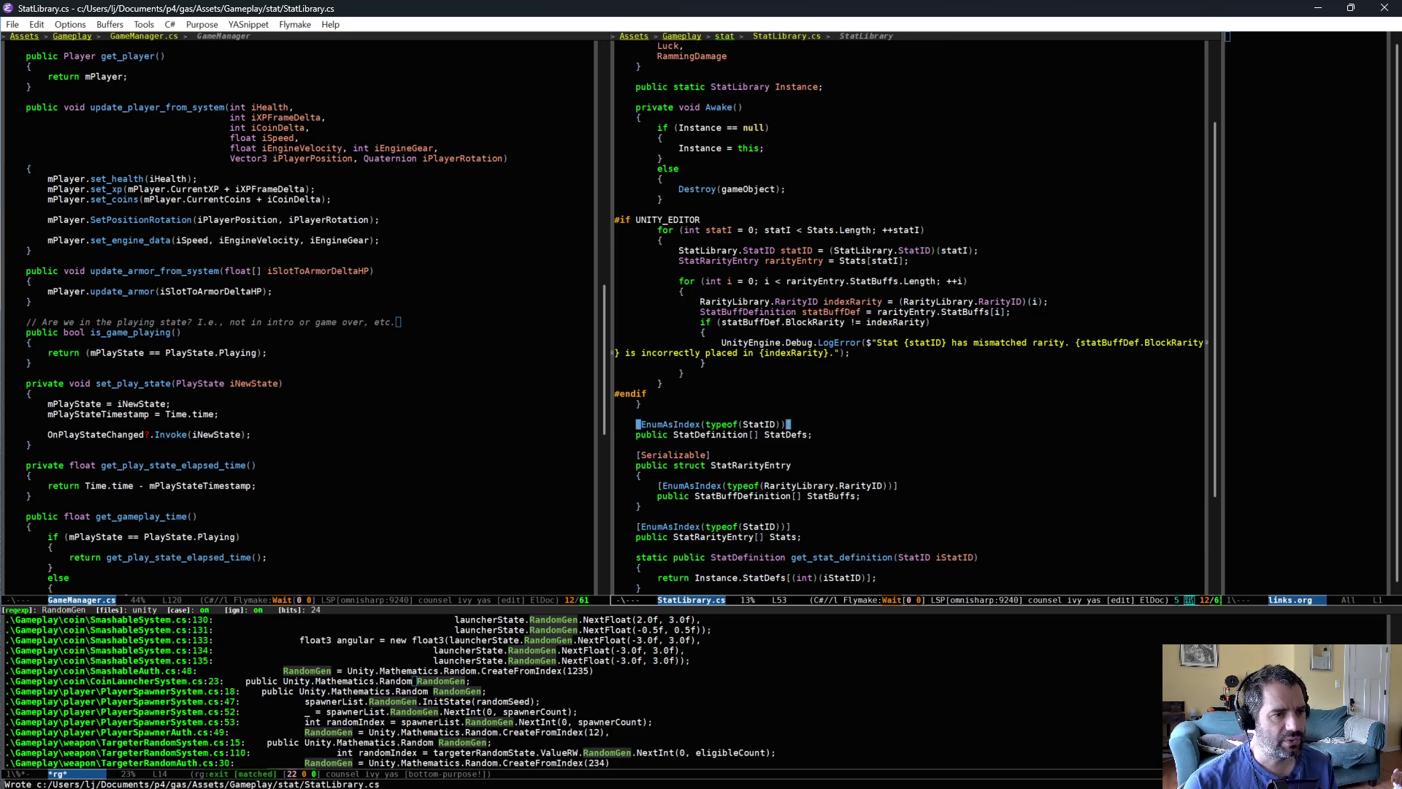
pyautogui.hotkey('alt', 'Tab')
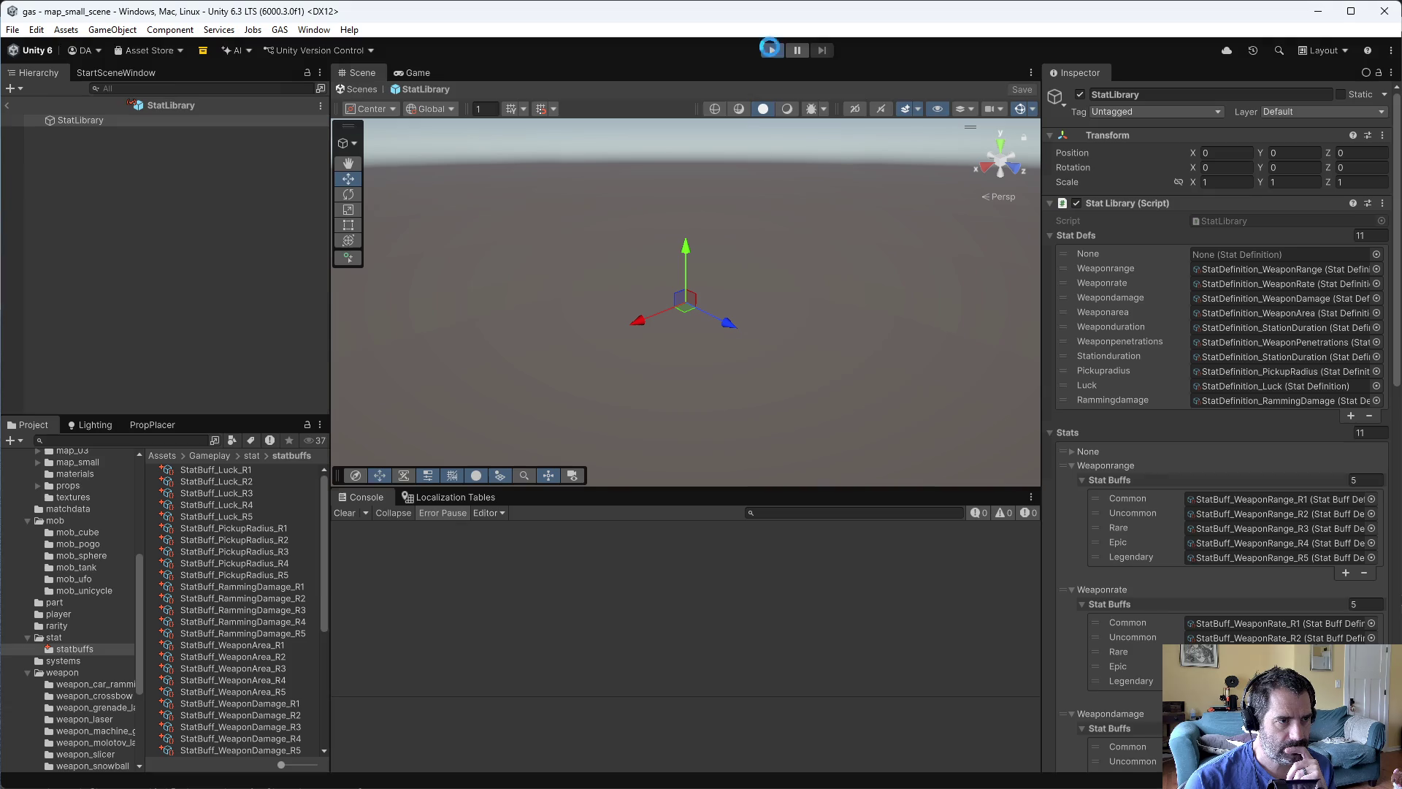
# - Run and stop the game, then drag the Rare Weaponrange buff above Uncommon and save the prefab
pyautogui.click(772, 49)
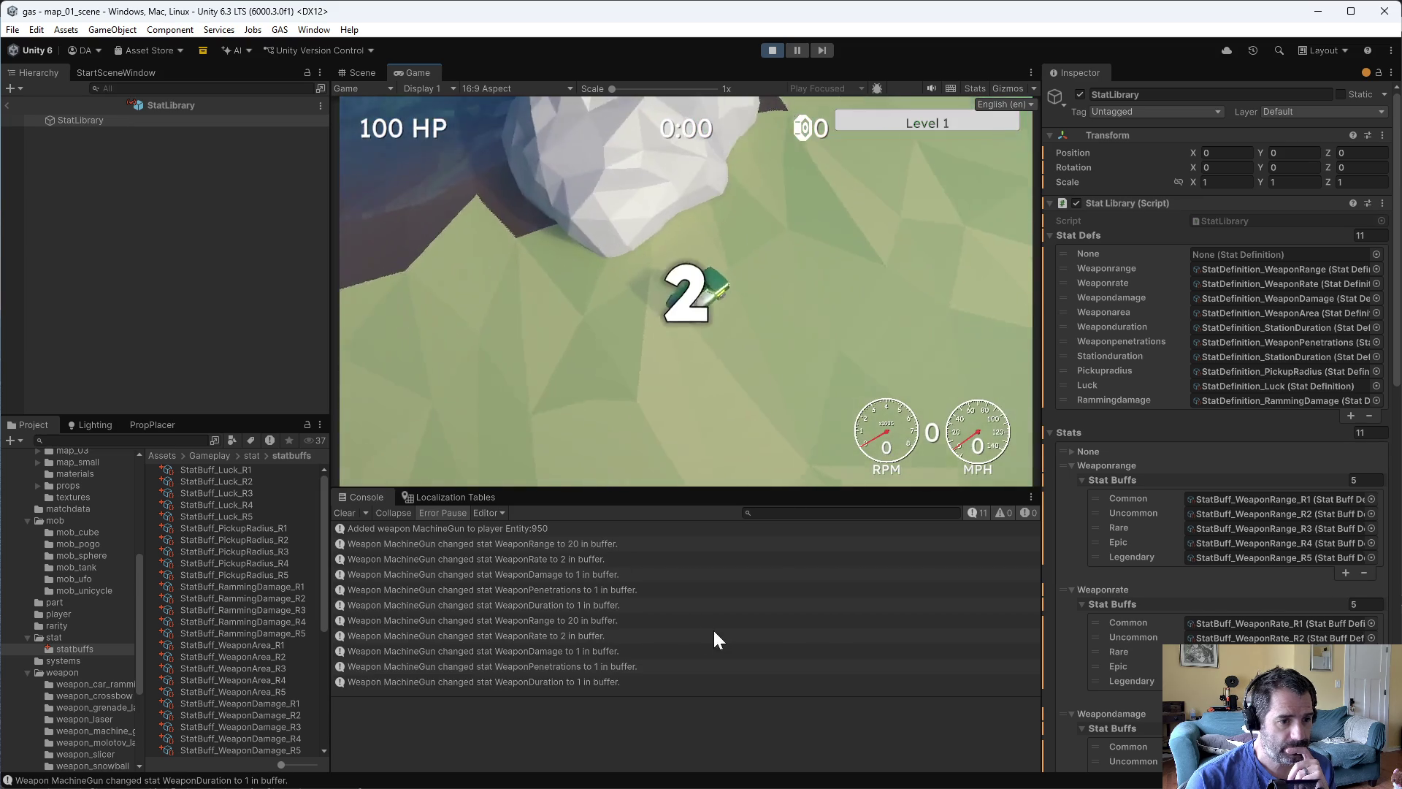
pyautogui.click(772, 51)
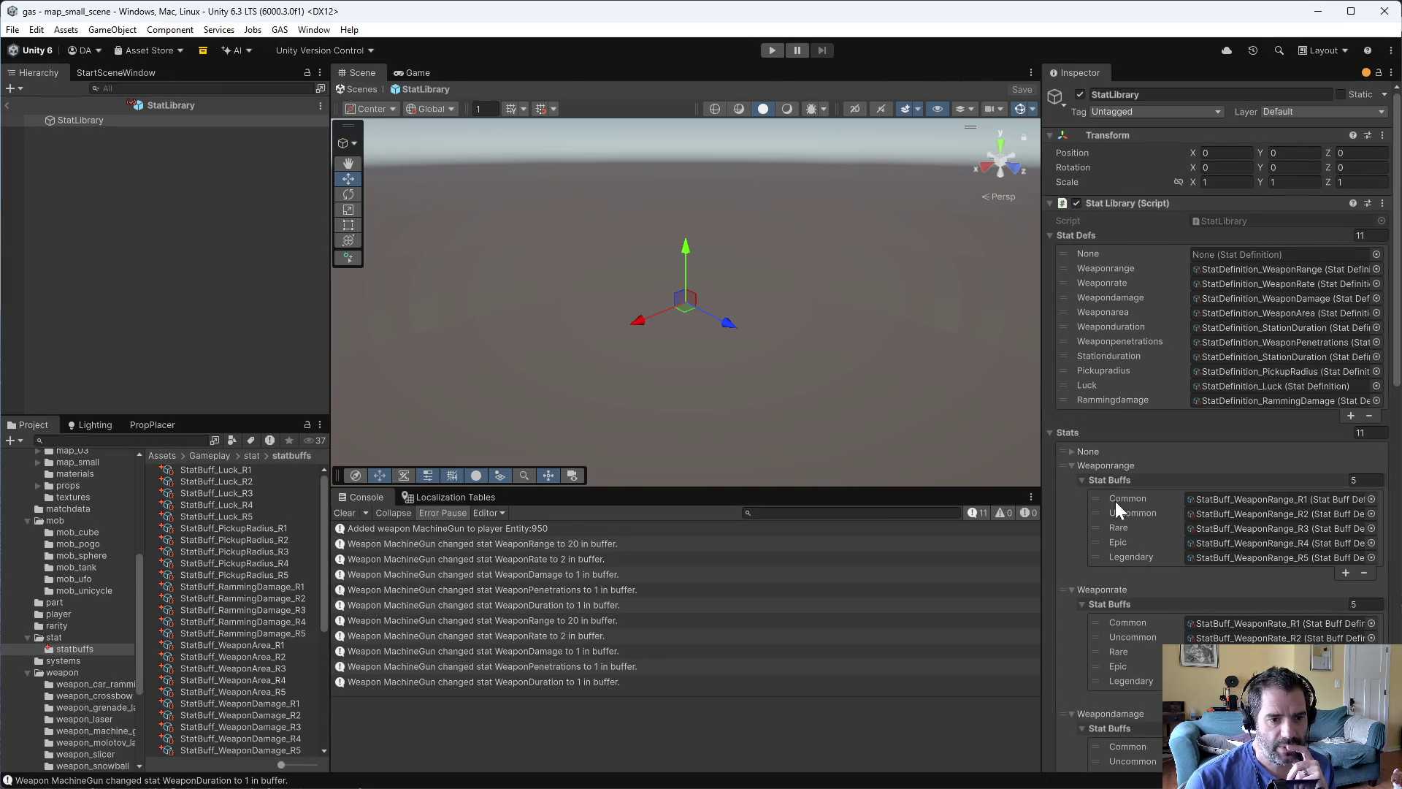
pyautogui.moveTo(1093, 526)
pyautogui.mouseDown()
pyautogui.moveTo(1095, 508)
pyautogui.moveTo(1115, 511)
pyautogui.mouseUp()
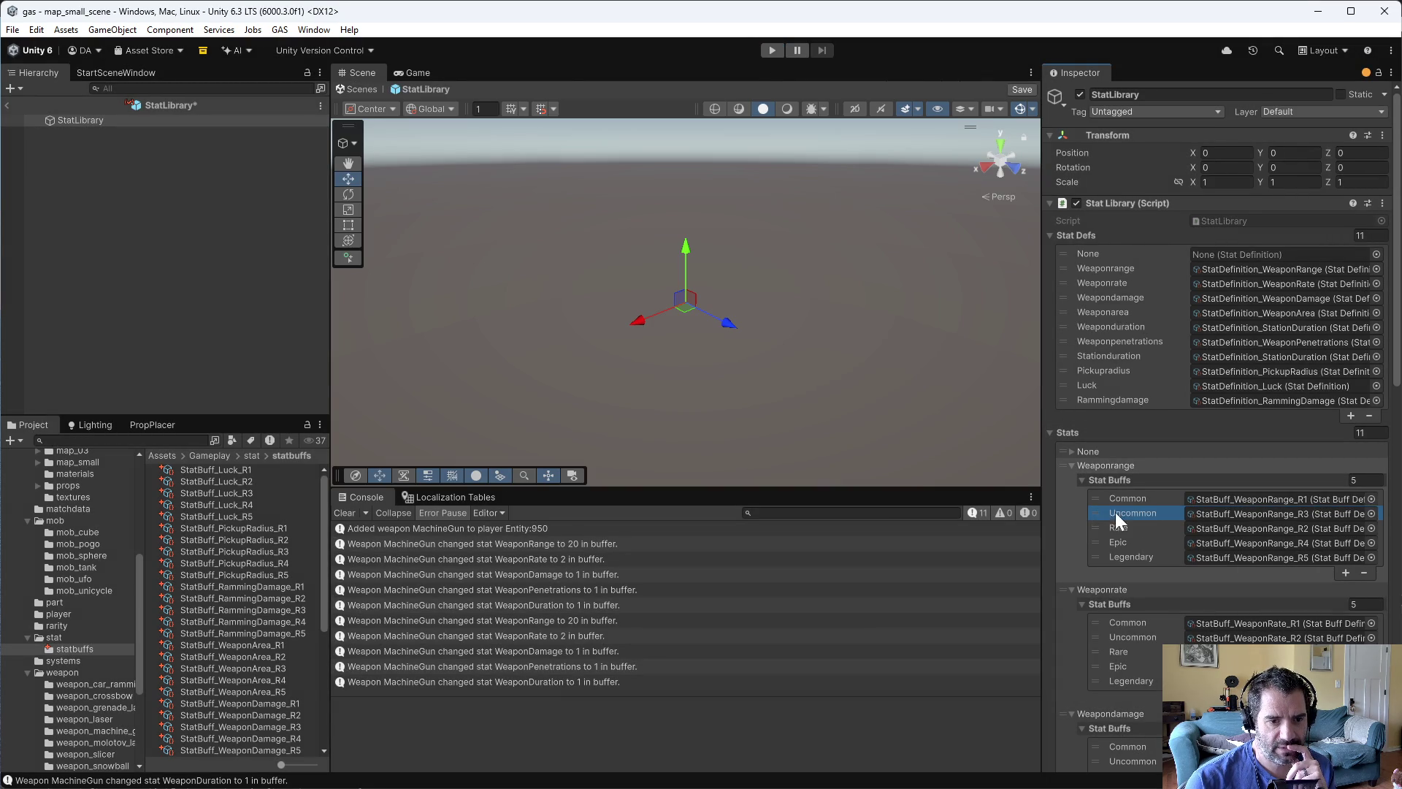
pyautogui.hotkey('ctrl', 's')
# - Play to see the mismatched-rarity errors, then restore R2 above R3, save, and return to Emacs
pyautogui.click(770, 55)
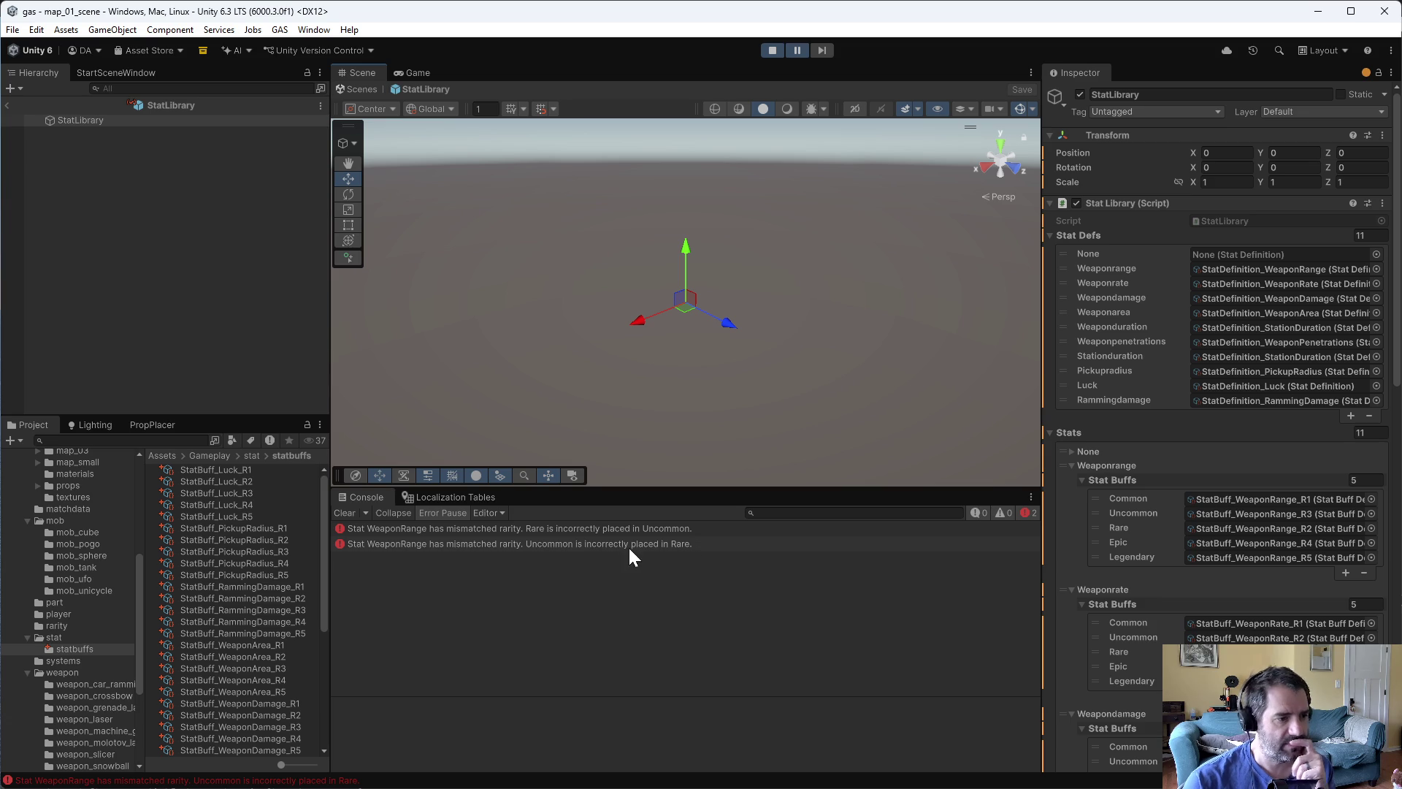
pyautogui.click(774, 49)
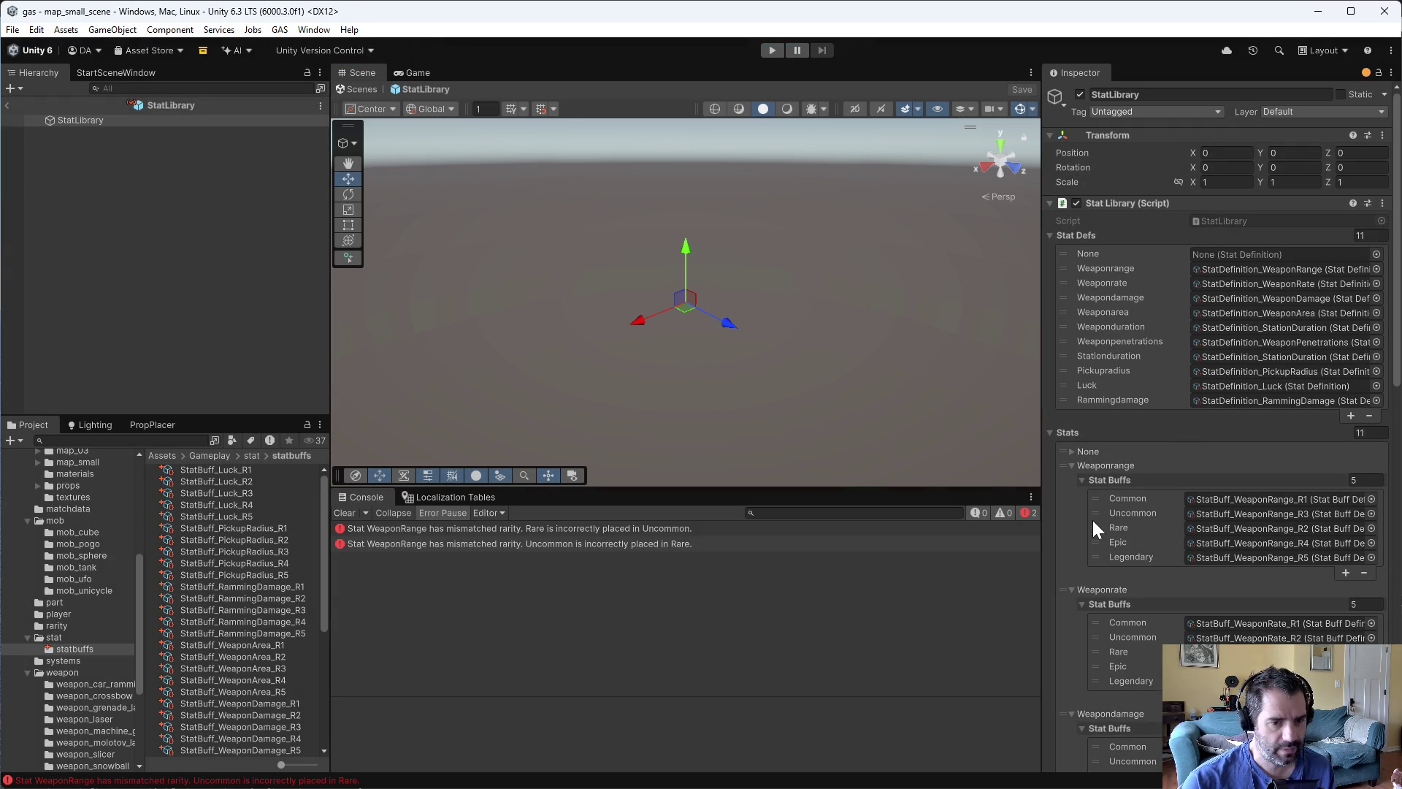
pyautogui.moveTo(1095, 513); pyautogui.dragTo(1095, 513)
pyautogui.hotkey('ctrl', 's')
pyautogui.hotkey('alt', 'Tab')
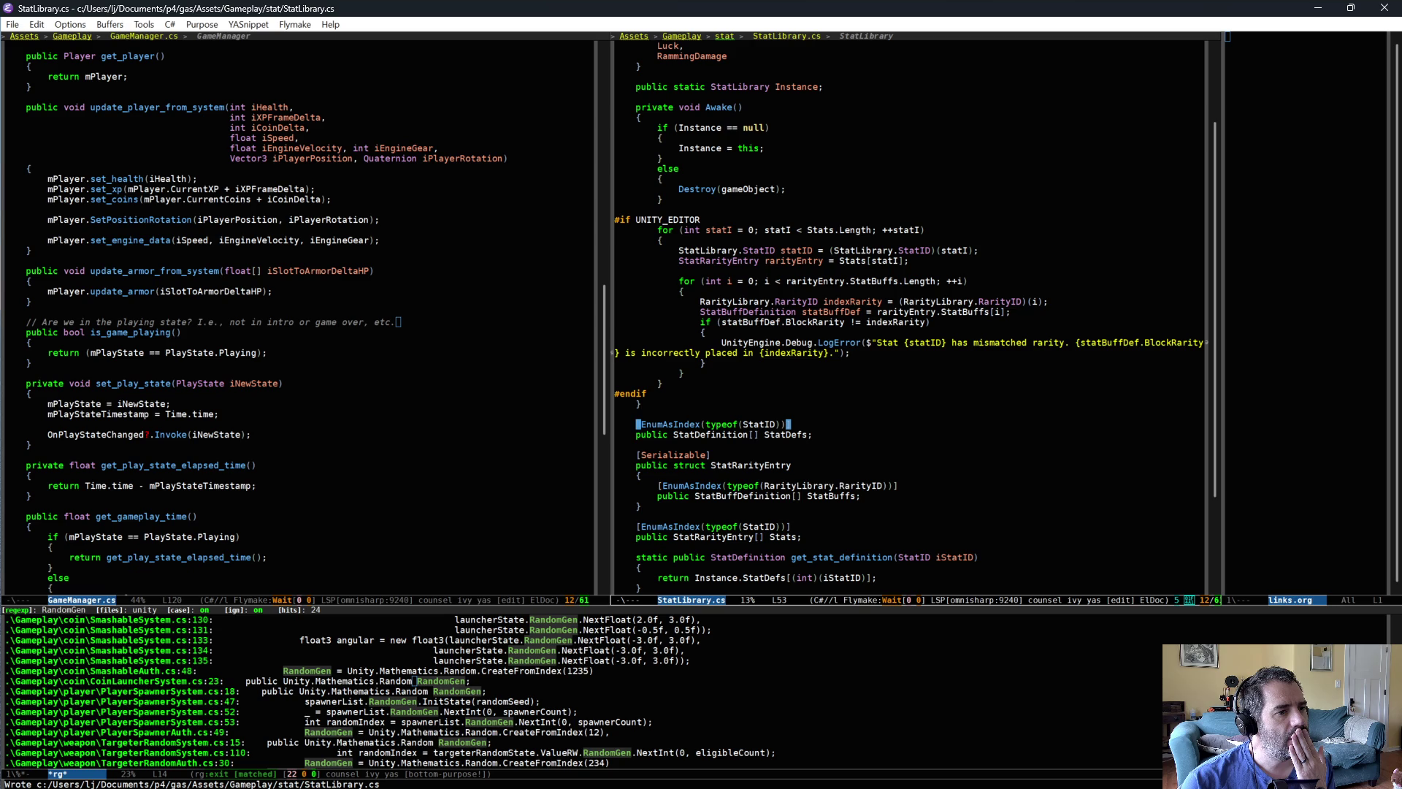
# - Look up the StatBuffDefinition class, then add an if (i > 0) block after the rarity check
pyautogui.scroll(1, 792, 391)
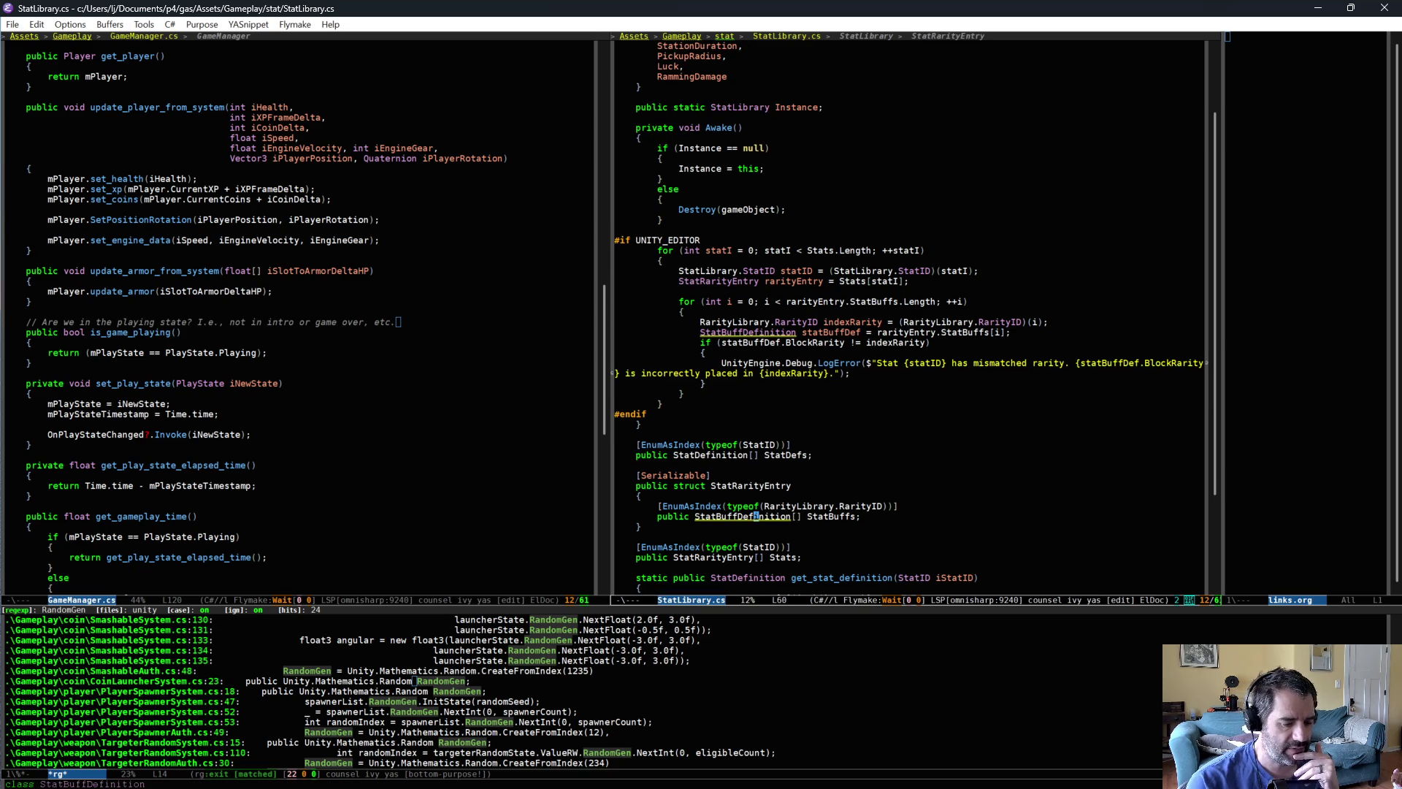
pyautogui.hotkey('alt', '.')
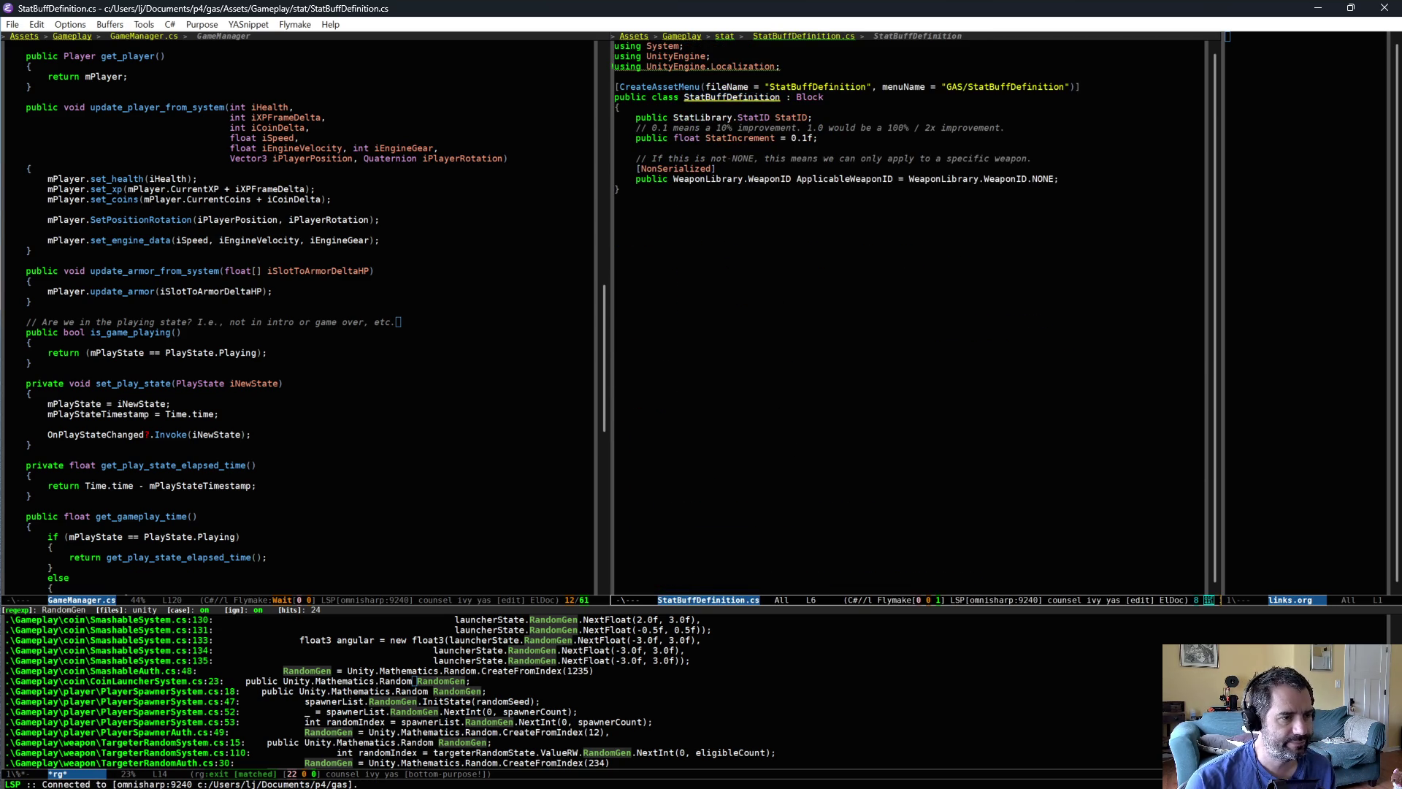
pyautogui.hotkey('alt', ',')
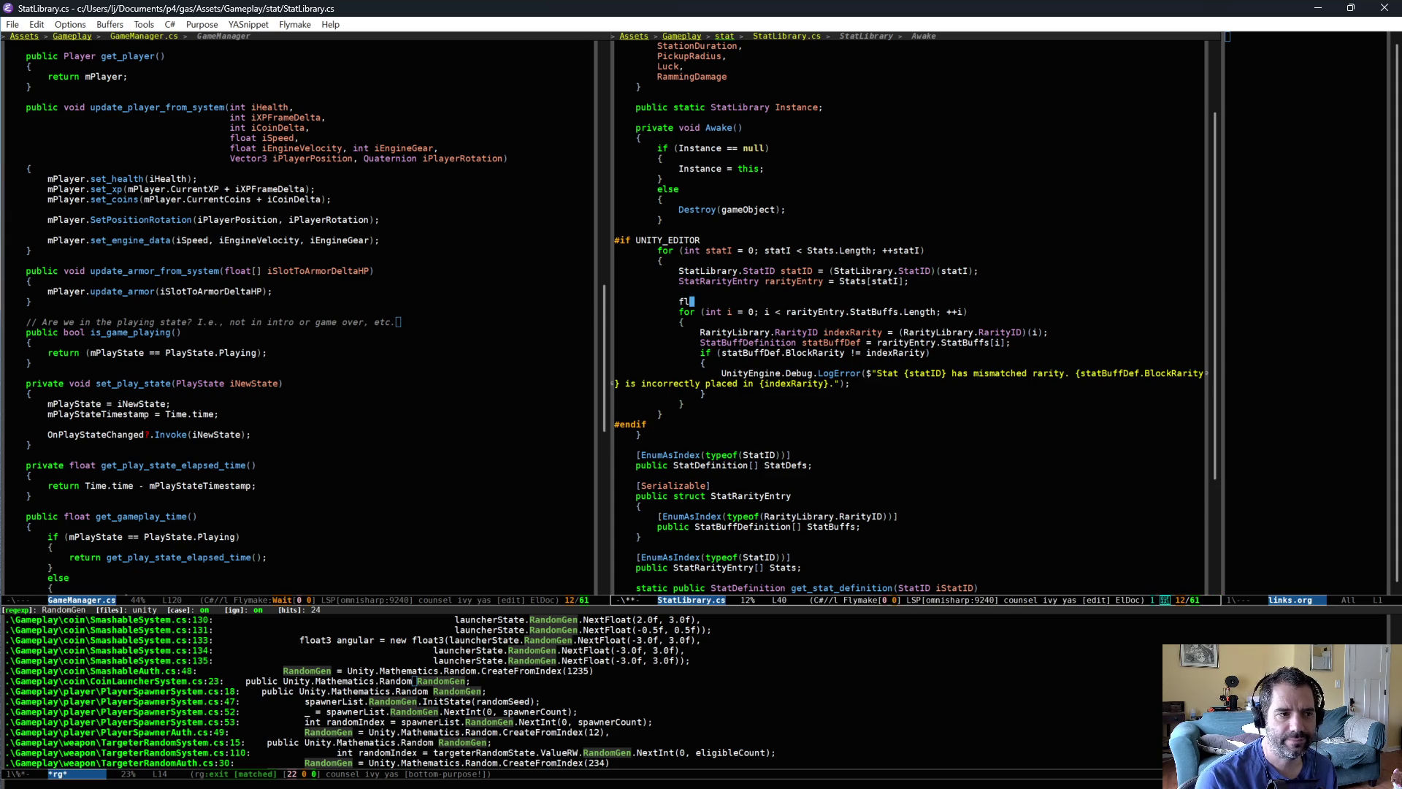
pyautogui.press('Down')
pyautogui.press('Down')
pyautogui.press('End')
pyautogui.press('Down')
pyautogui.press('Down')
pyautogui.press('Down')
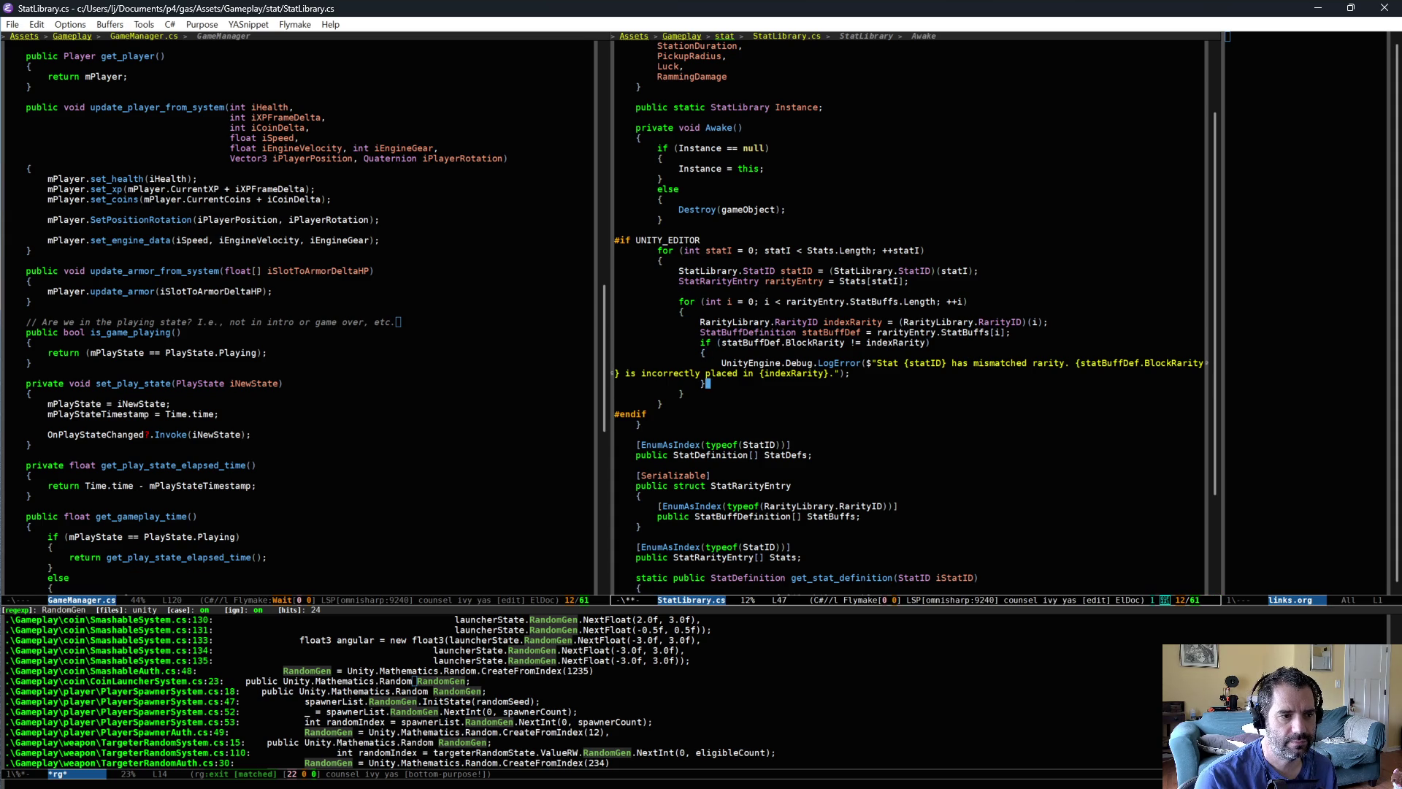
pyautogui.press('Return')
pyautogui.press('Return')
pyautogui.write('if (i ')
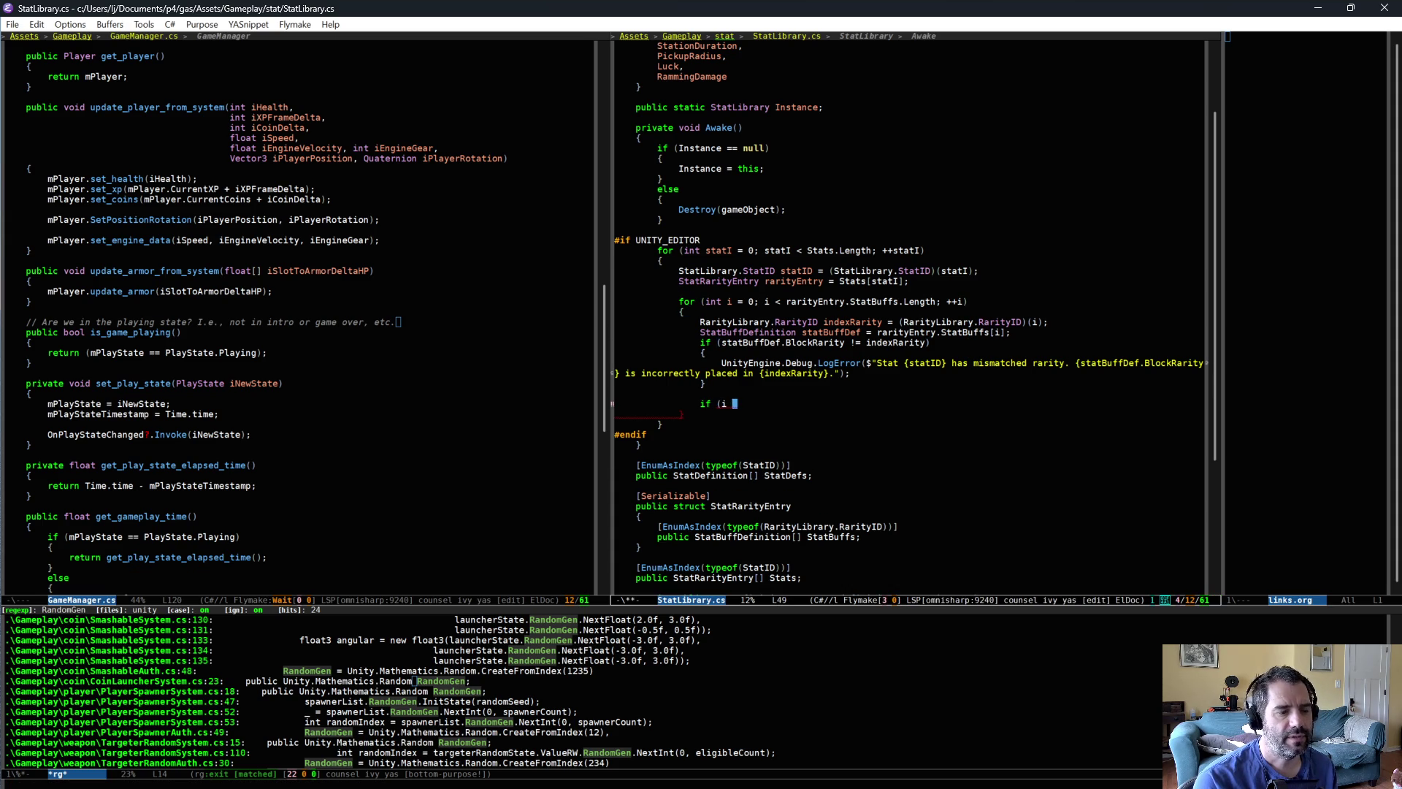
pyautogui.write('> ')
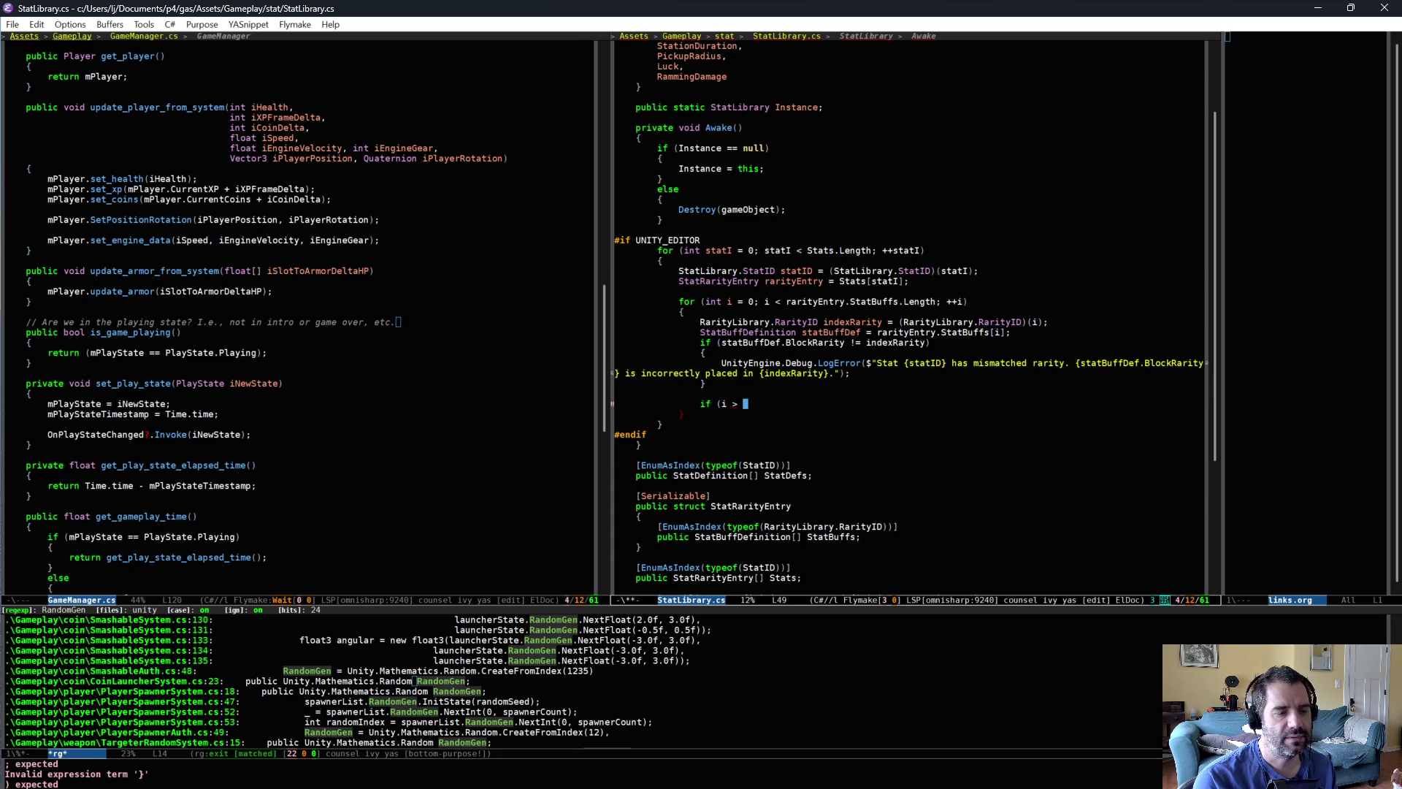
pyautogui.write('0)')
pyautogui.press('Return')
pyautogui.write('{')
pyautogui.press('Return')
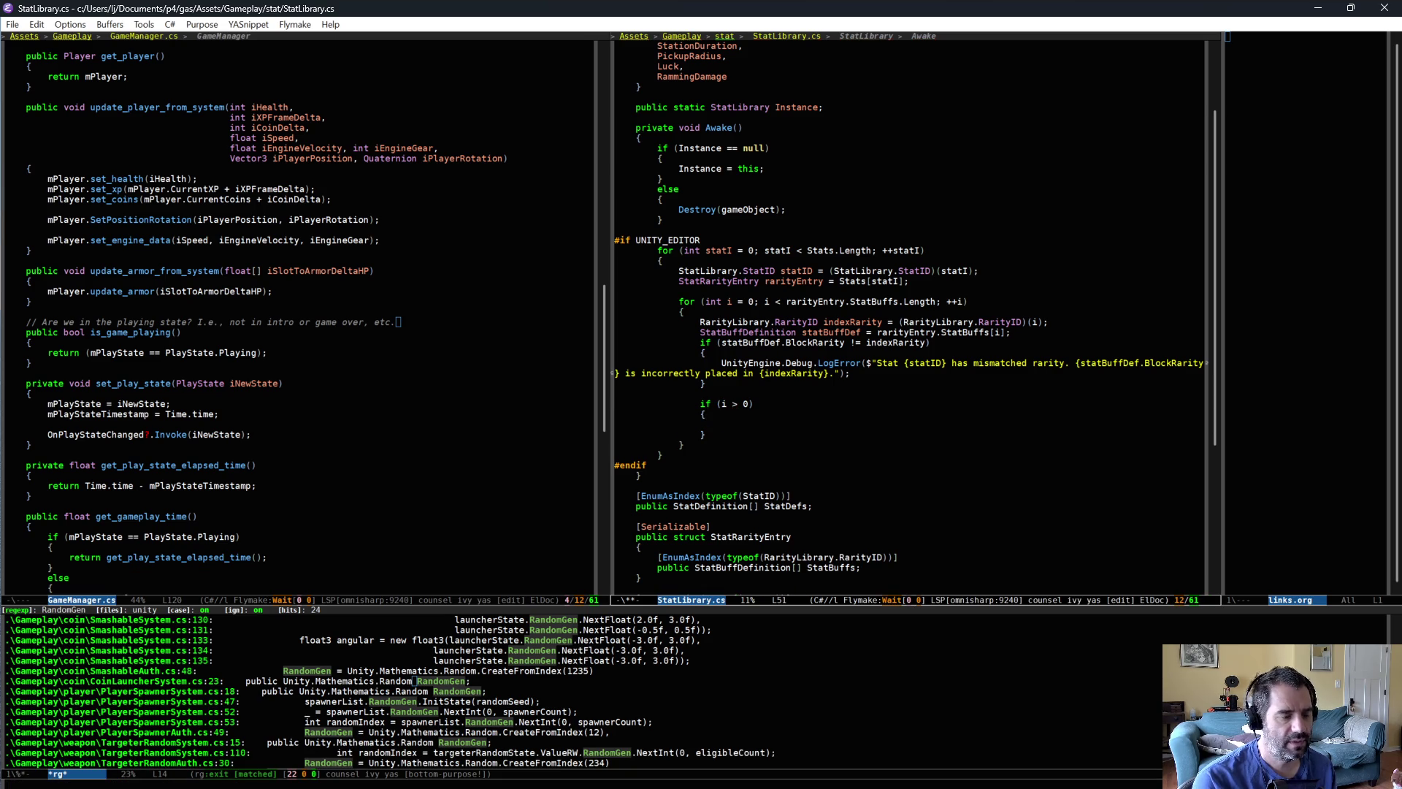
# - Declare prevIncrement from StatBuffs[i - 1] and currIncrement = statBuffDef.StatIncrement
pyautogui.write('float')
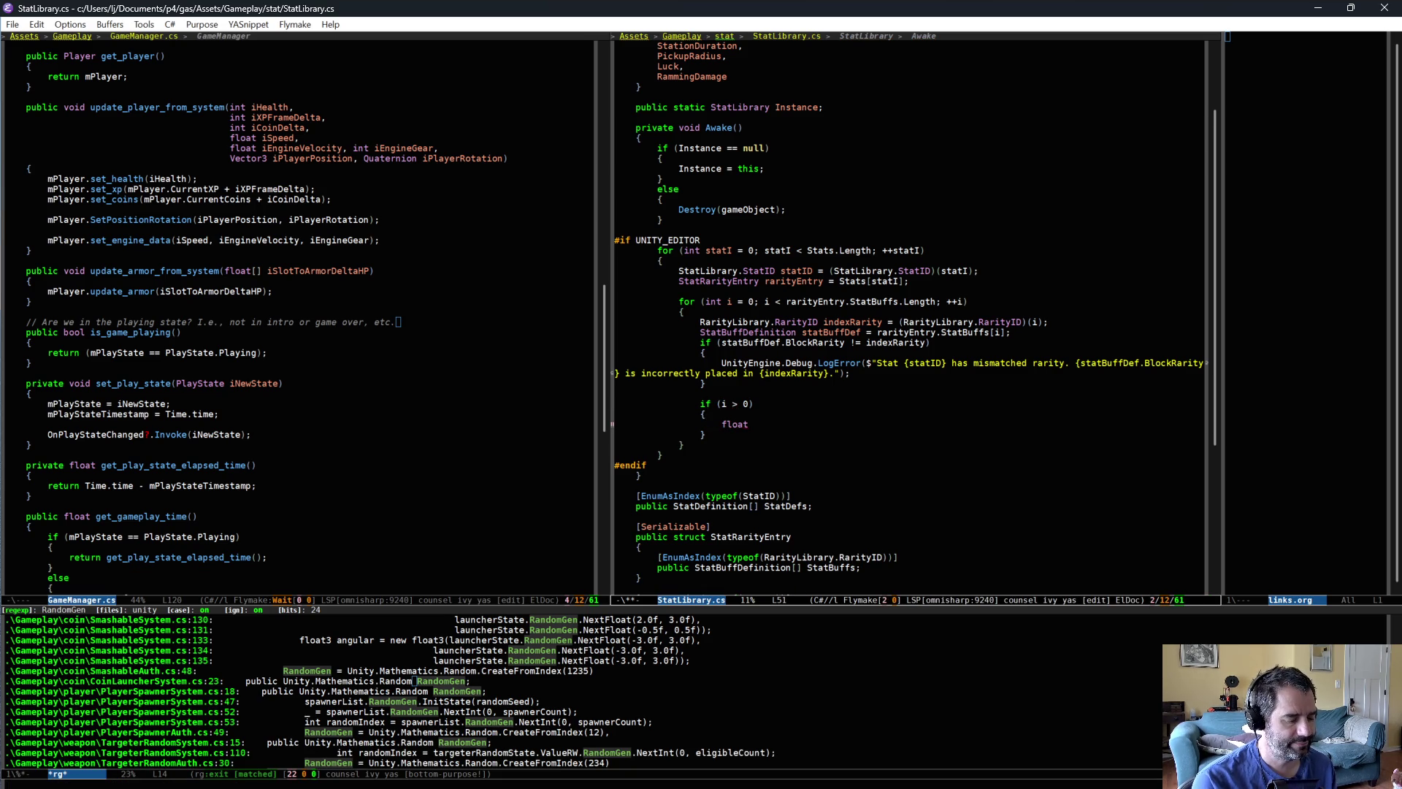
pyautogui.write('revIncres')
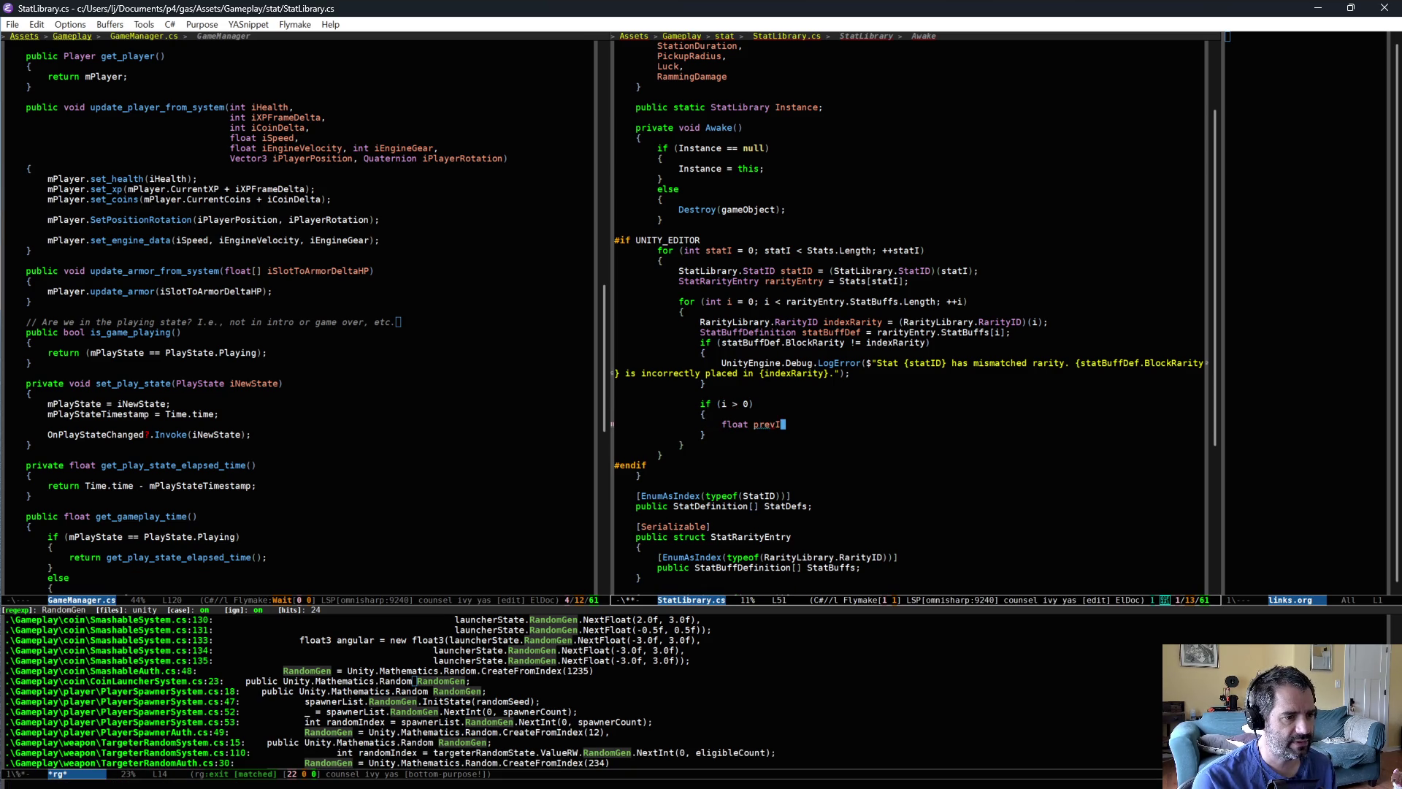
pyautogui.write('ent =')
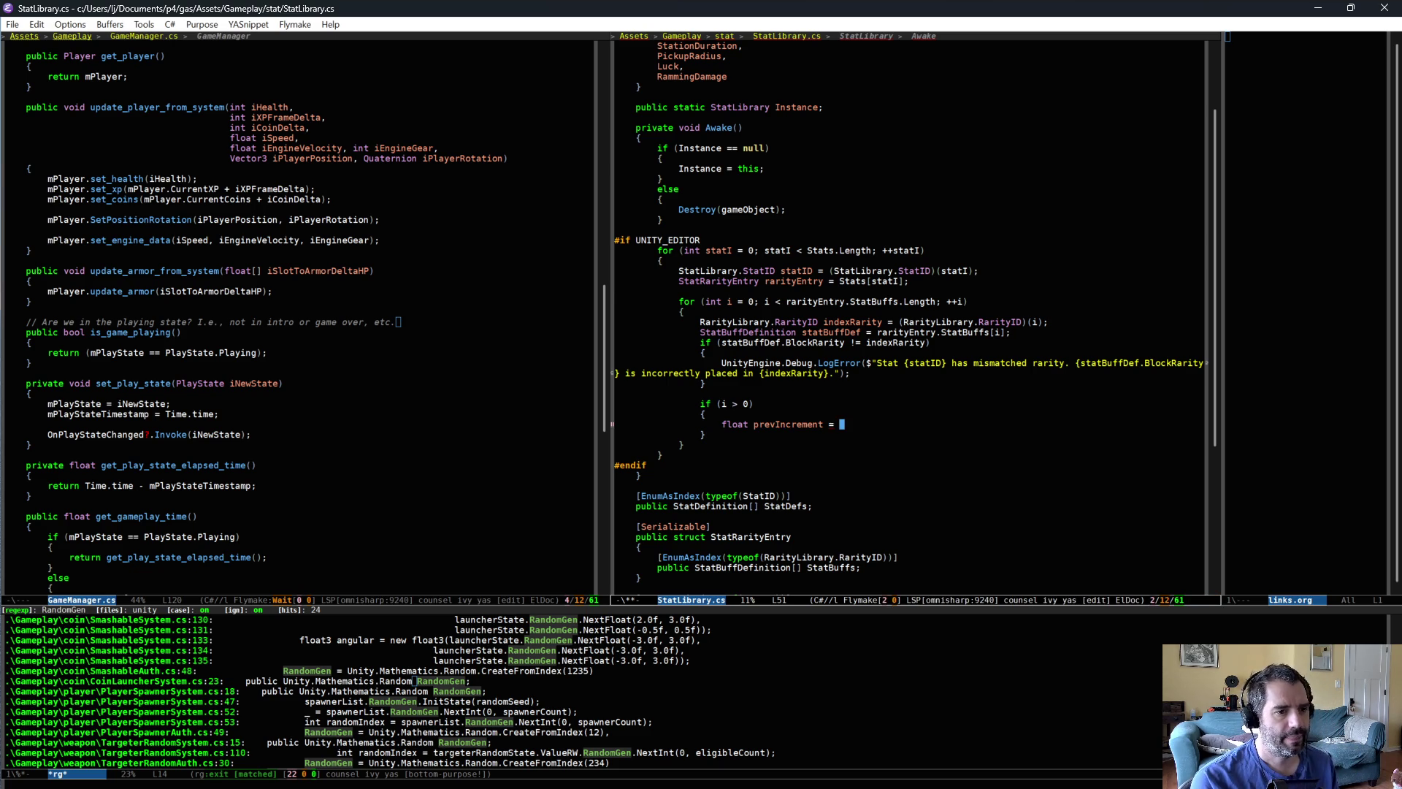
pyautogui.write('rarity')
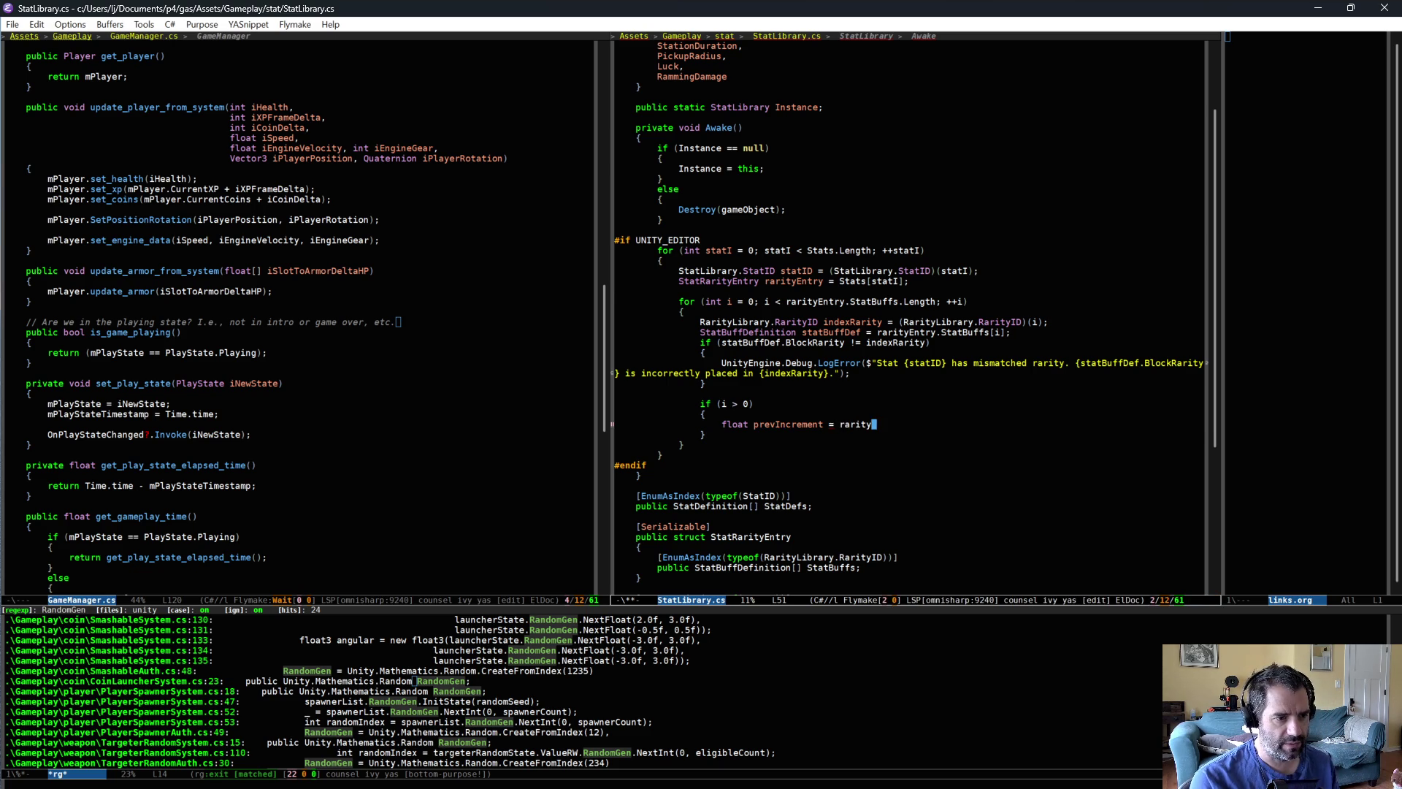
pyautogui.write('Entry.Sta')
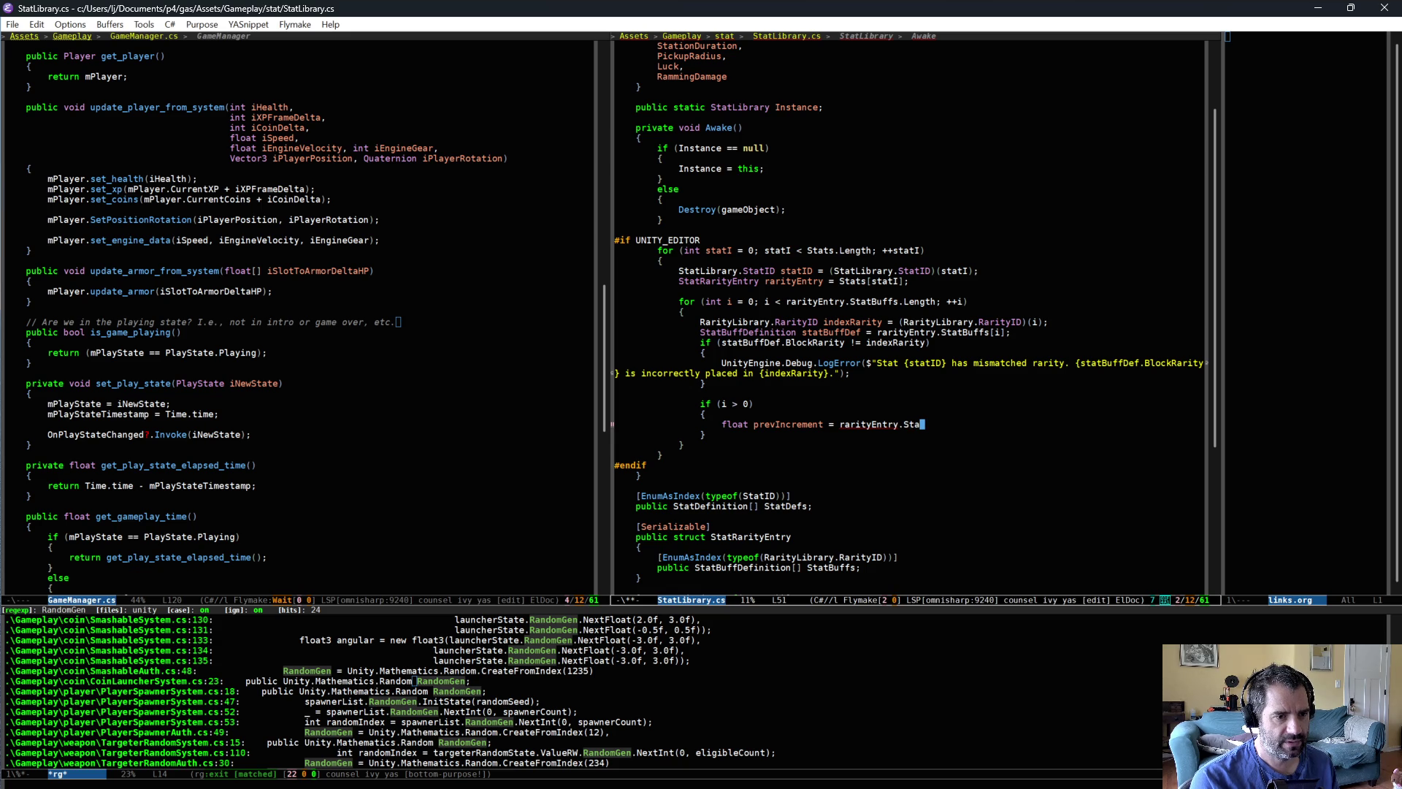
pyautogui.write('tBuffs[i - 1')
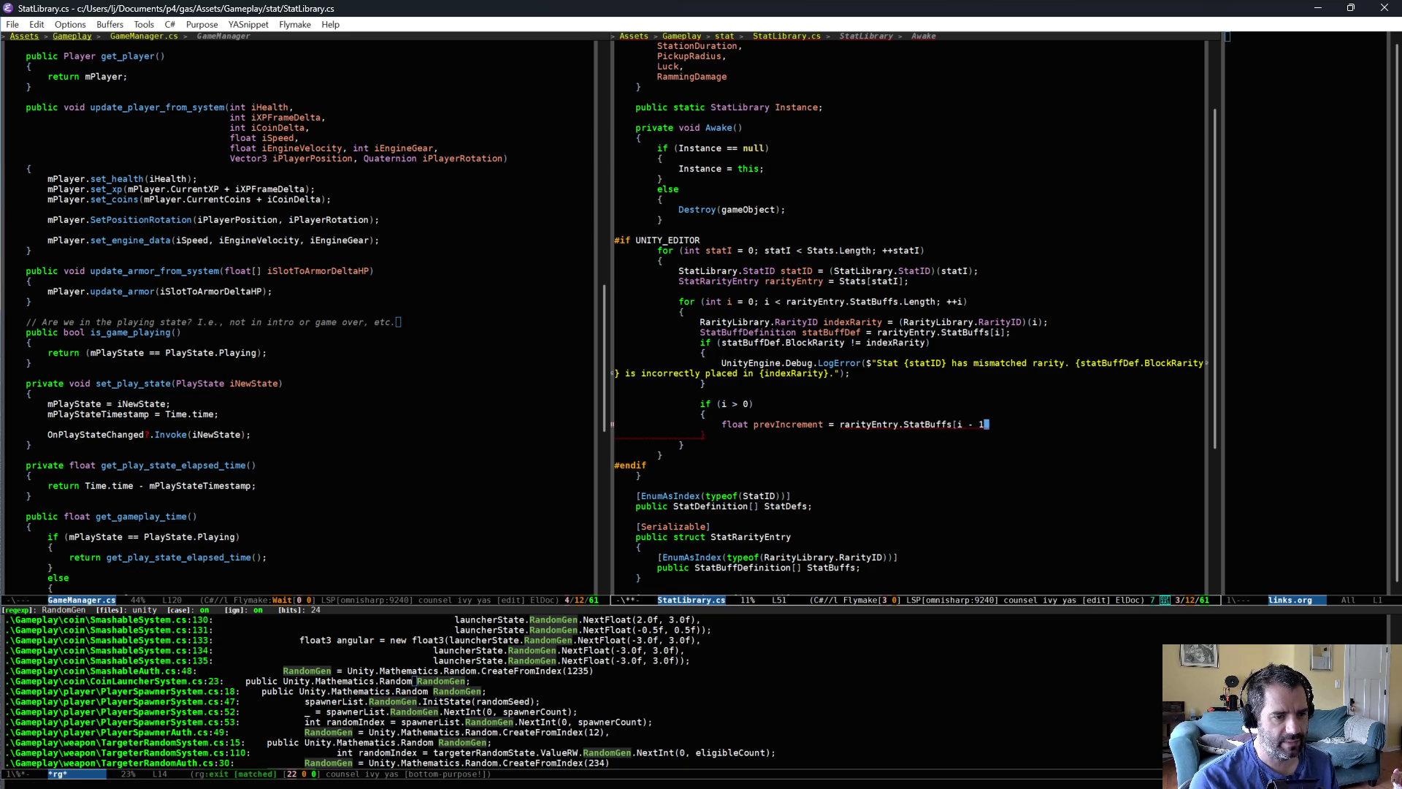
pyautogui.write('].')
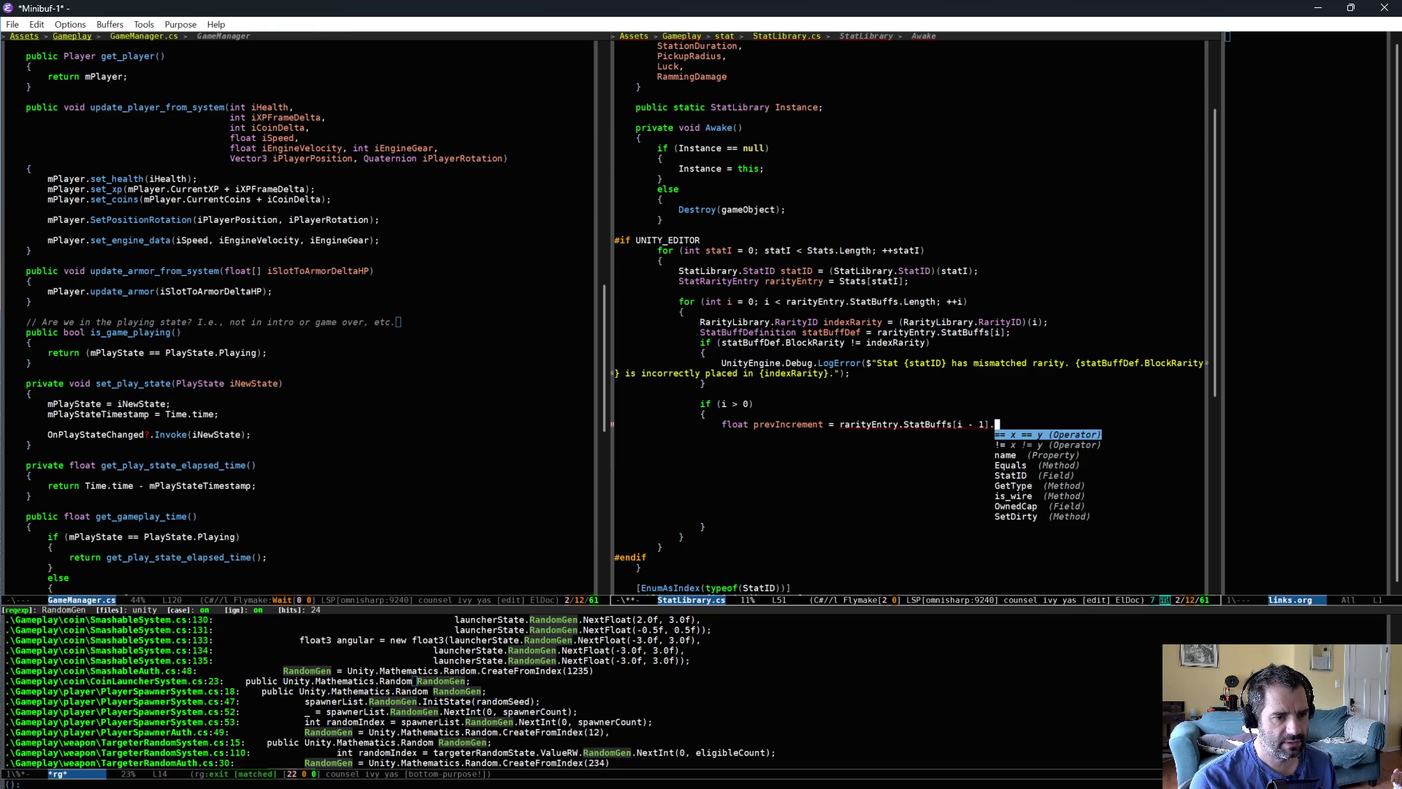
pyautogui.write('inc')
pyautogui.write(';')
pyautogui.press('Return')
pyautogui.write('float currIncrement = rarityEntry')
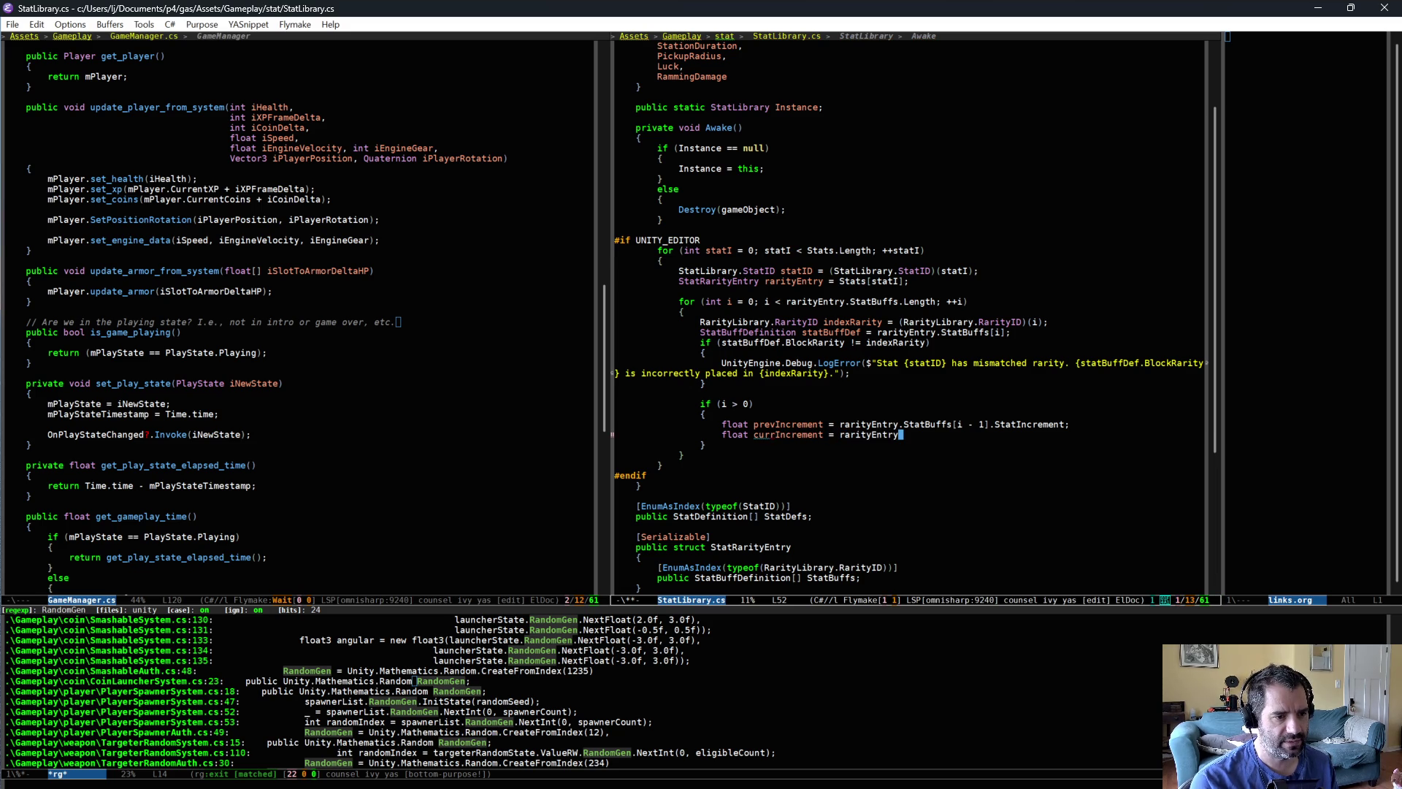
pyautogui.hotkey('ctrl', 'BackSpace')
pyautogui.write('atBuffDef')
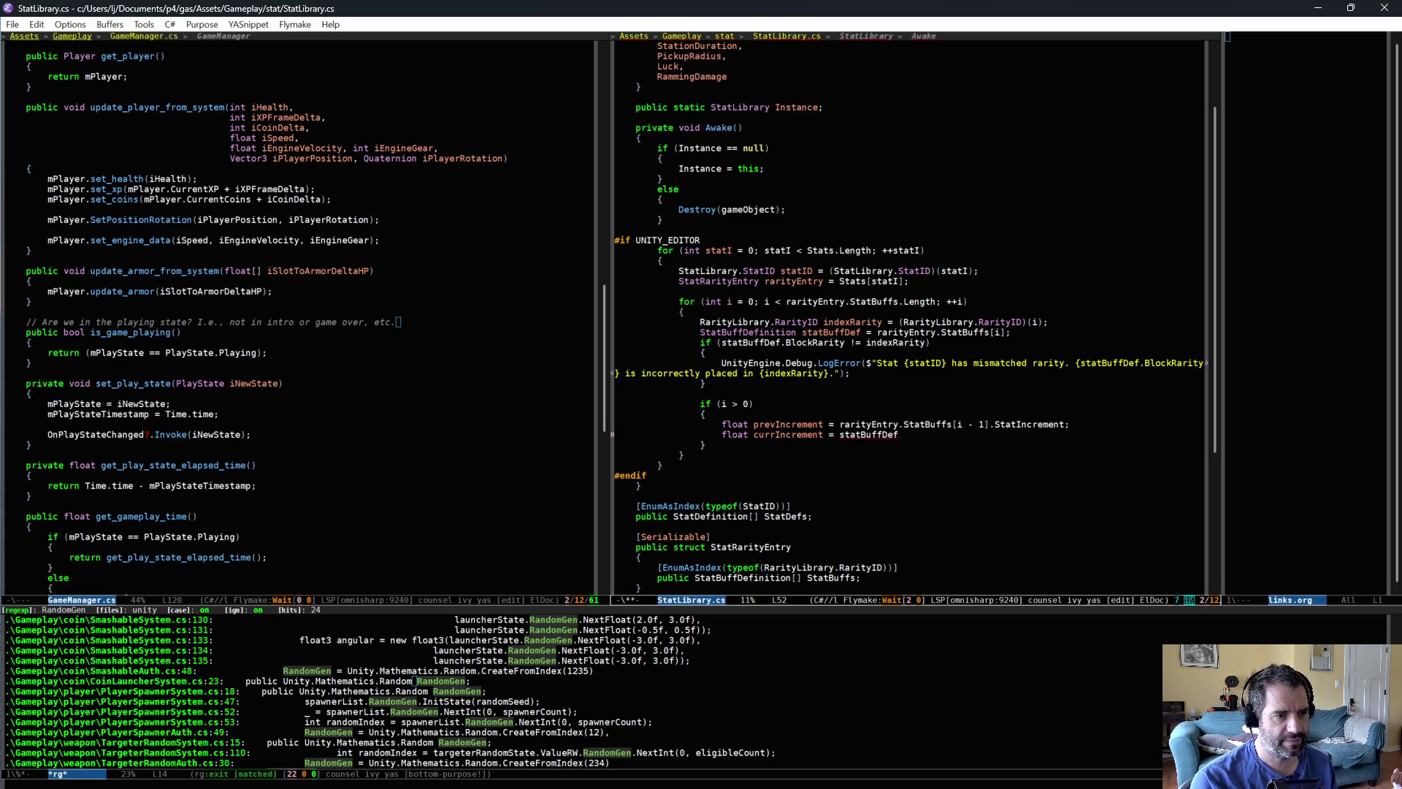
pyautogui.write('.StatIncrement;')
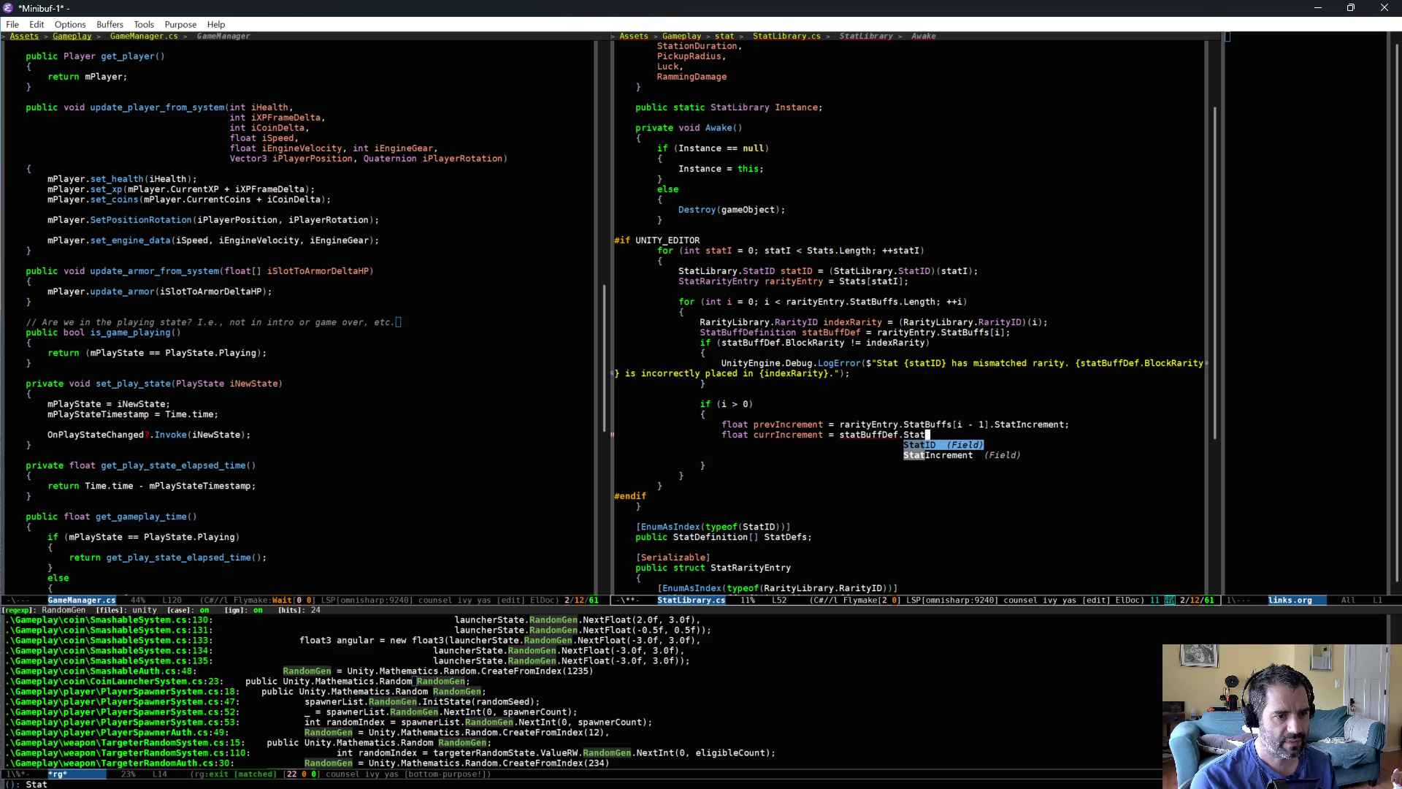
pyautogui.press('Return')
# - Add if (currIncrement <= prevIncrement) with braces and expand log into a LogError call
pyautogui.write('if (')
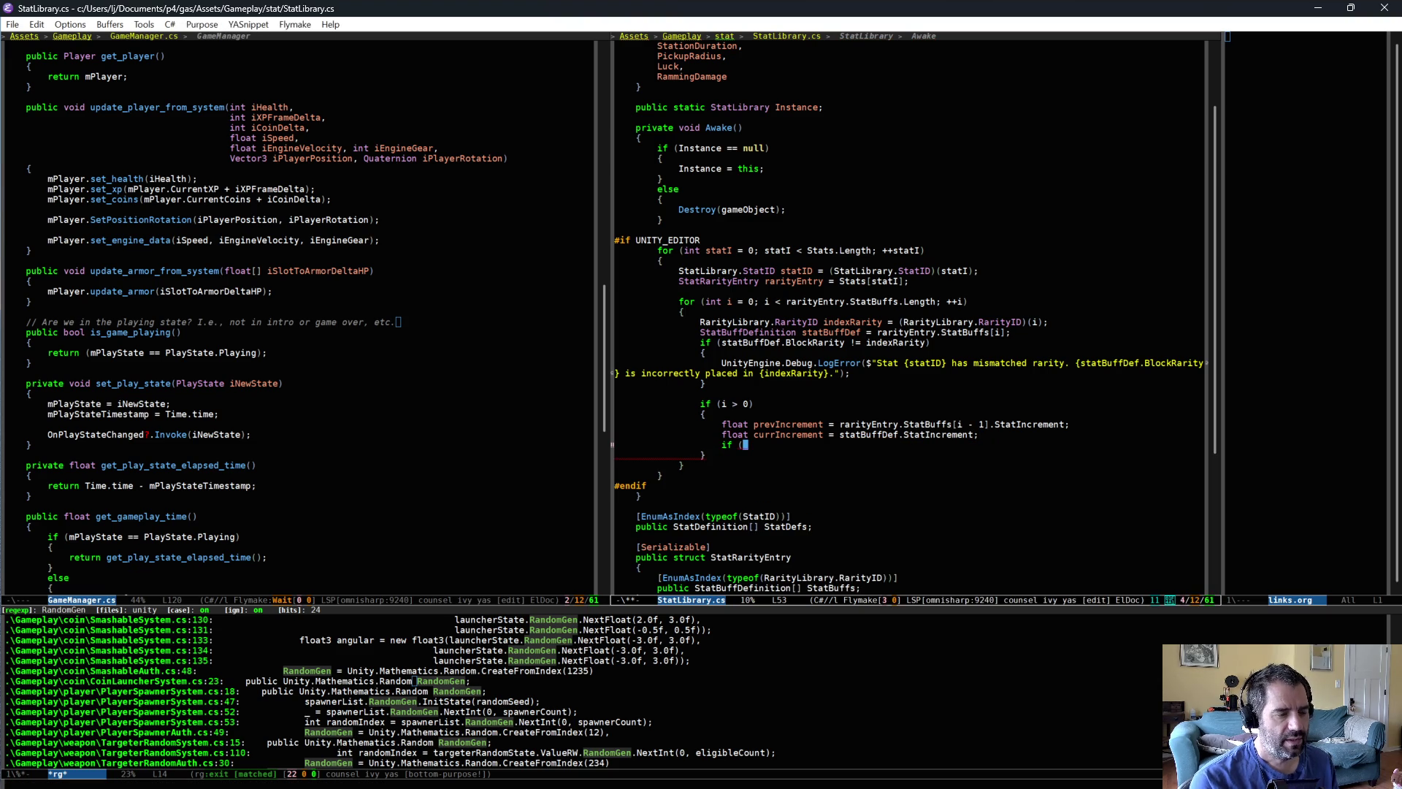
pyautogui.write('currIncrement')
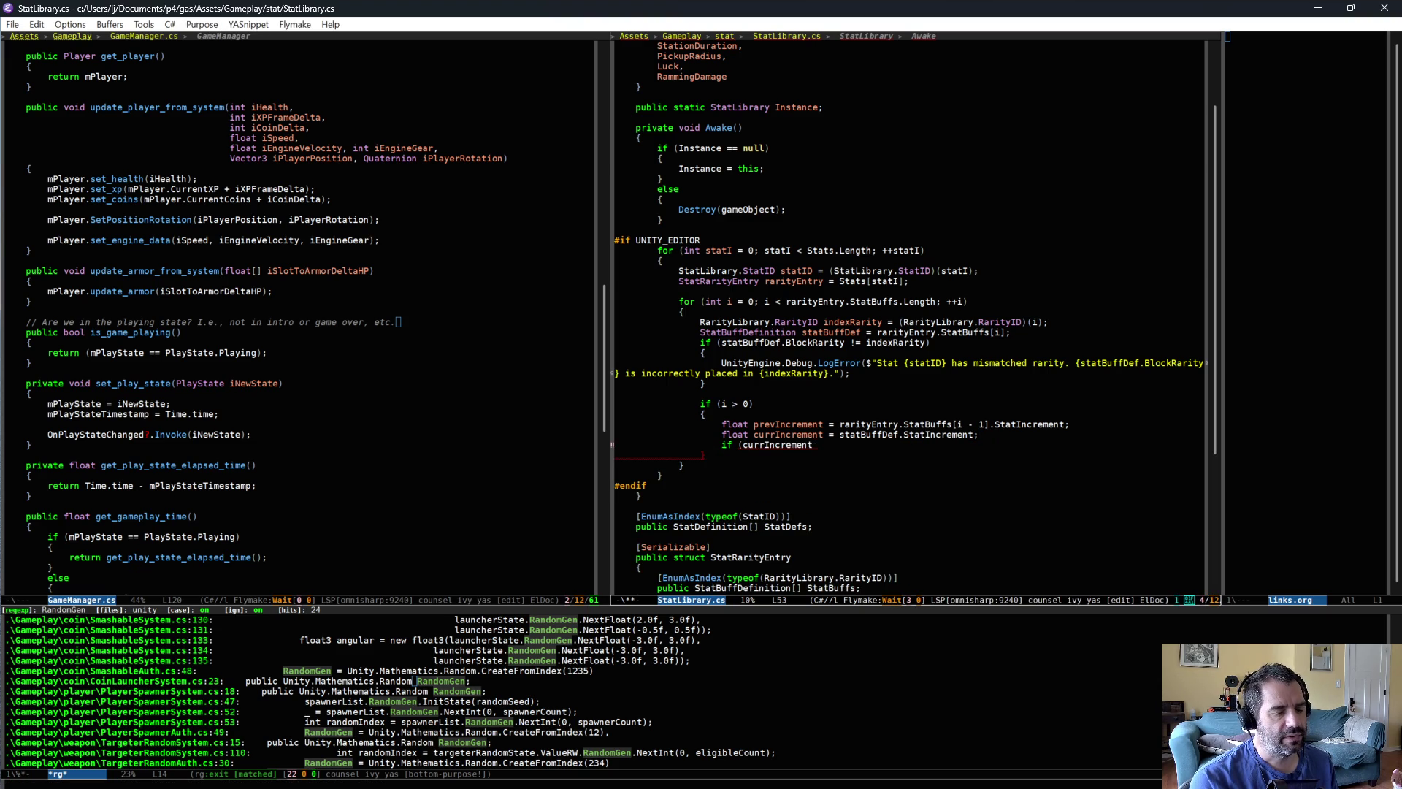
pyautogui.write(' <= ')
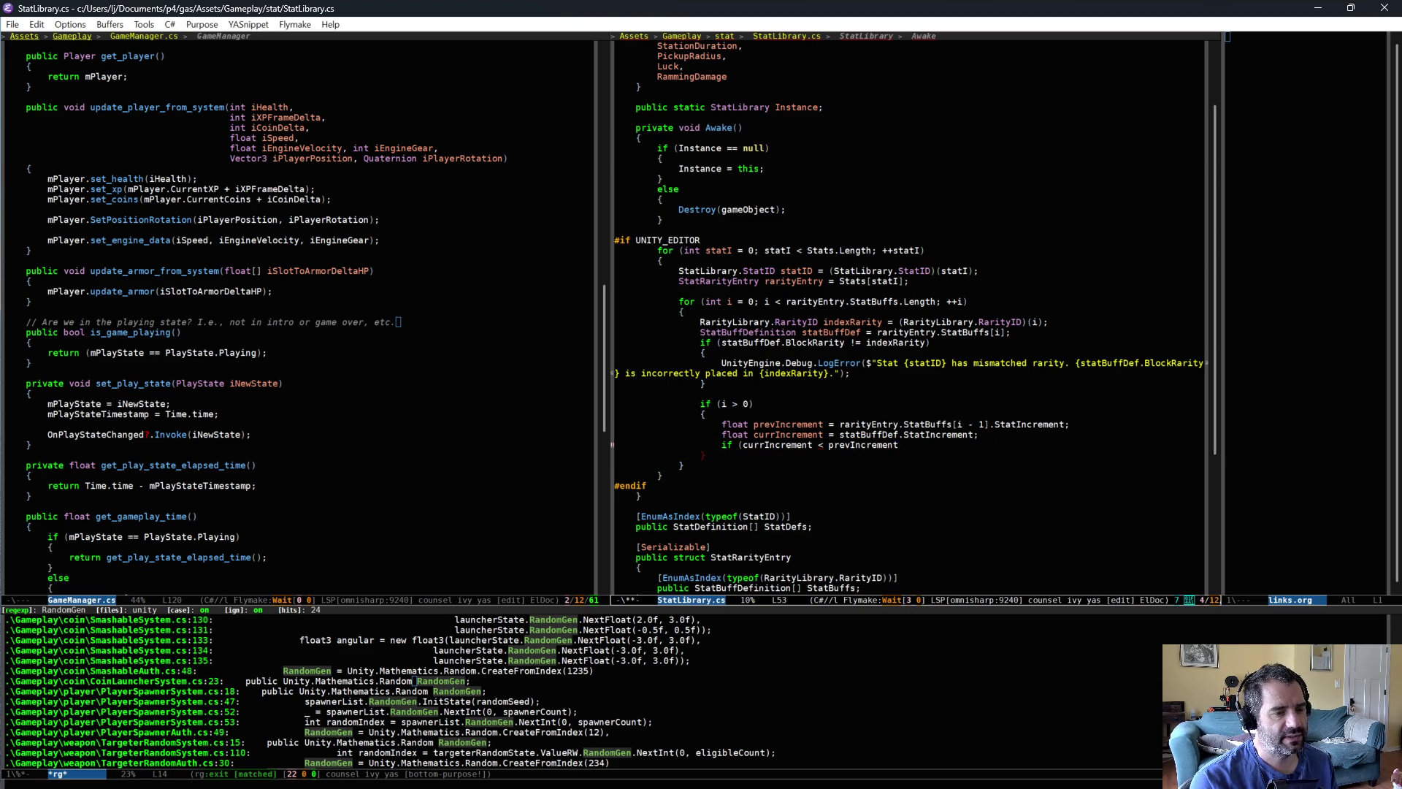
pyautogui.write('prevIncrement)')
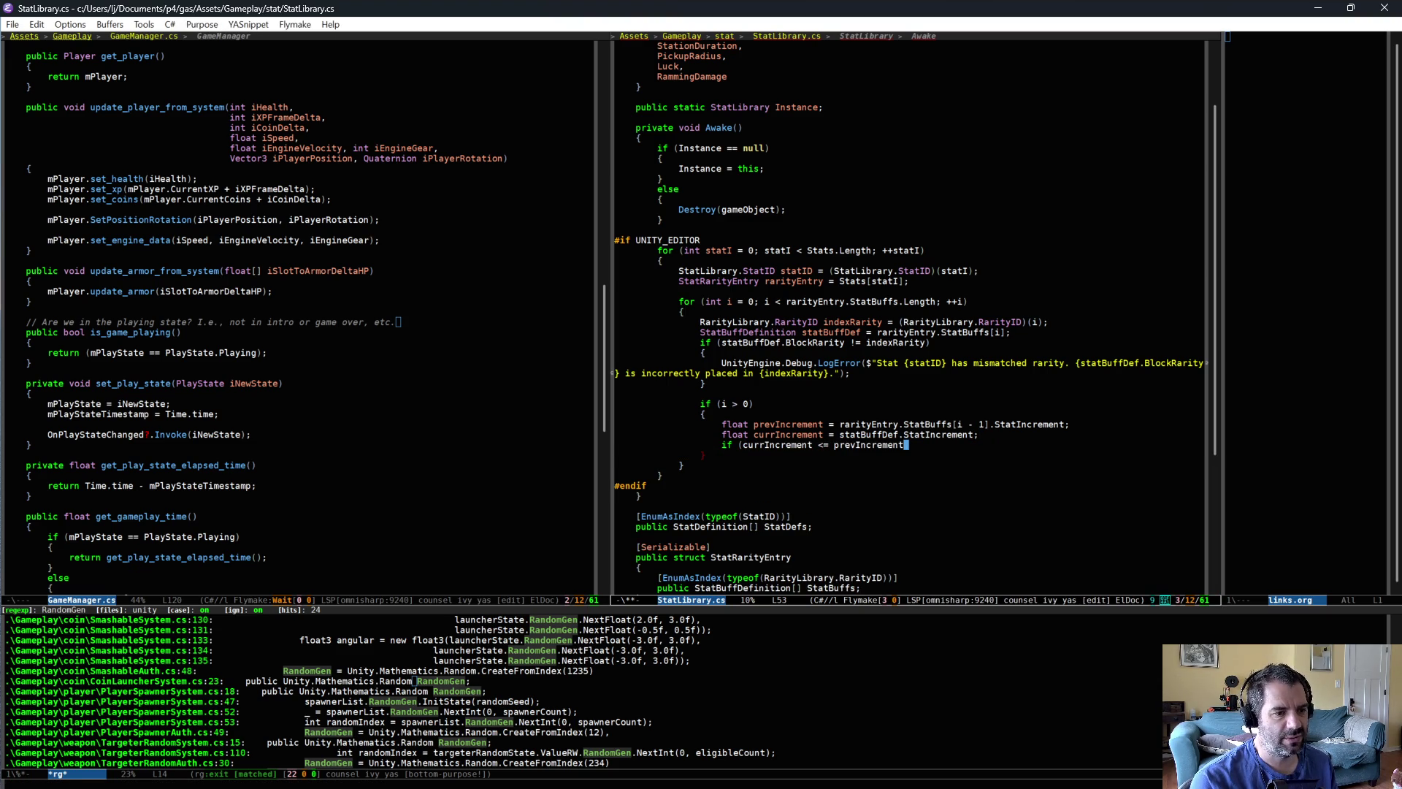
pyautogui.press('Return')
pyautogui.write('{')
pyautogui.press('Return')
pyautogui.write('}')
pyautogui.hotkey('ctrl', 'p')
pyautogui.hotkey('ctrl', 'e')
pyautogui.press('Return')
pyautogui.write('log')
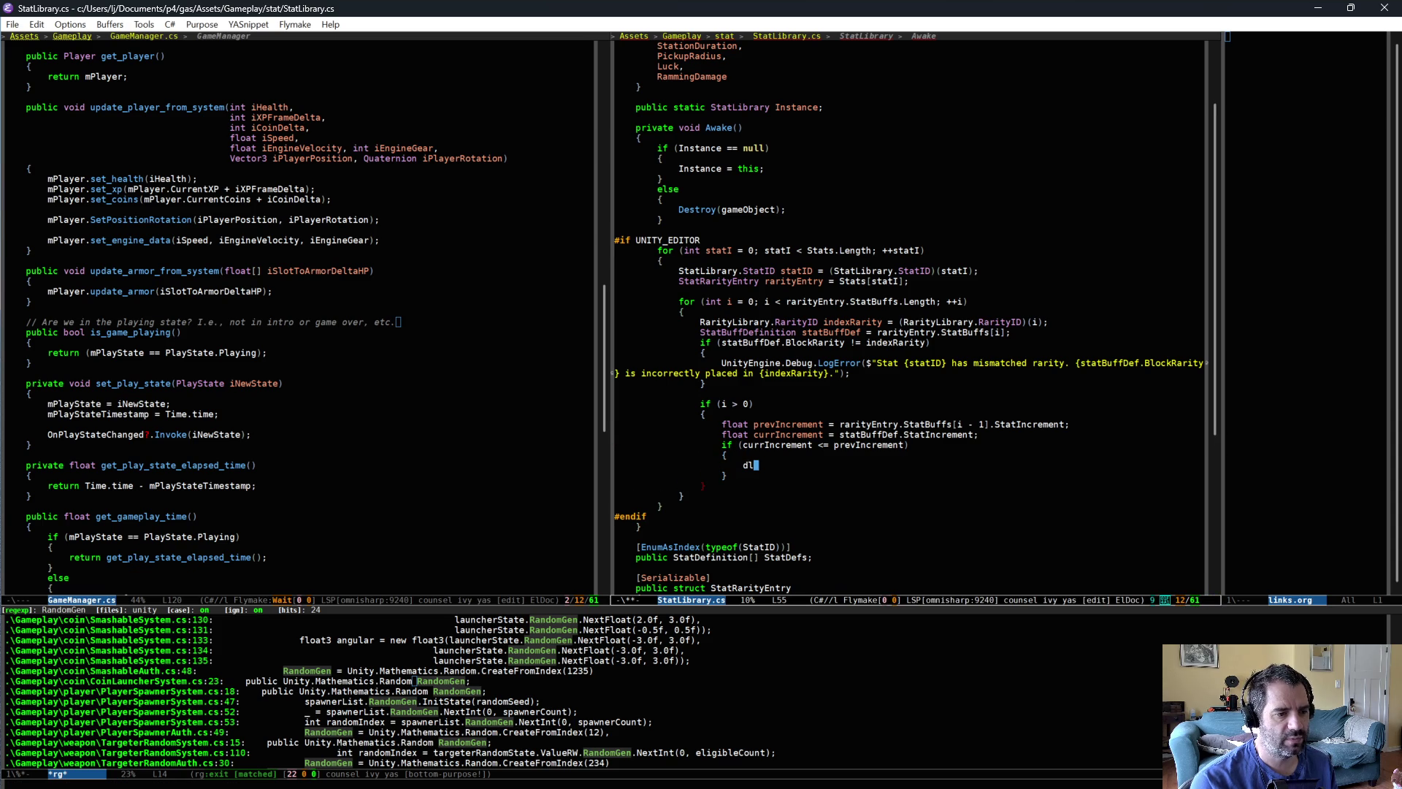
pyautogui.press('Tab')
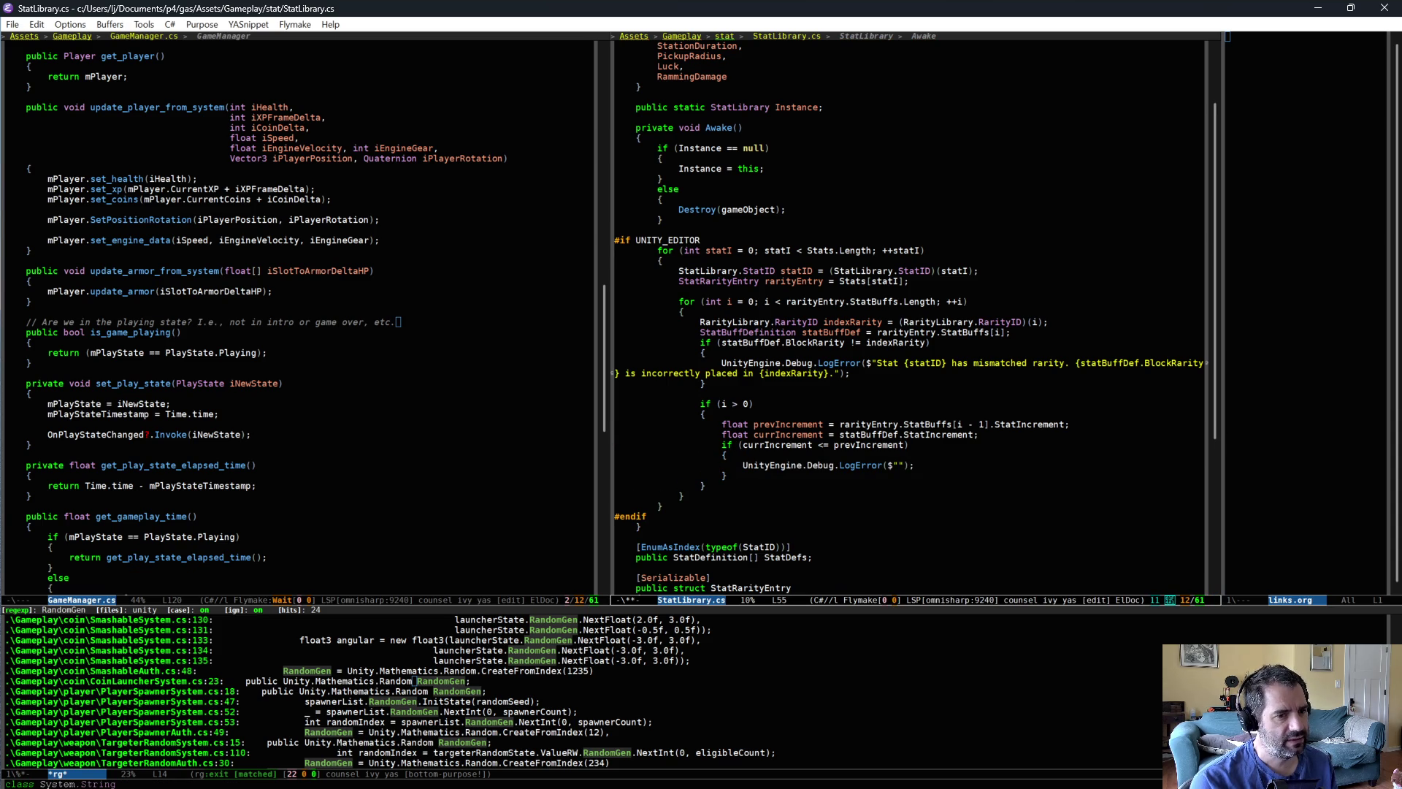
# - Write the error: {statID} rarity {indexRarity} lacks a greater increment, with previous/current increments; save
pyautogui.write('at {statID}')
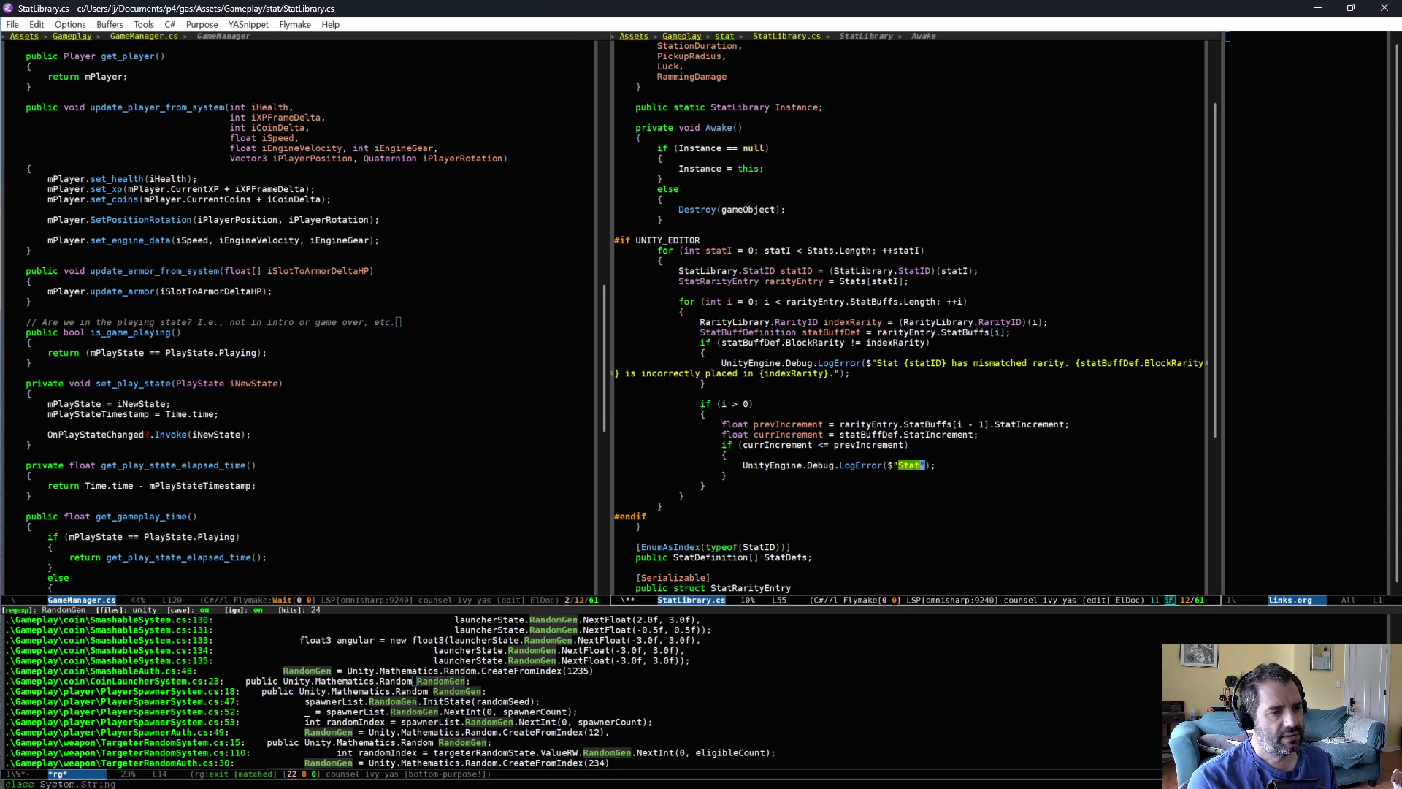
pyautogui.write(' ra')
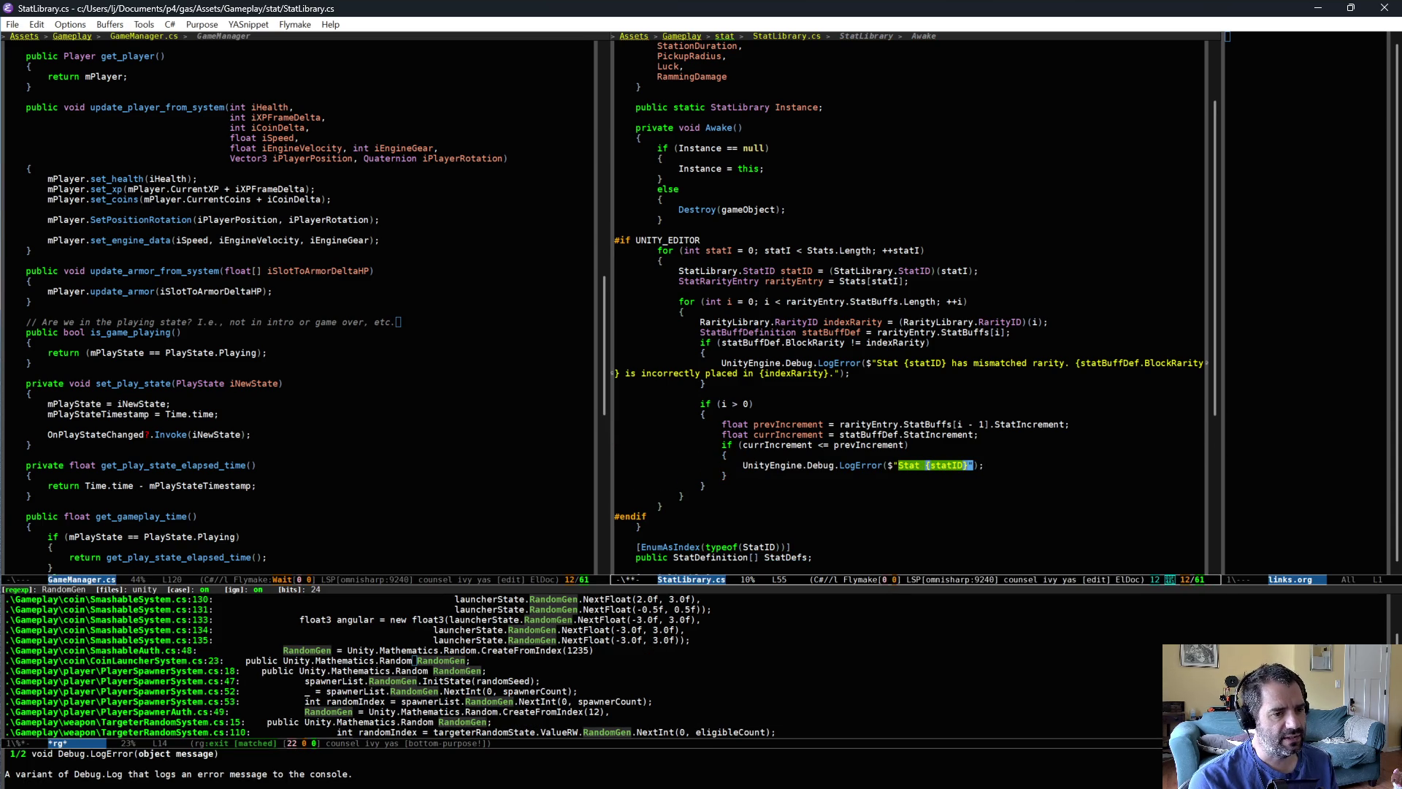
pyautogui.write('rity {i')
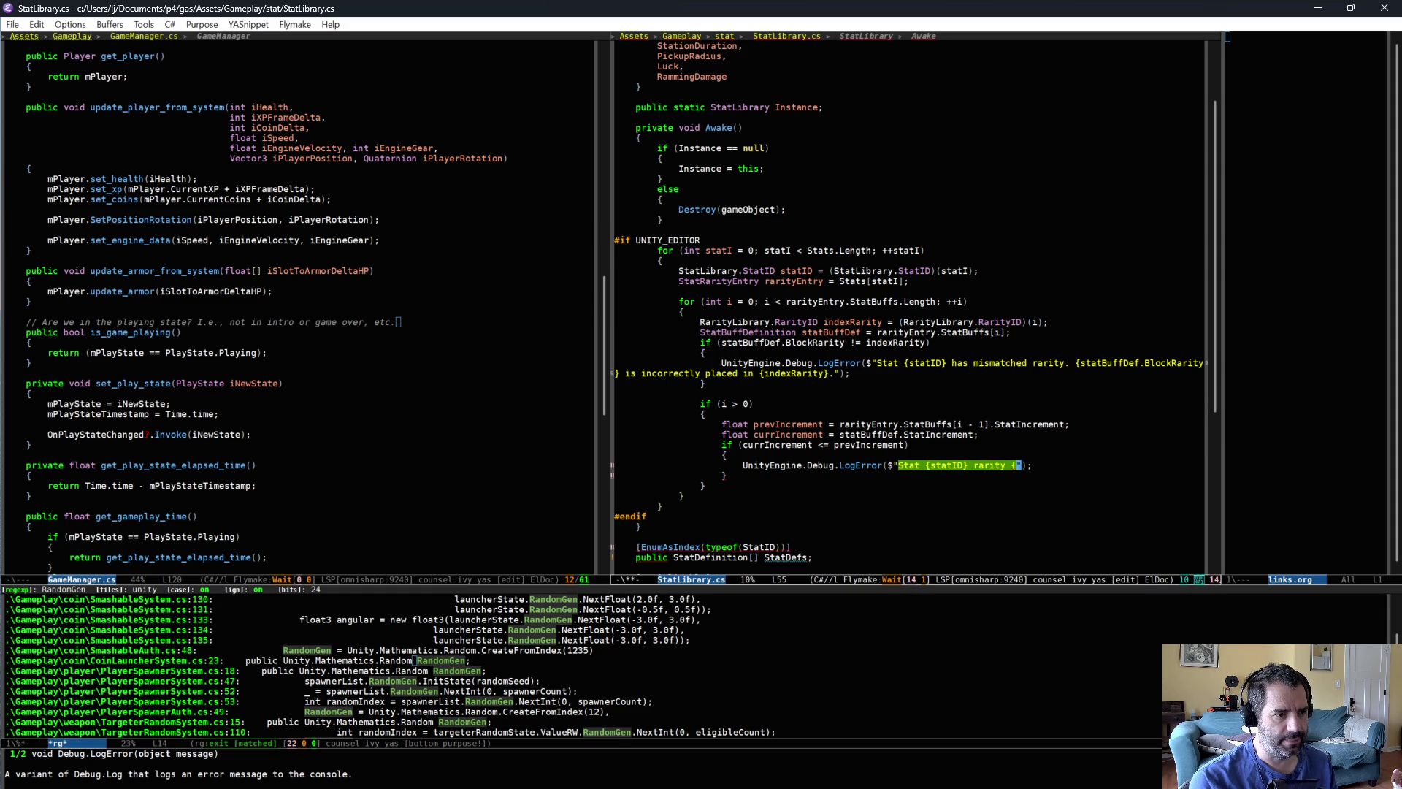
pyautogui.write('ndexRarity}')
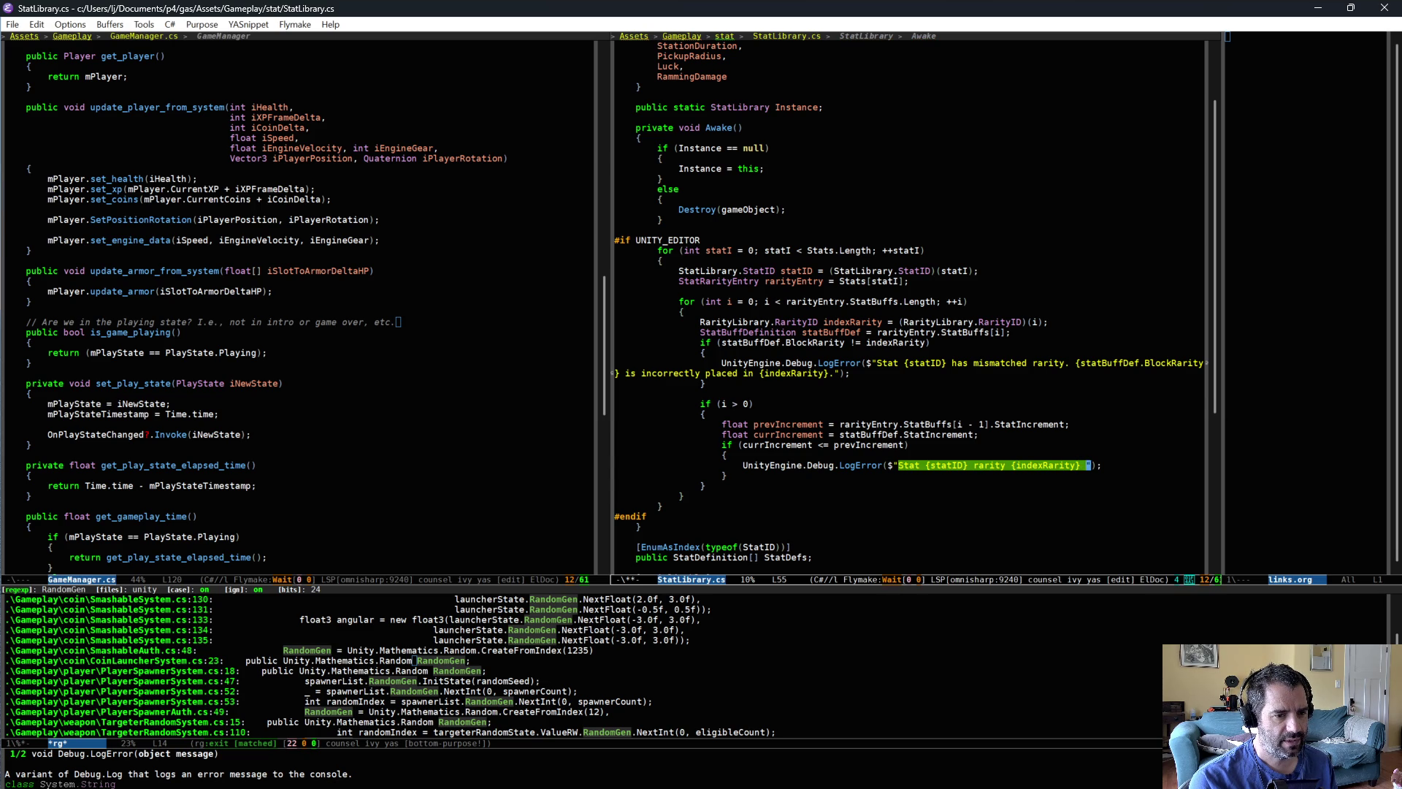
pyautogui.write(" doesn't have a")
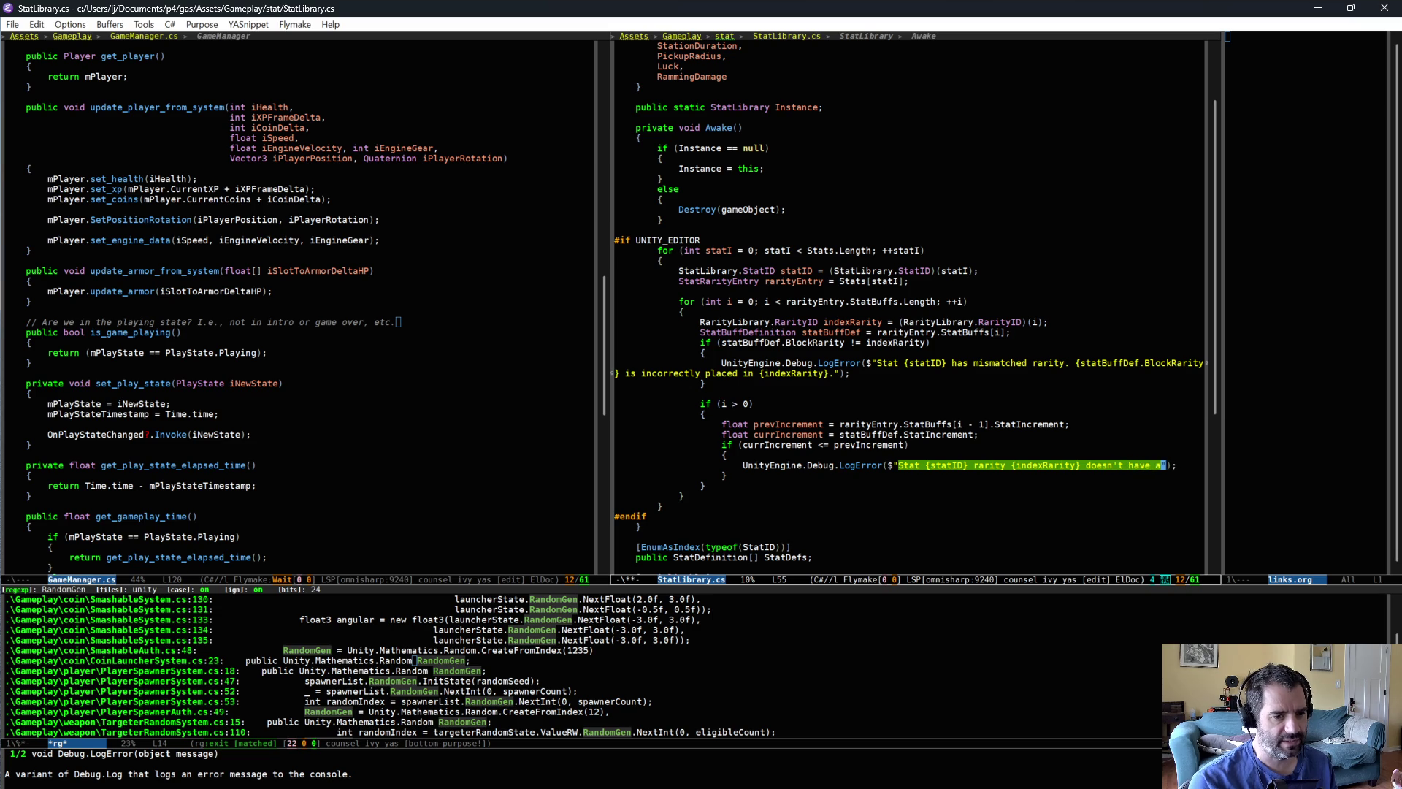
pyautogui.write(' greater')
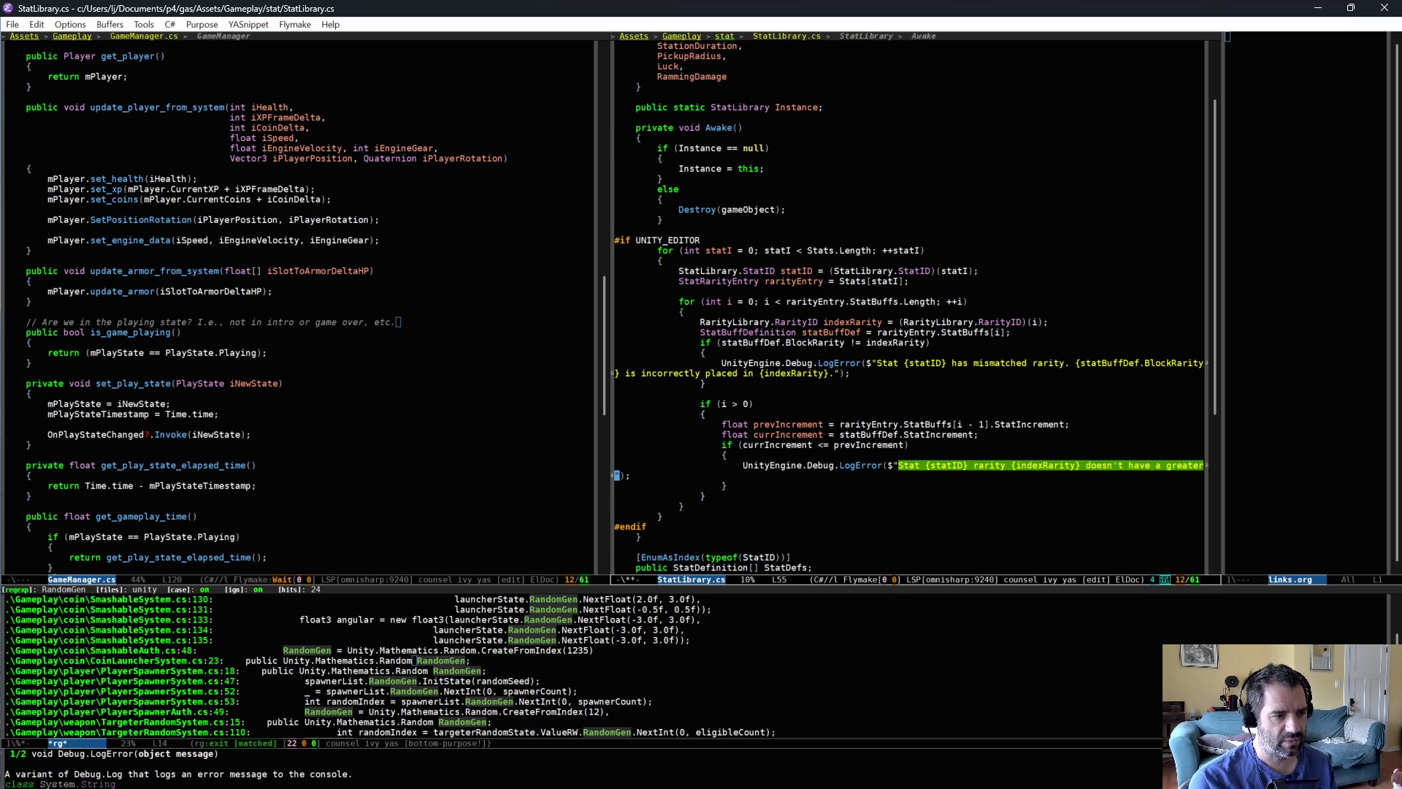
pyautogui.write(' incre')
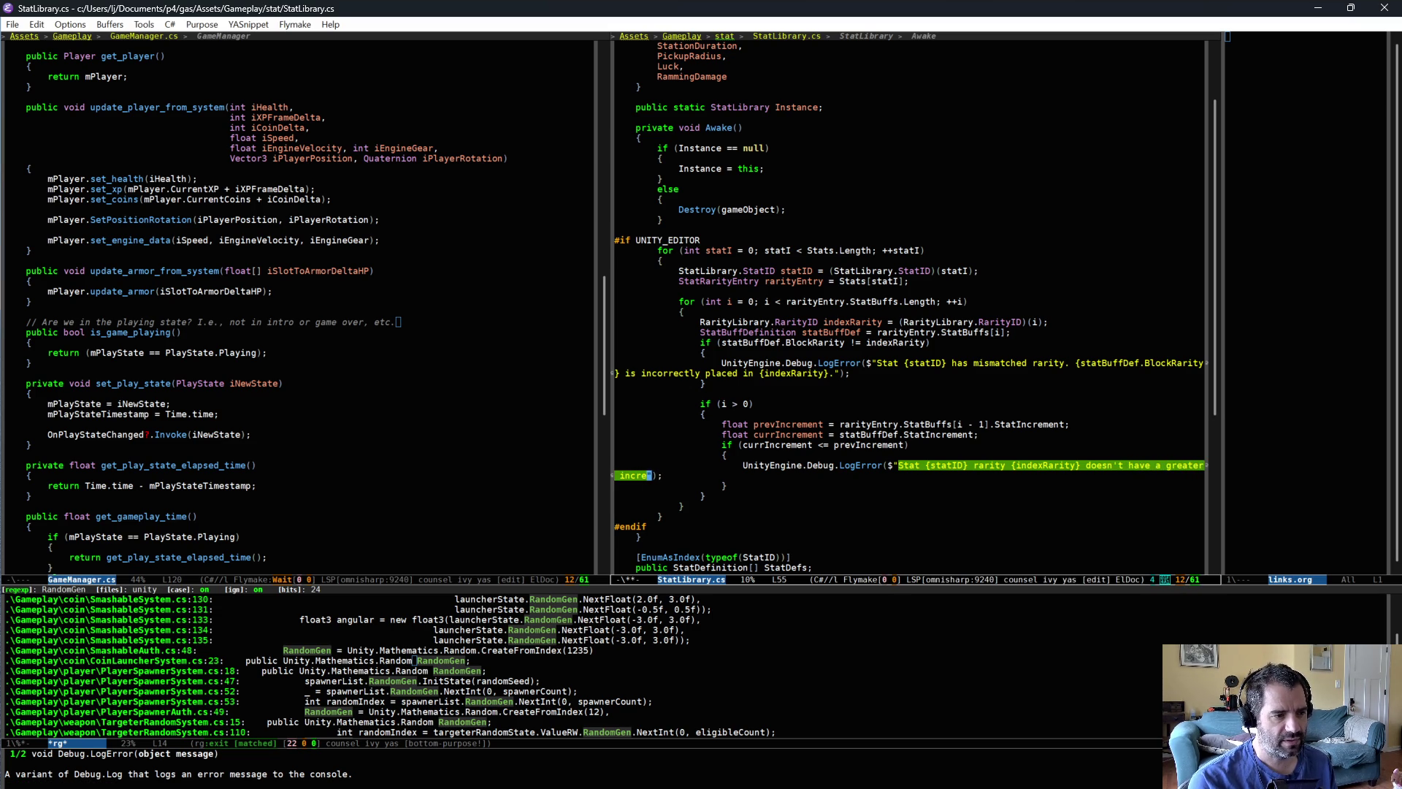
pyautogui.write('ment. ')
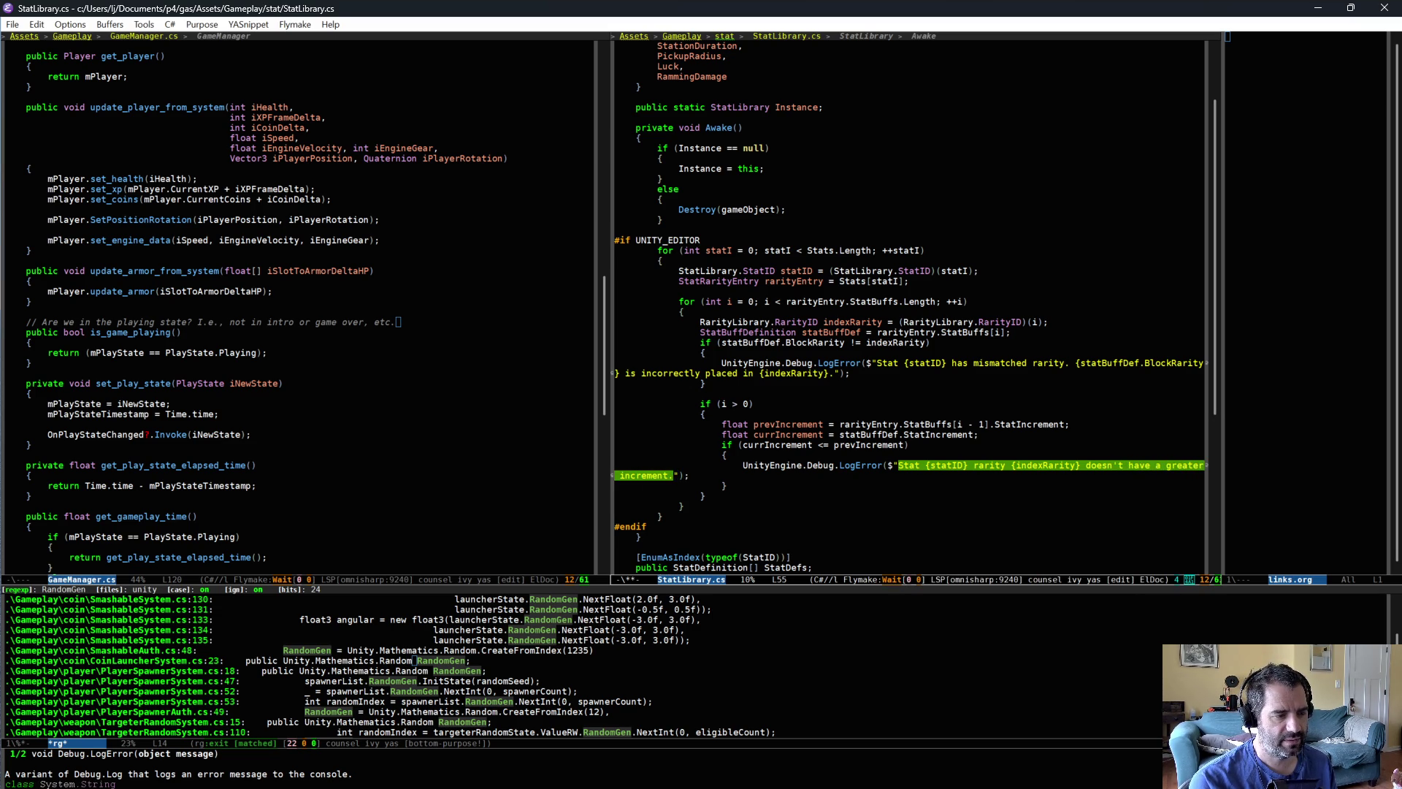
pyautogui.write('Prev is {pre')
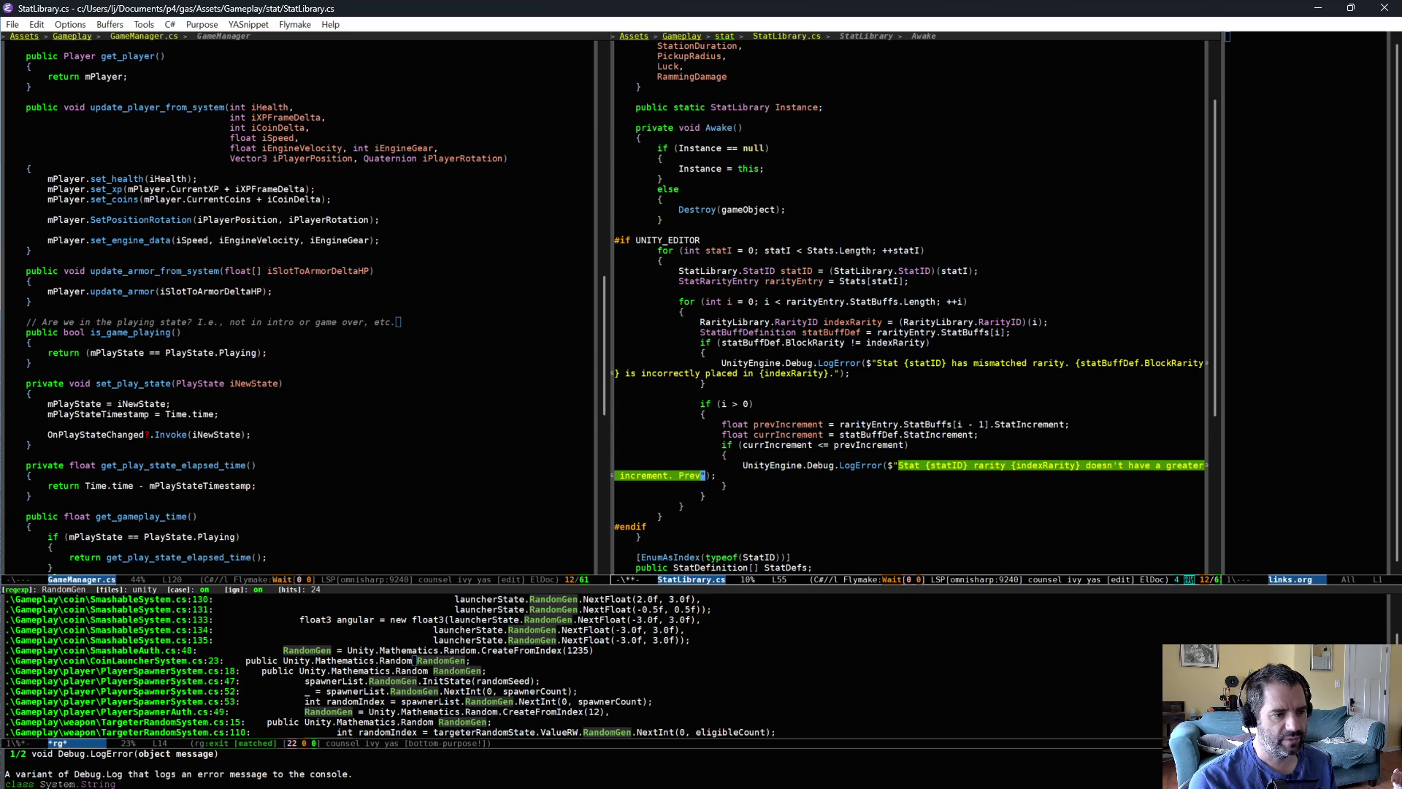
pyautogui.write('vIncrement}. ')
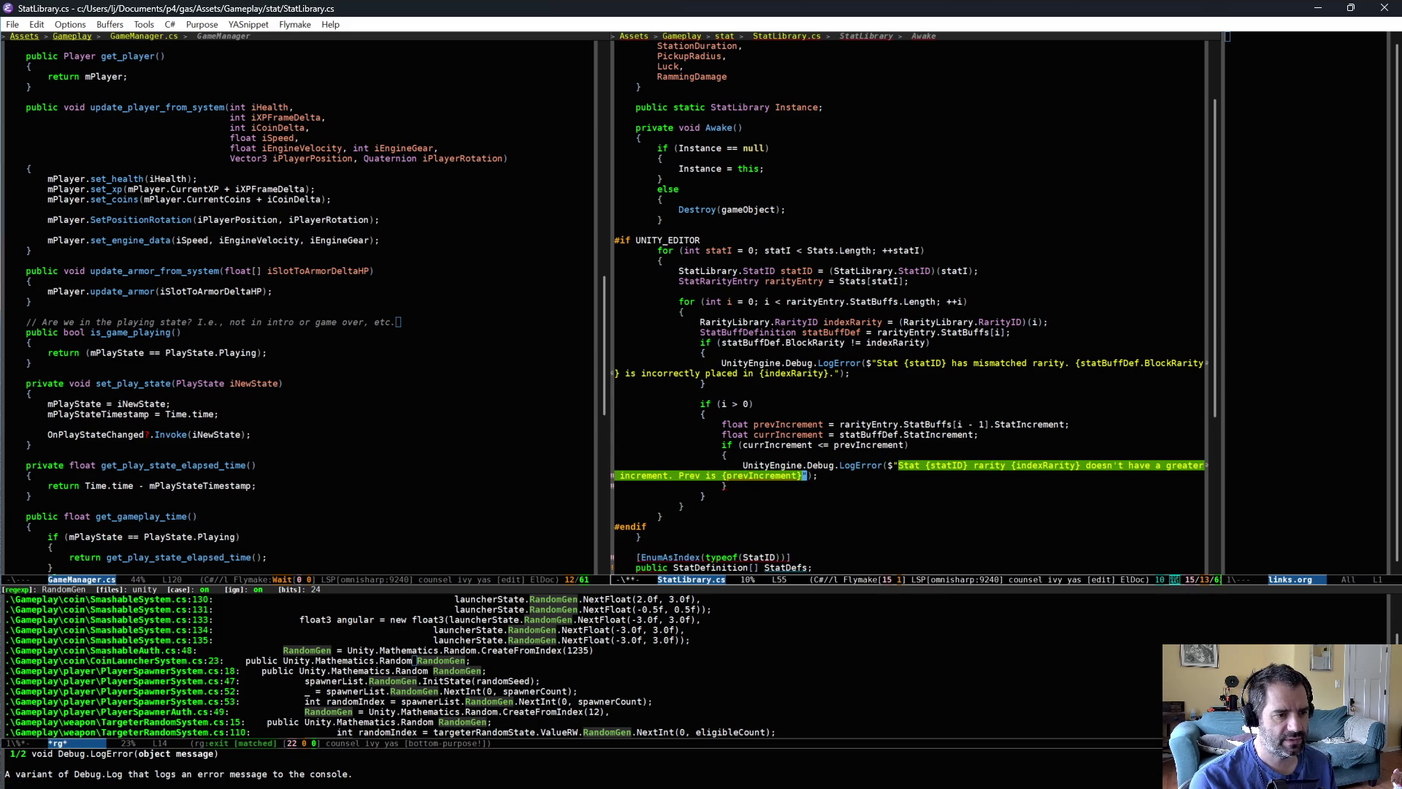
pyautogui.write('This is')
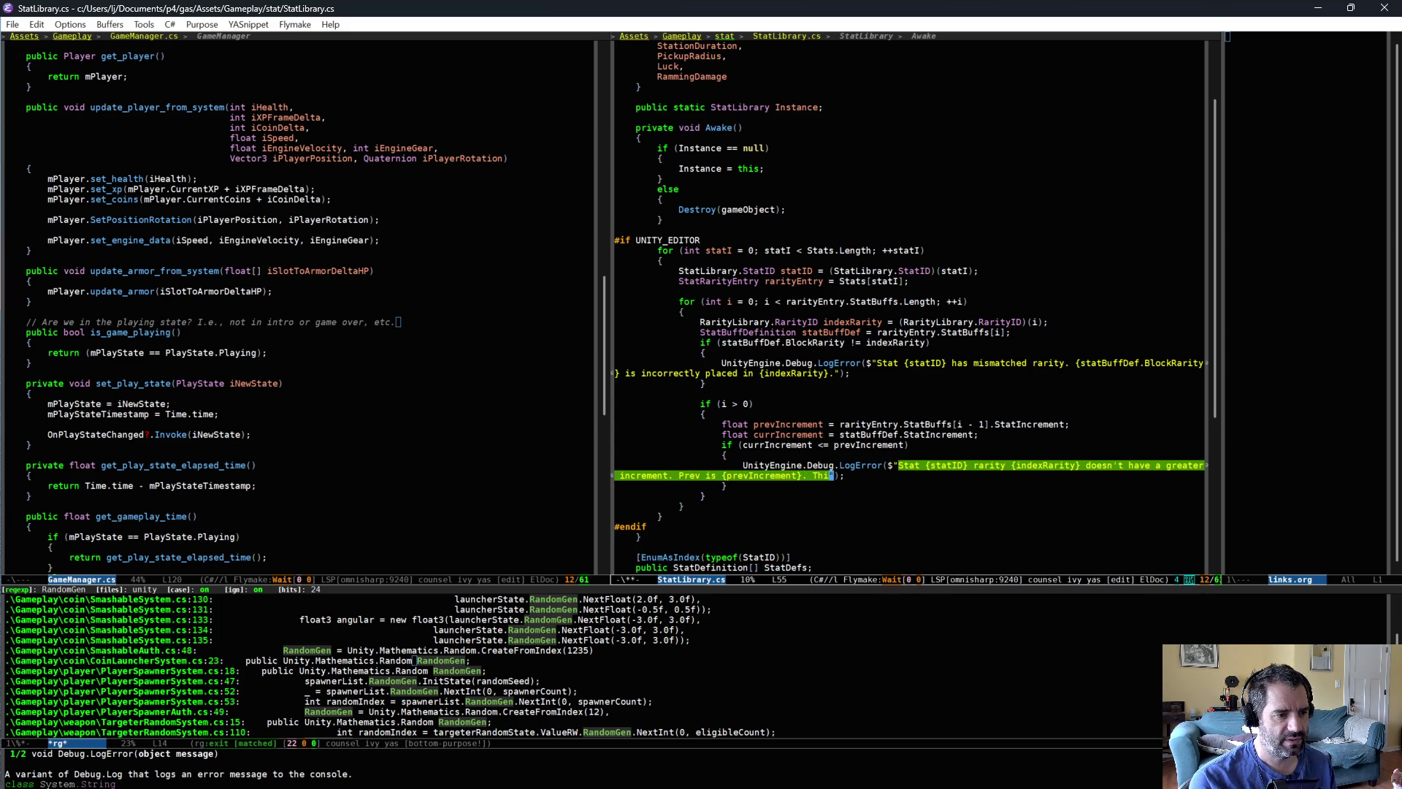
pyautogui.press('BackSpace')
pyautogui.press('BackSpace')
pyautogui.press('BackSpace')
pyautogui.write('one is {')
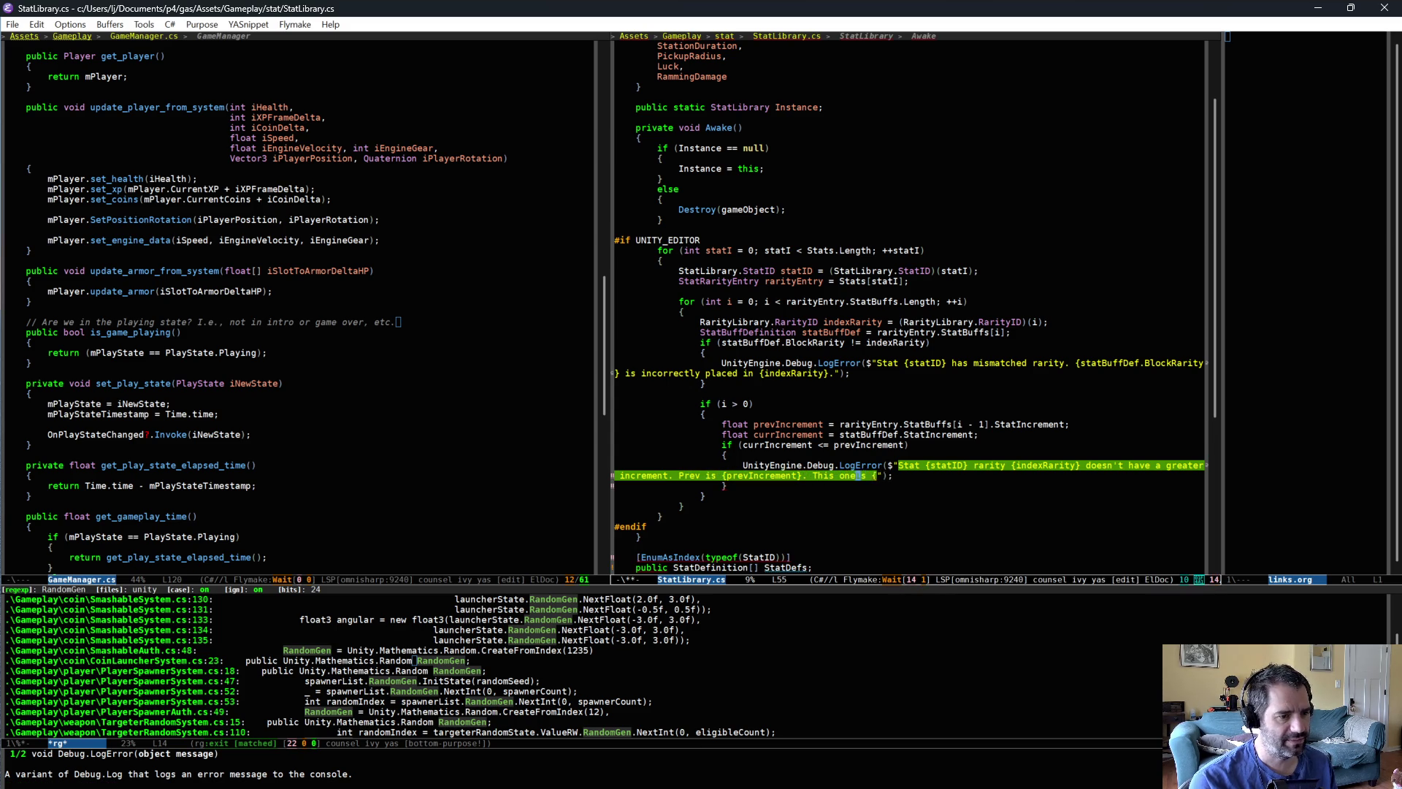
pyautogui.write('currIncrement}.')
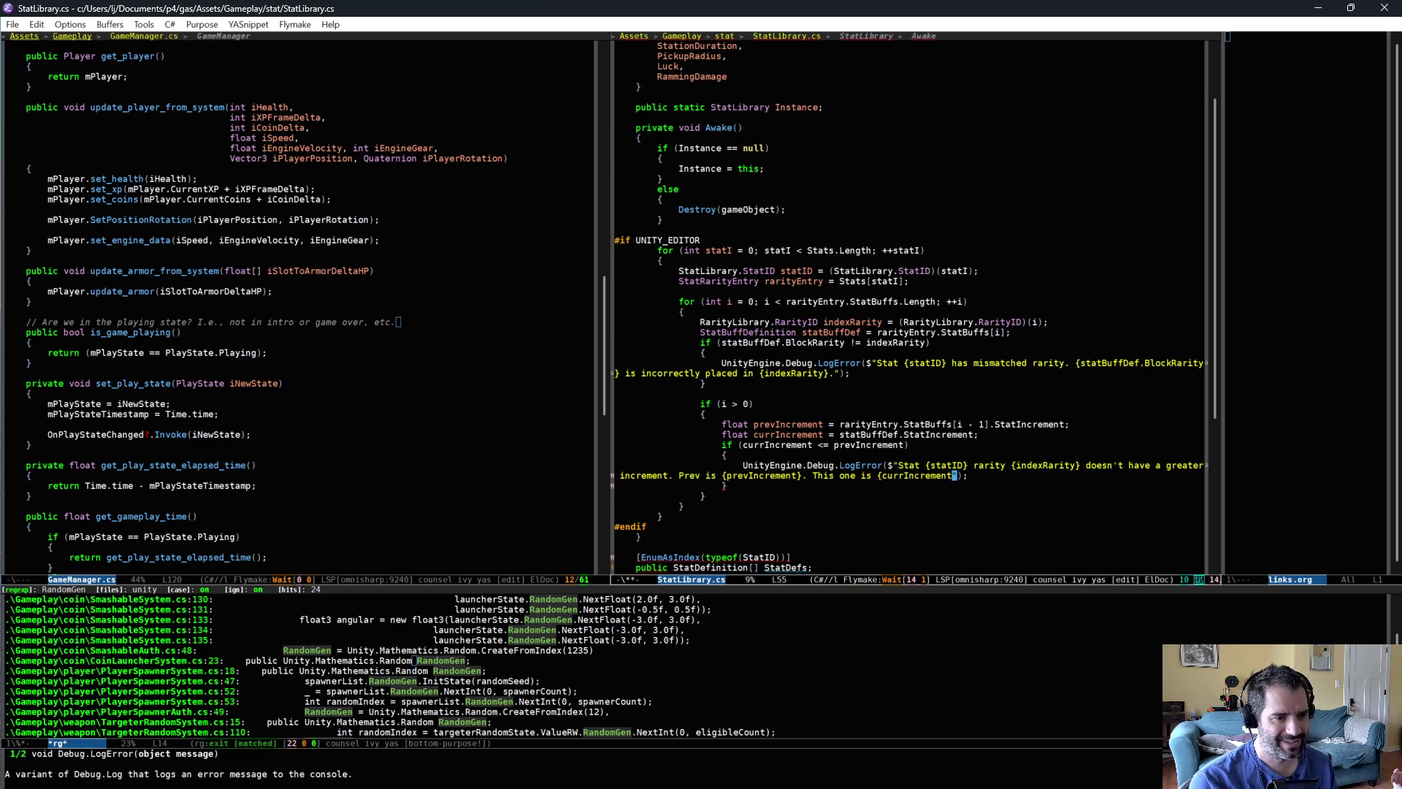
pyautogui.hotkey('ctrl', 'x')
pyautogui.hotkey('ctrl', 's')
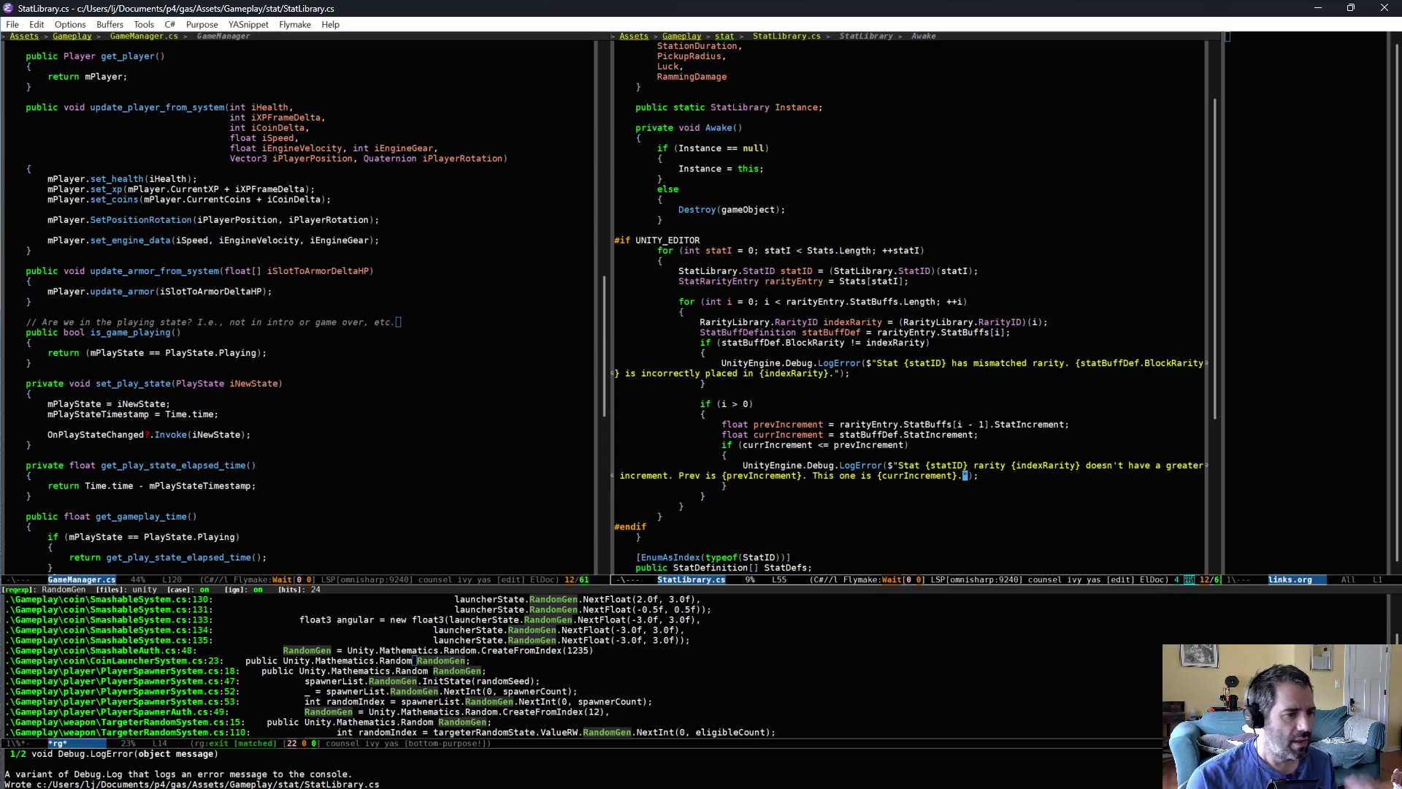
pyautogui.hotkey('alt', 'Tab')
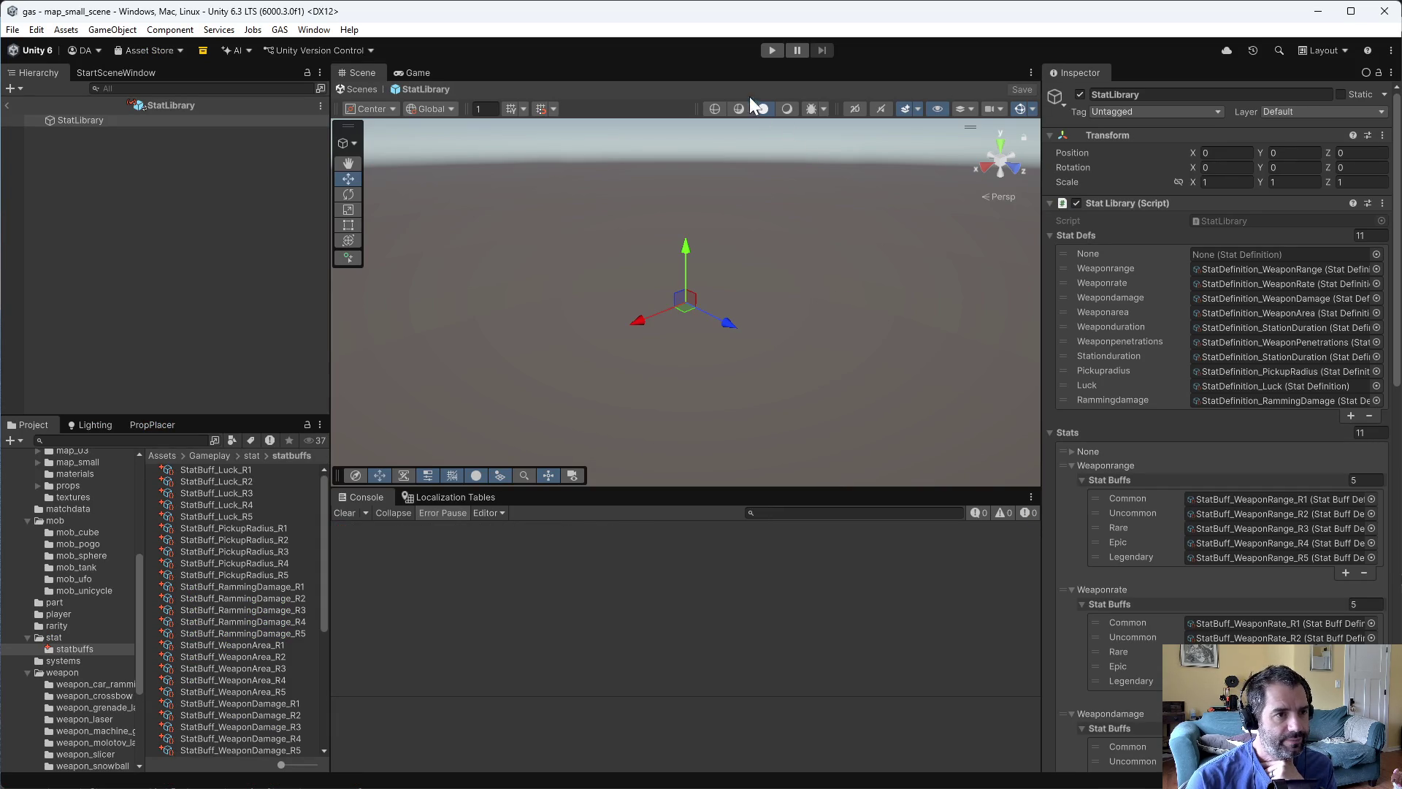
# - Run the game, confirm only MachineGun stat messages and no increment errors appear, then stop
pyautogui.click(764, 51)
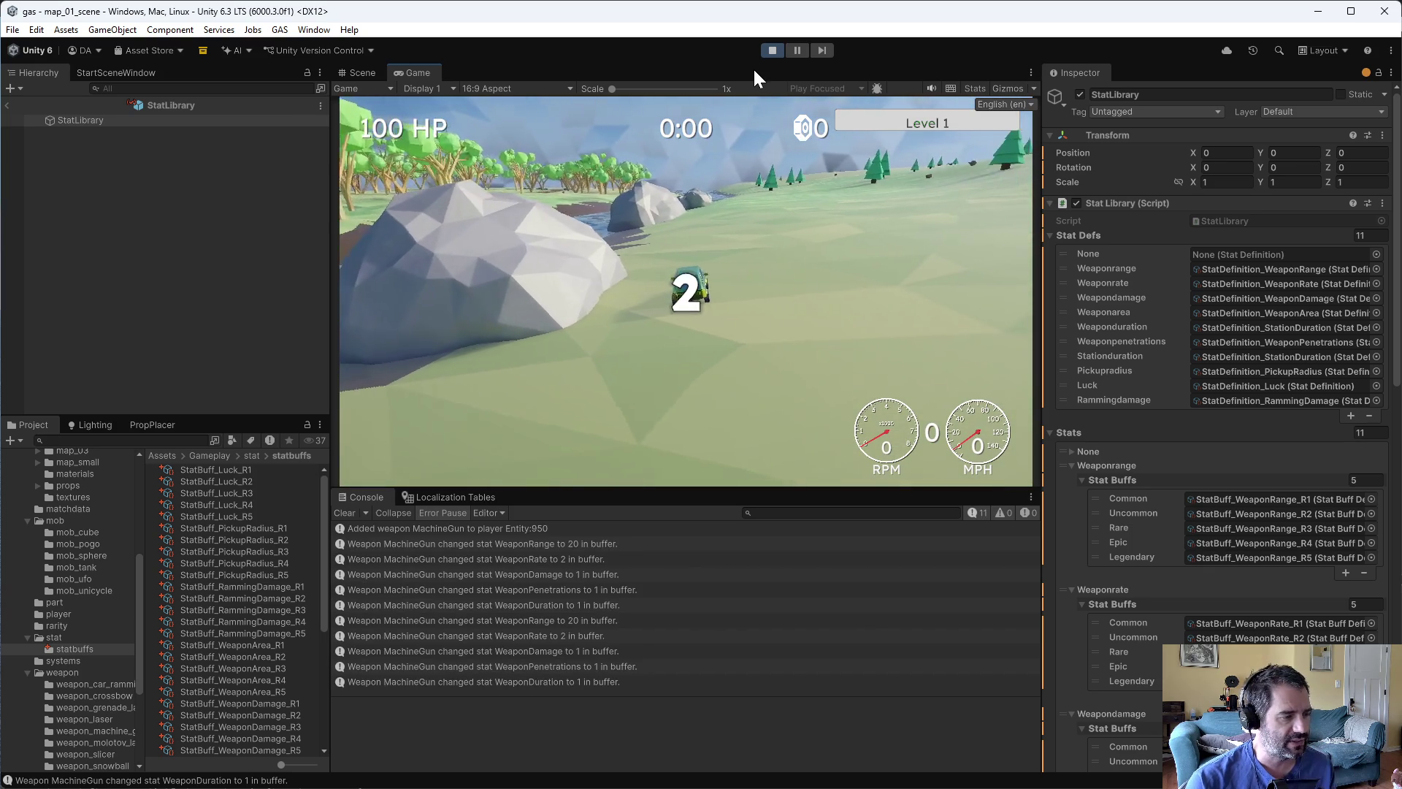
pyautogui.click(772, 50)
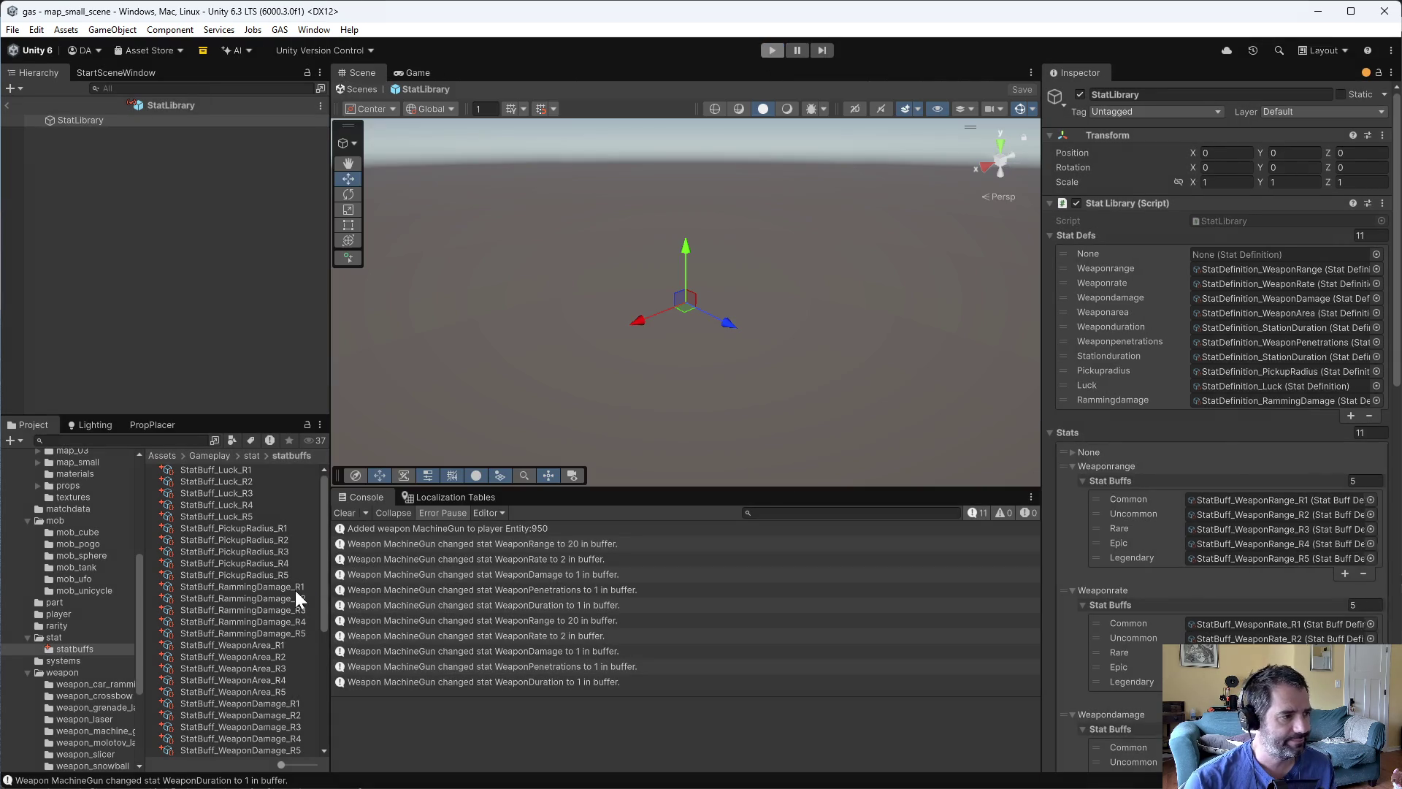
# - Set StatBuff_PickupRadius_R3's Stat Increment to 0.01
pyautogui.click(276, 551)
pyautogui.click(1205, 292)
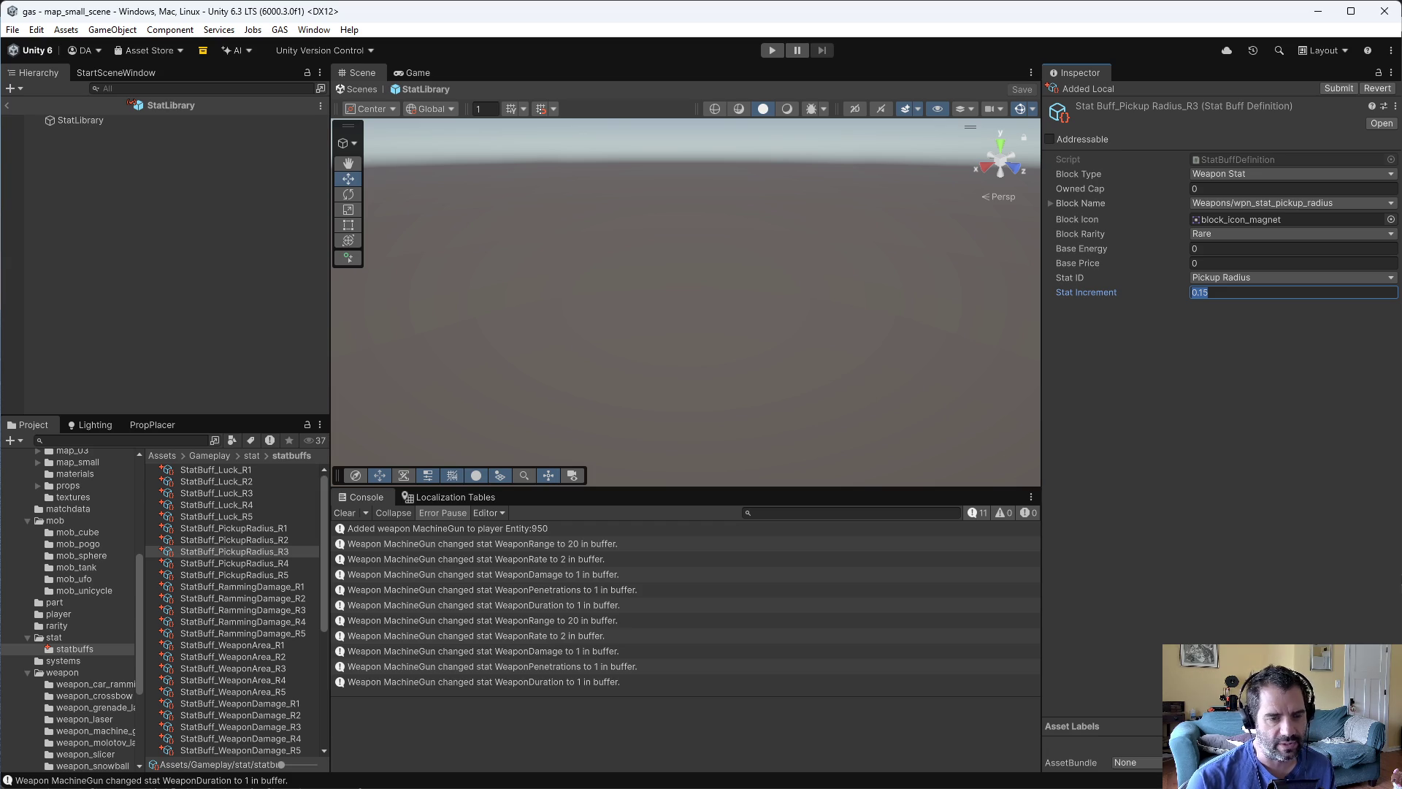
pyautogui.write('.0')
pyautogui.press('Return')
# - Run the game to trigger the increment-order error, stop it, and start play again
pyautogui.click(766, 51)
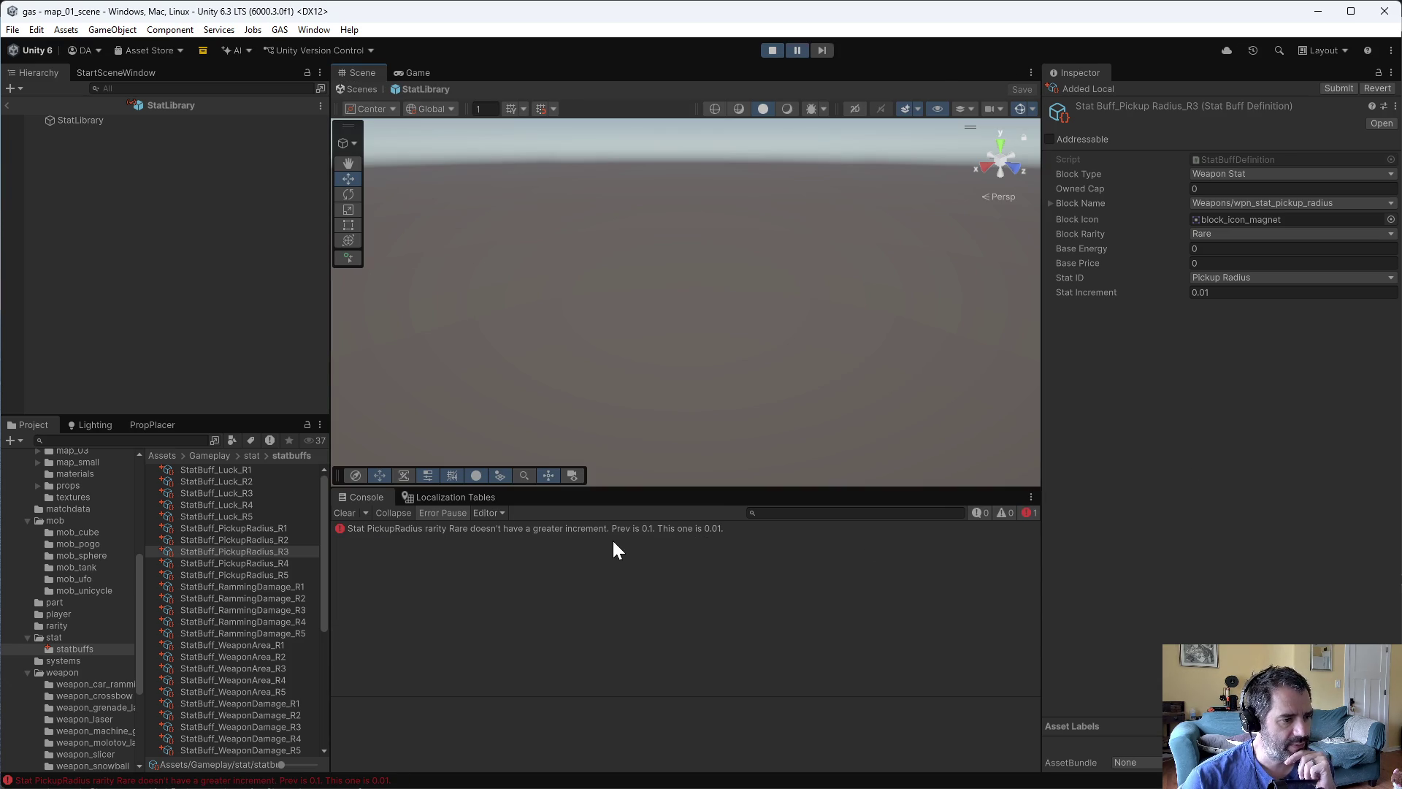
pyautogui.click(774, 51)
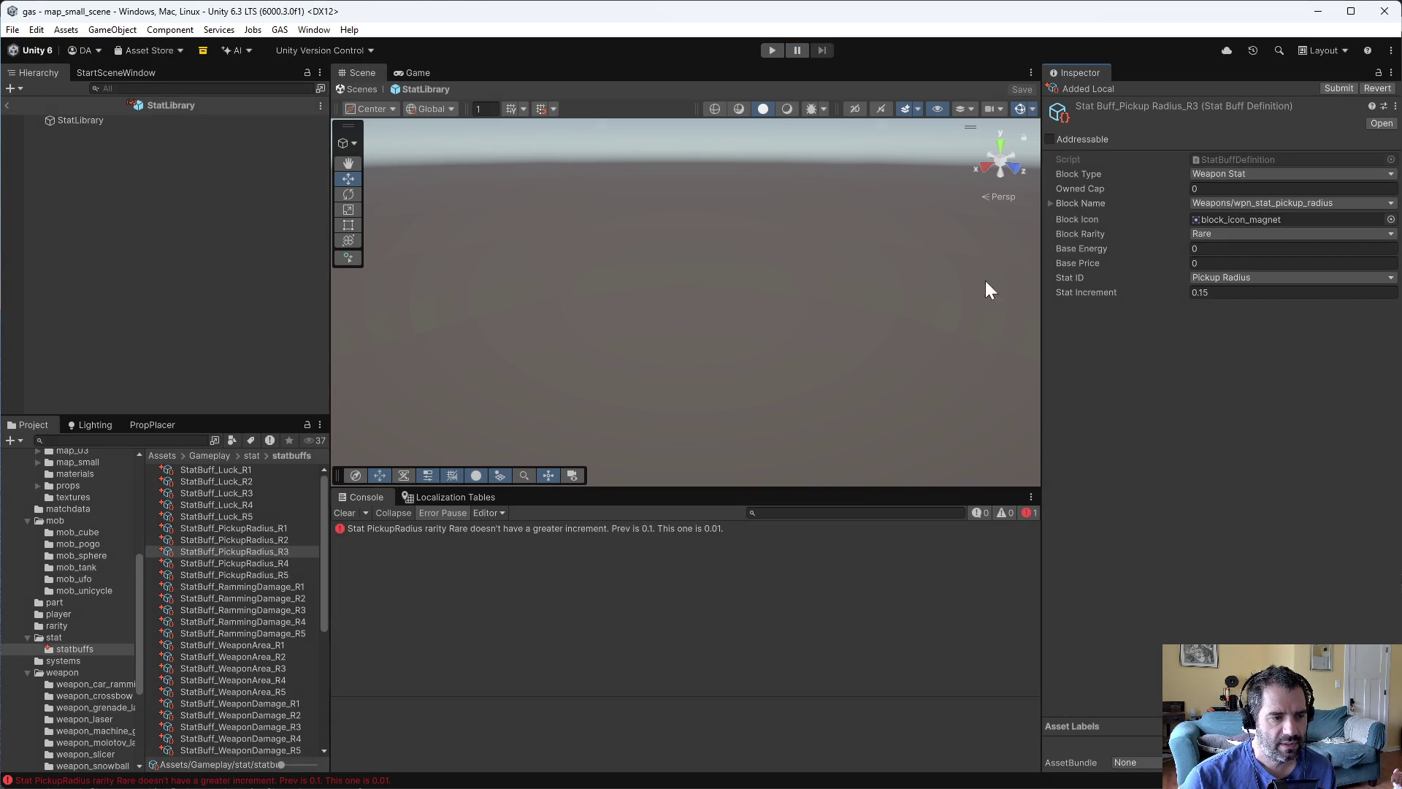
pyautogui.click(772, 51)
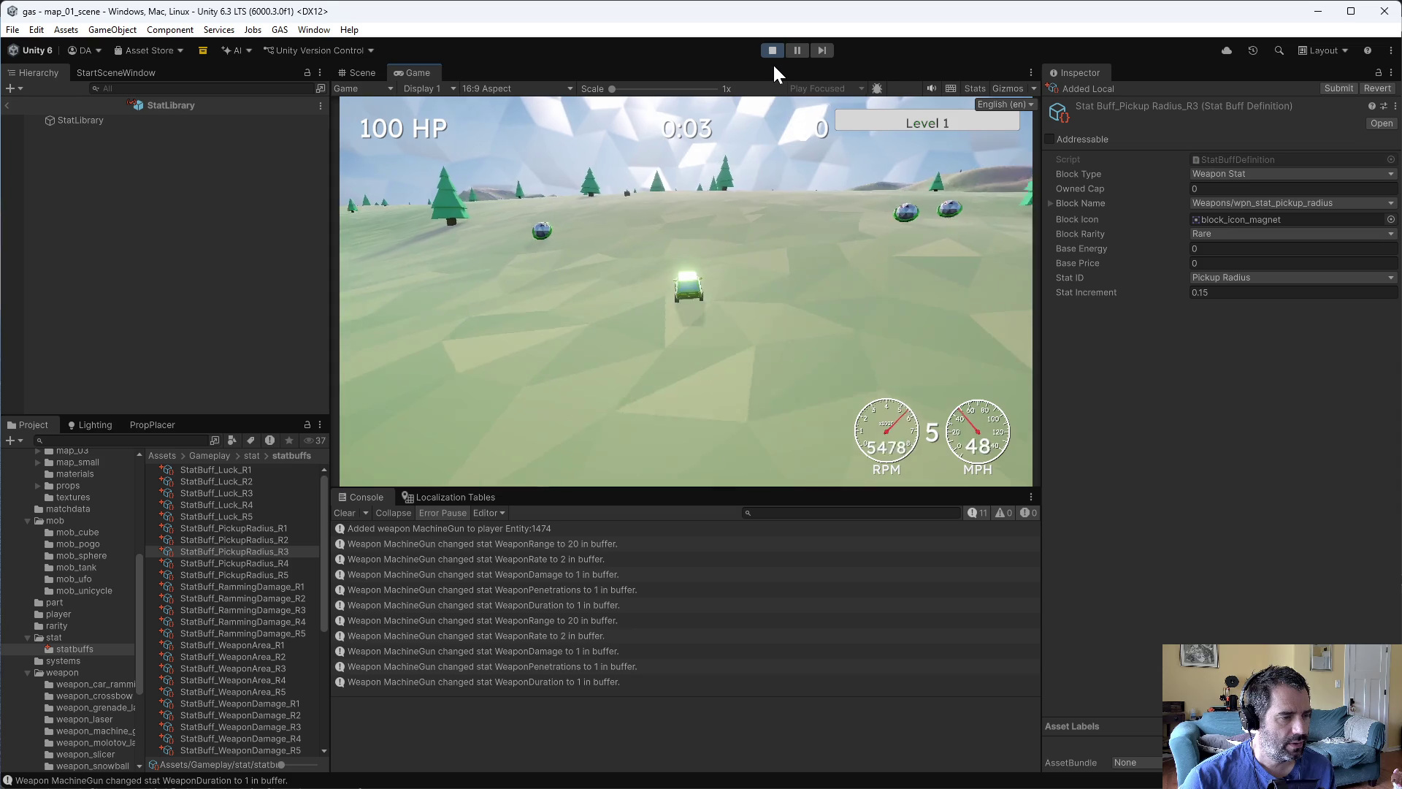
# - From the debug panel, force a level up and apply a Duration buff to the Machine Gun
pyautogui.press('`')
pyautogui.click(593, 146)
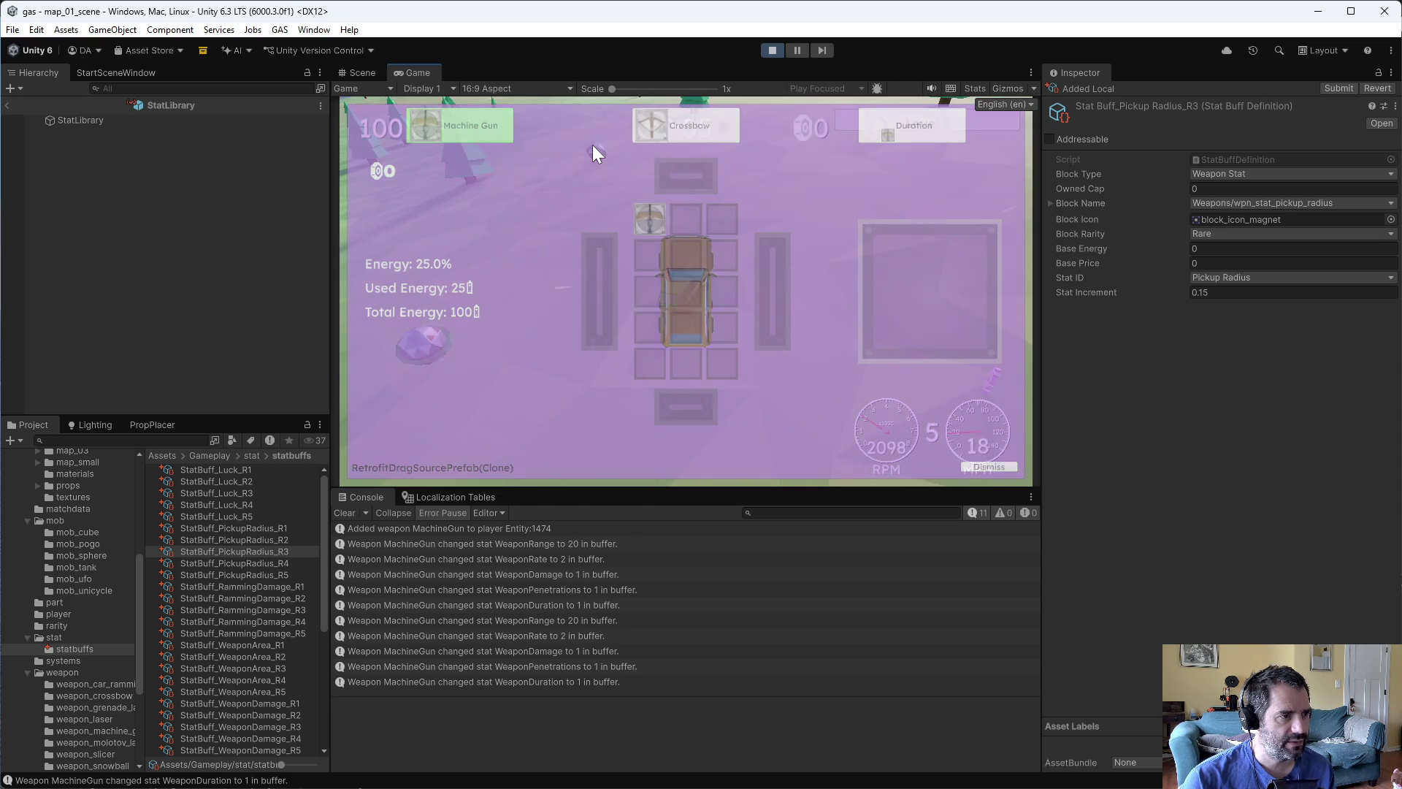
pyautogui.moveTo(873, 130)
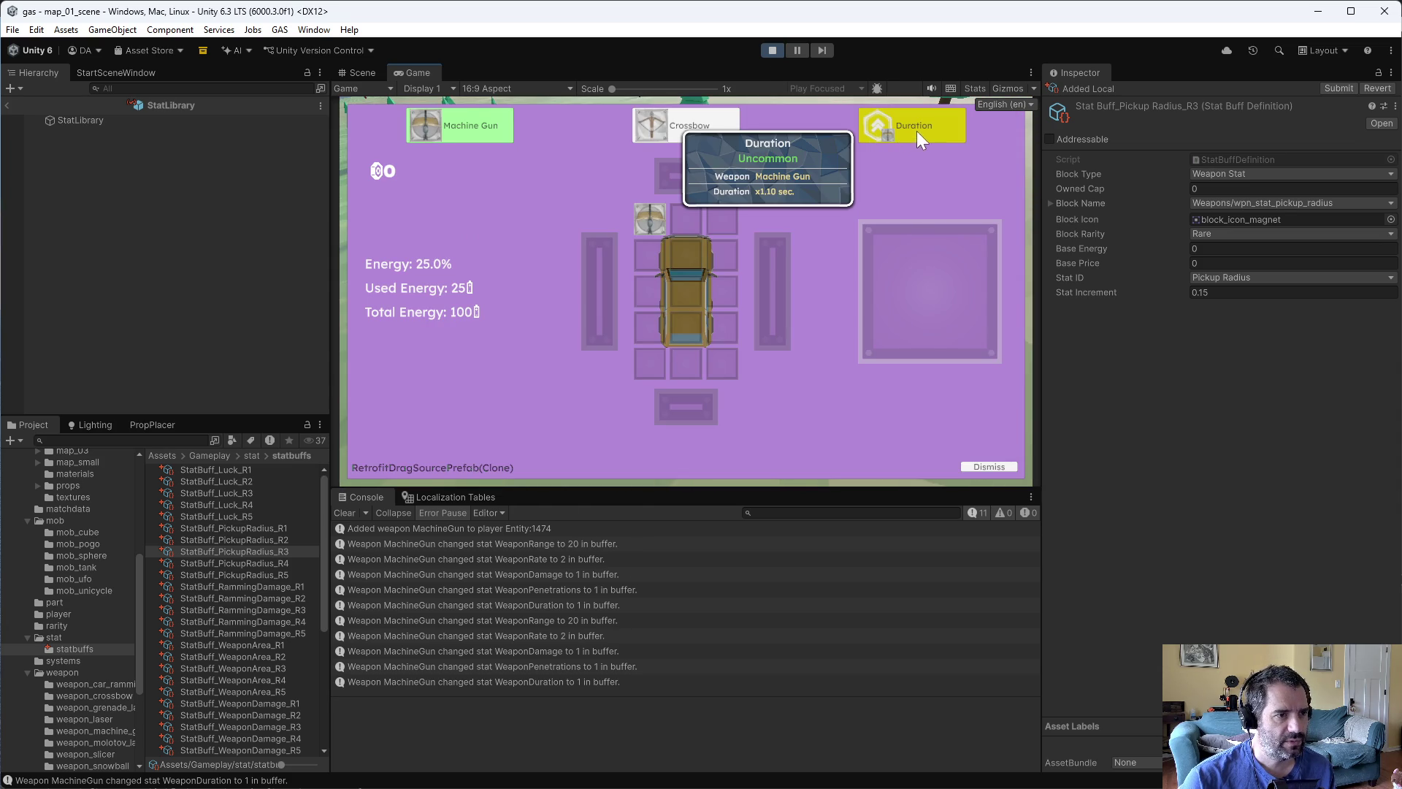
pyautogui.moveTo(918, 123)
pyautogui.mouseDown()
pyautogui.moveTo(686, 242)
pyautogui.moveTo(656, 219)
pyautogui.mouseUp()
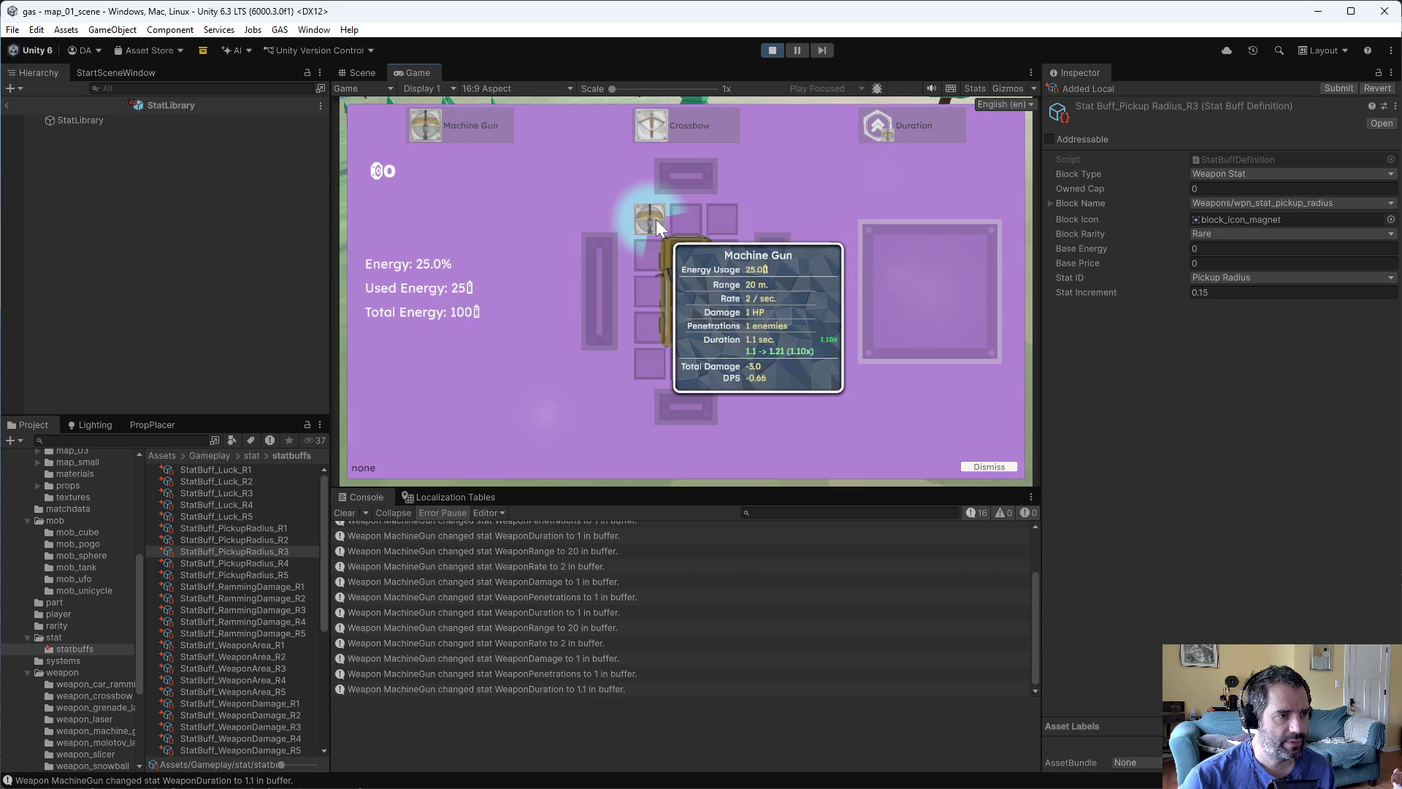
pyautogui.press('Escape')
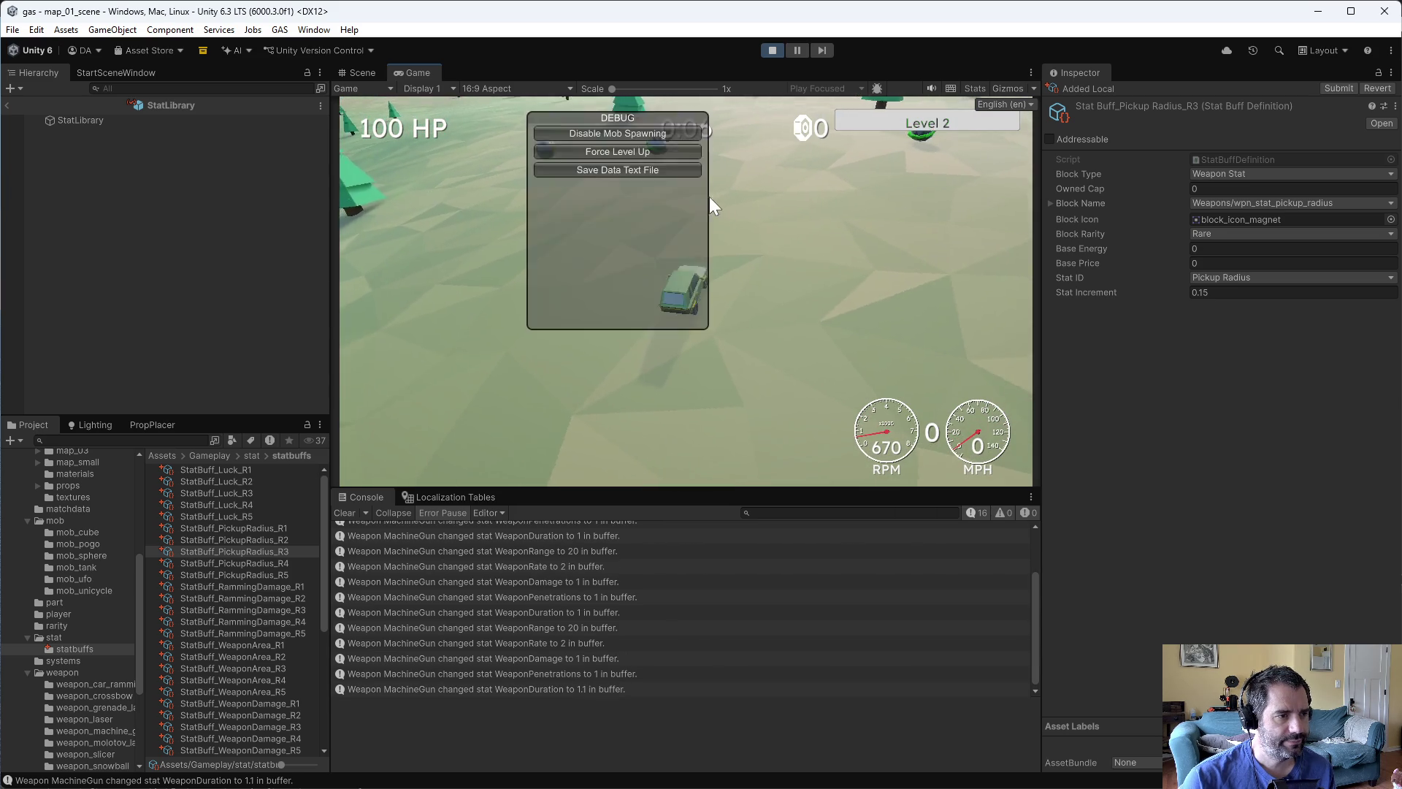
pyautogui.click(624, 151)
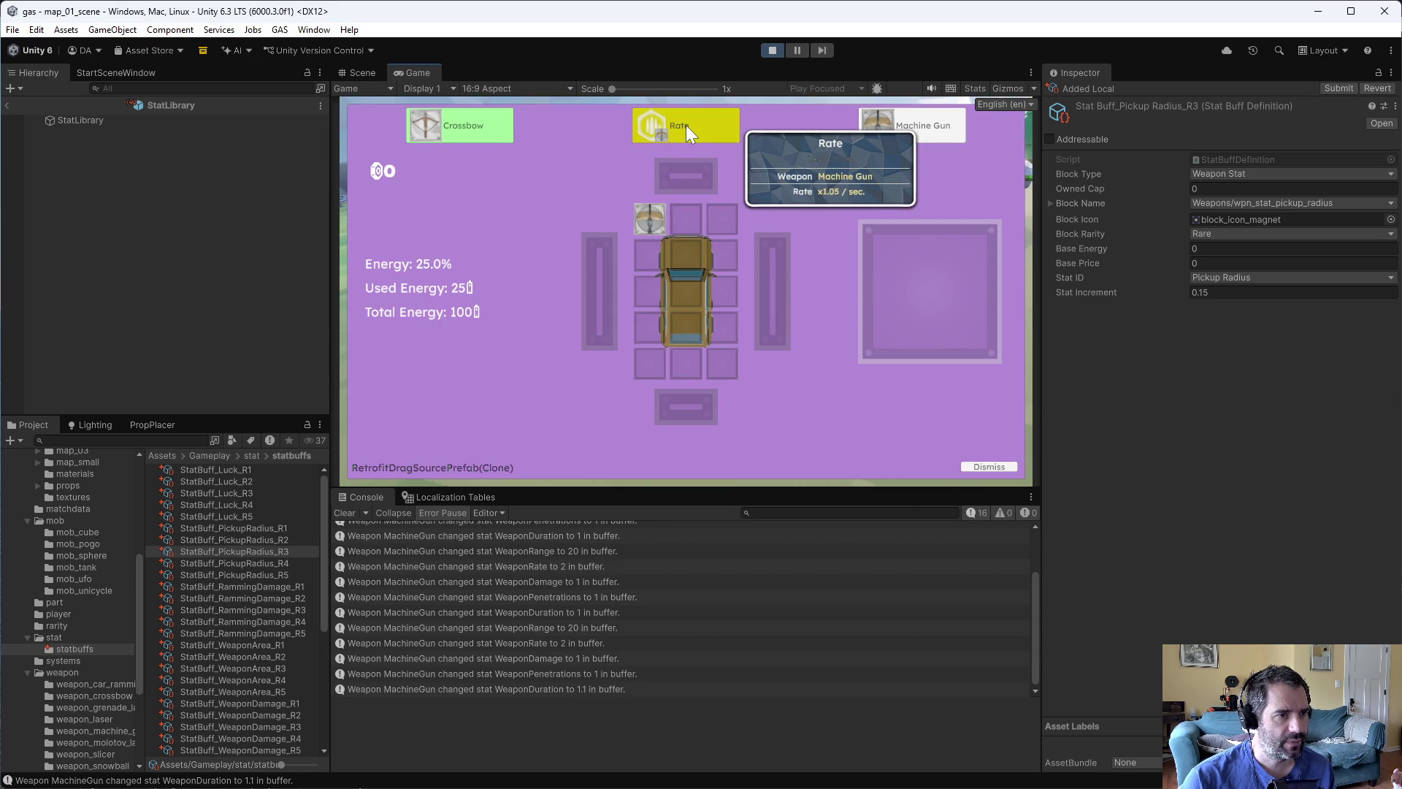
# - Stop the game and select RarityDefinition_Common in the rarity folder
pyautogui.click(772, 50)
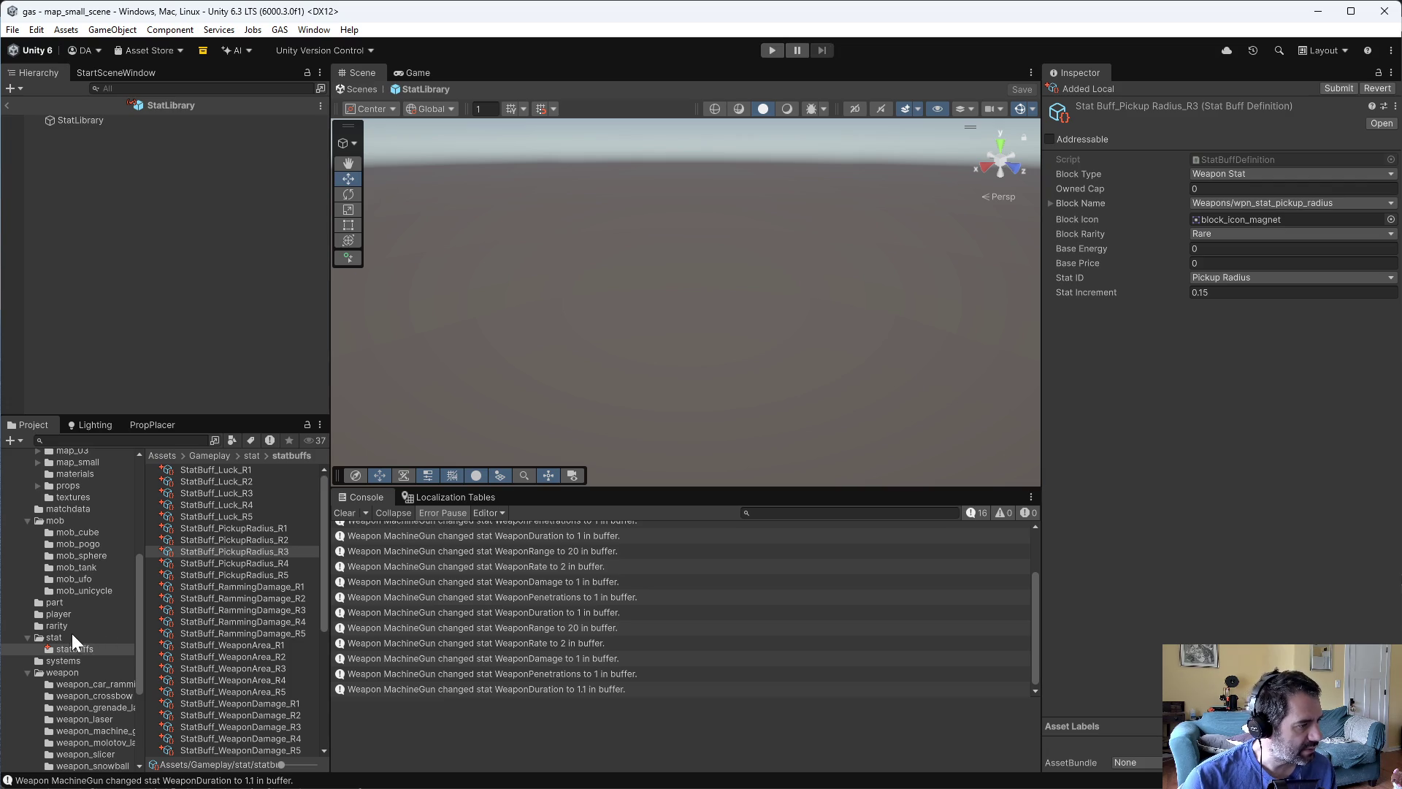
pyautogui.click(73, 626)
pyautogui.click(251, 482)
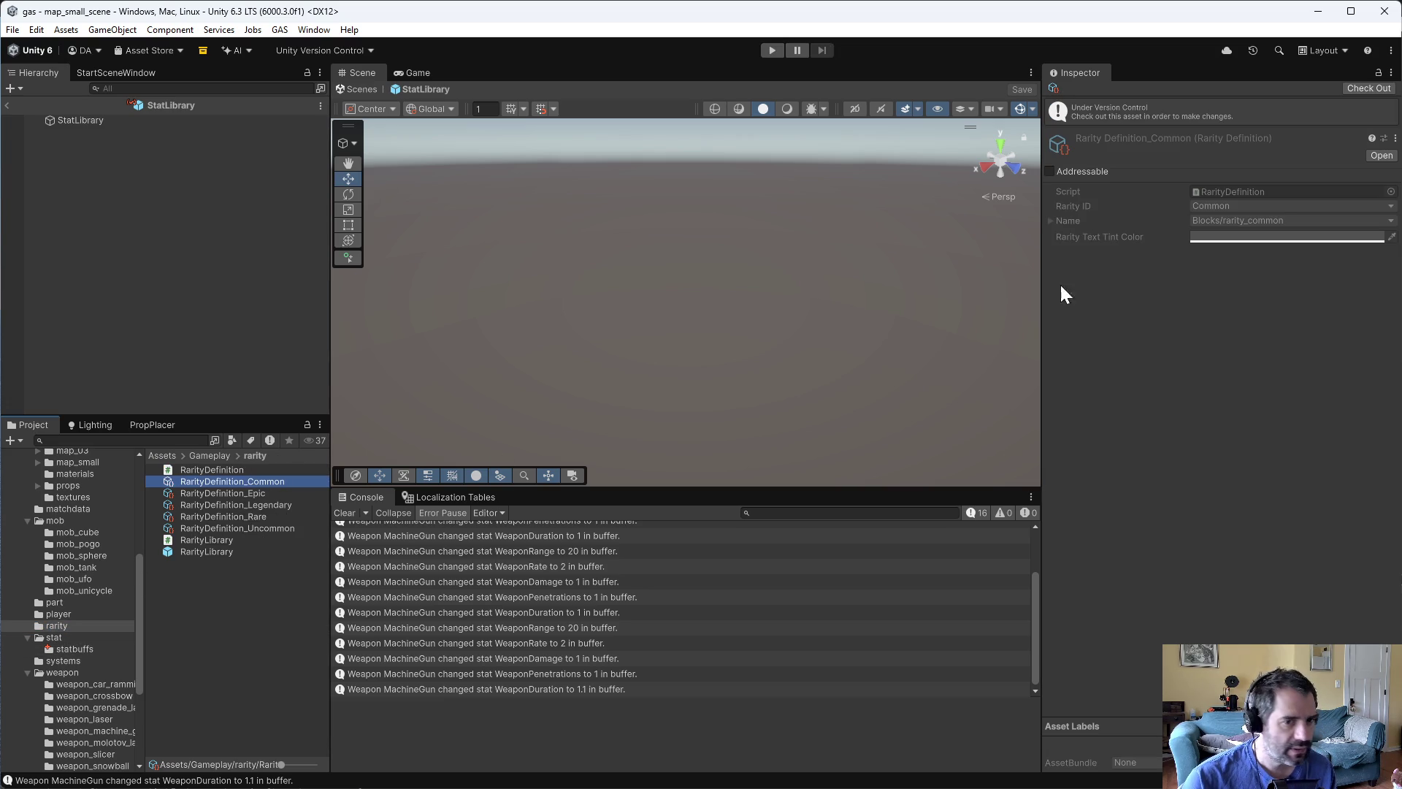
# - Check out RarityDefinition_Common, set its Rarity Text Tint Color to DEDEDE, and replay to preview
pyautogui.click(1368, 88)
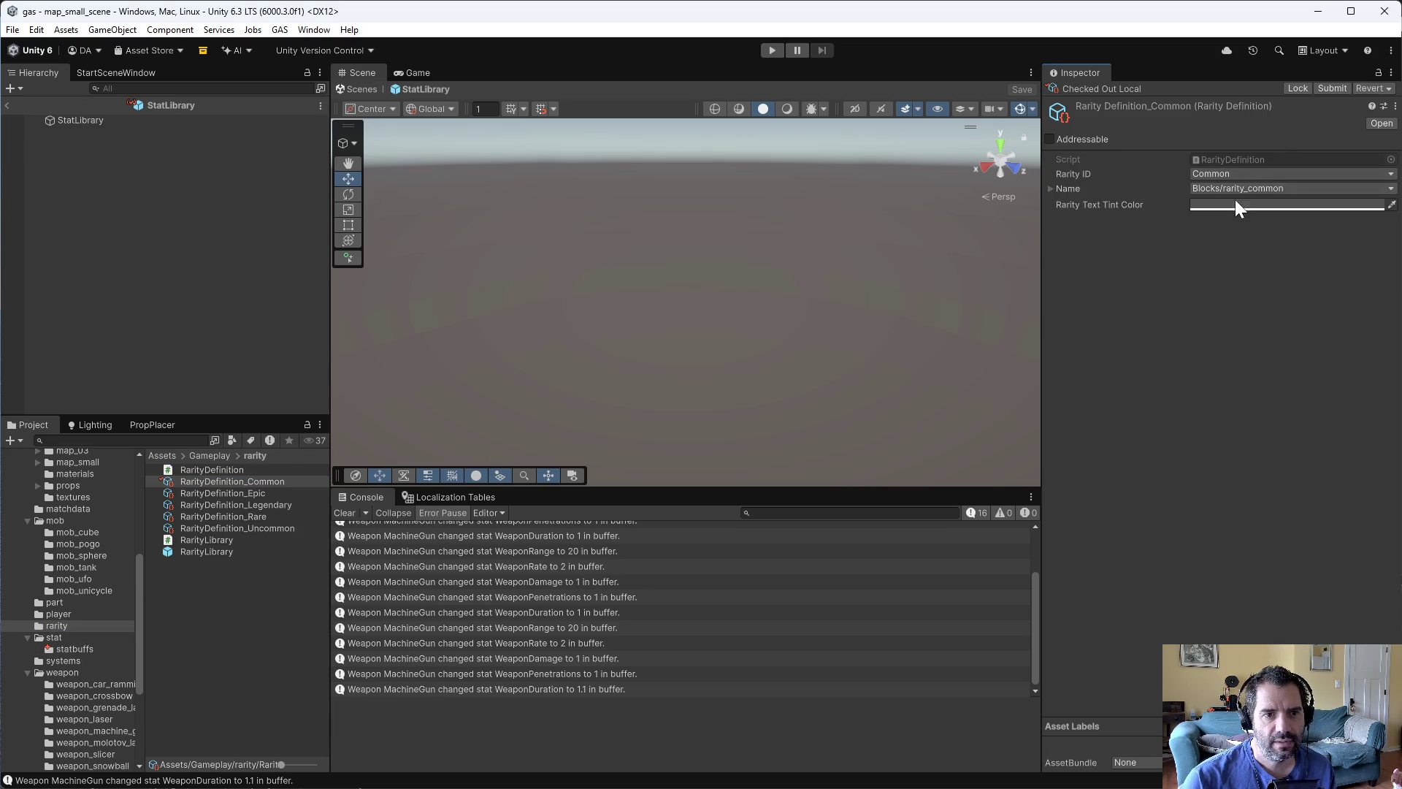
pyautogui.click(1241, 205)
pyautogui.moveTo(1286, 312); pyautogui.dragTo(1265, 291)
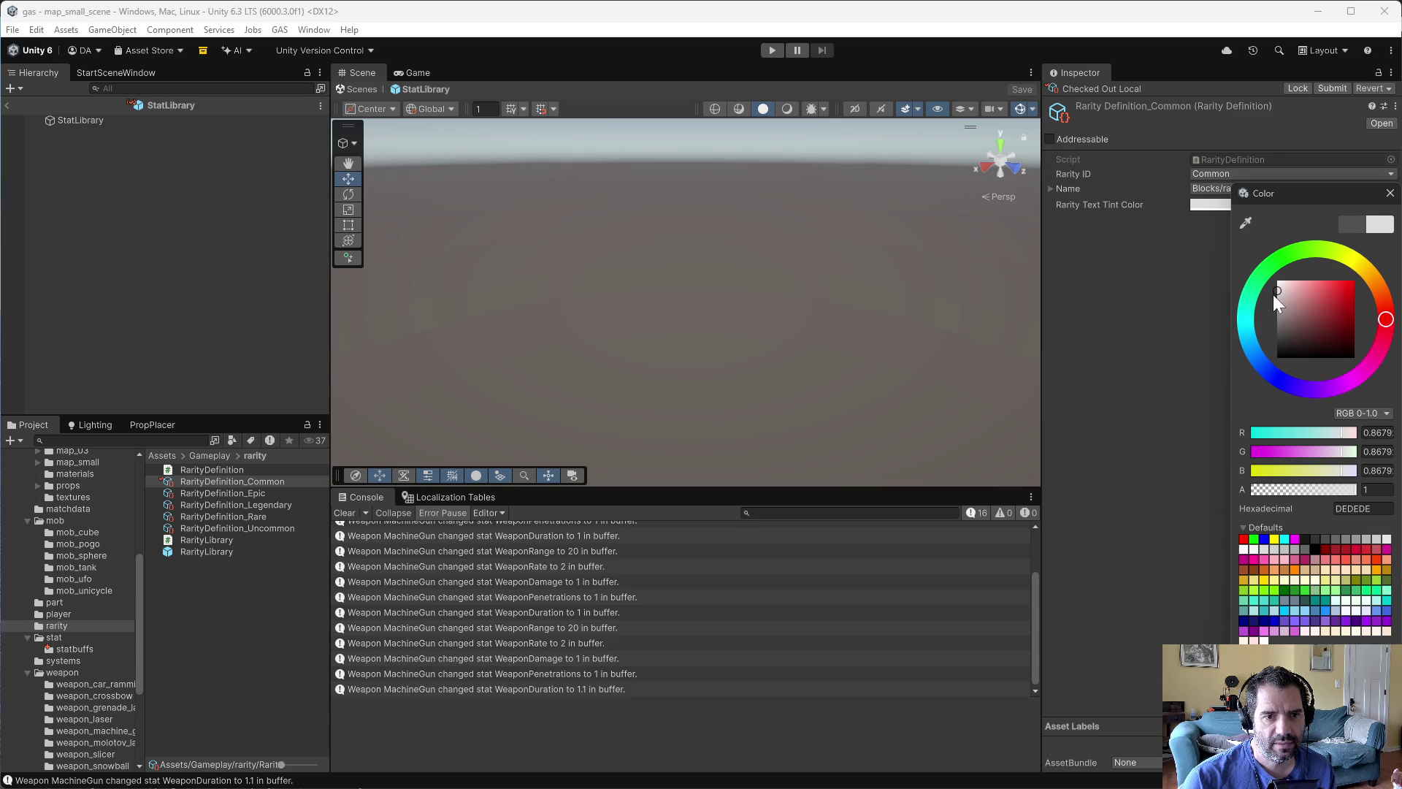
pyautogui.click(1388, 193)
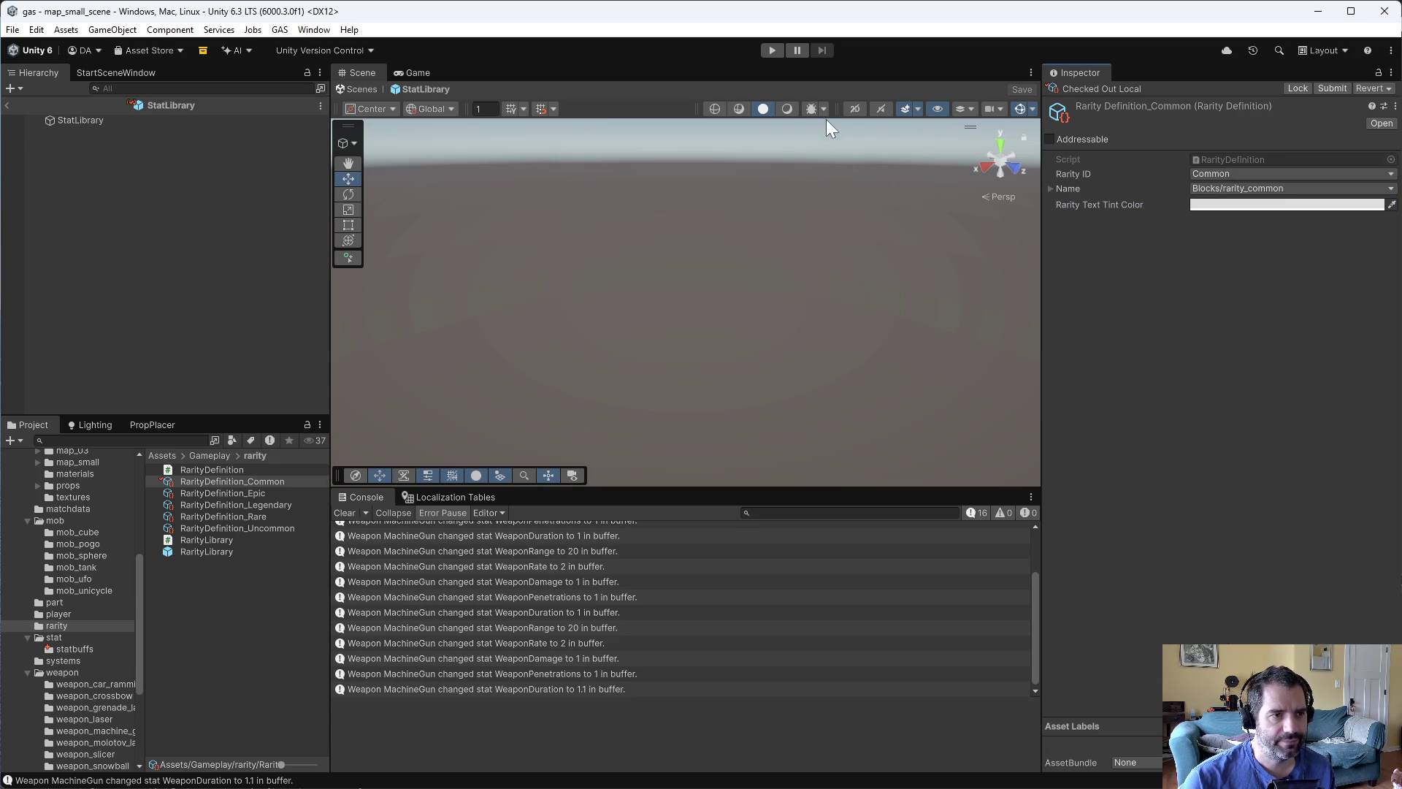
pyautogui.click(772, 47)
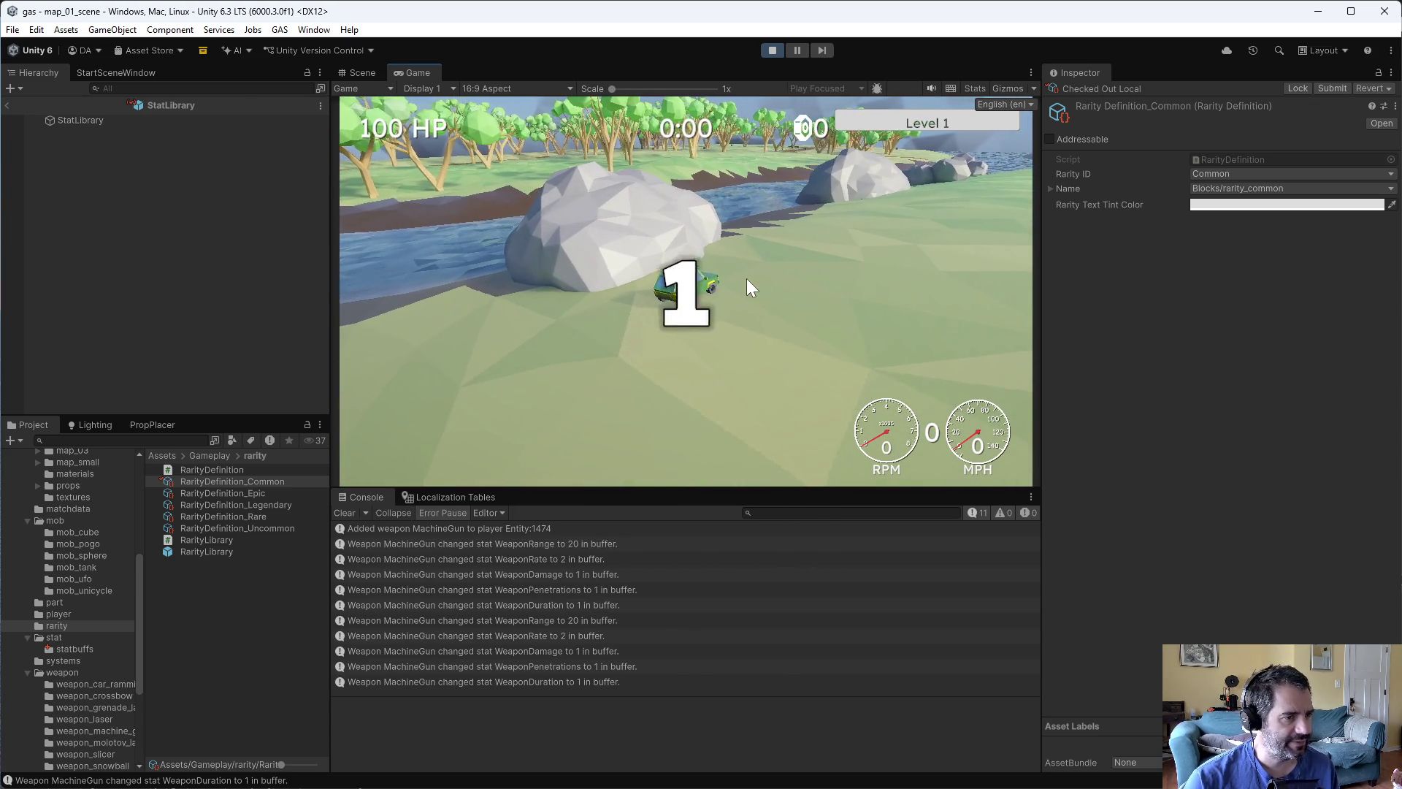
# - Force level ups, add the Laser to a weapon slot, then stop the game
pyautogui.press('Escape')
pyautogui.click(663, 156)
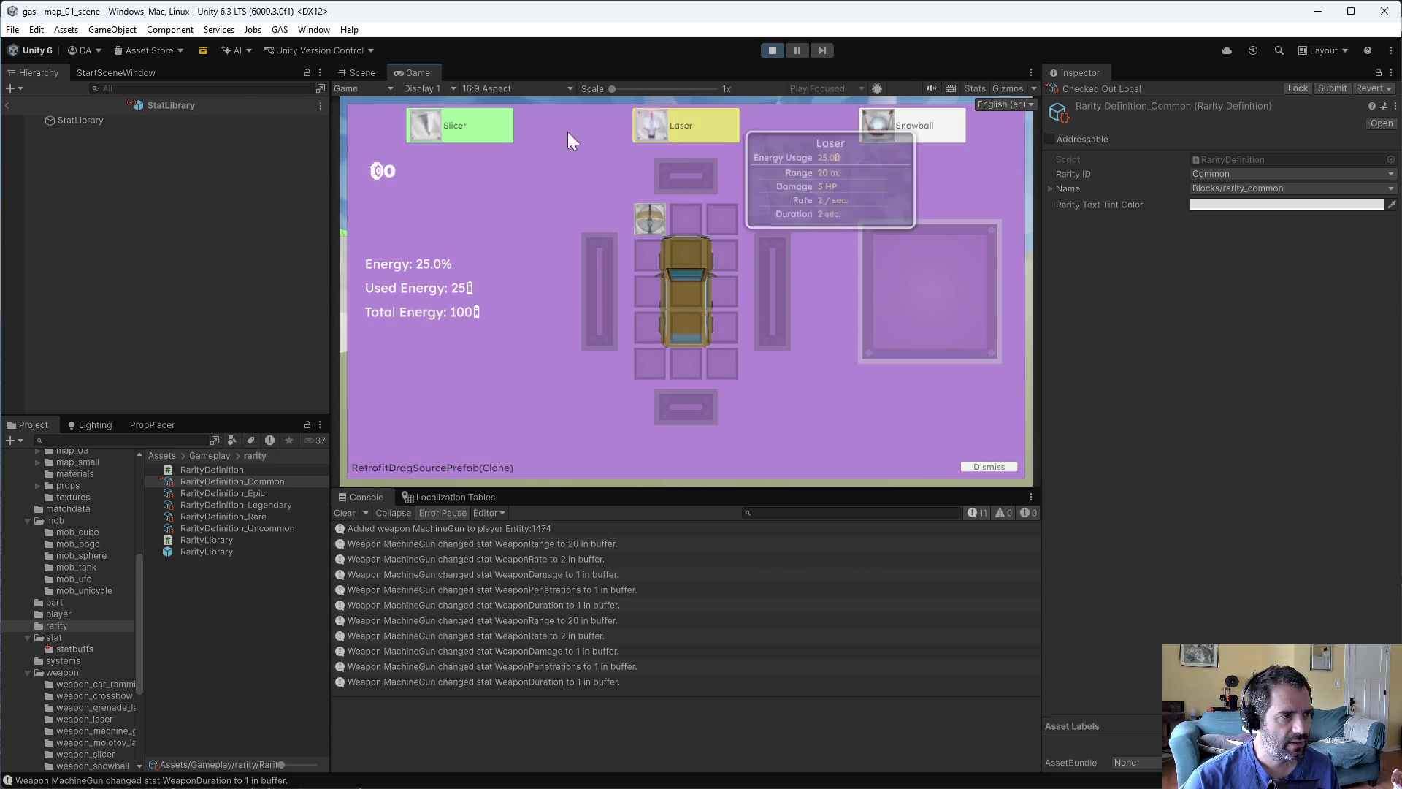
pyautogui.moveTo(699, 139)
pyautogui.mouseDown()
pyautogui.moveTo(695, 216)
pyautogui.moveTo(775, 247)
pyautogui.mouseUp()
pyautogui.click(615, 153)
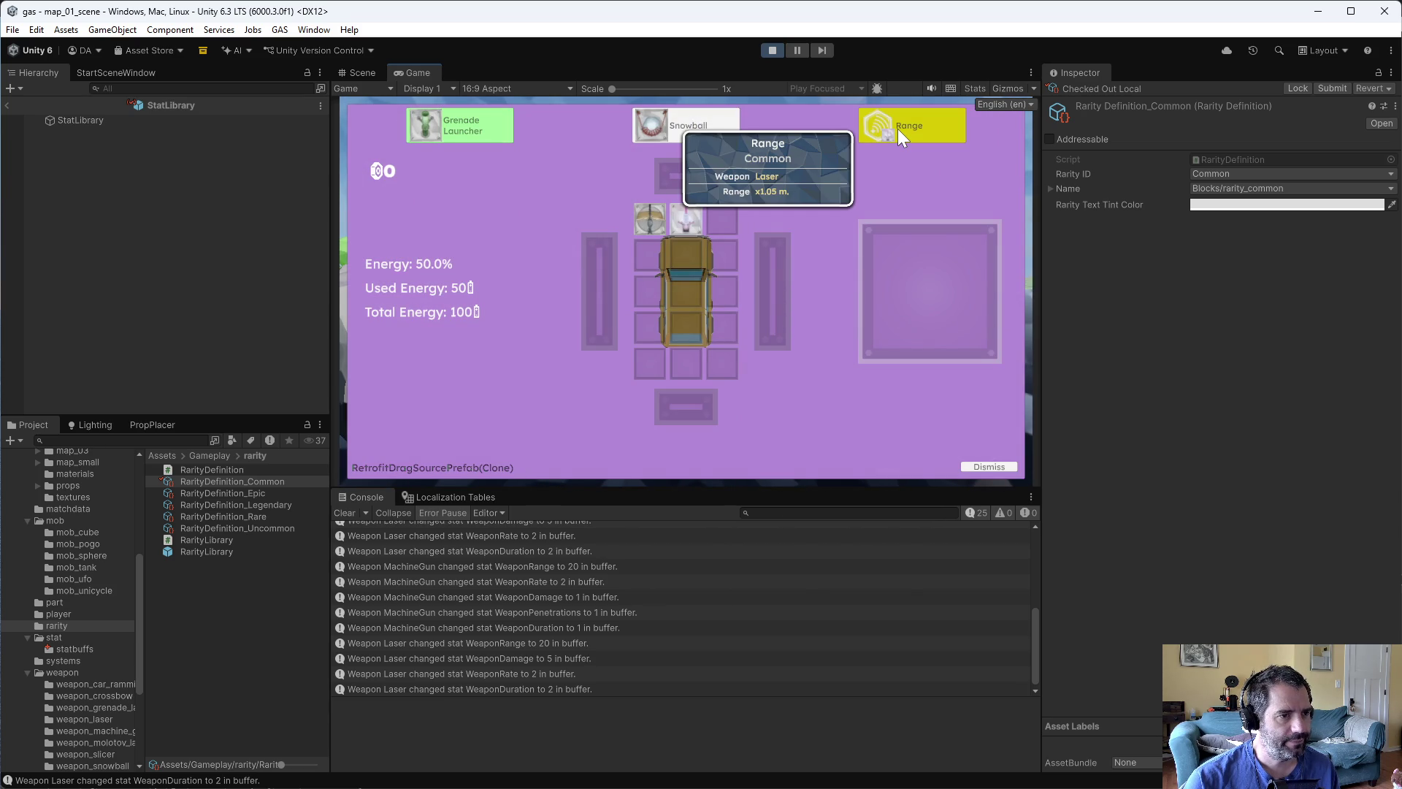
pyautogui.click(770, 49)
# - Darken the Common Rarity Text Tint Color to C1C1C1, then return to Emacs
pyautogui.click(1247, 206)
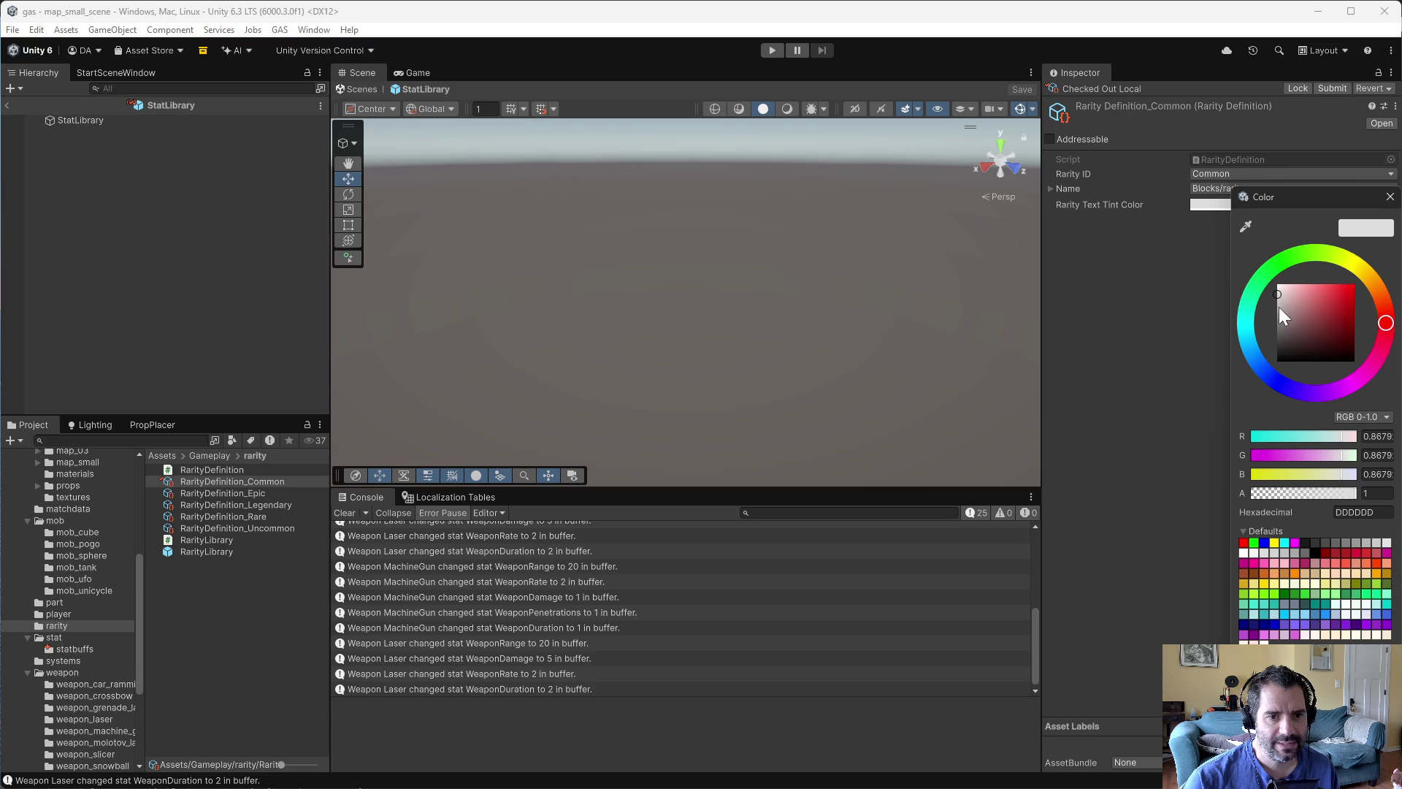
pyautogui.moveTo(1278, 296); pyautogui.dragTo(1277, 303)
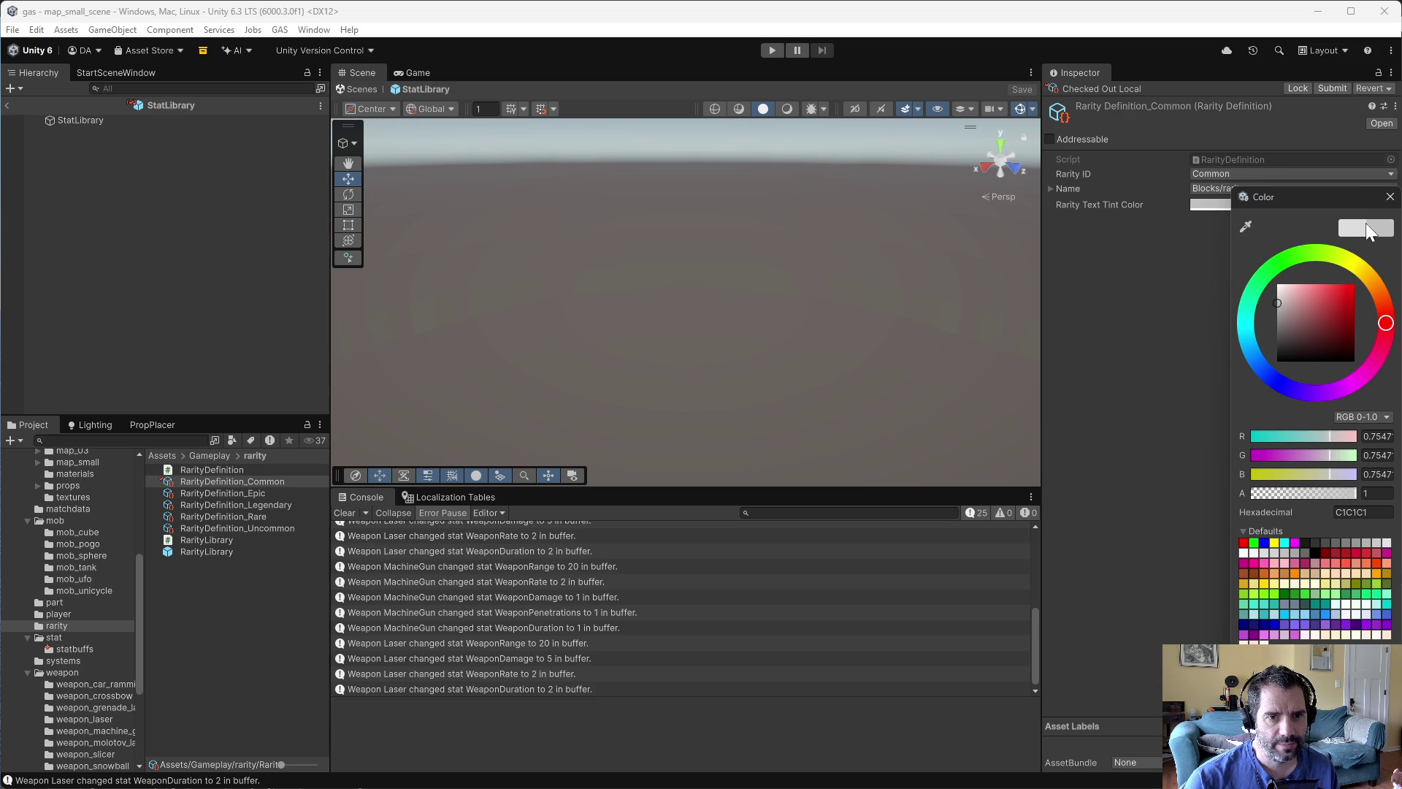
pyautogui.click(1389, 197)
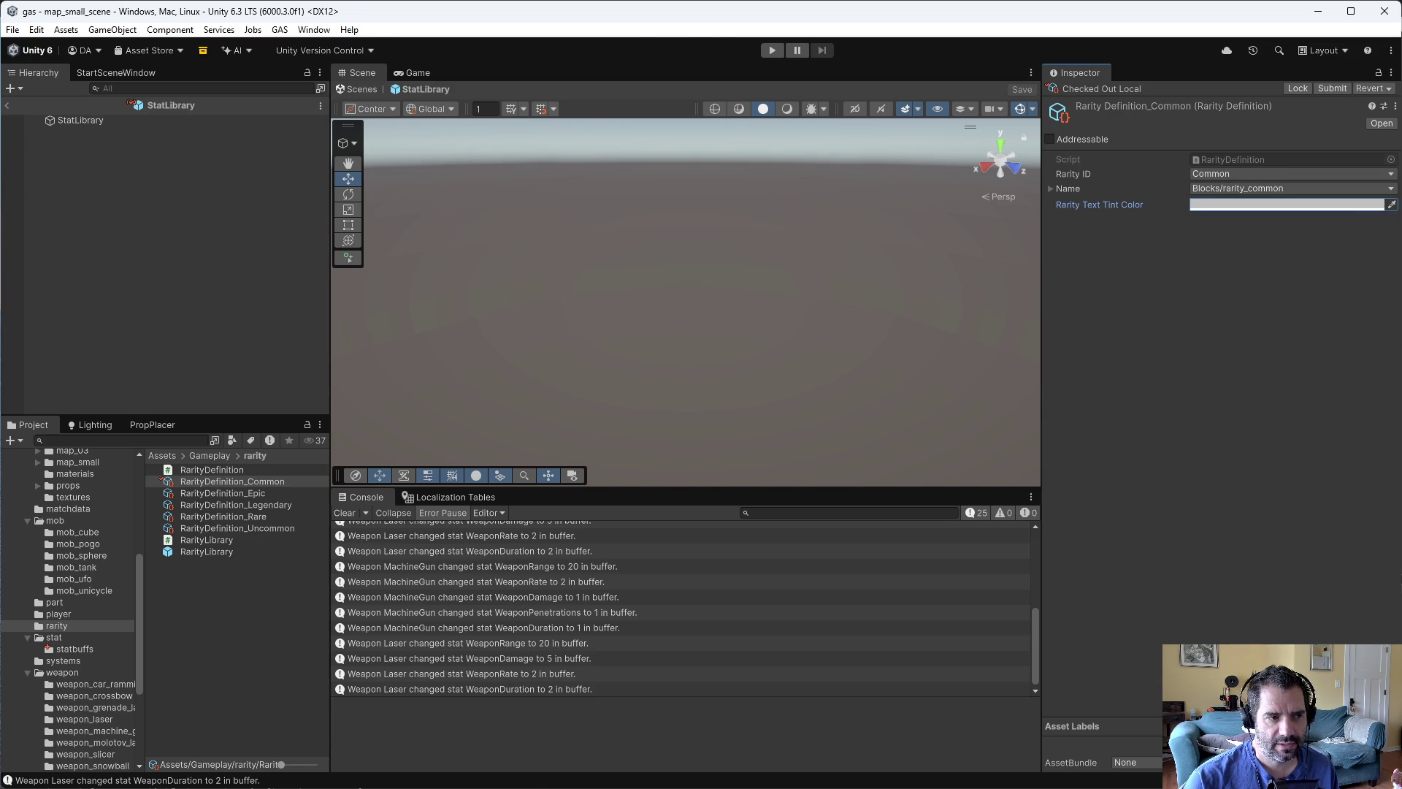
pyautogui.hotkey('alt', 'Tab')
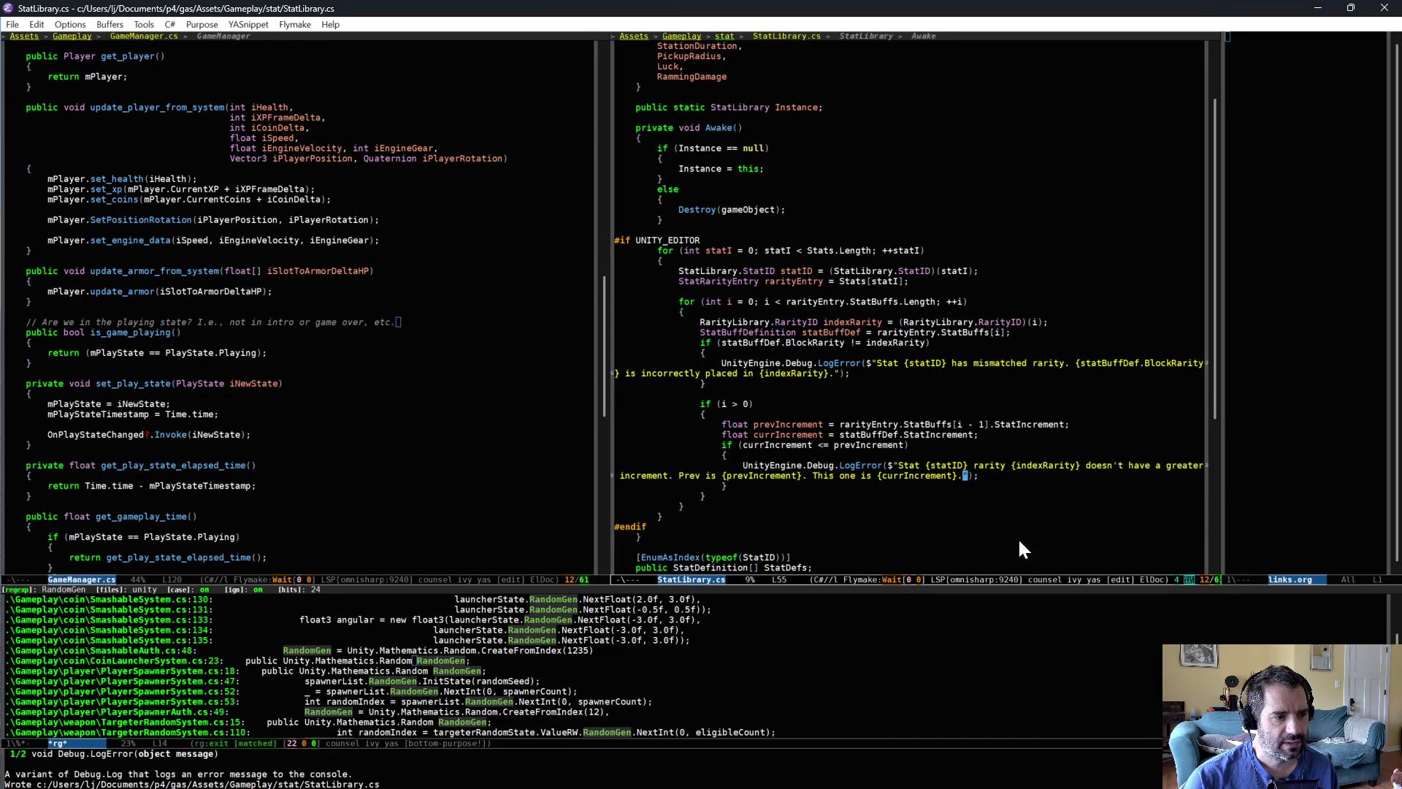
pyautogui.hotkey('ctrl', 'alt', 'a')
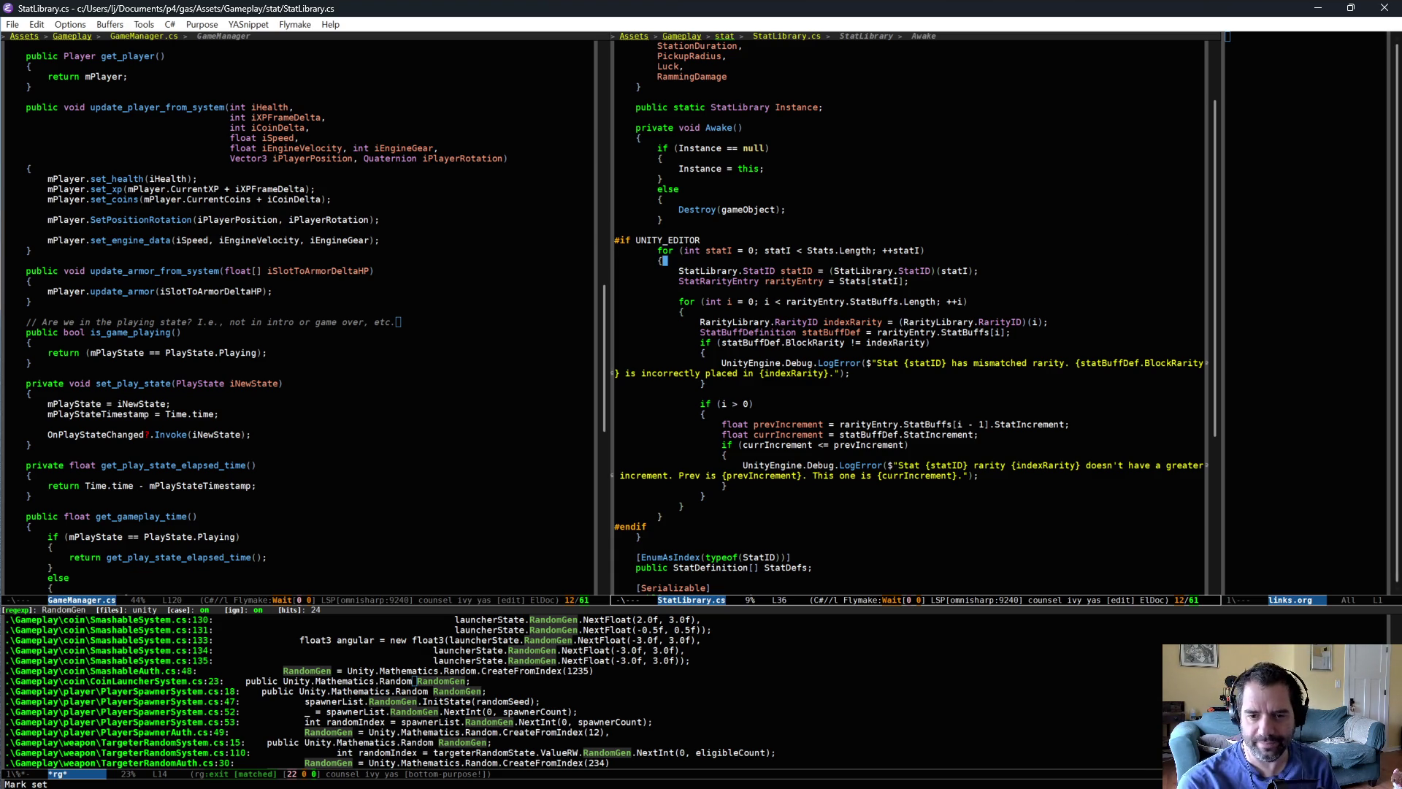
pyautogui.hotkey('alt', 'Tab')
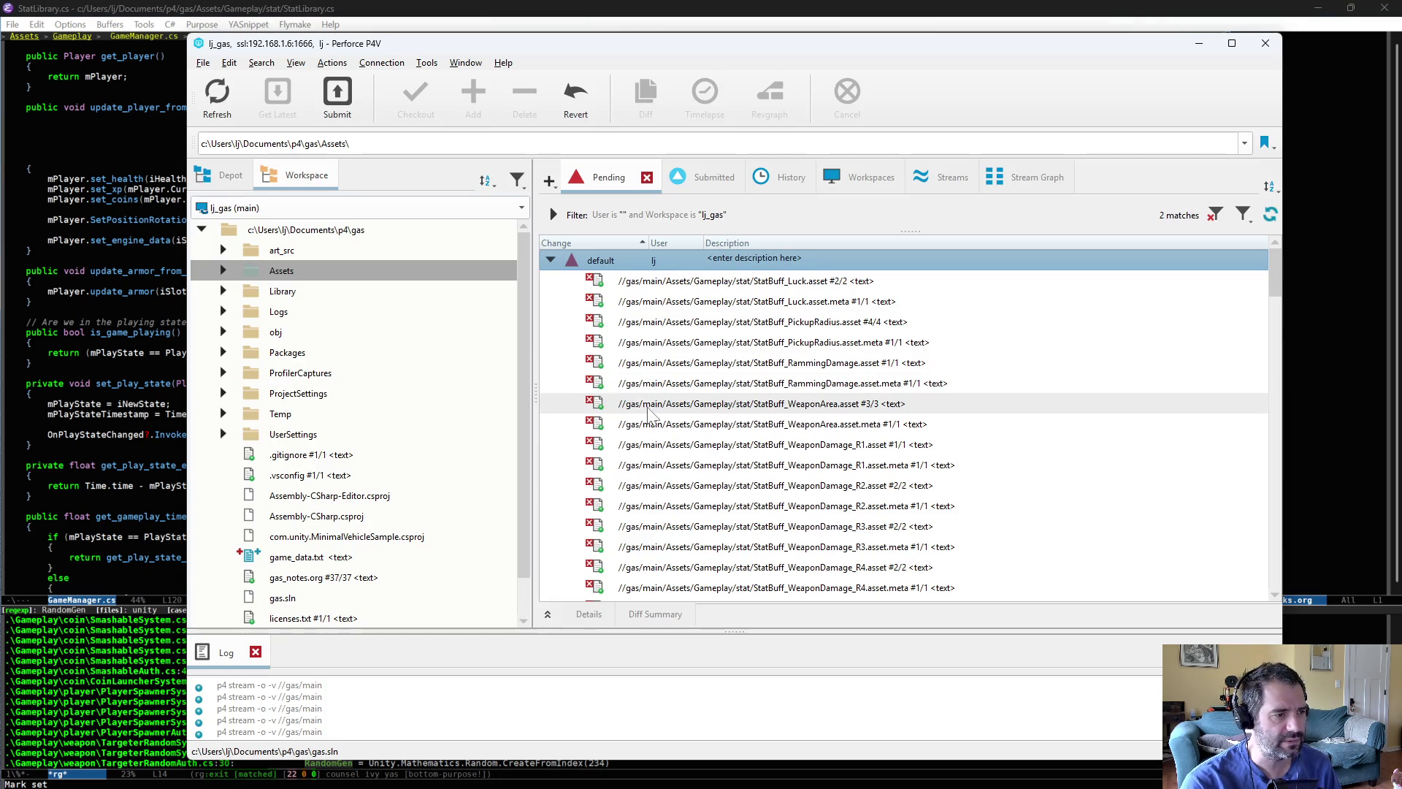
pyautogui.scroll(-10, 801, 497)
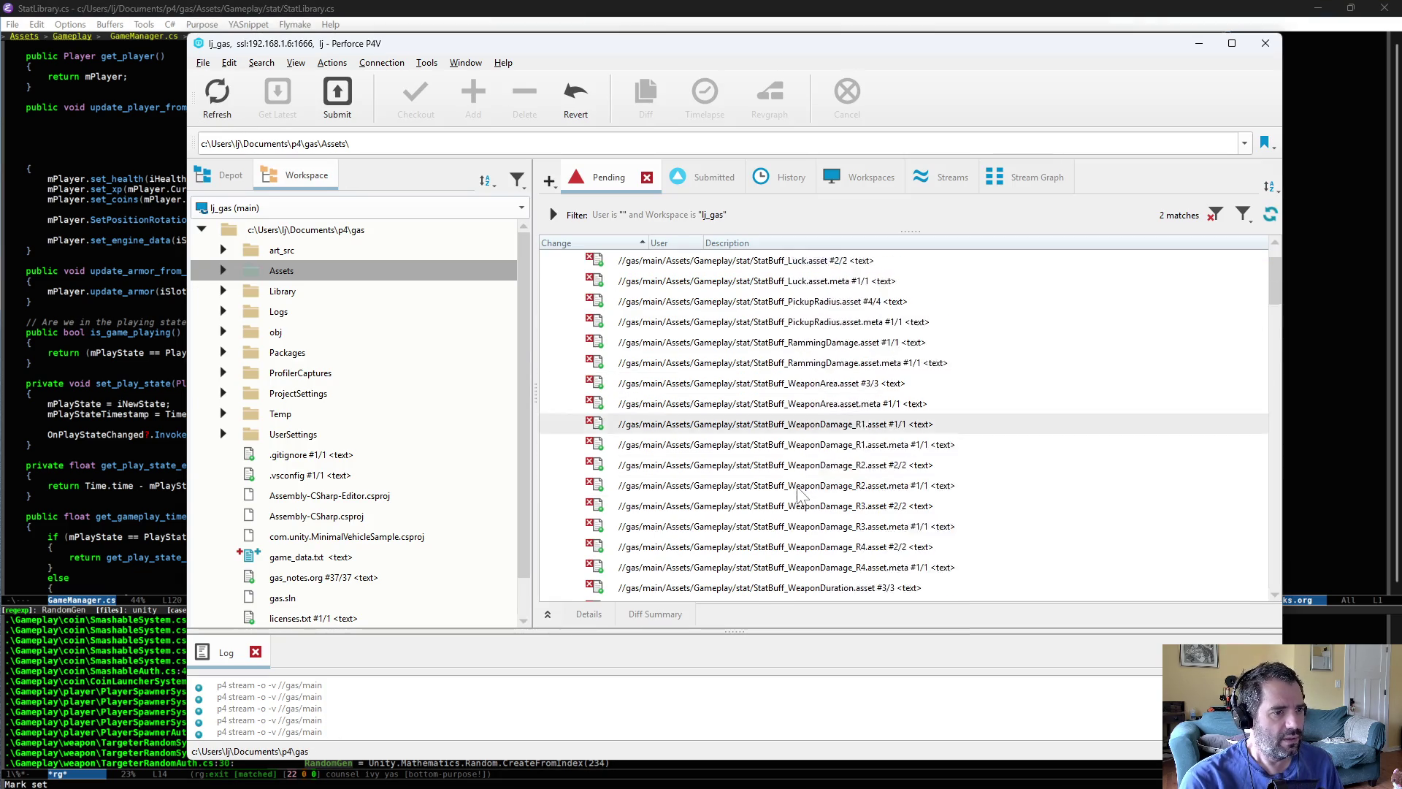
pyautogui.scroll(-7, 798, 513)
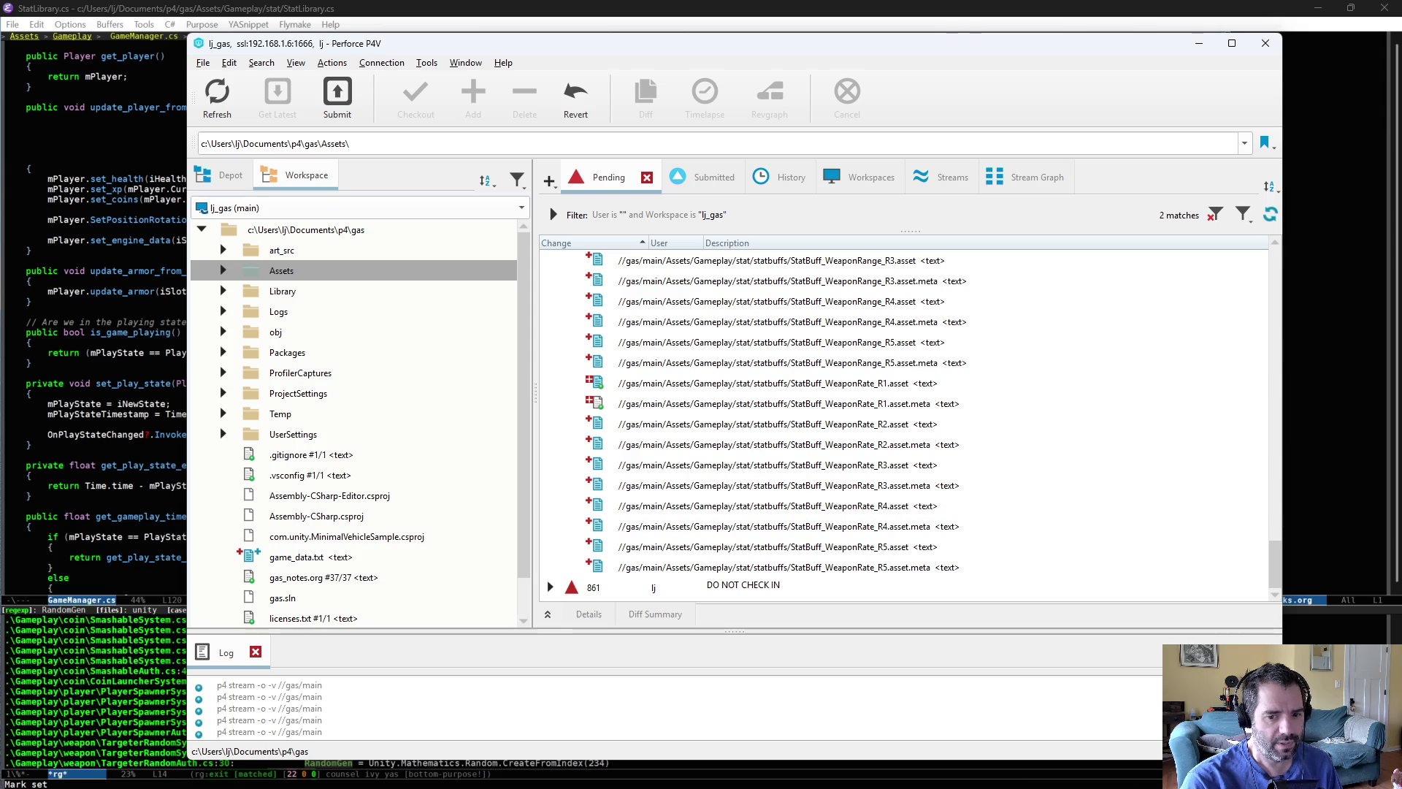
pyautogui.hotkey('alt', 'Tab')
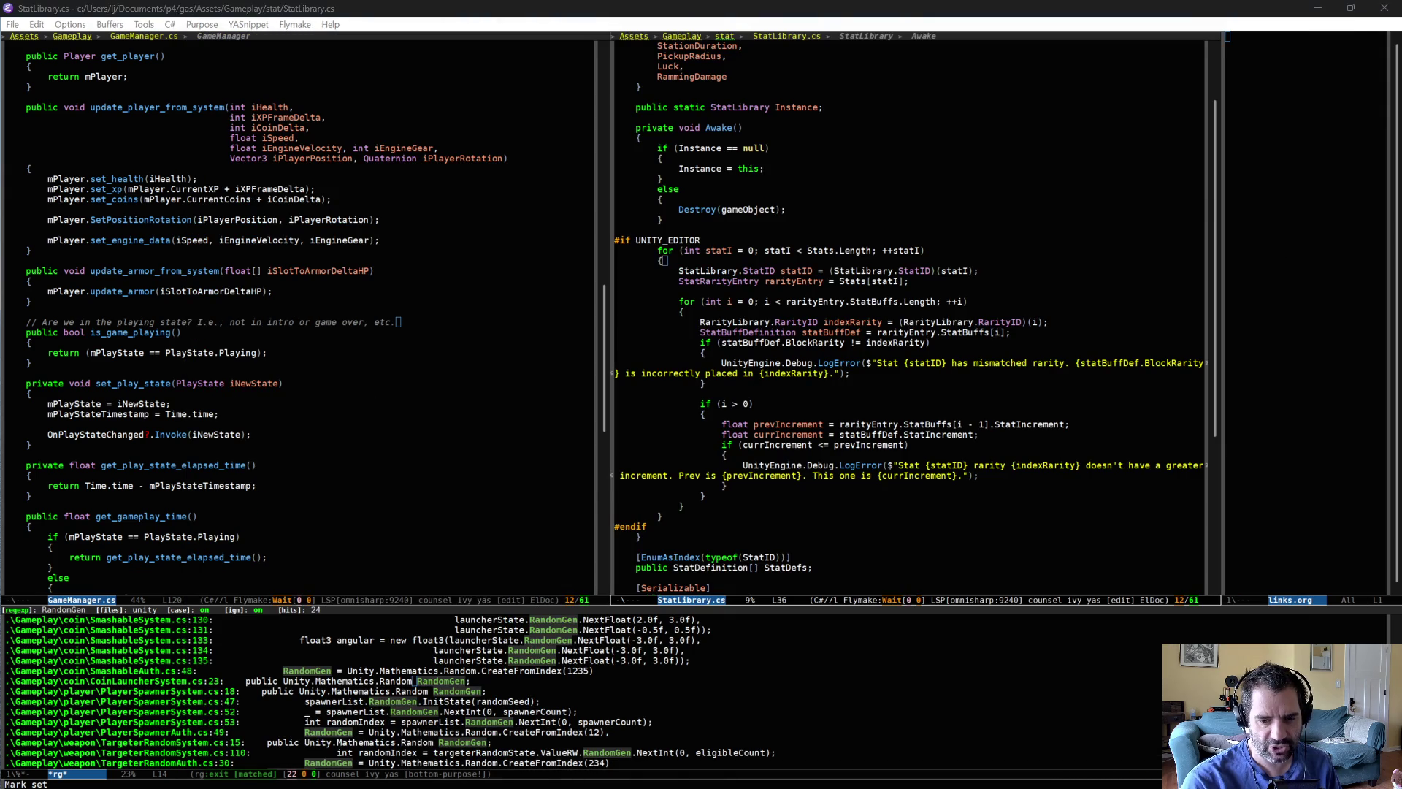
pyautogui.hotkey('alt', 'Tab')
pyautogui.click(64, 121)
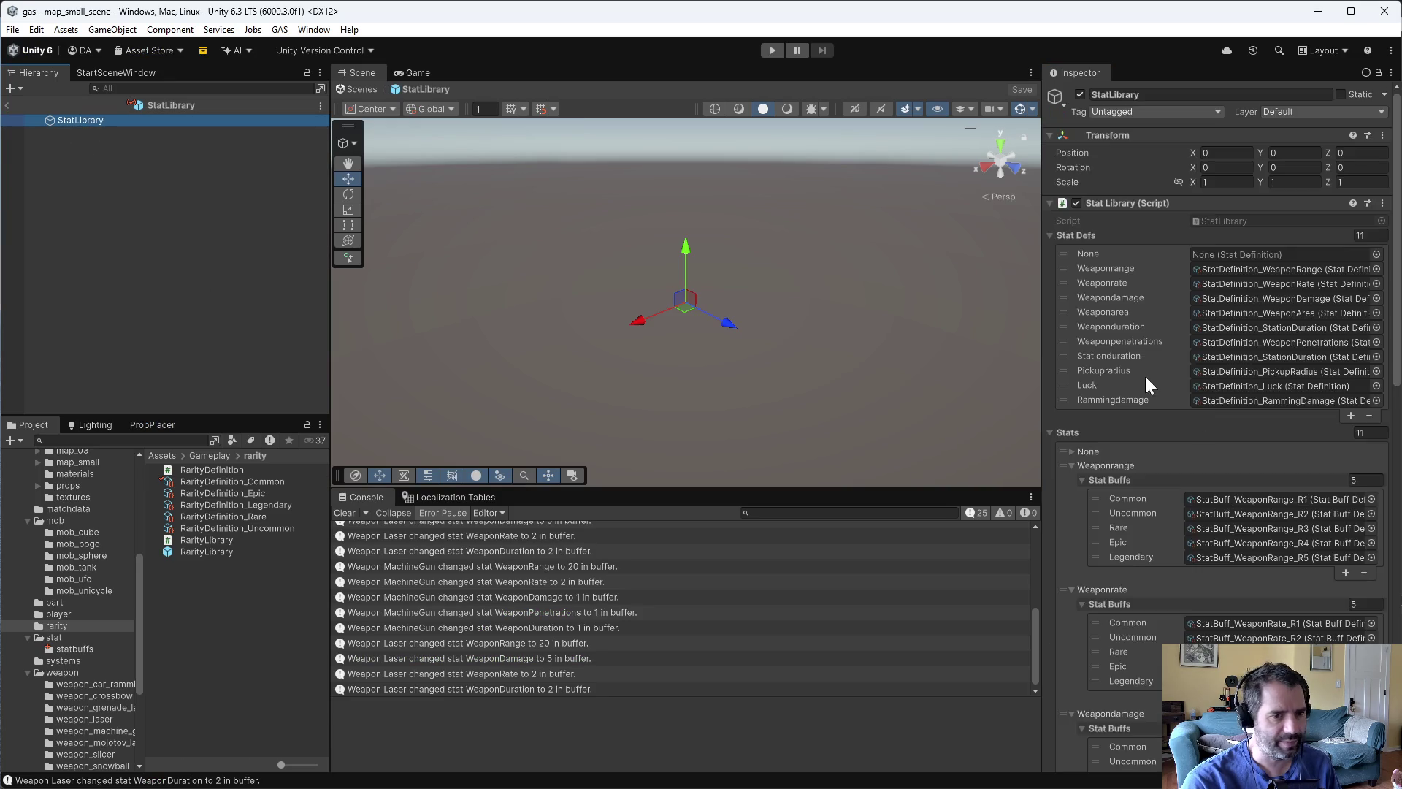
# - Scroll StatLibrary's buff lists and expand the Stationduration entry to inspect it
pyautogui.scroll(-5, 1214, 581)
pyautogui.scroll(-10, 1206, 575)
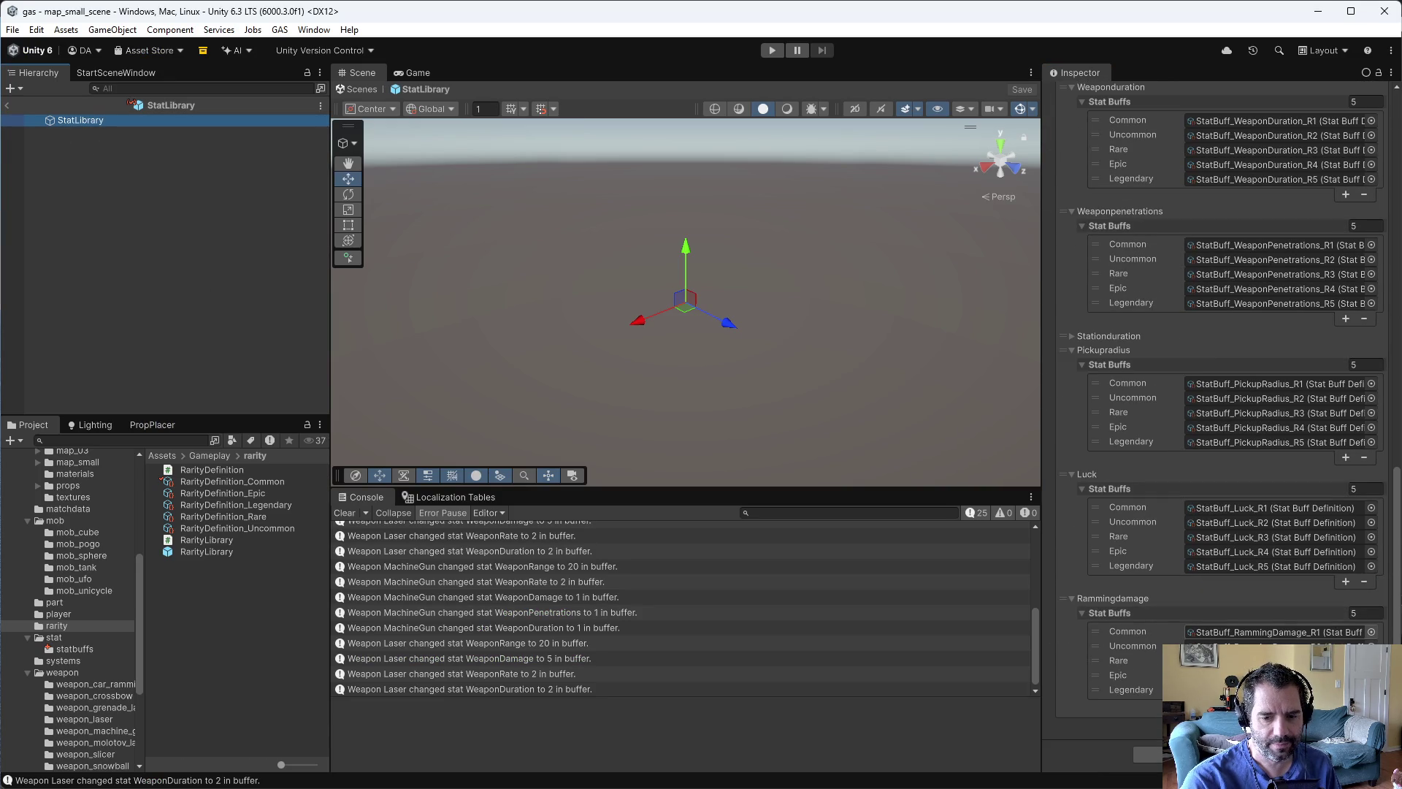
pyautogui.click(1073, 337)
pyautogui.click(1070, 334)
pyautogui.click(1070, 335)
pyautogui.click(1070, 335)
pyautogui.click(1071, 335)
# - Place the cursor below the #endif block in StatLibrary.cs, then bring up P4V
pyautogui.hotkey('alt', 'Tab')
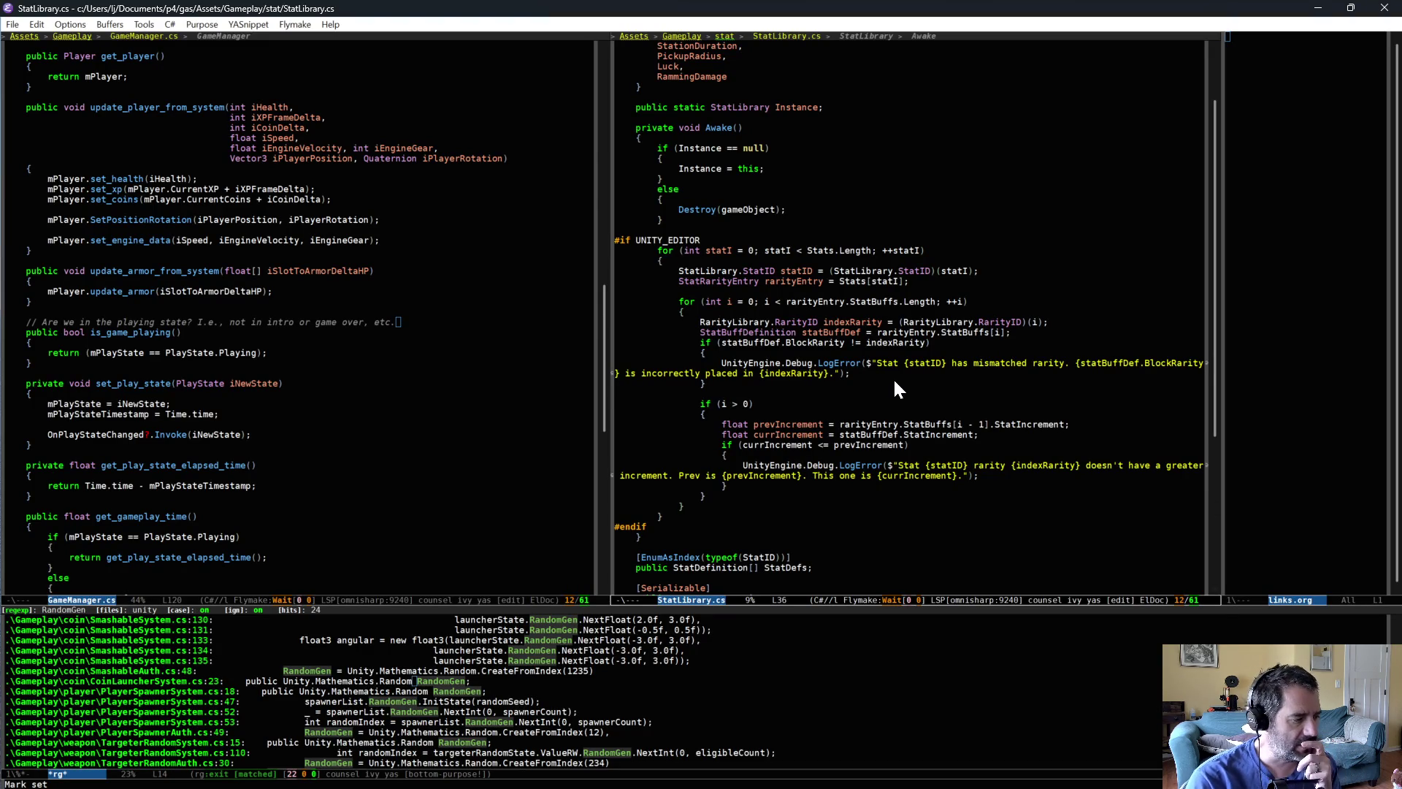
pyautogui.click(796, 546)
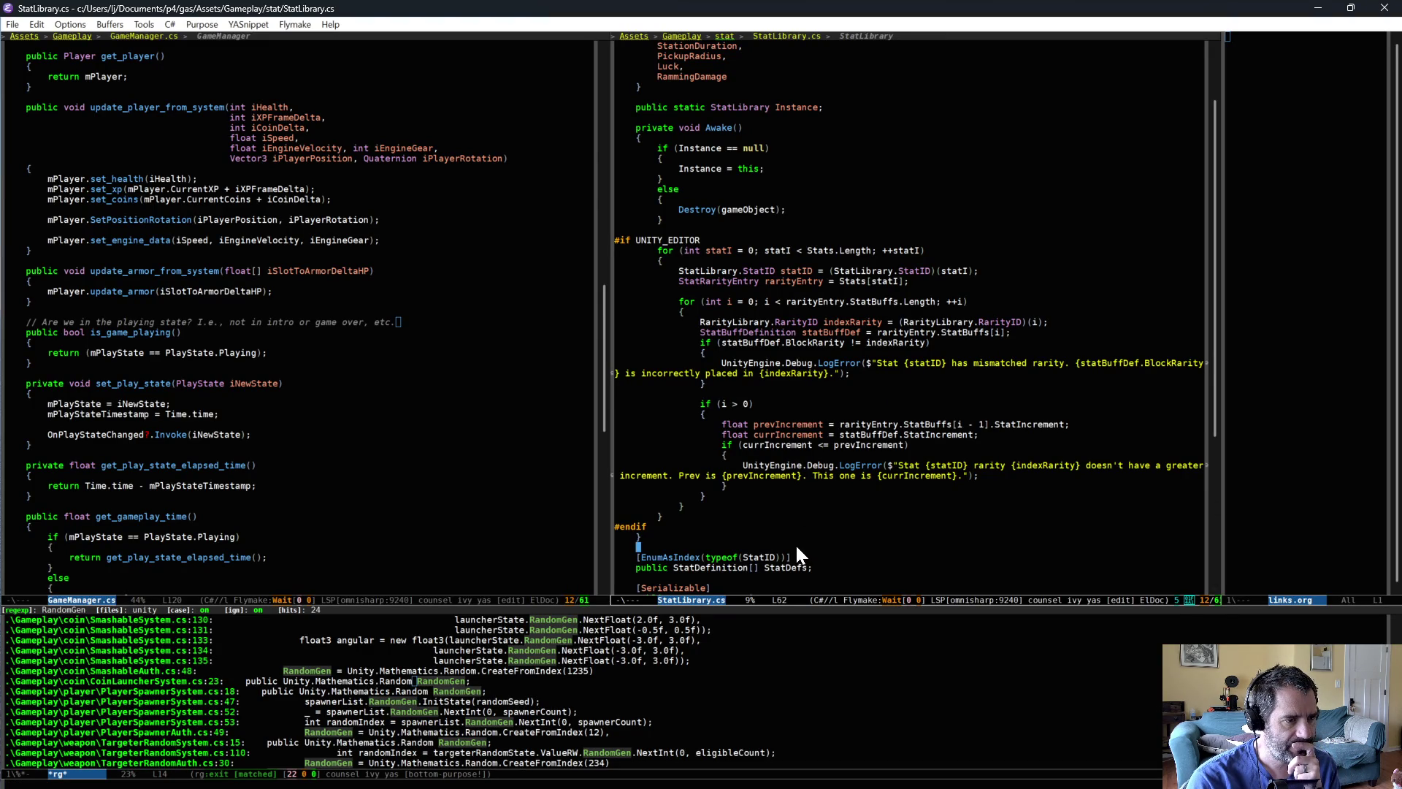
pyautogui.hotkey('alt', 'Tab')
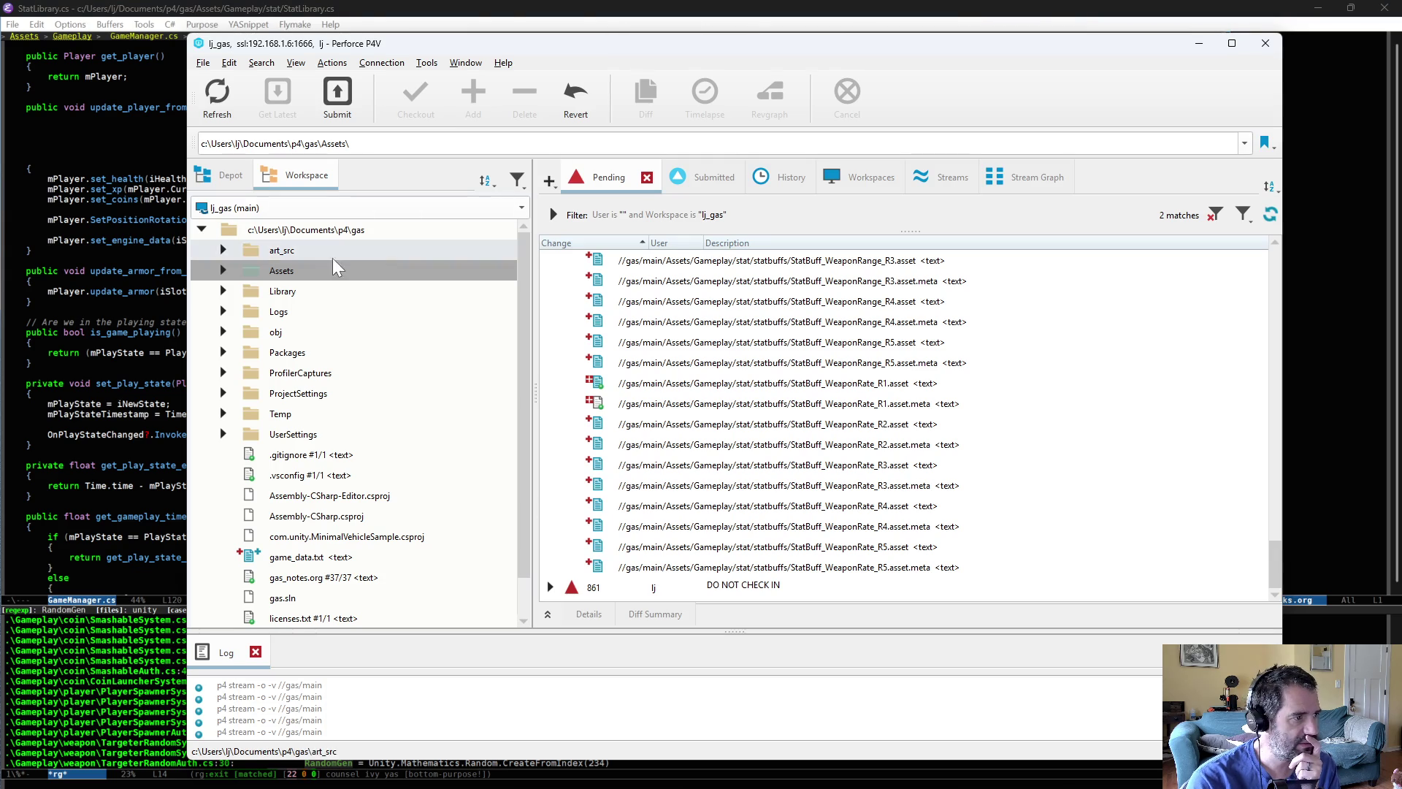
# - Reconcile offline work in Assets to add StatLibrary.cs to the default changelist
pyautogui.rightClick(305, 281)
pyautogui.click(357, 198)
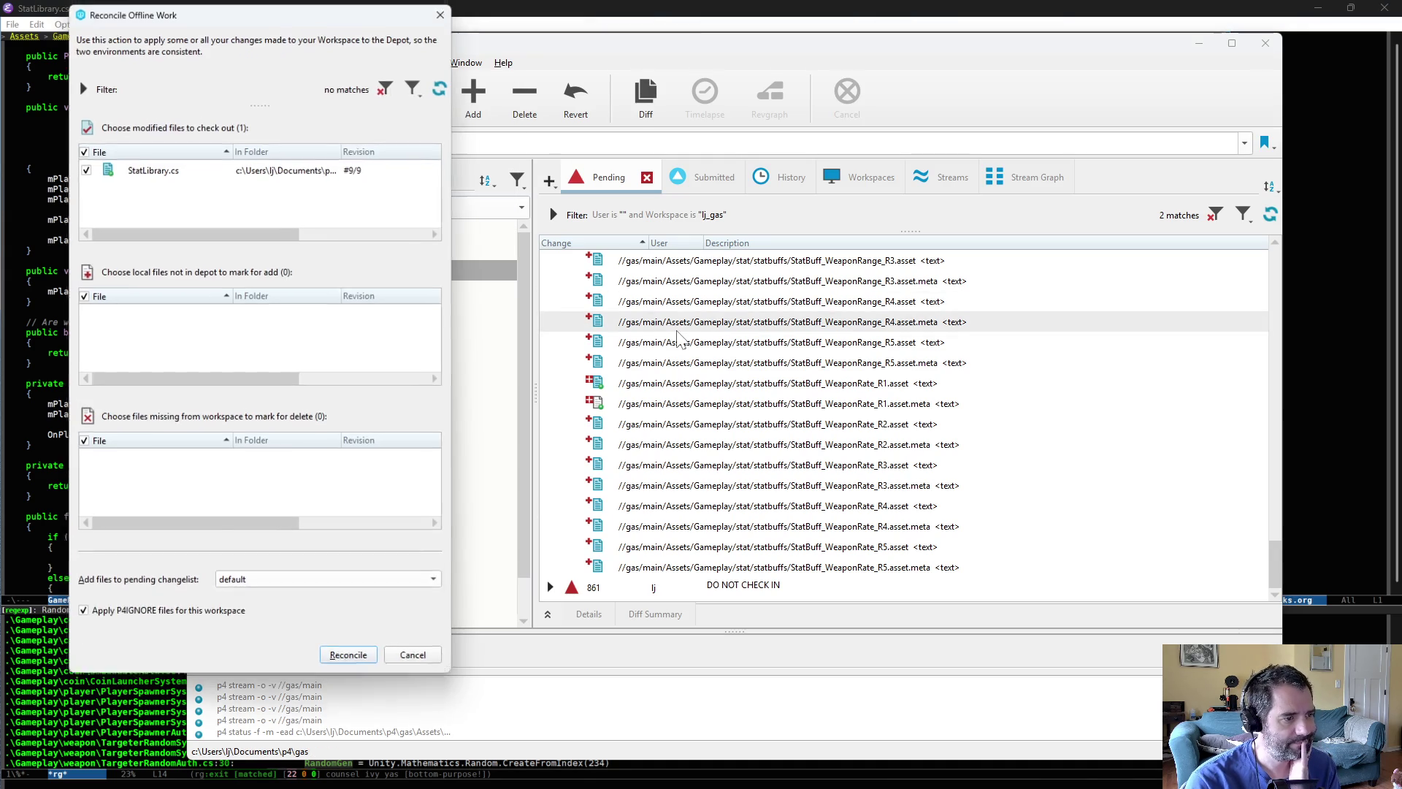
pyautogui.click(350, 658)
# - Diff StatLibrary.cs against the depot version in P4Merge, then close the diff
pyautogui.scroll(10, 842, 346)
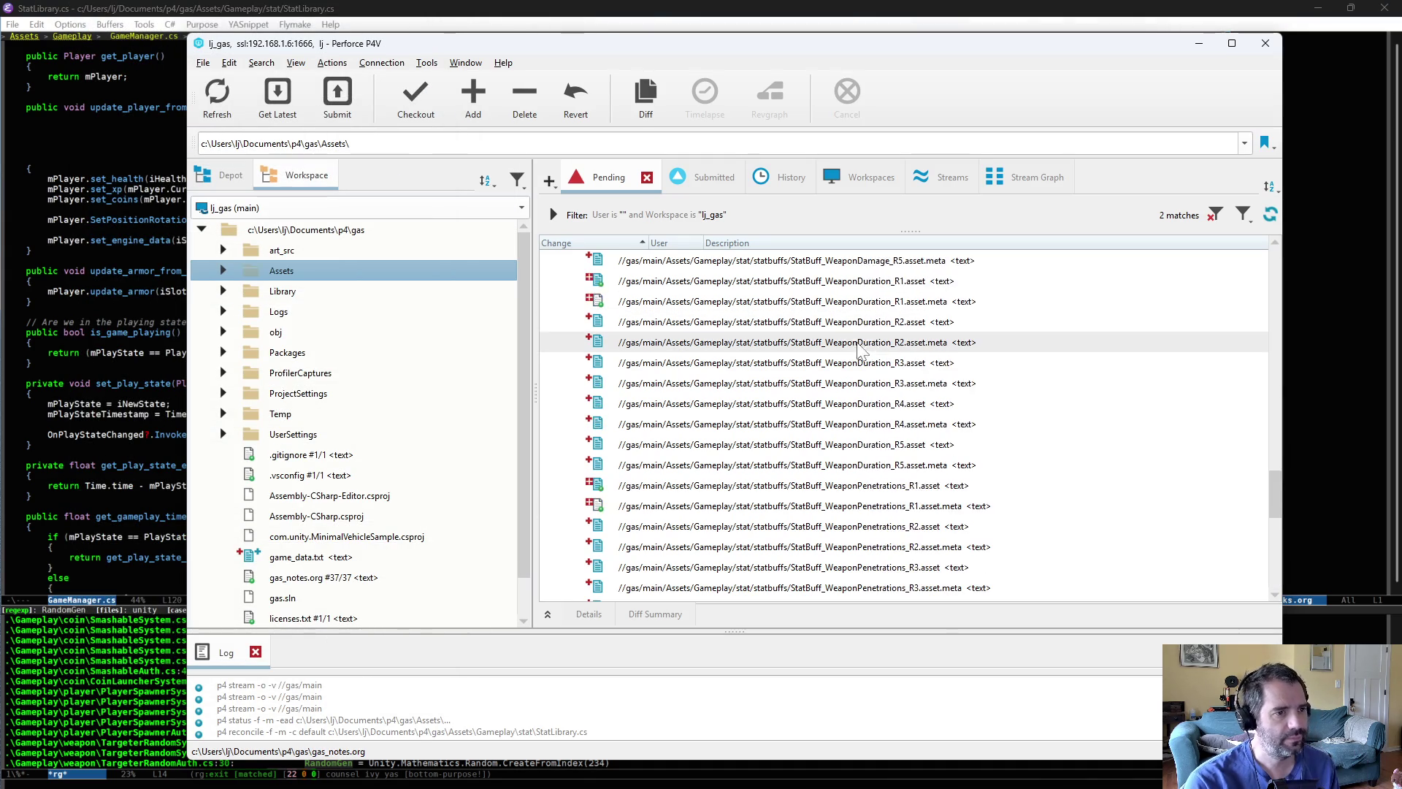
pyautogui.scroll(10, 841, 346)
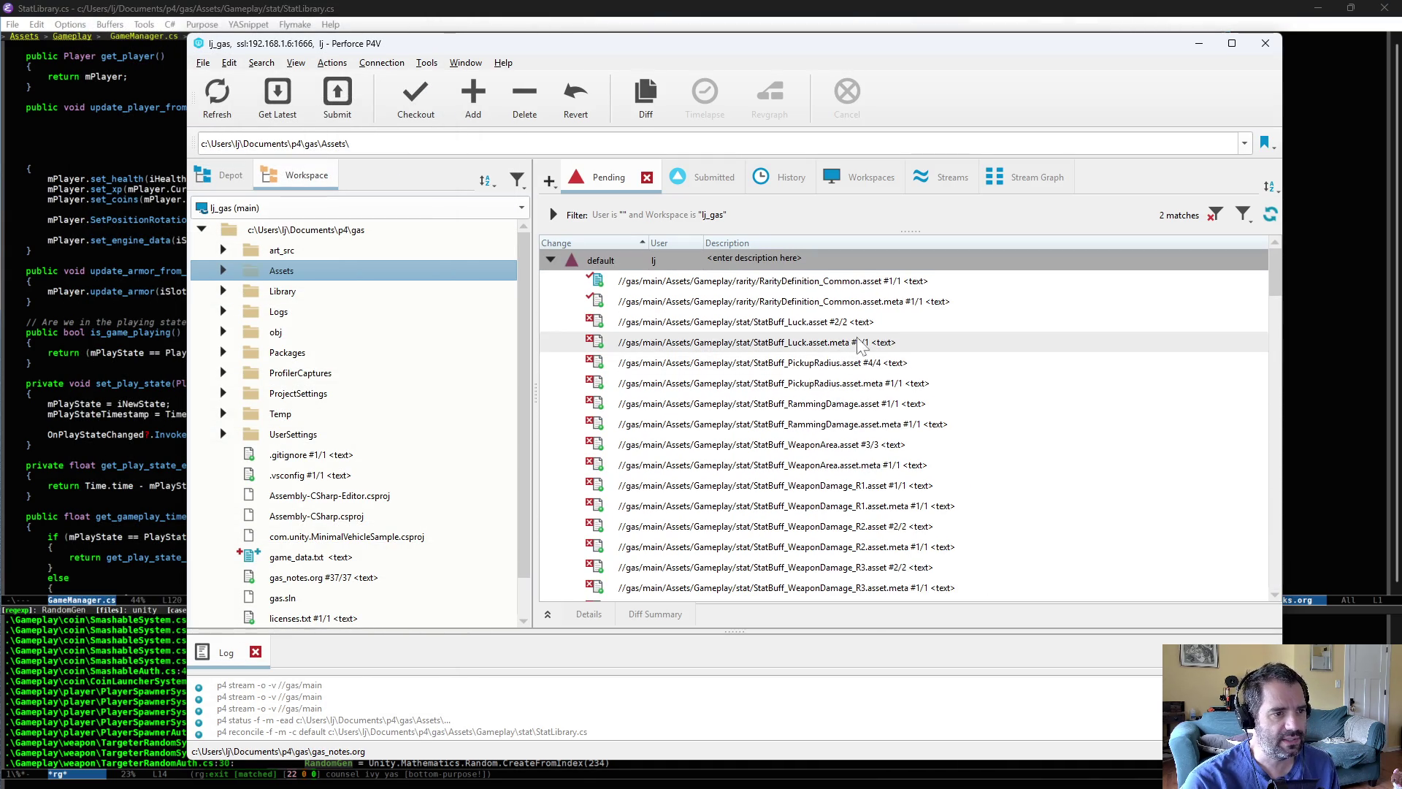
pyautogui.click(904, 284)
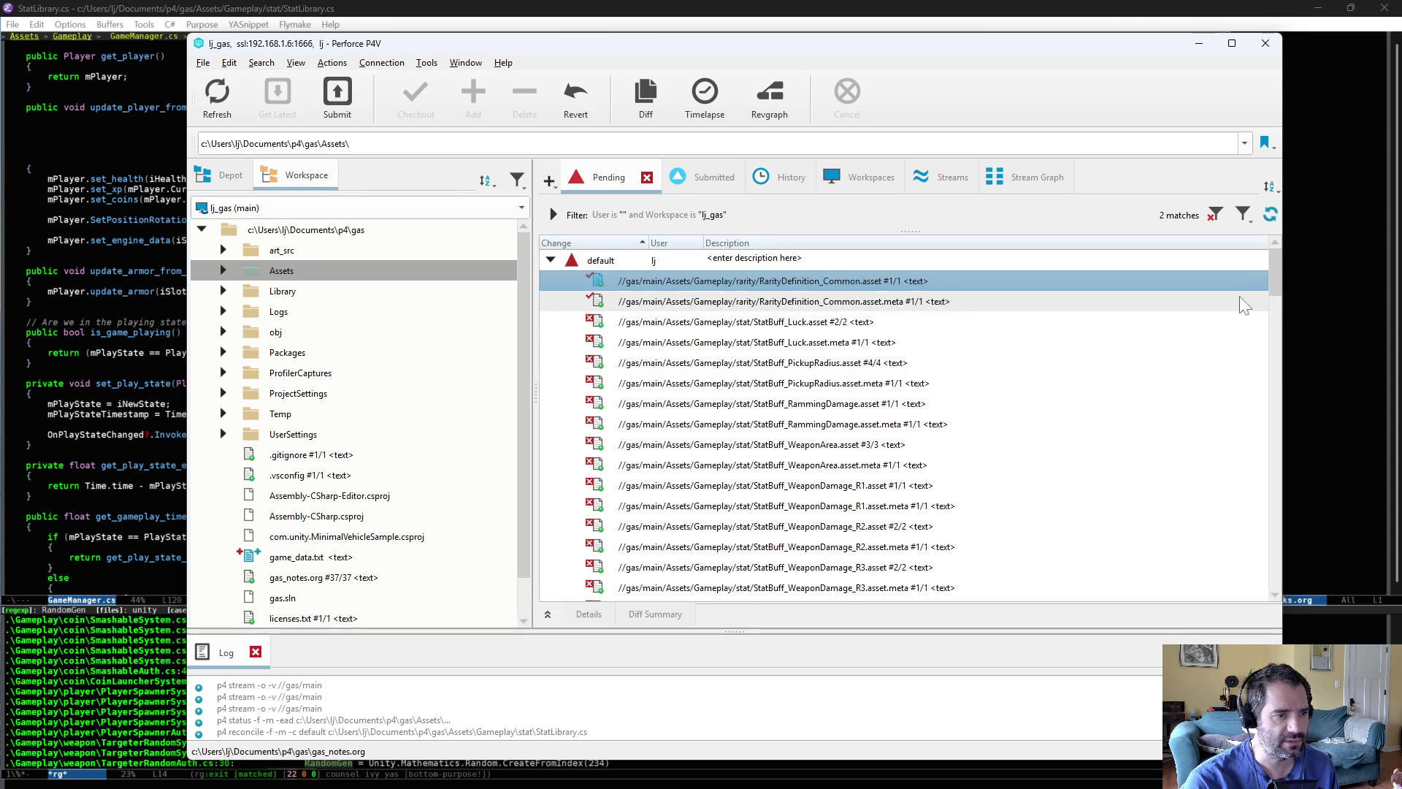
pyautogui.scroll(-1, 1274, 284)
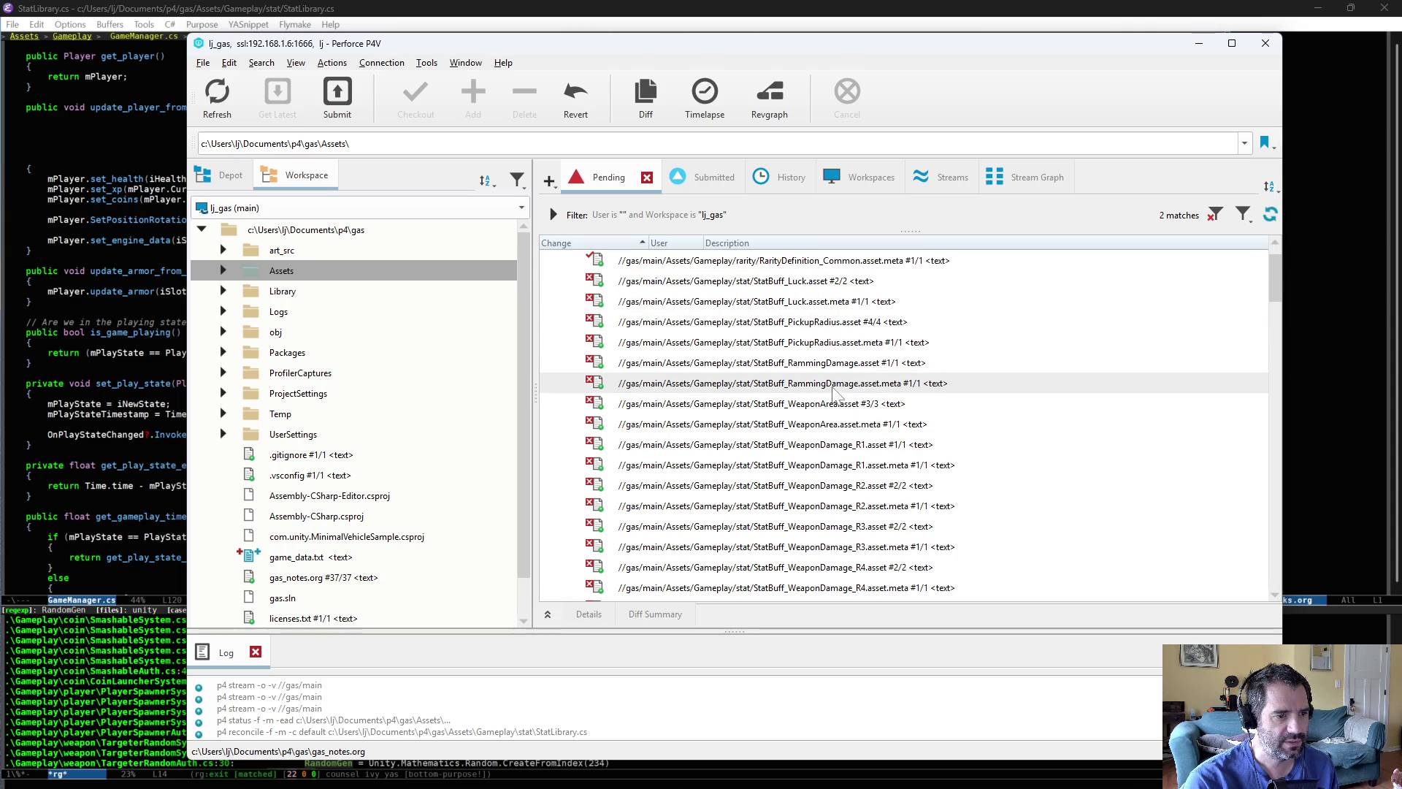
pyautogui.scroll(-3, 915, 457)
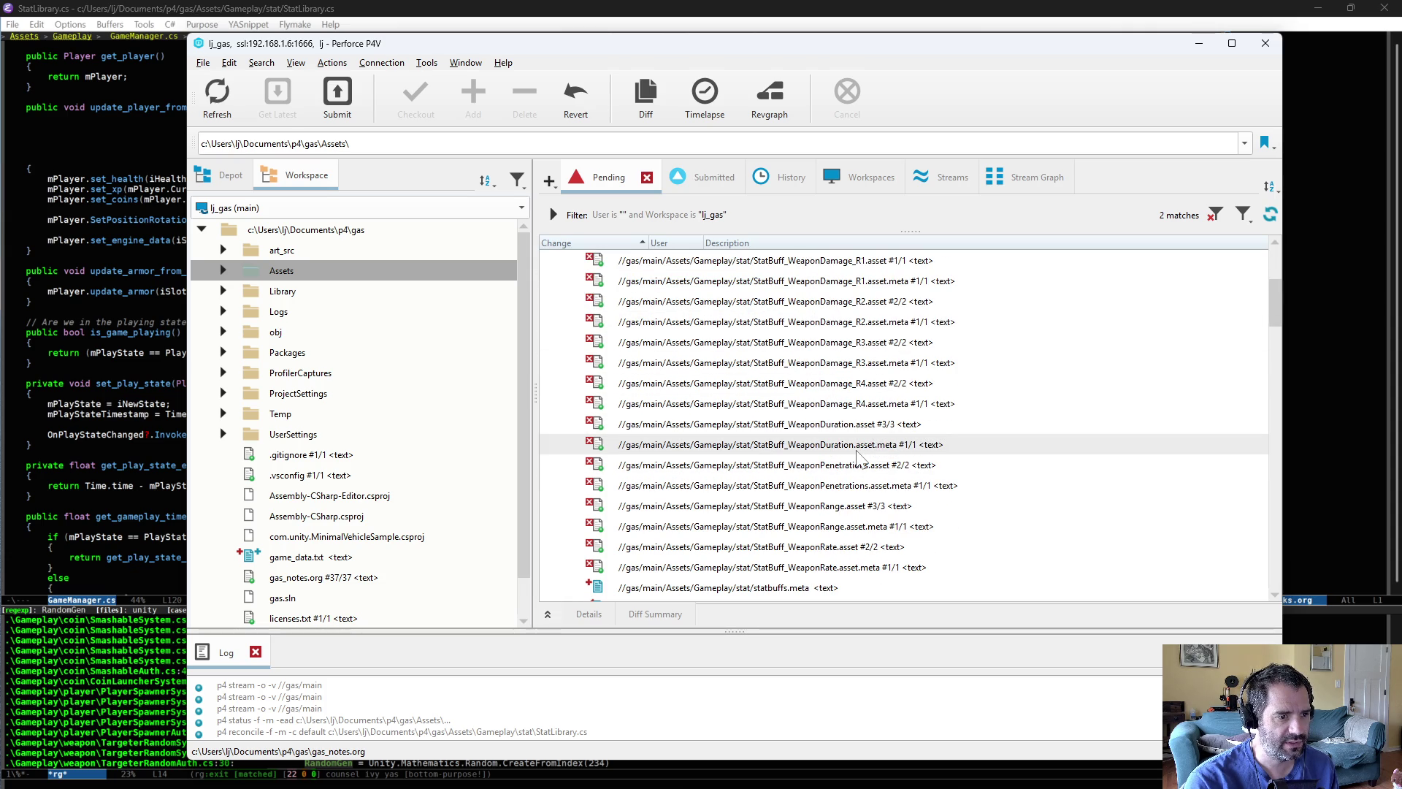
pyautogui.moveTo(858, 455)
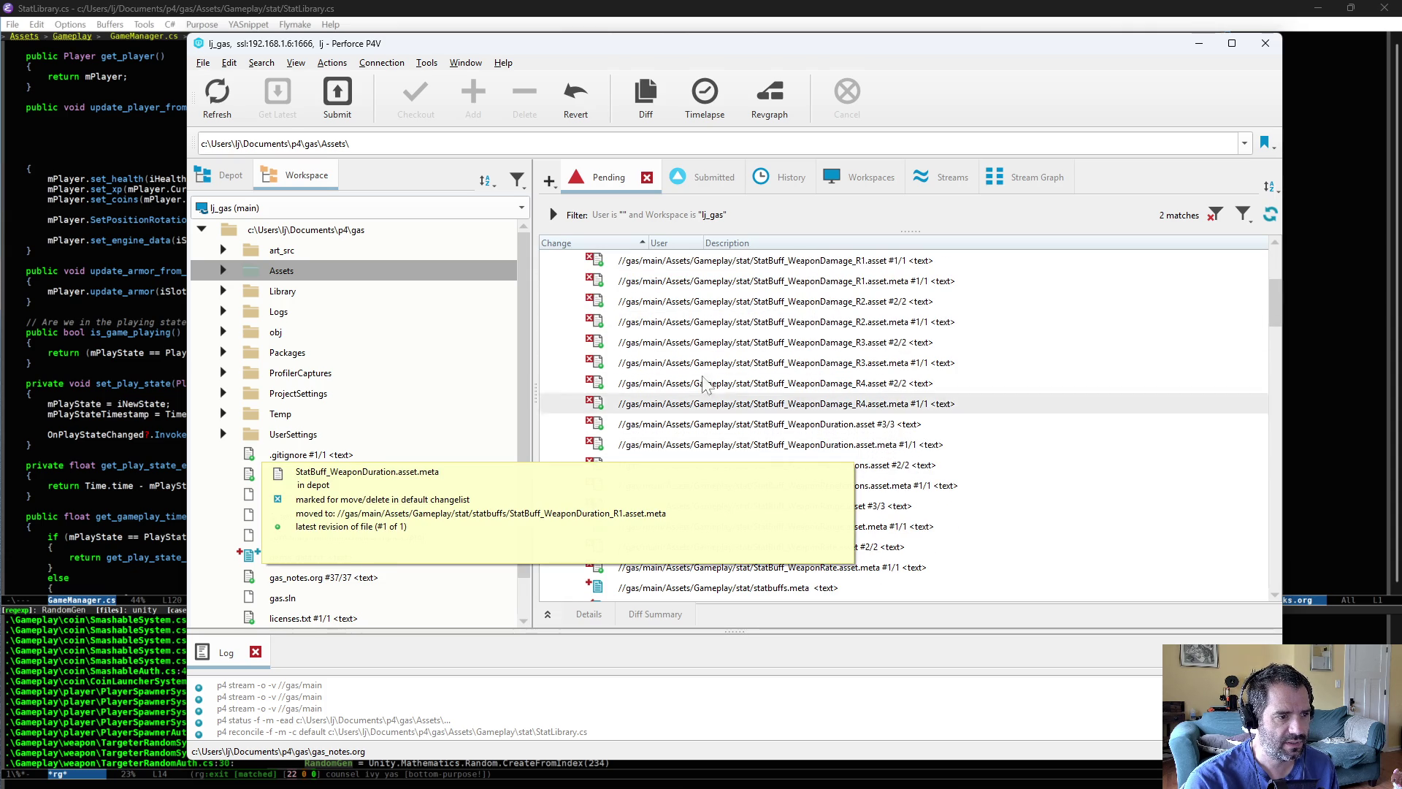
pyautogui.scroll(-4, 876, 394)
pyautogui.doubleClick(832, 363)
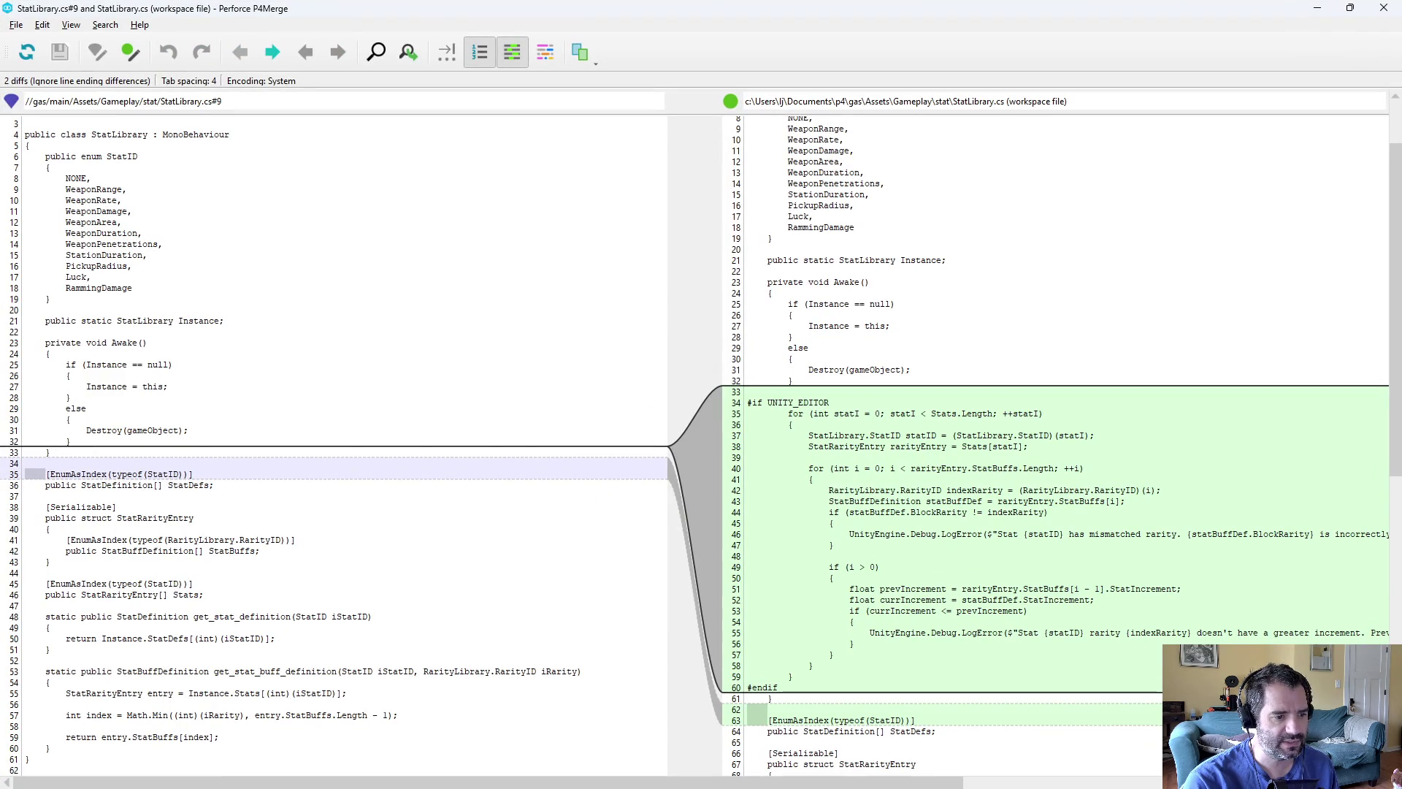
pyautogui.hotkey('alt', 'F4')
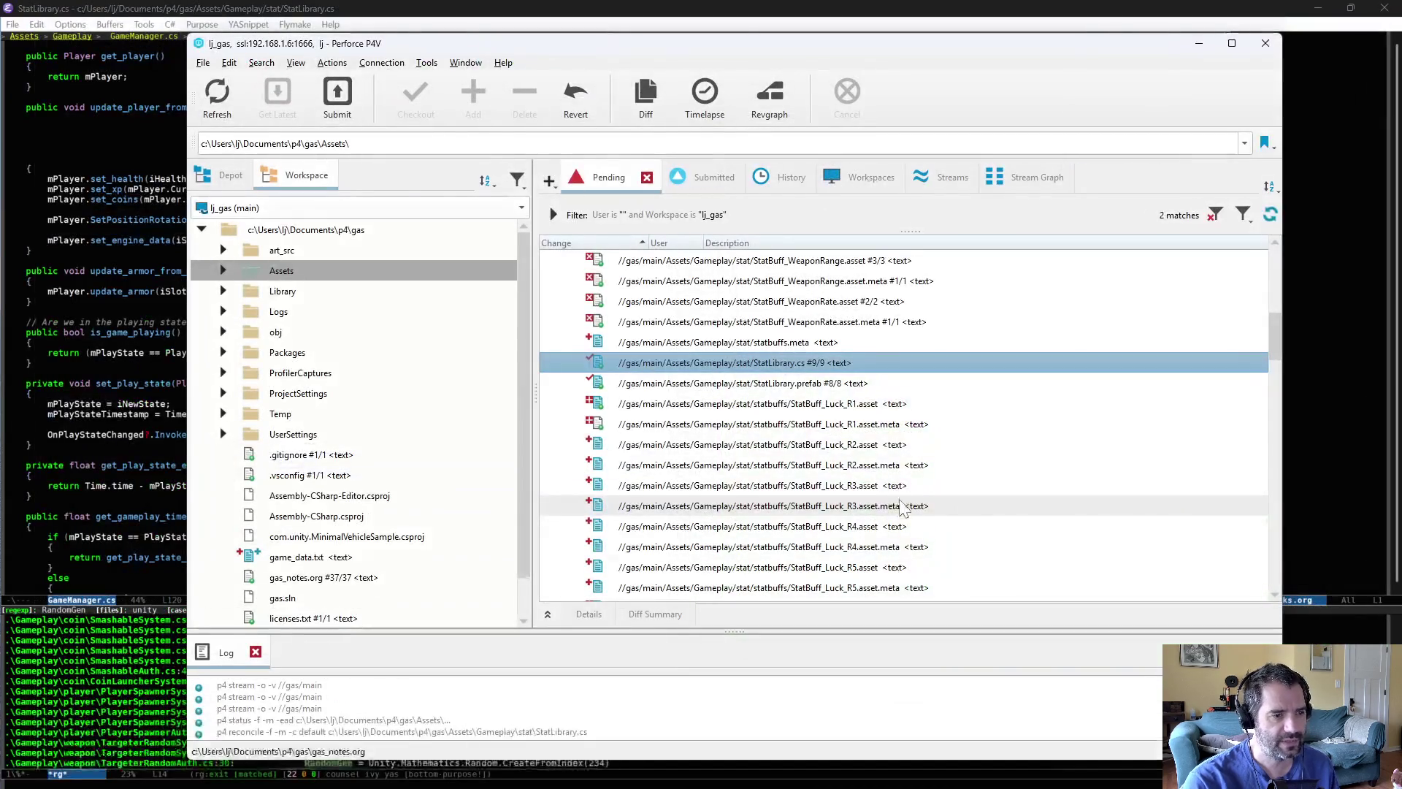
# - In Emacs, begin a // comment line under #if UNITY_EDITOR in StatLibrary.cs
pyautogui.click(1321, 413)
pyautogui.click(817, 242)
pyautogui.press('Return')
pyautogui.write('//')
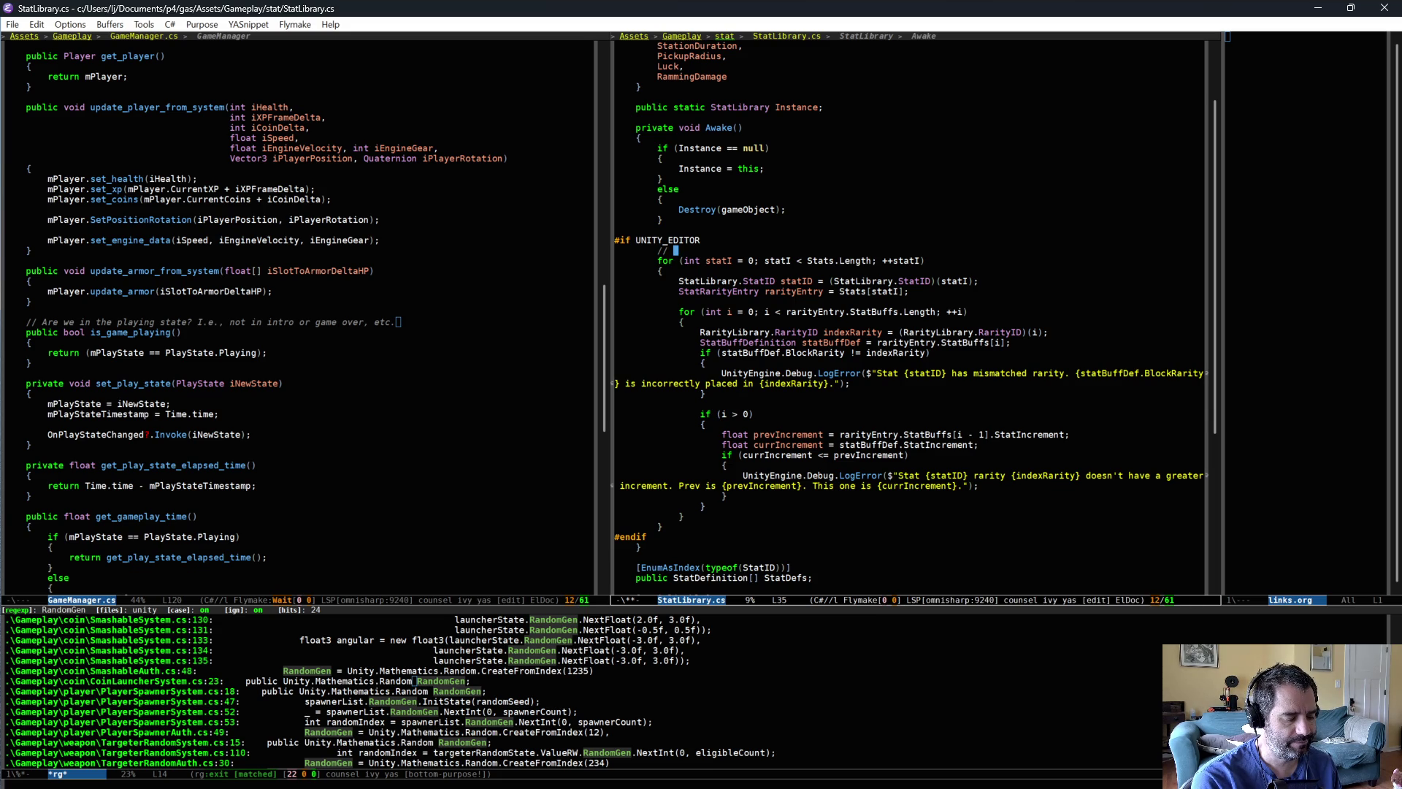
pyautogui.write(' Editor only test')
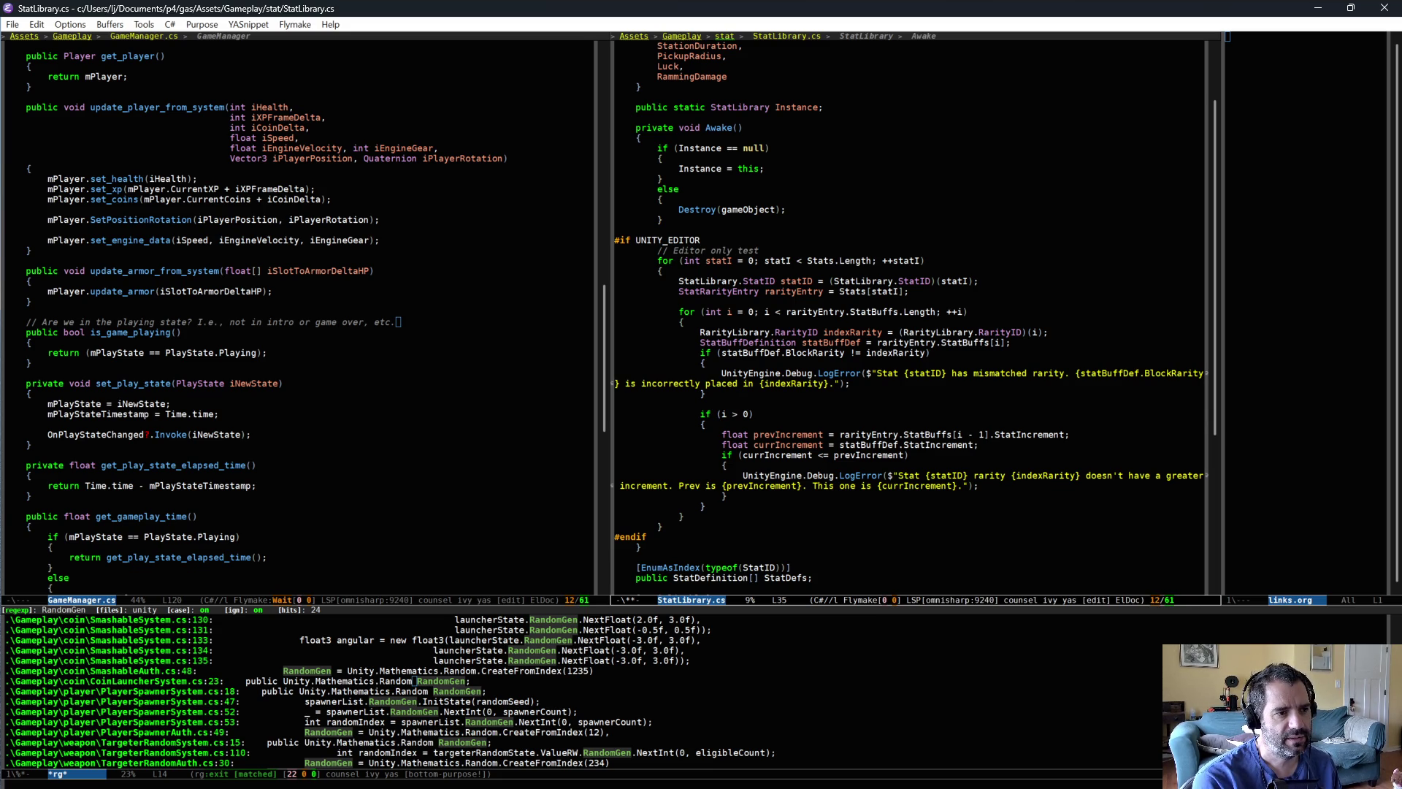
# - Write the comment saying the sanity check keeps rarities aligned and higher tiers always better
pyautogui.hotkey('ctrl', 'BackSpace')
pyautogui.write('sanity checking of data.')
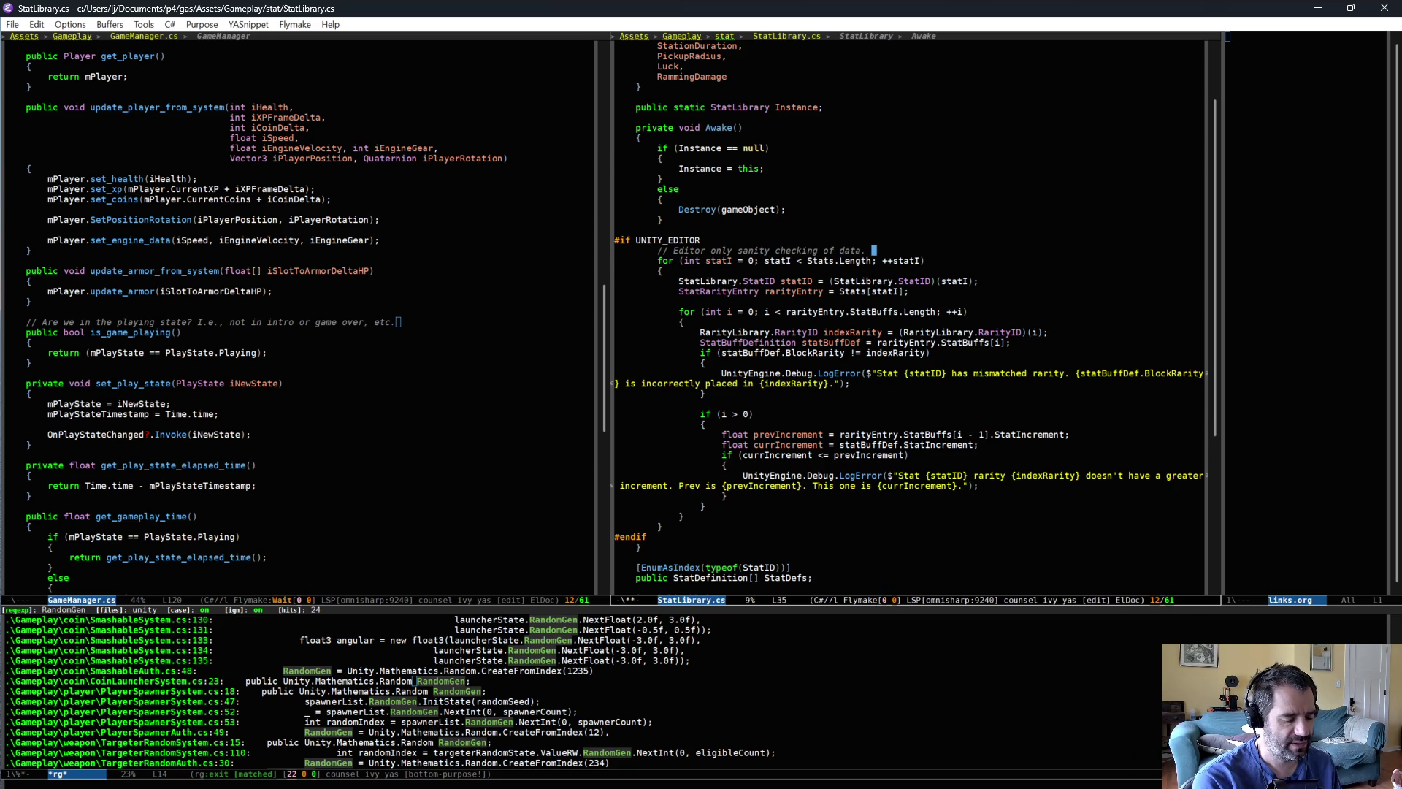
pyautogui.write('nt to make sure rarity ')
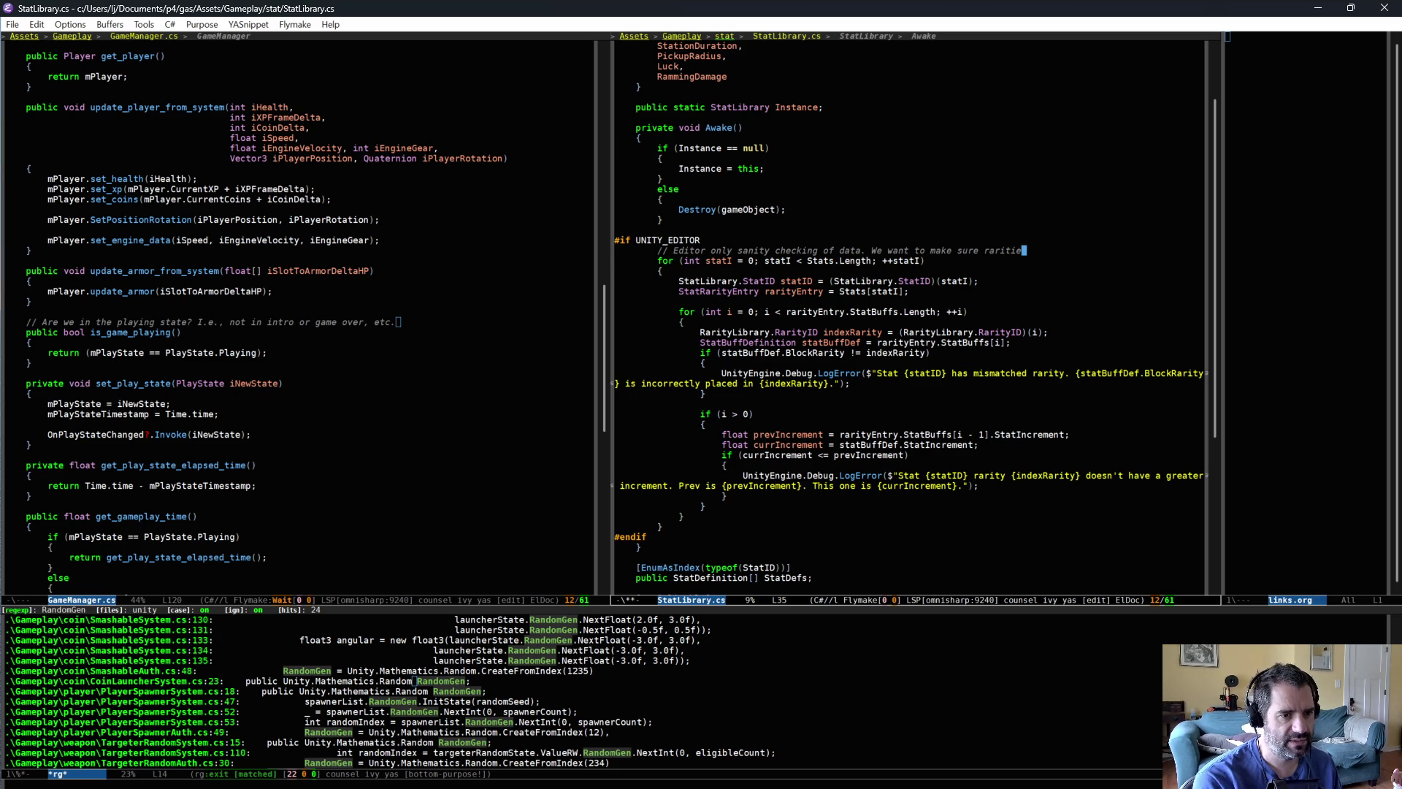
pyautogui.write('o')
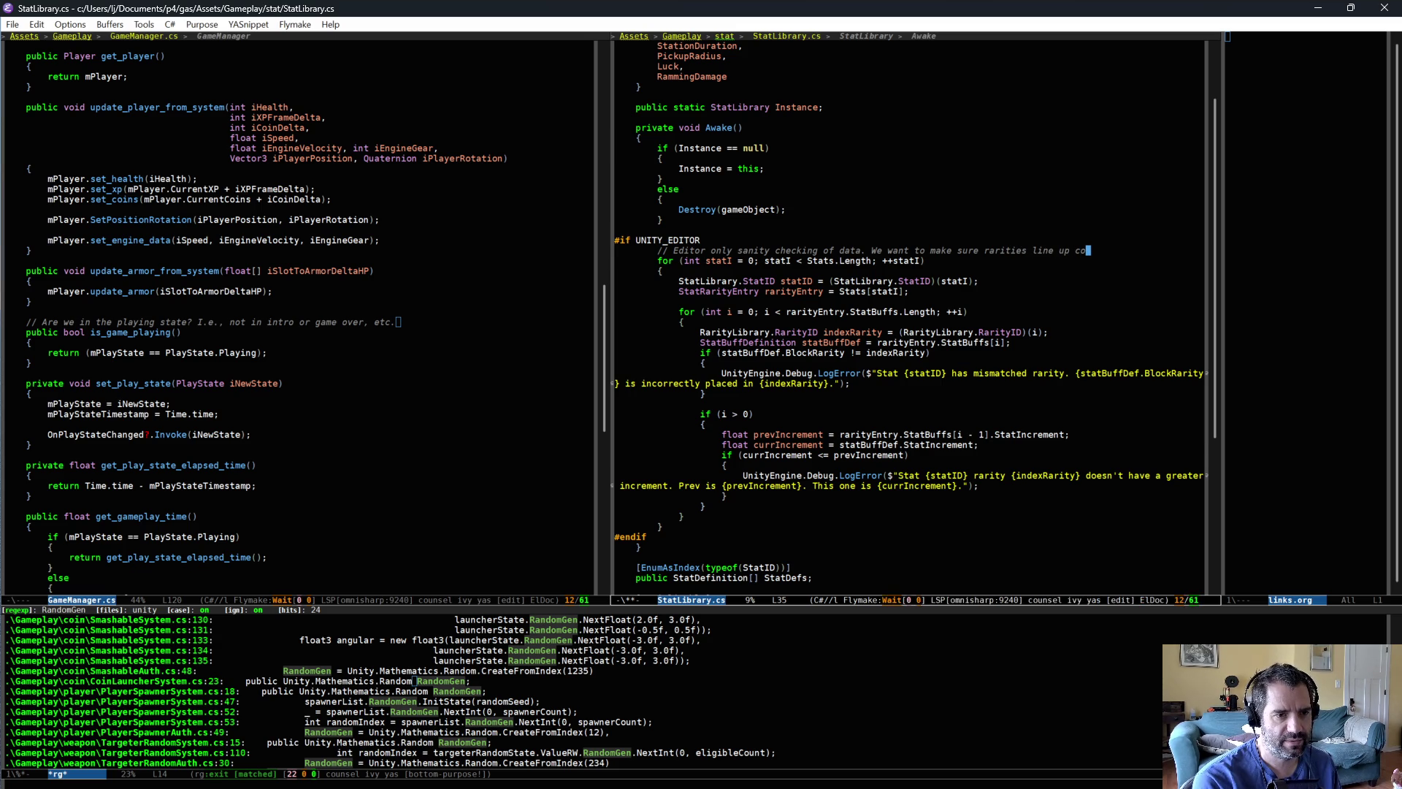
pyautogui.write('rrecly and')
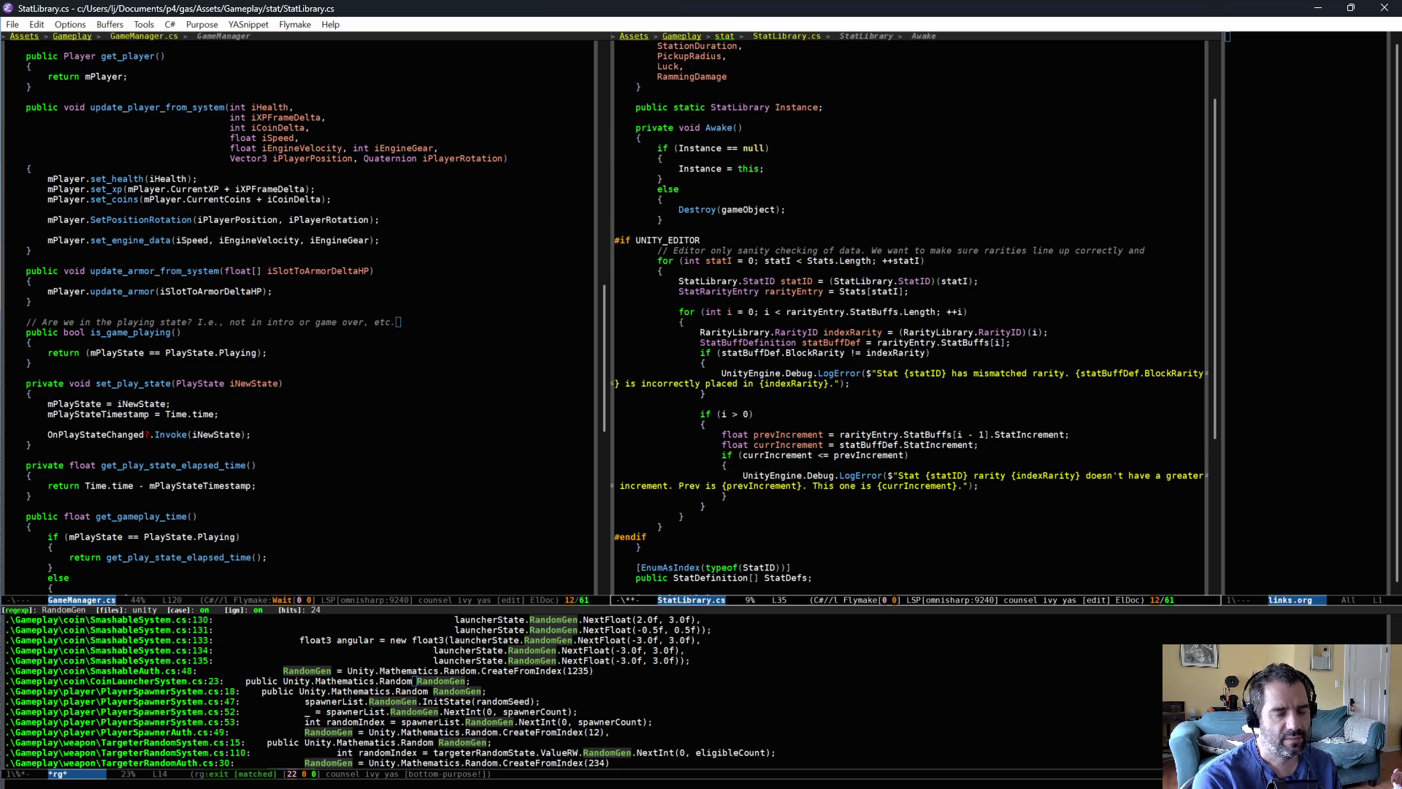
pyautogui.write('high rari')
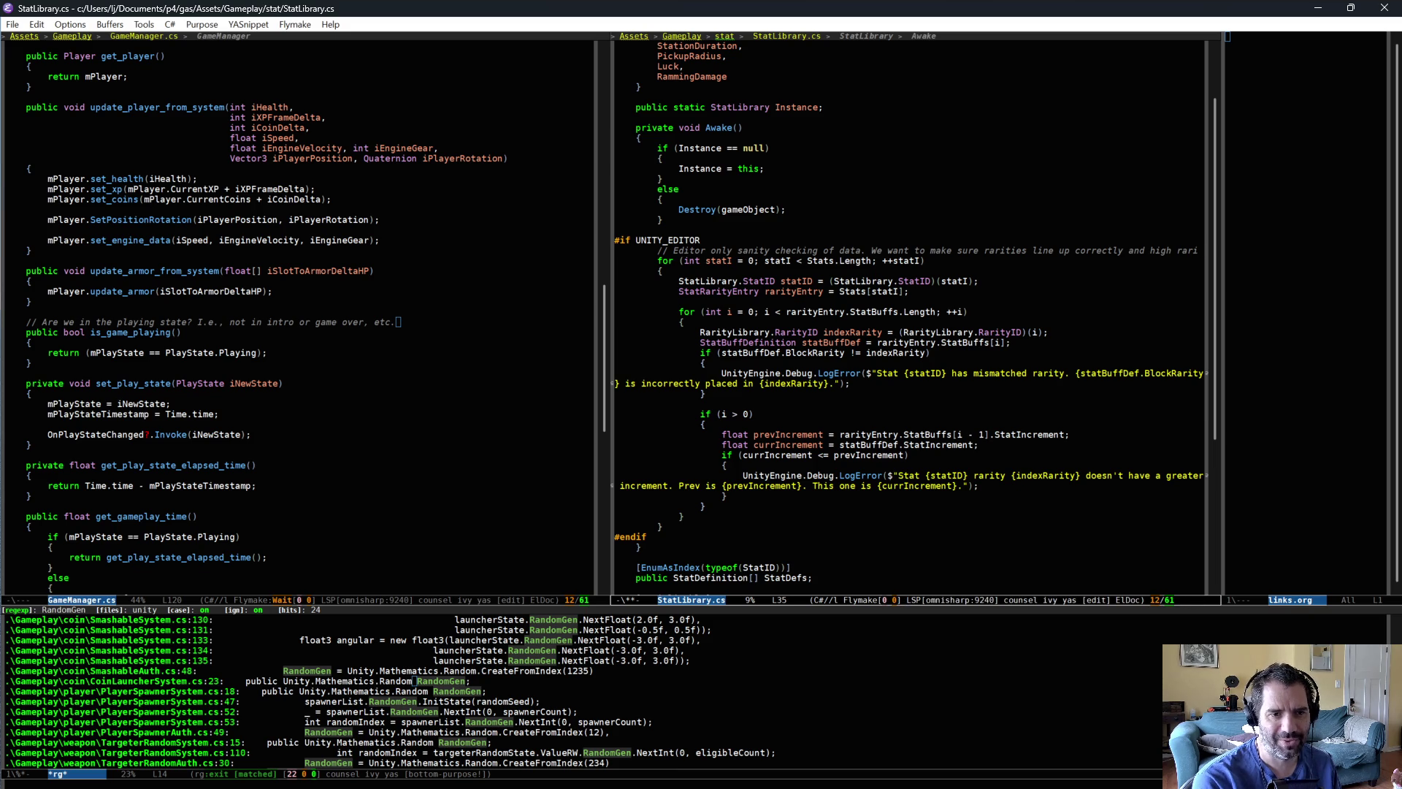
pyautogui.write('ties')
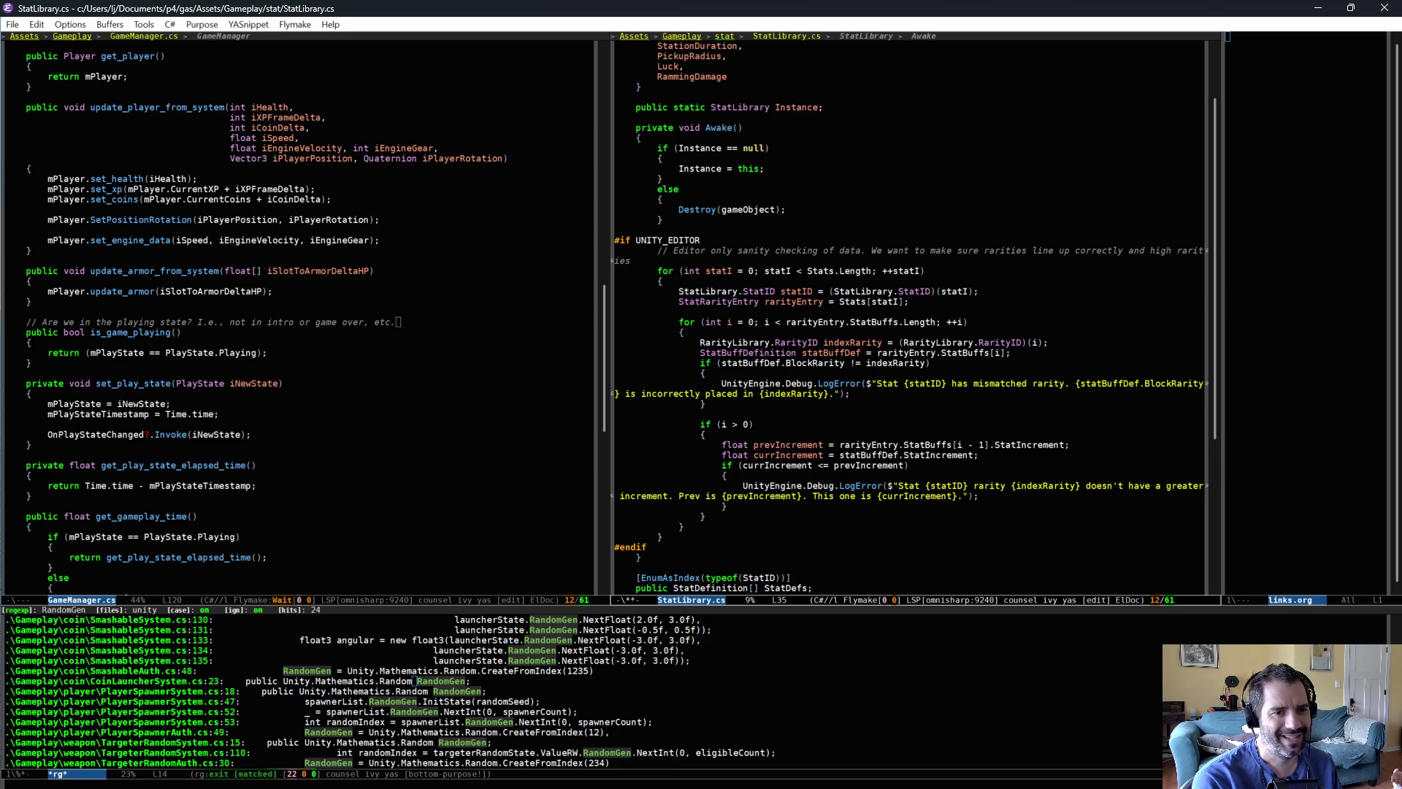
pyautogui.write(' are al')
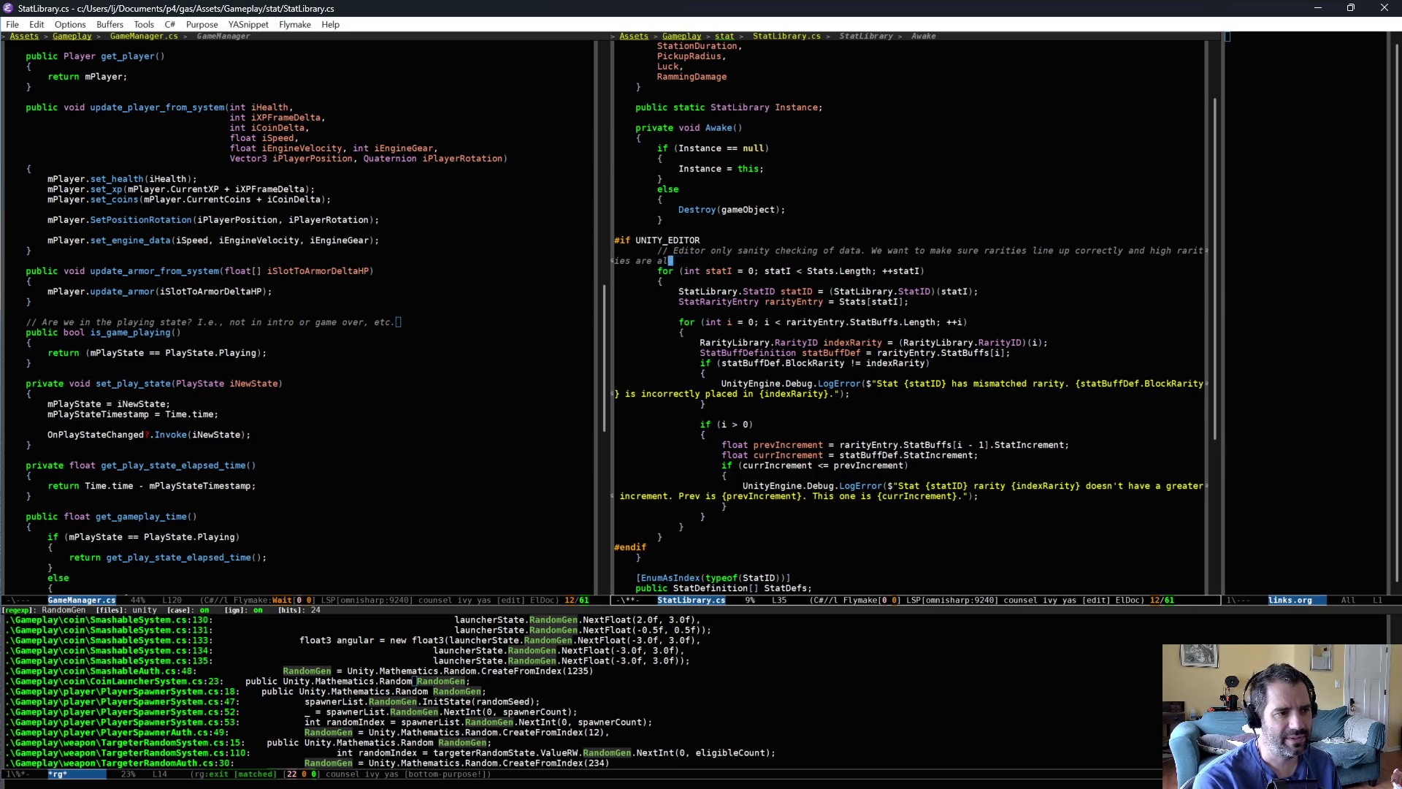
pyautogui.write('ways bett')
pyautogui.press('BackSpace')
# - Fill the comment onto two lines with M-q and save StatLibrary.cs
pyautogui.hotkey('alt', 'q')
pyautogui.hotkey('ctrl', 'x')
pyautogui.hotkey('ctrl', 's')
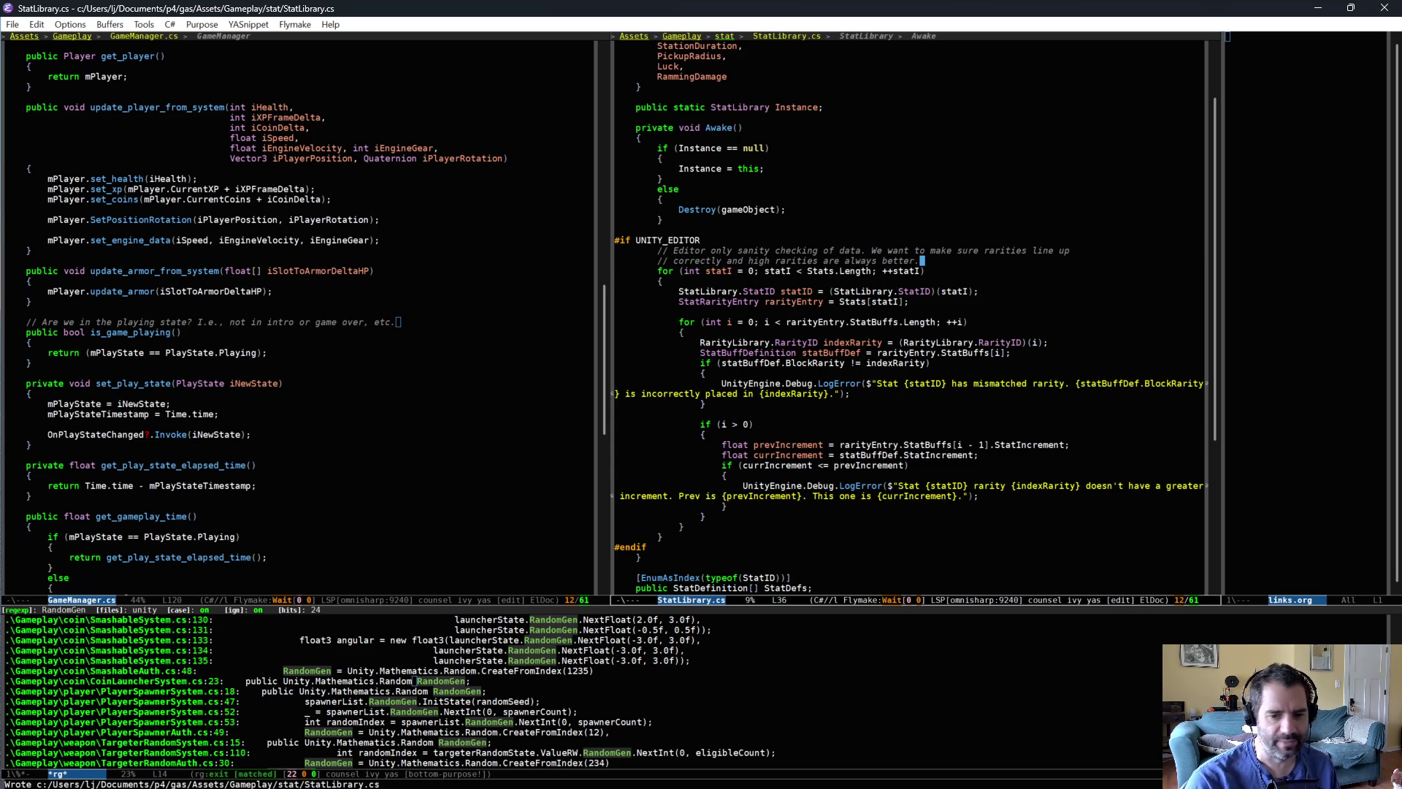
pyautogui.hotkey('alt', 'Tab')
pyautogui.hotkey('alt', 'Tab')
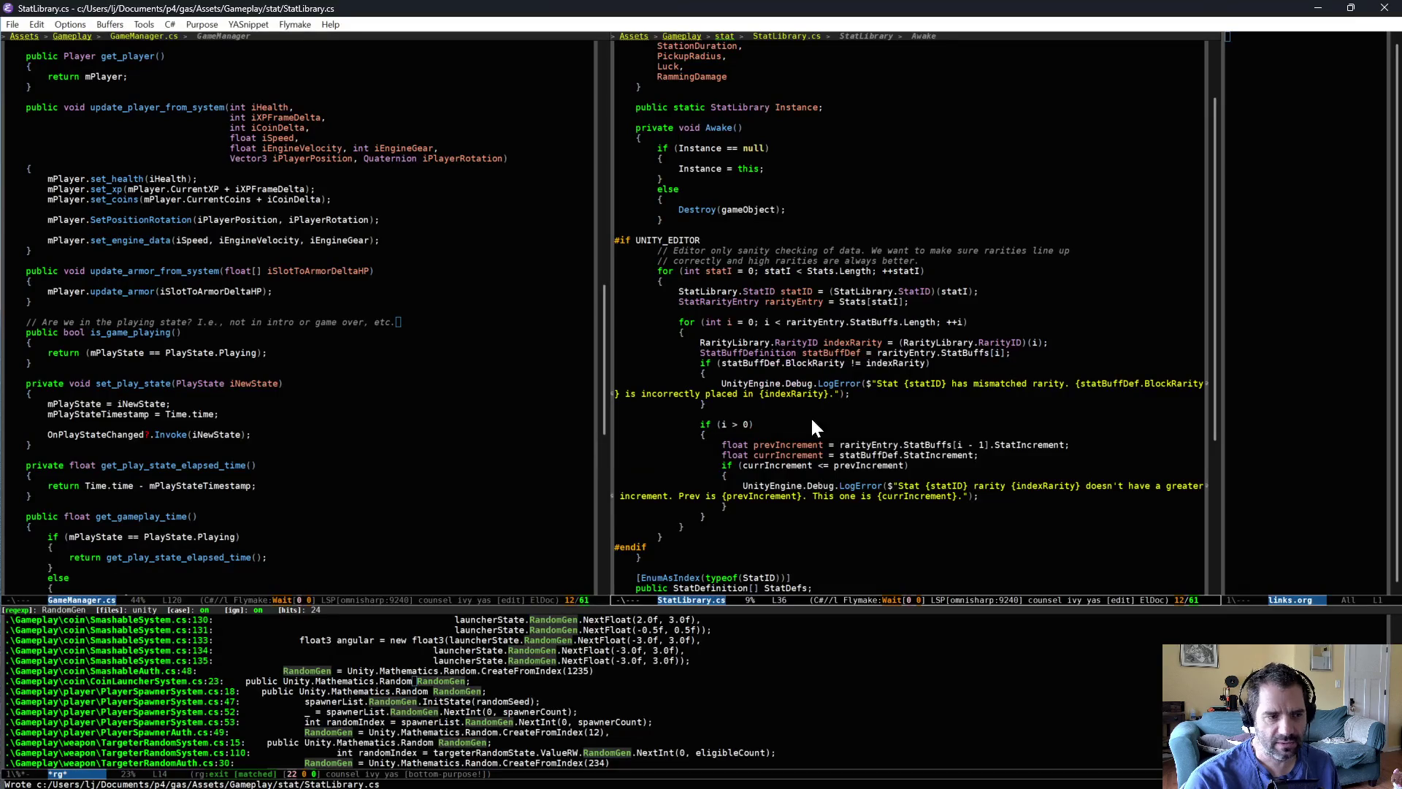
pyautogui.hotkey('alt', 'Tab')
pyautogui.hotkey('alt', 'Tab')
pyautogui.hotkey('alt', 'Tab')
# - Expand the DO NOT CHECK IN changelist 861 to review its files, then return to the top
pyautogui.scroll(-7, 774, 343)
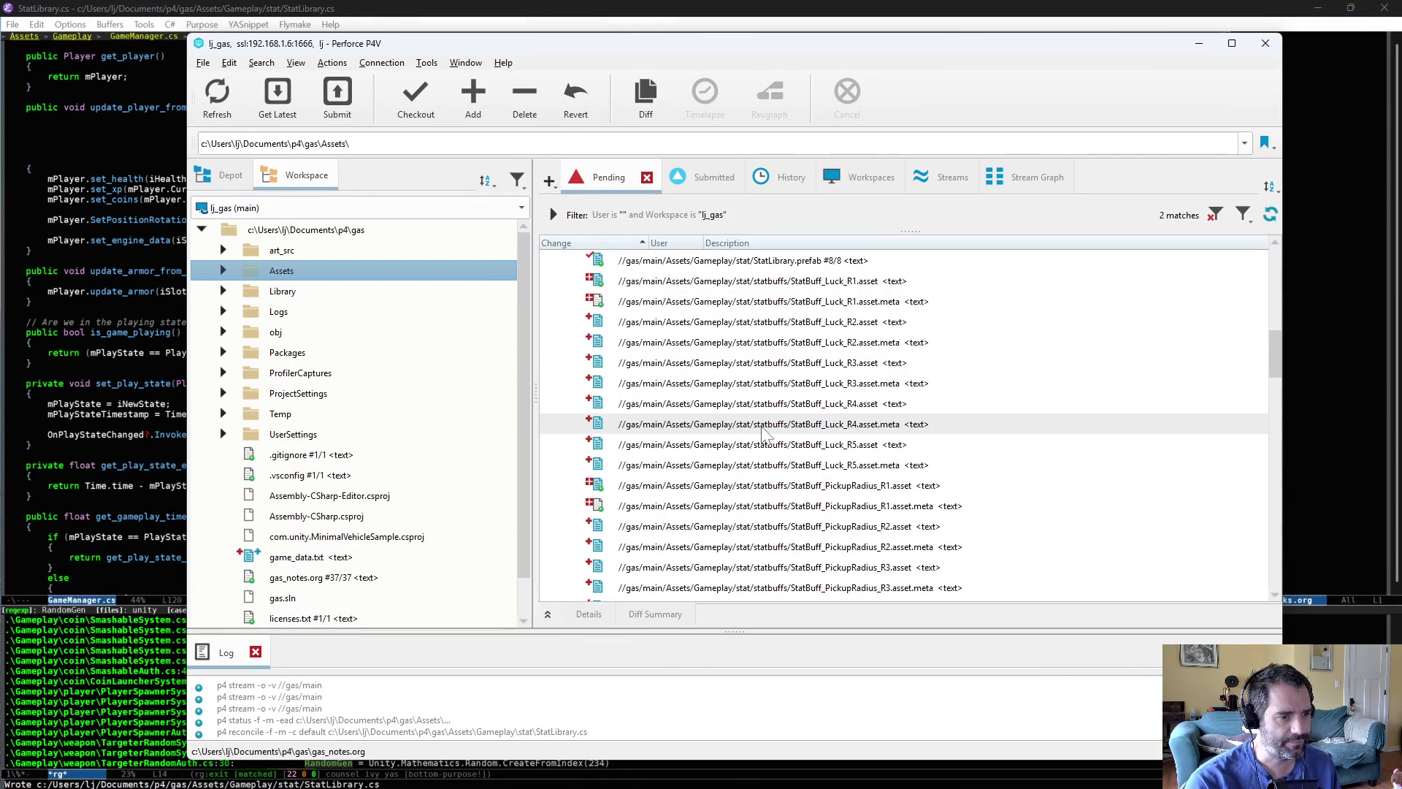
pyautogui.scroll(-6, 782, 365)
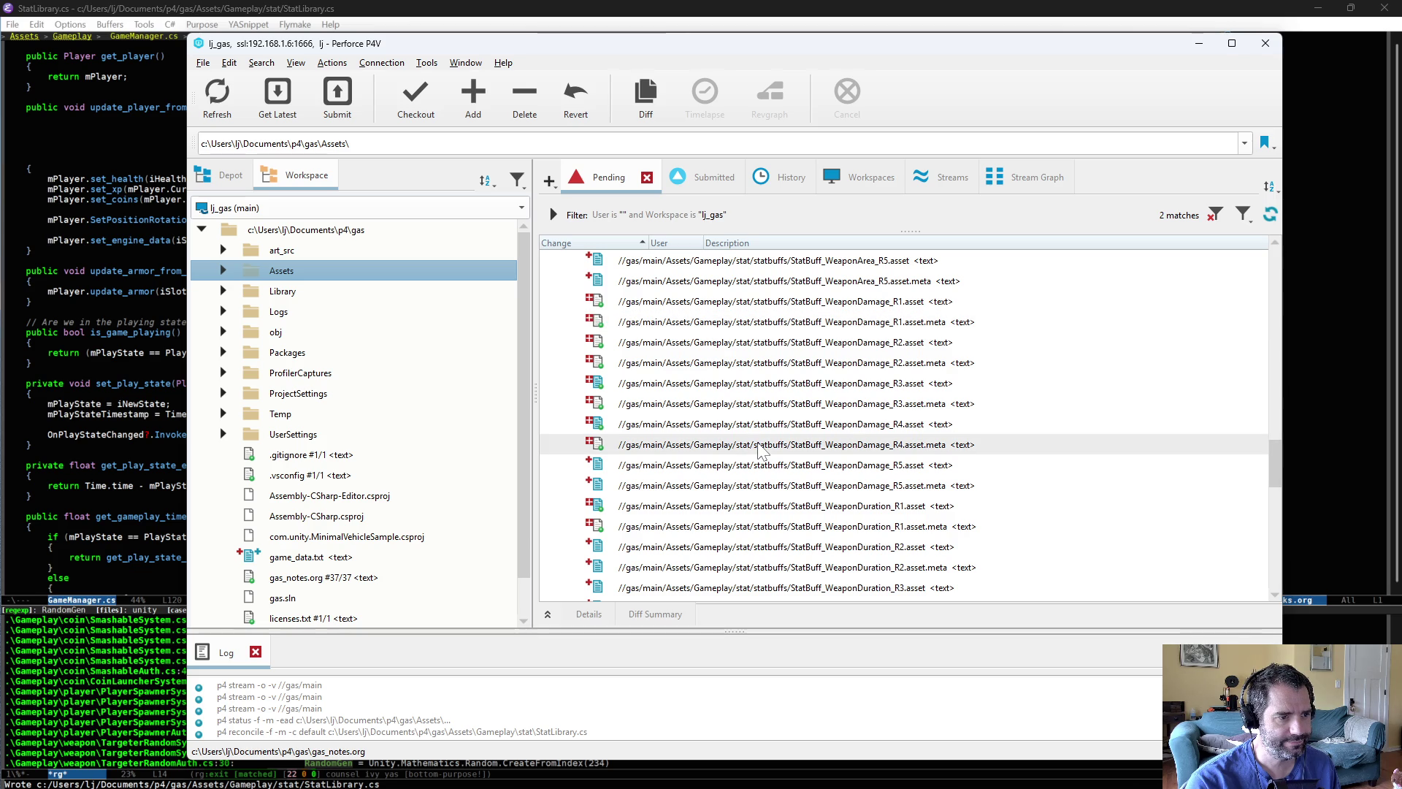
pyautogui.scroll(-4, 759, 451)
pyautogui.scroll(-8, 759, 451)
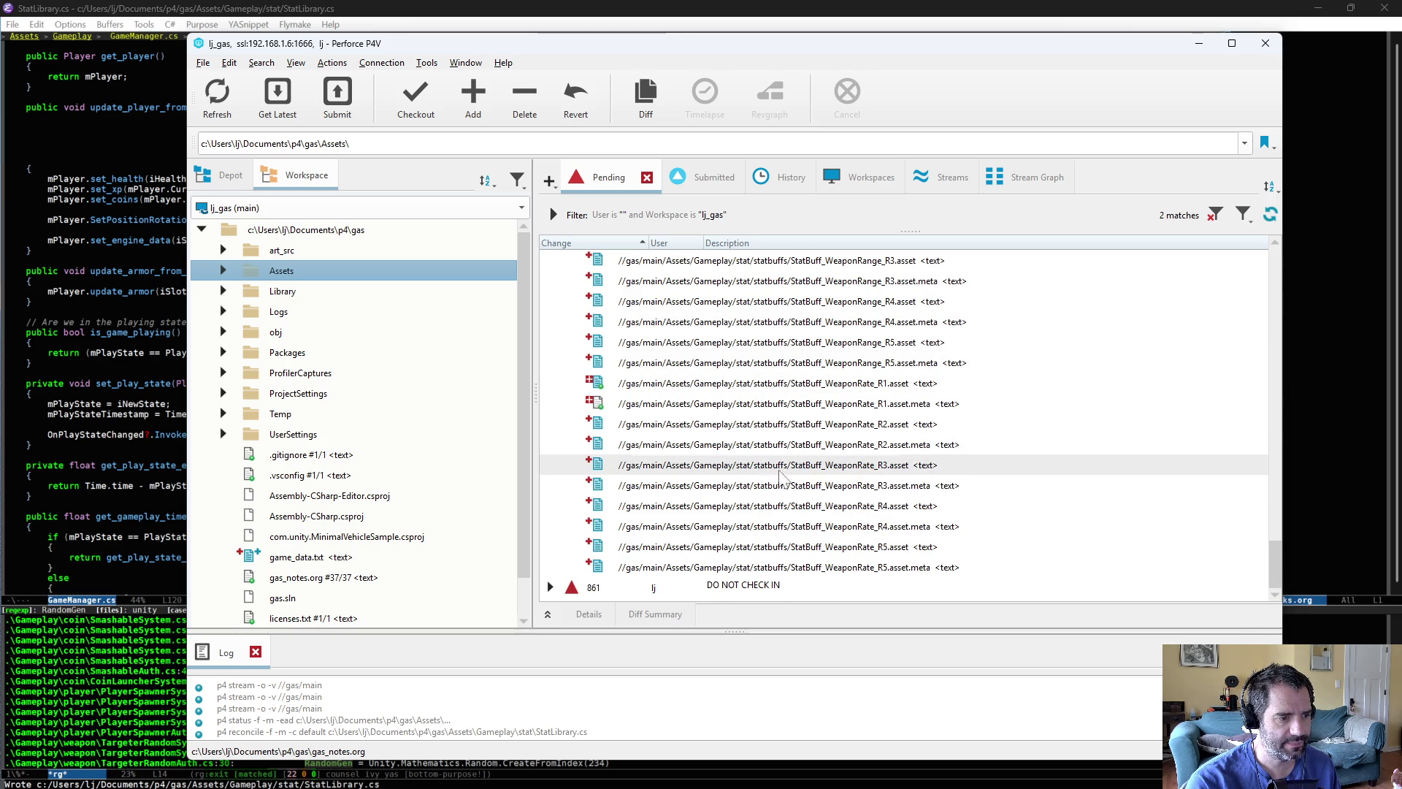
pyautogui.click(551, 586)
pyautogui.scroll(15, 1267, 470)
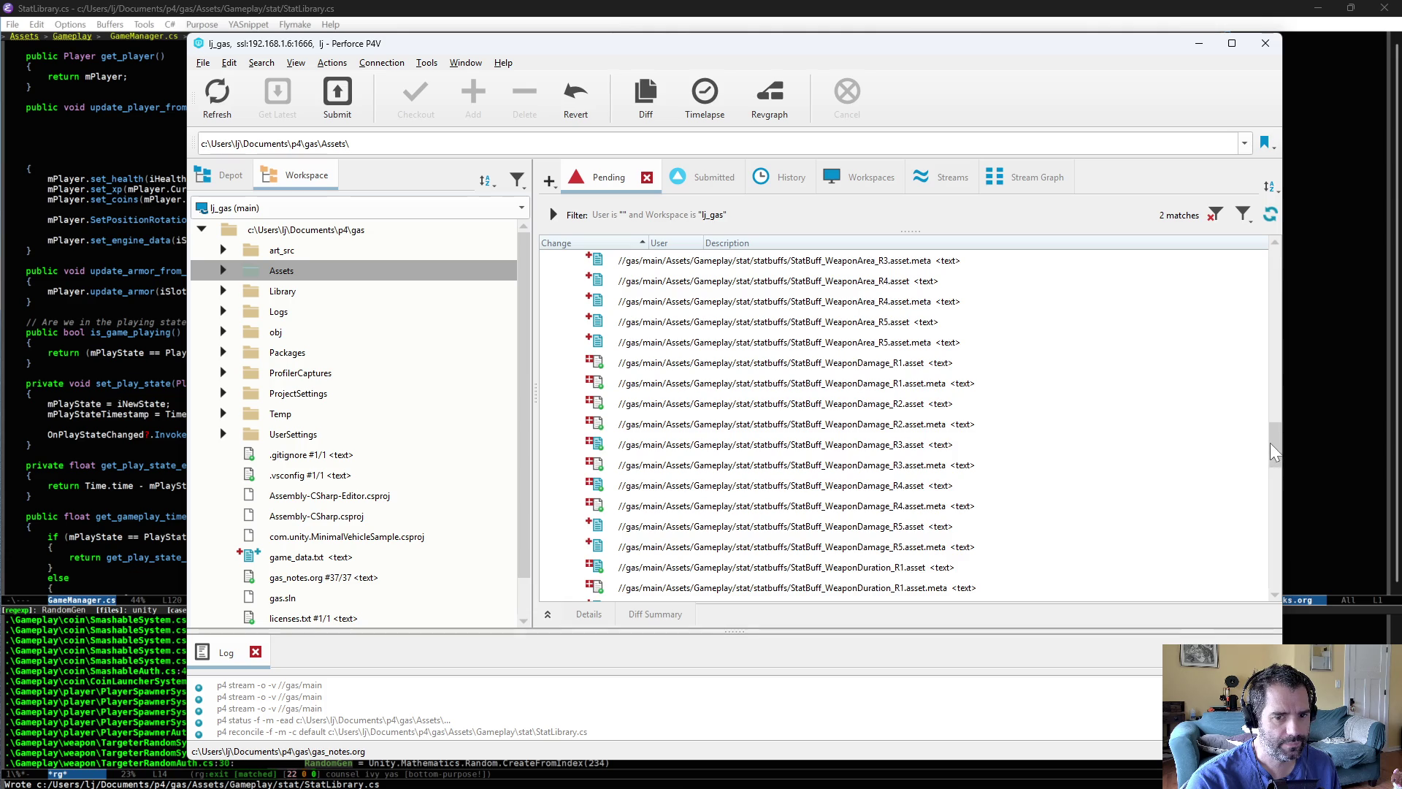
pyautogui.scroll(10, 1268, 469)
# - Submit the default changelist with description 'created first pass of rarity stat buffs'
pyautogui.rightClick(831, 263)
pyautogui.click(847, 276)
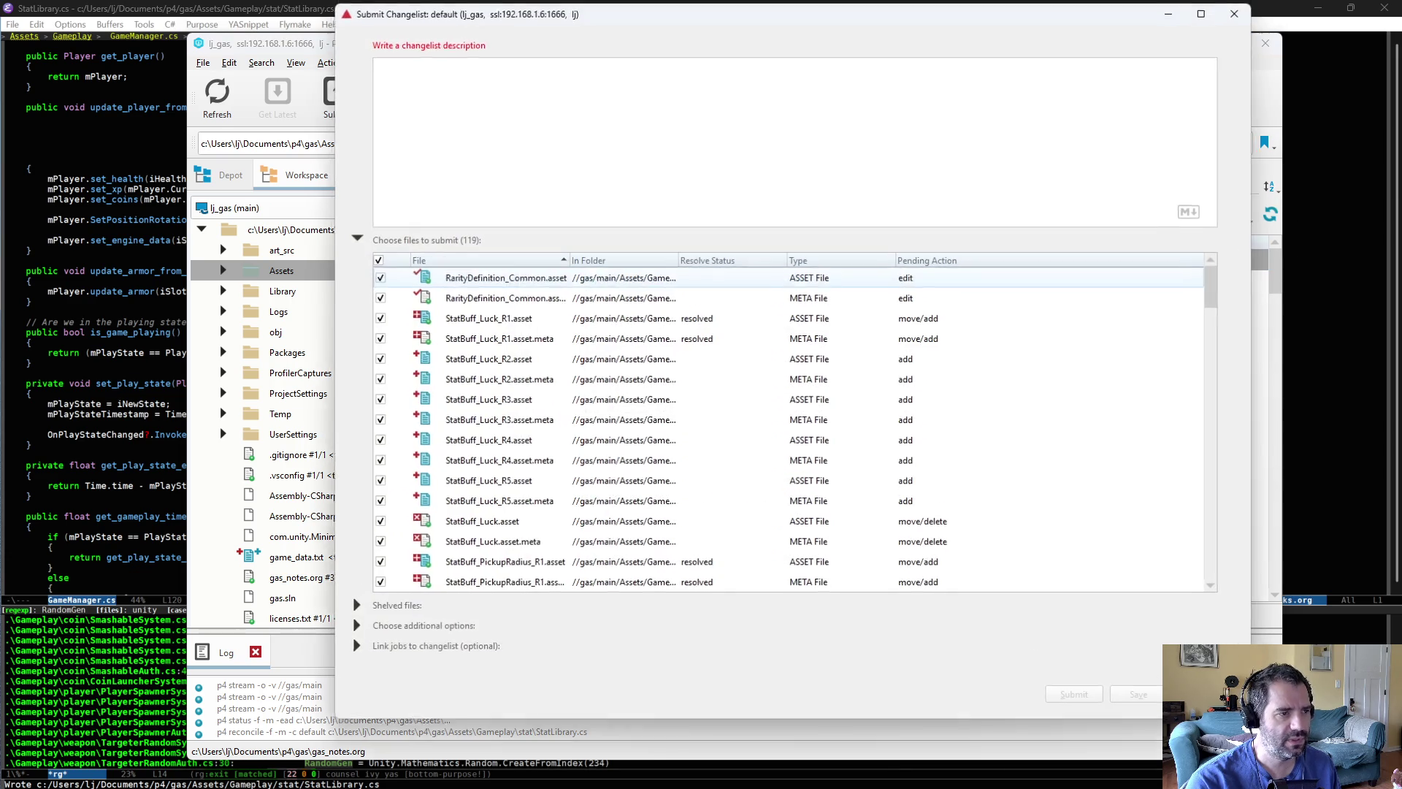
pyautogui.write('c')
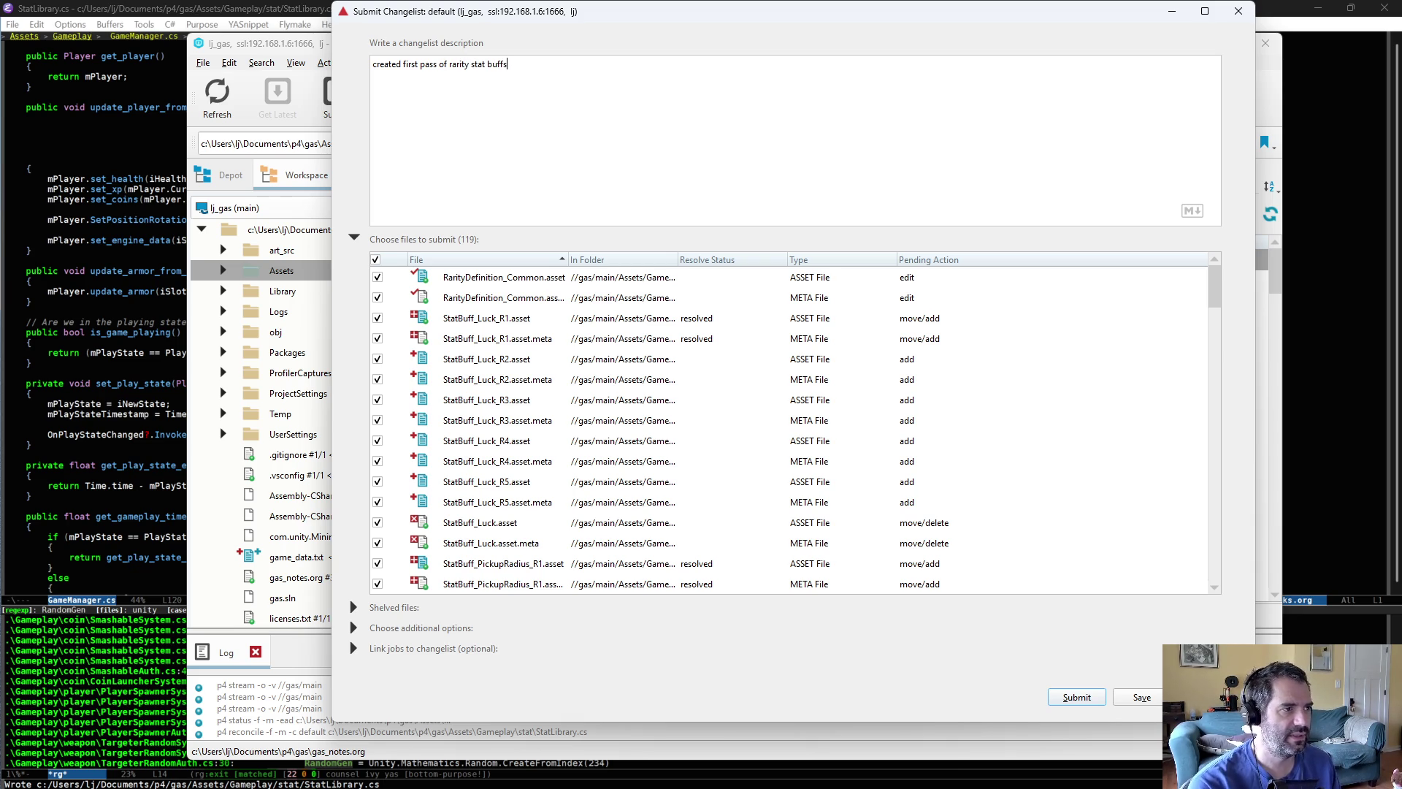
pyautogui.click(1073, 696)
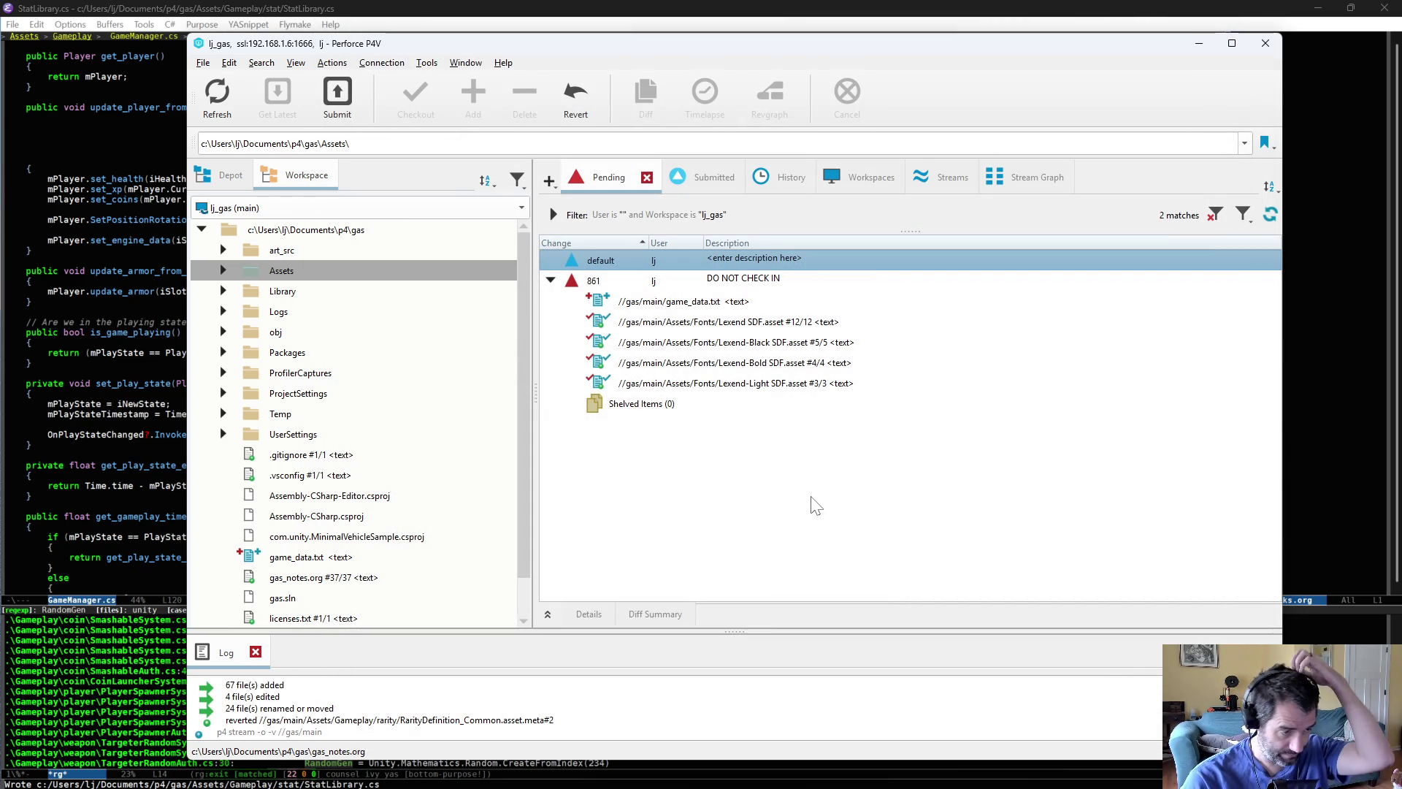
pyautogui.hotkey('alt', 'Tab')
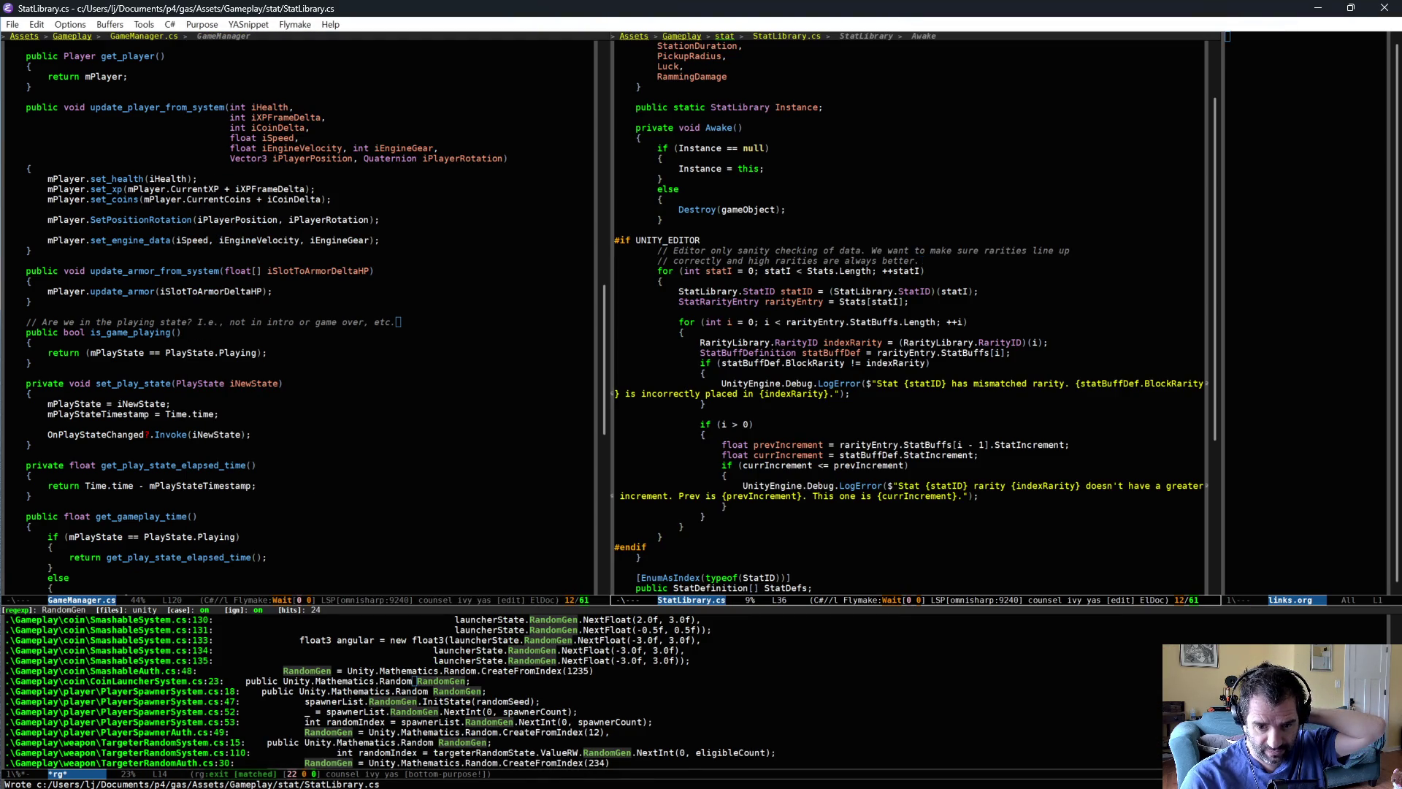
# - Play in Unity, drive the car, then drag a Damage card onto the Machine Gun slot
pyautogui.hotkey('alt', 'Tab')
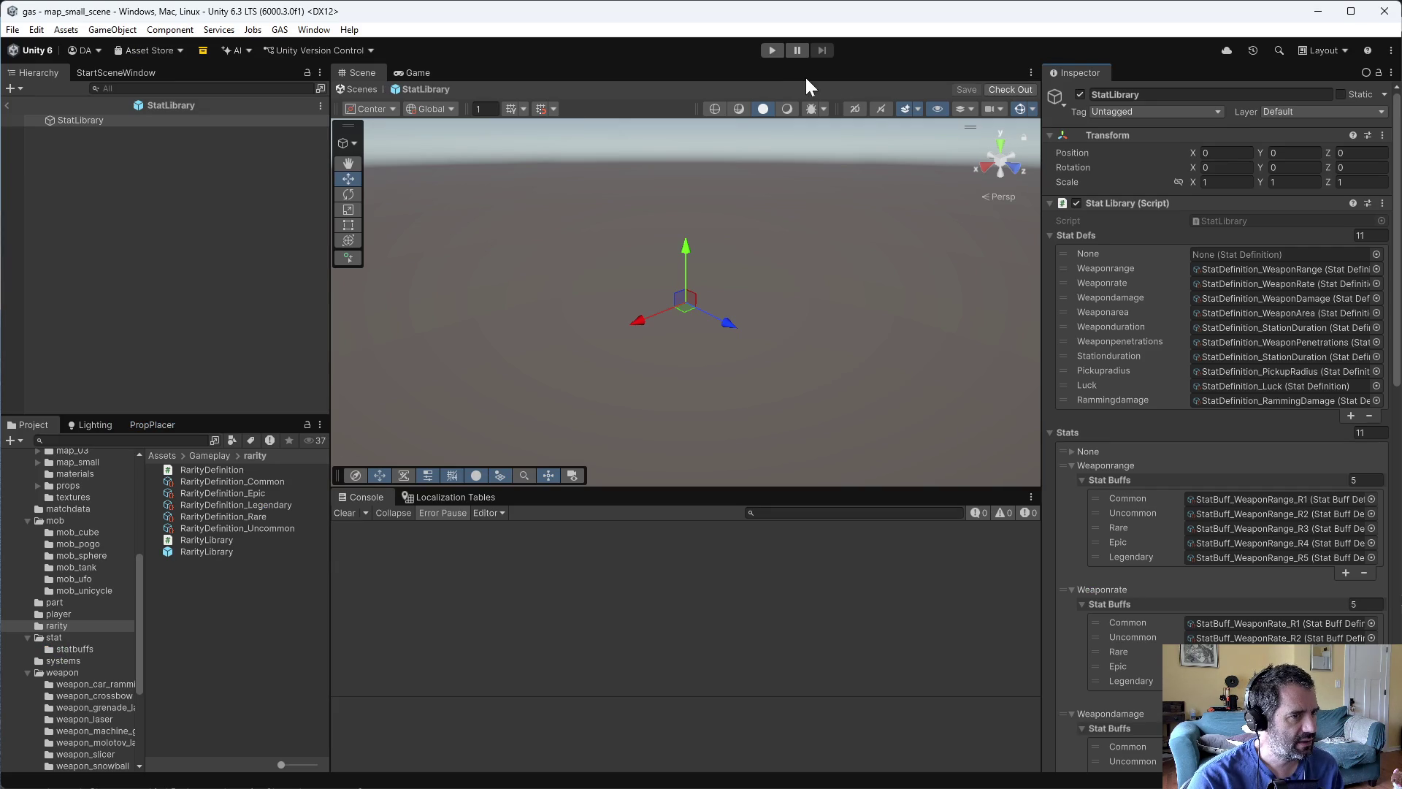
pyautogui.click(771, 51)
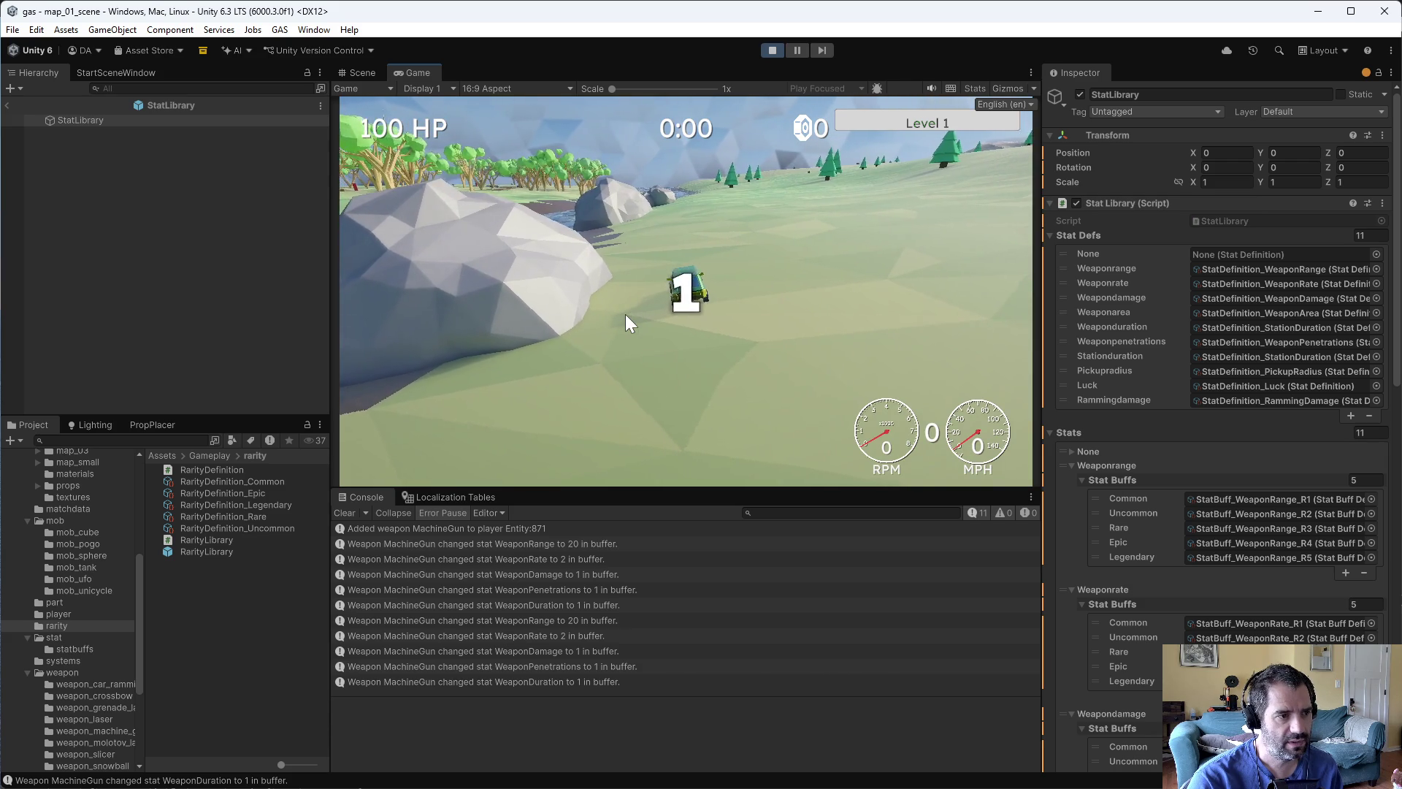
pyautogui.press('w')
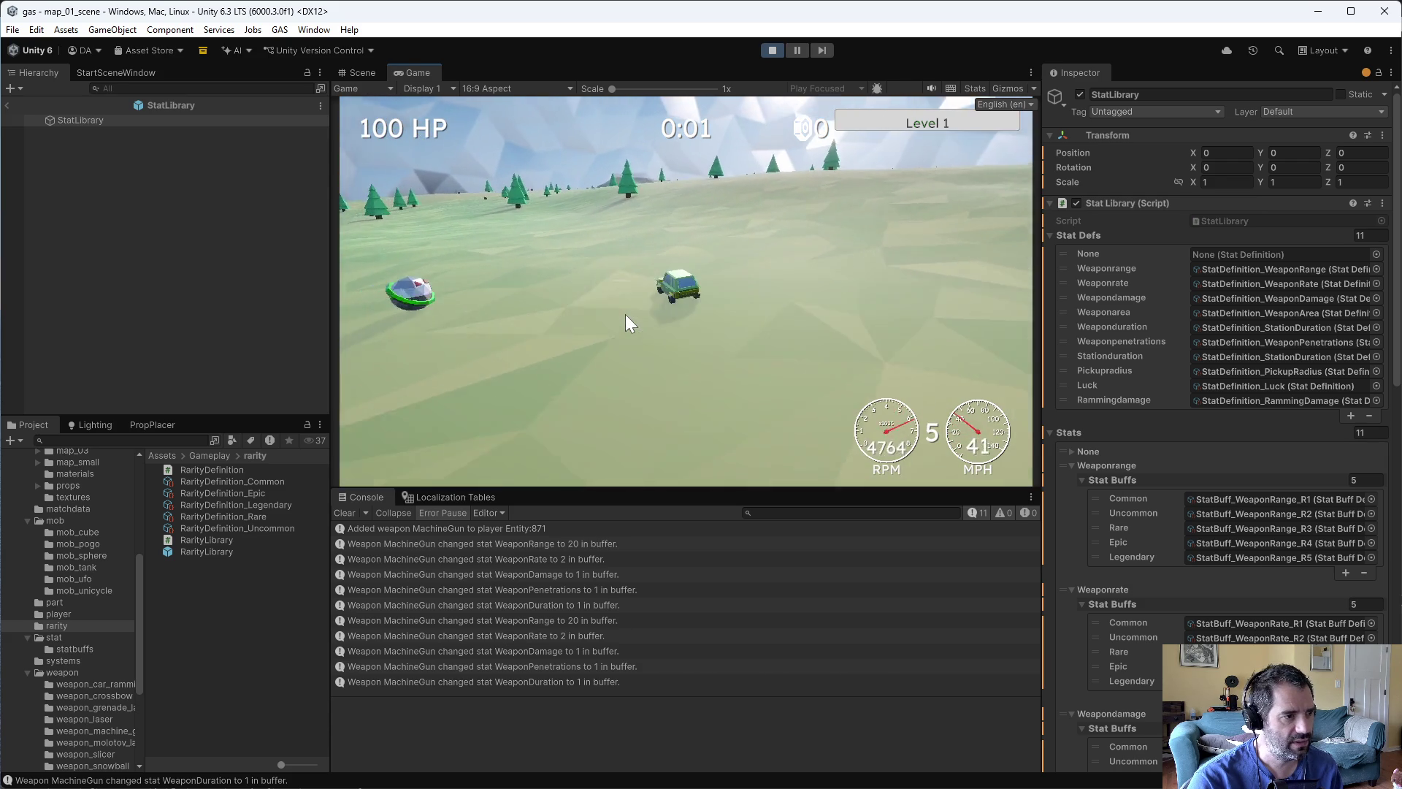
pyautogui.press('a')
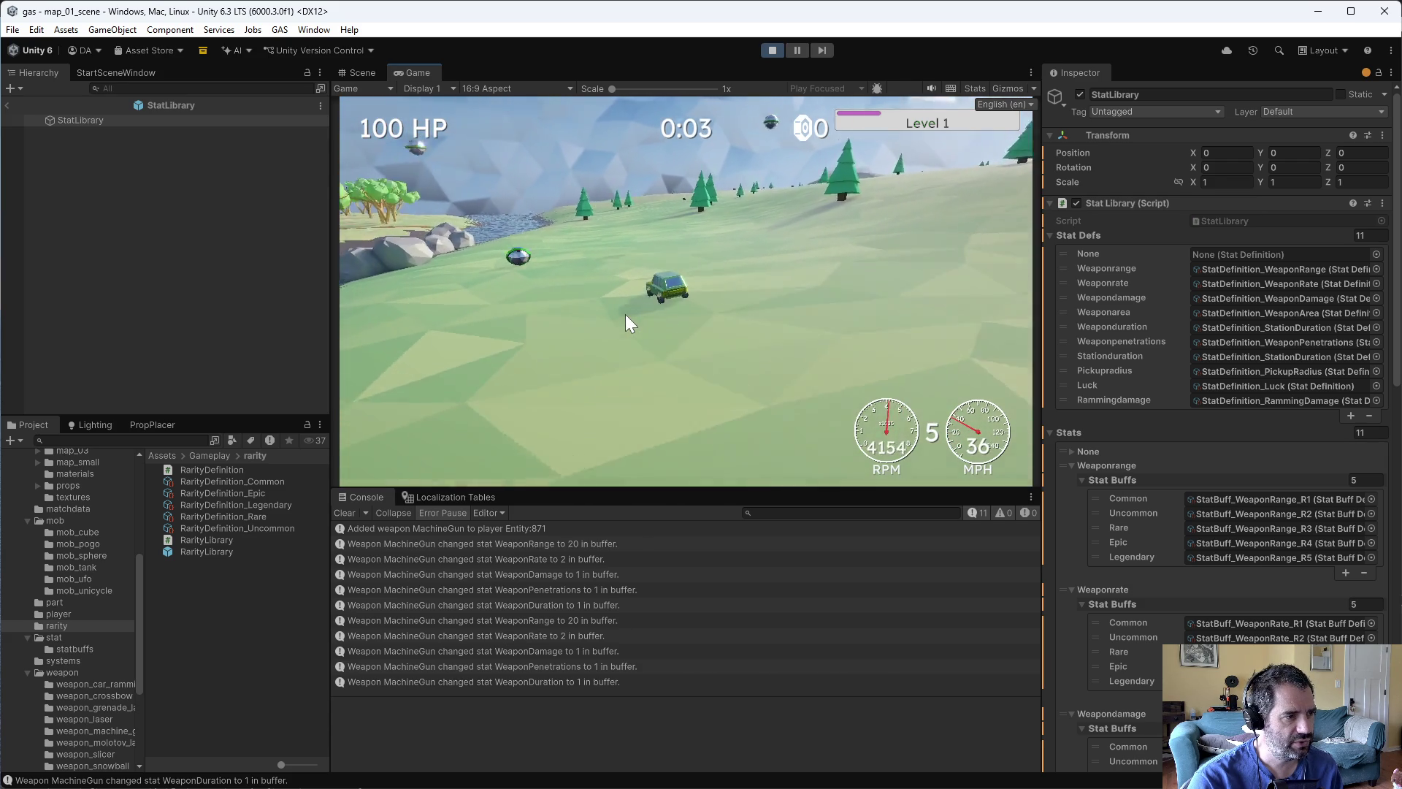
pyautogui.press('d')
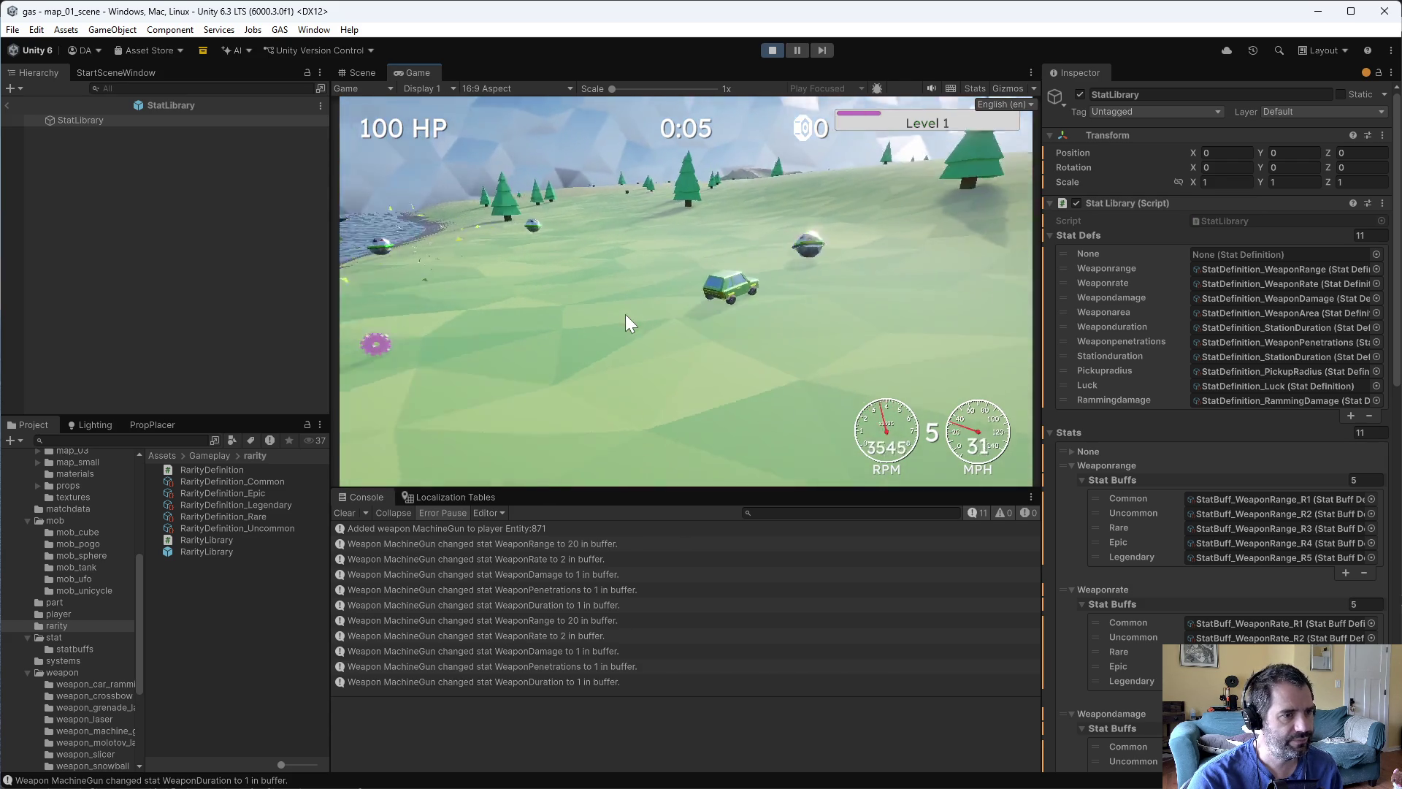
pyautogui.press('a')
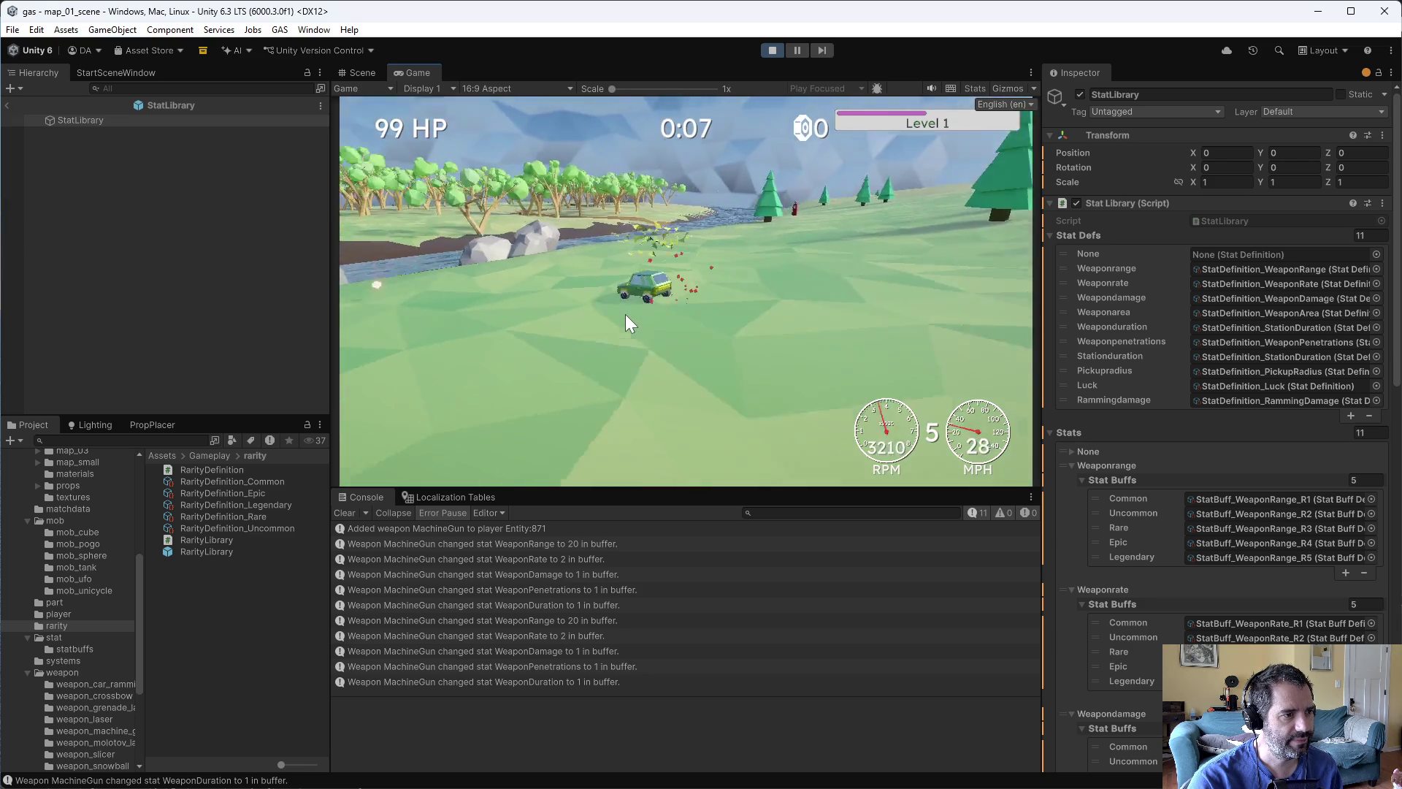
pyautogui.press('a')
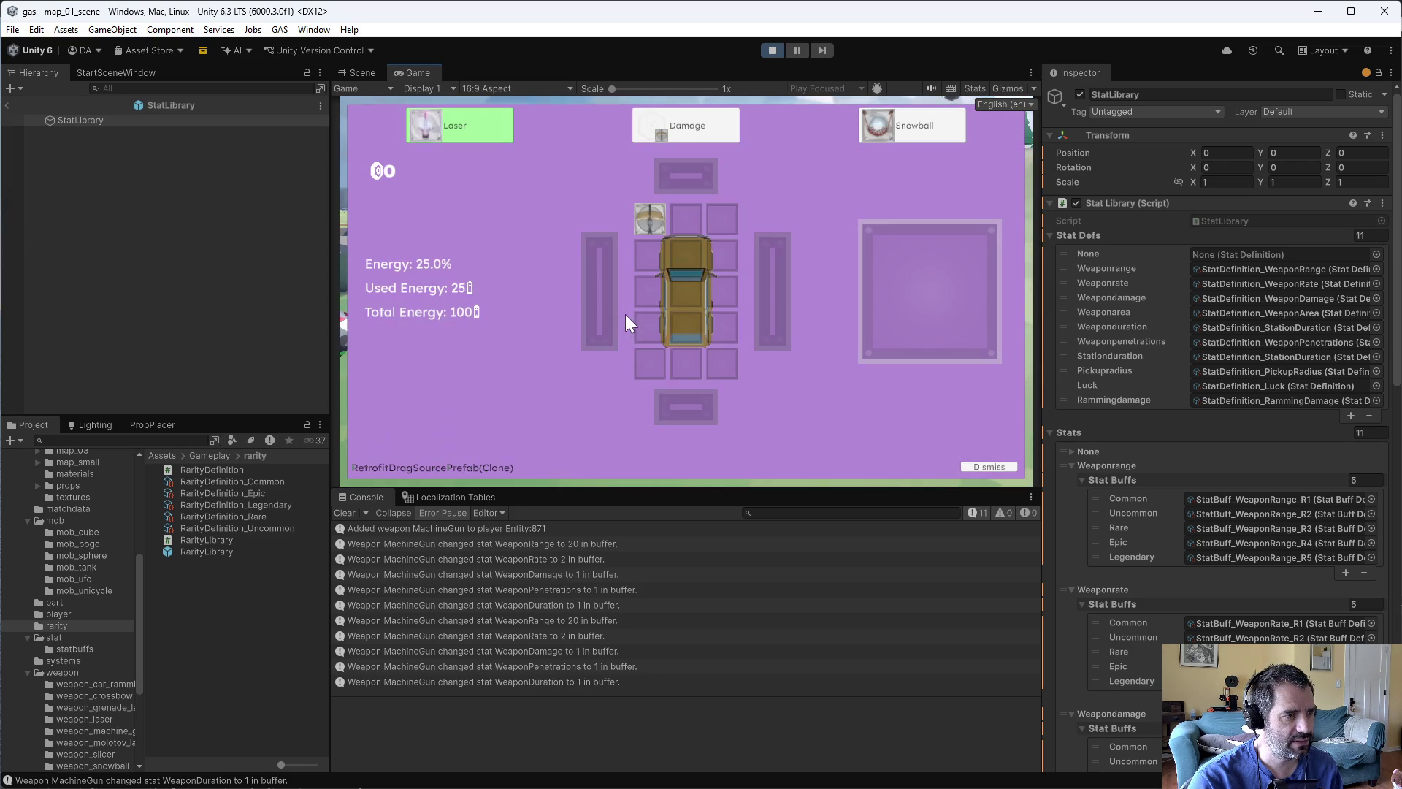
pyautogui.moveTo(659, 129)
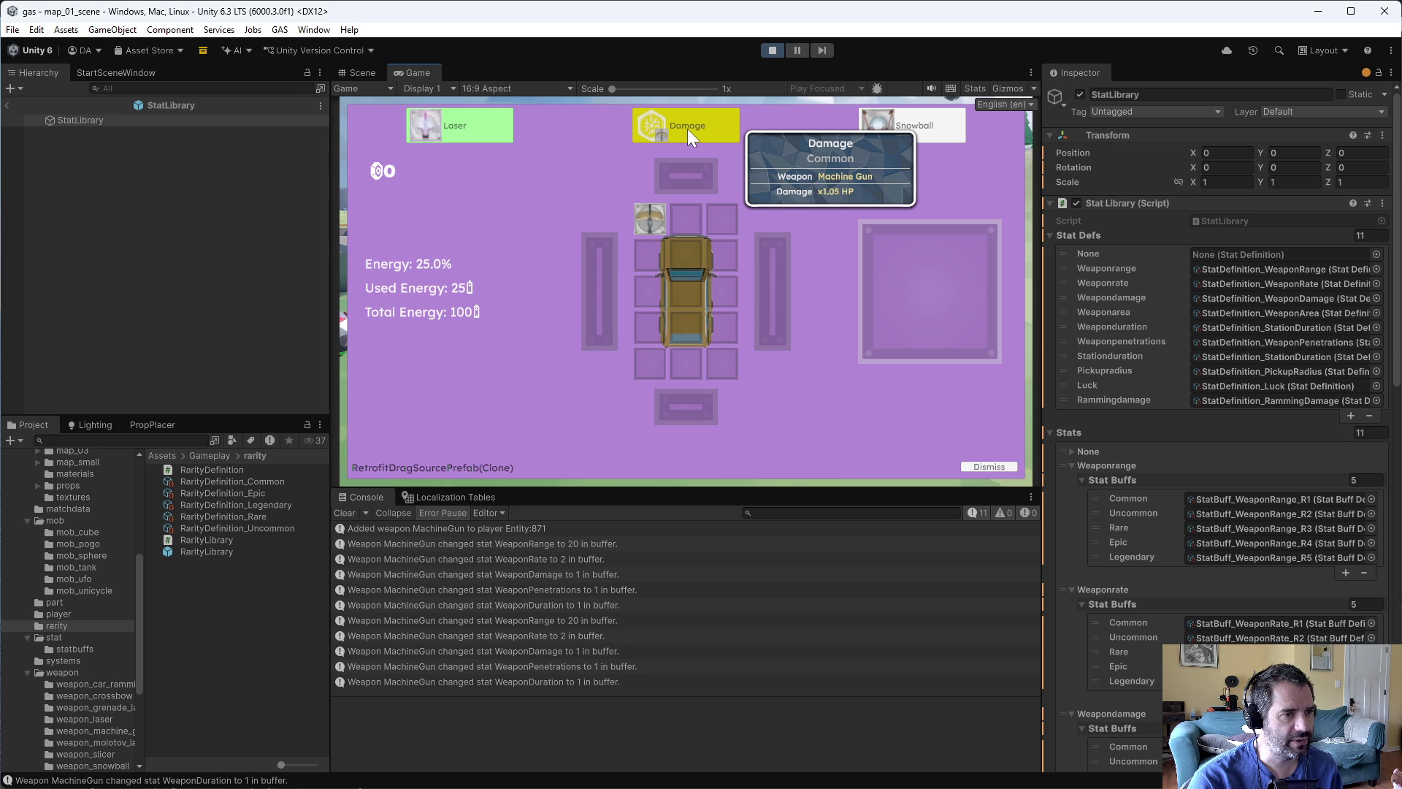
pyautogui.moveTo(687, 128); pyautogui.dragTo(652, 228)
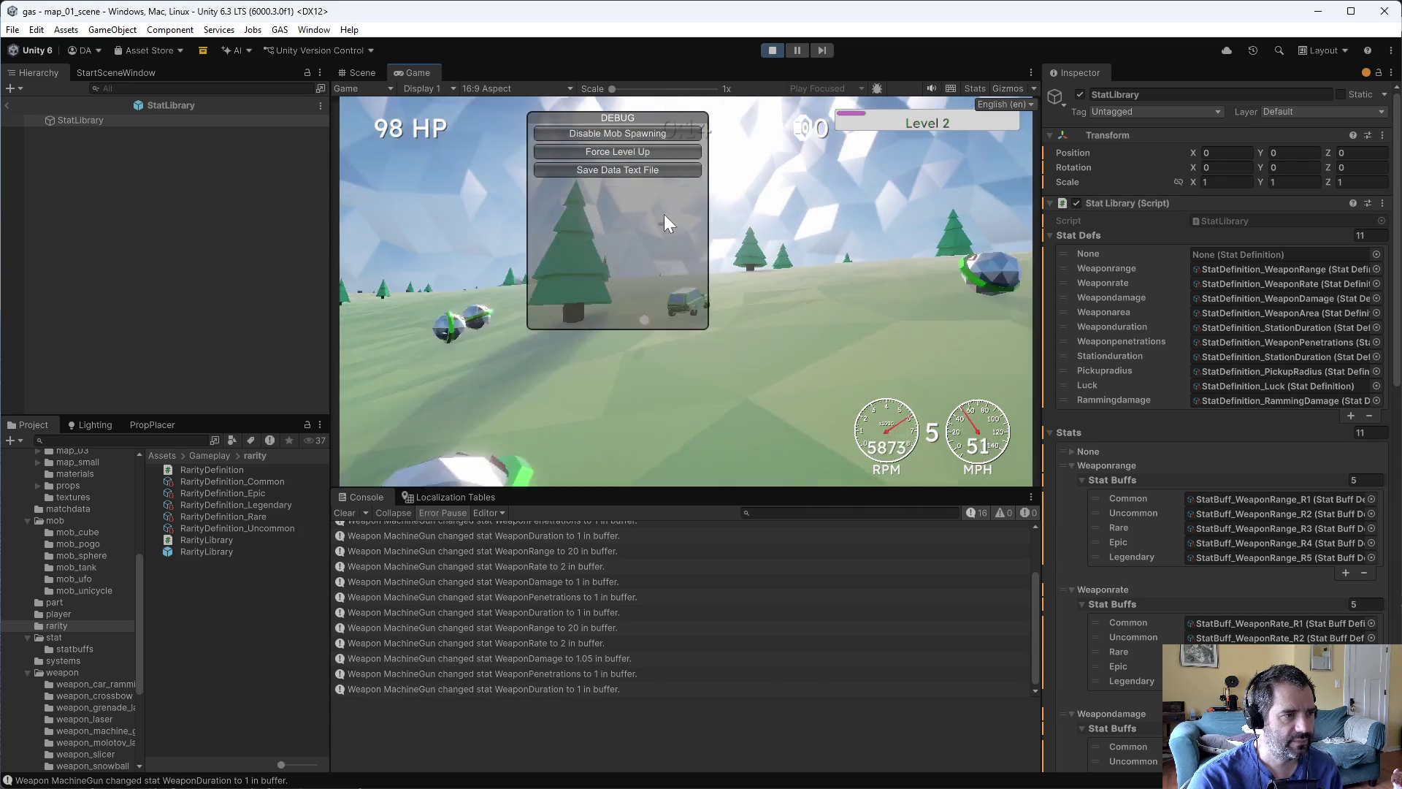
# - Force a level up, apply another Damage upgrade to the Machine Gun, and skip the next offer
pyautogui.click(651, 157)
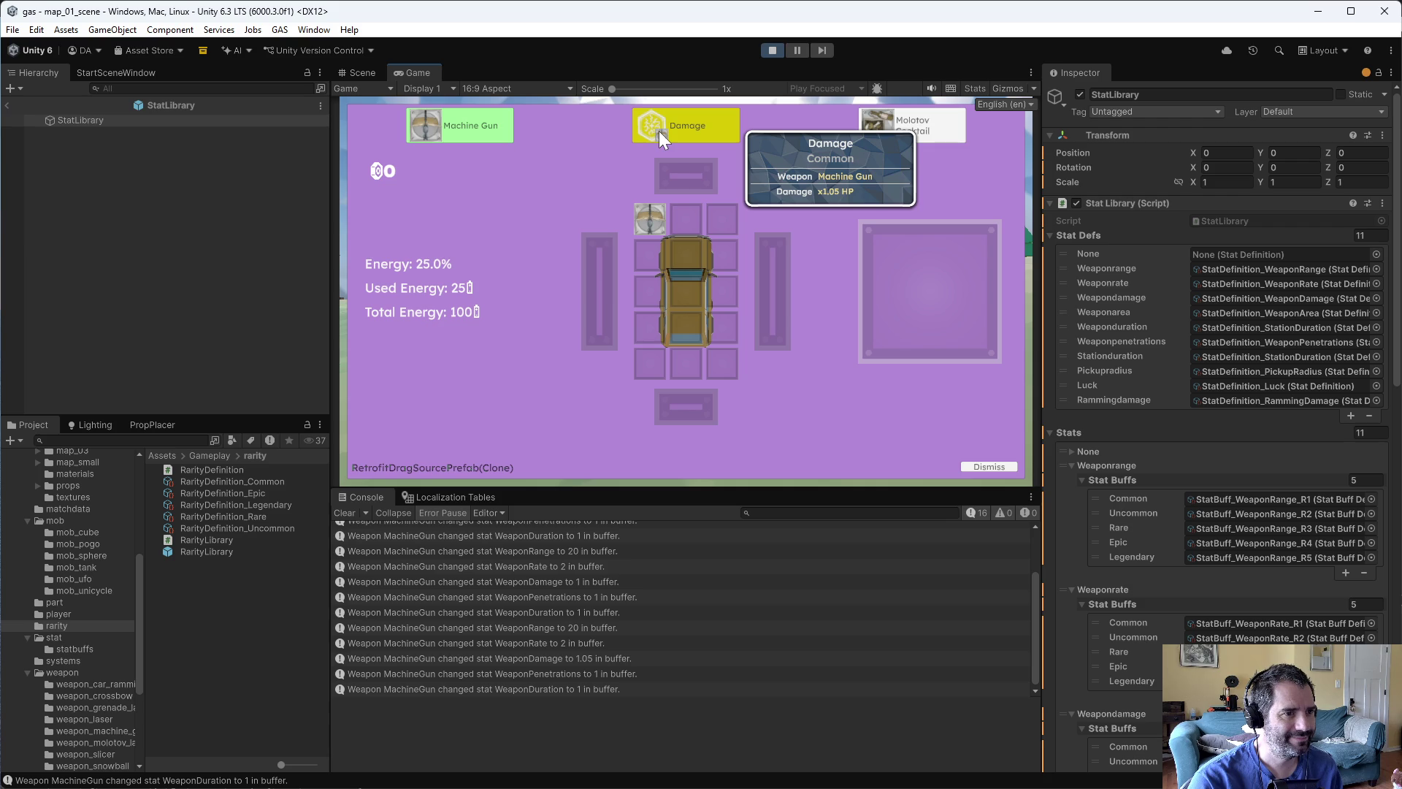
pyautogui.click(660, 218)
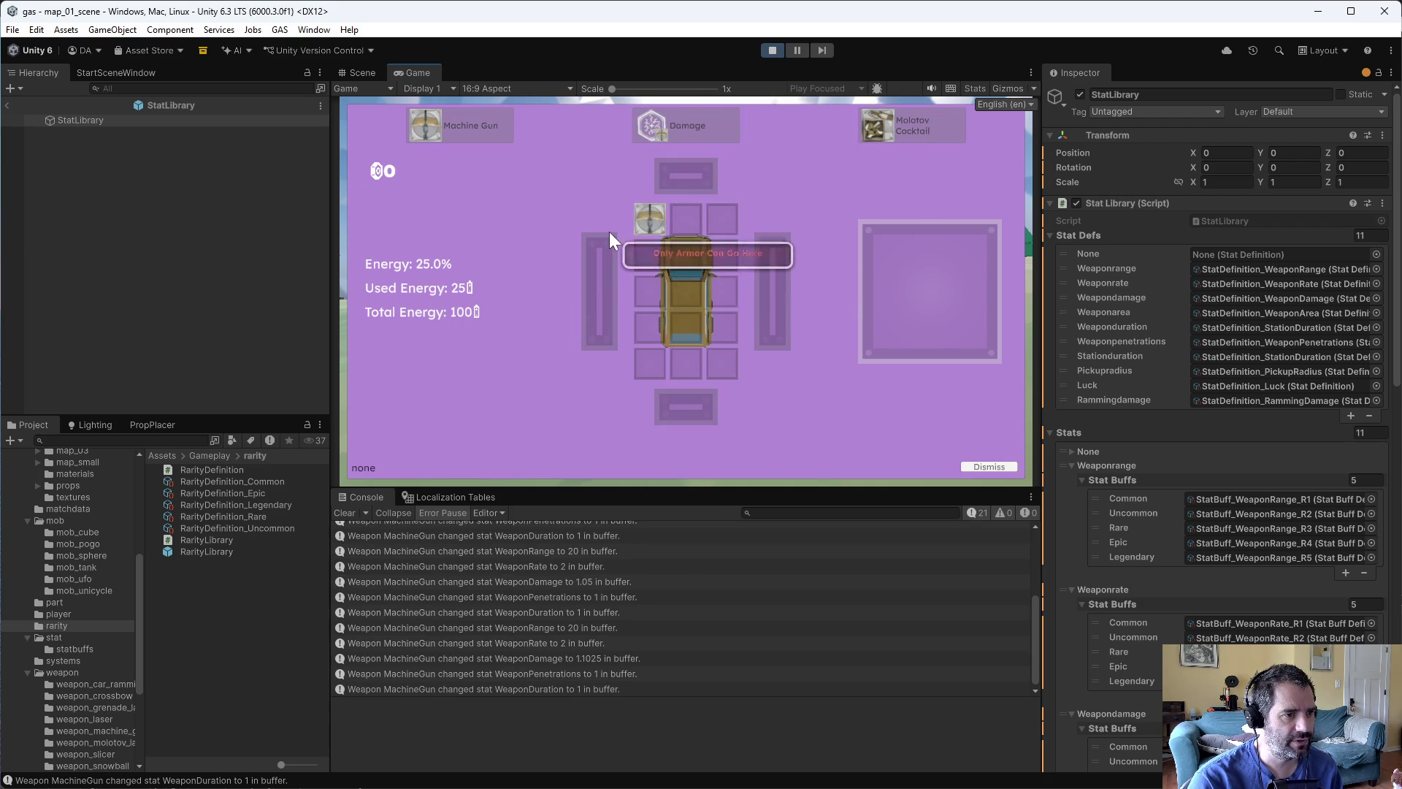
pyautogui.click(632, 150)
pyautogui.moveTo(651, 213)
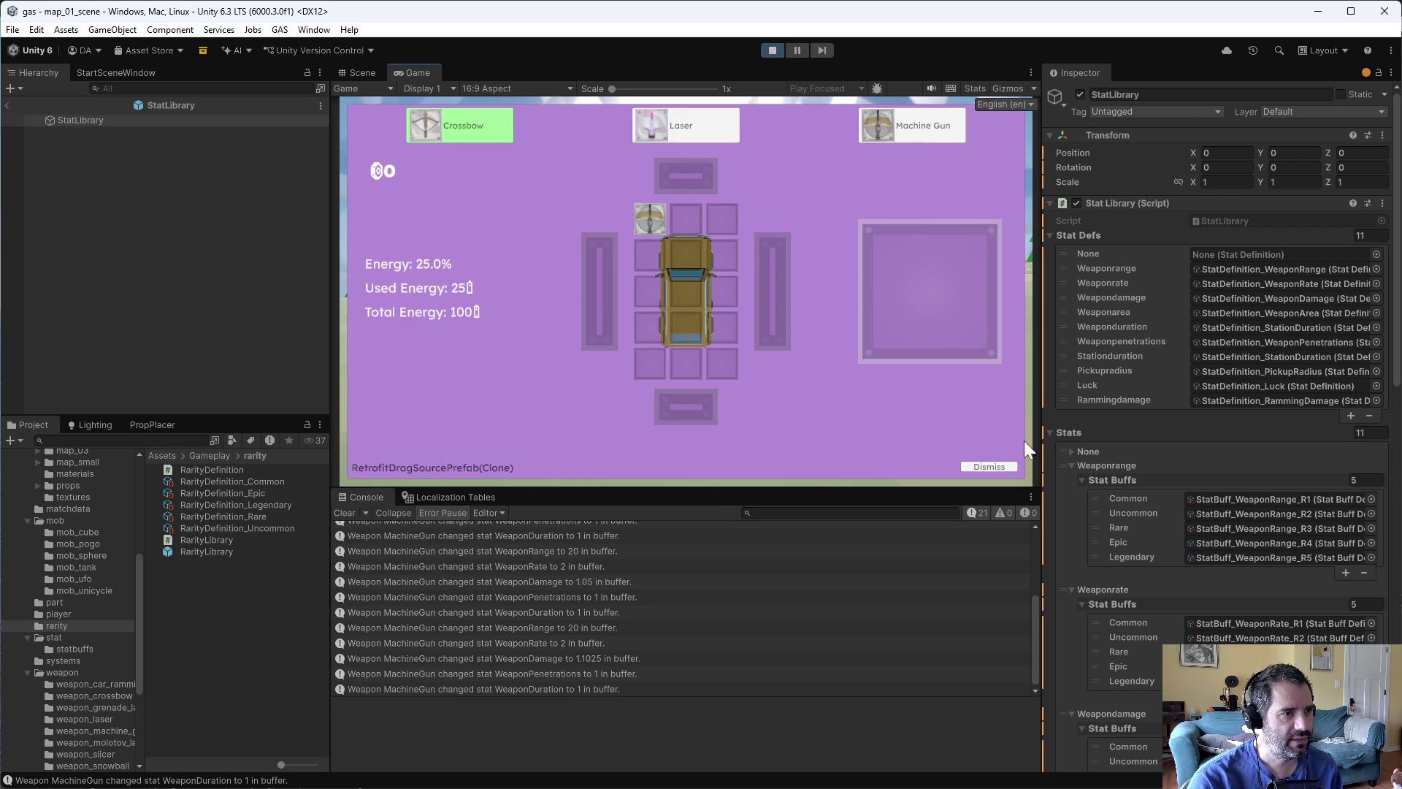
pyautogui.click(993, 468)
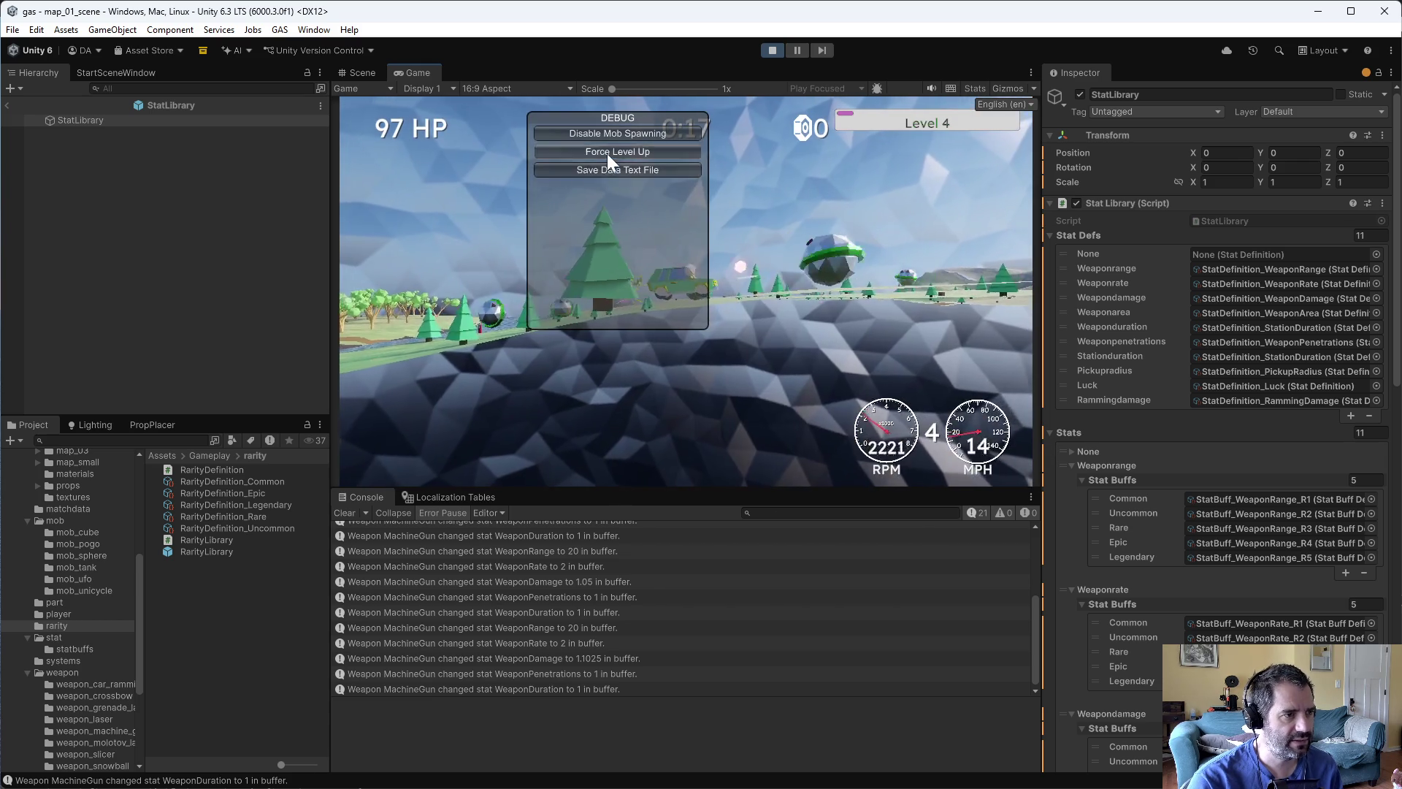
# - Fit a Duration upgrade onto the Machine Gun, confirm its duration reaches 1.1 sec, then stop play
pyautogui.click(607, 152)
pyautogui.moveTo(665, 120)
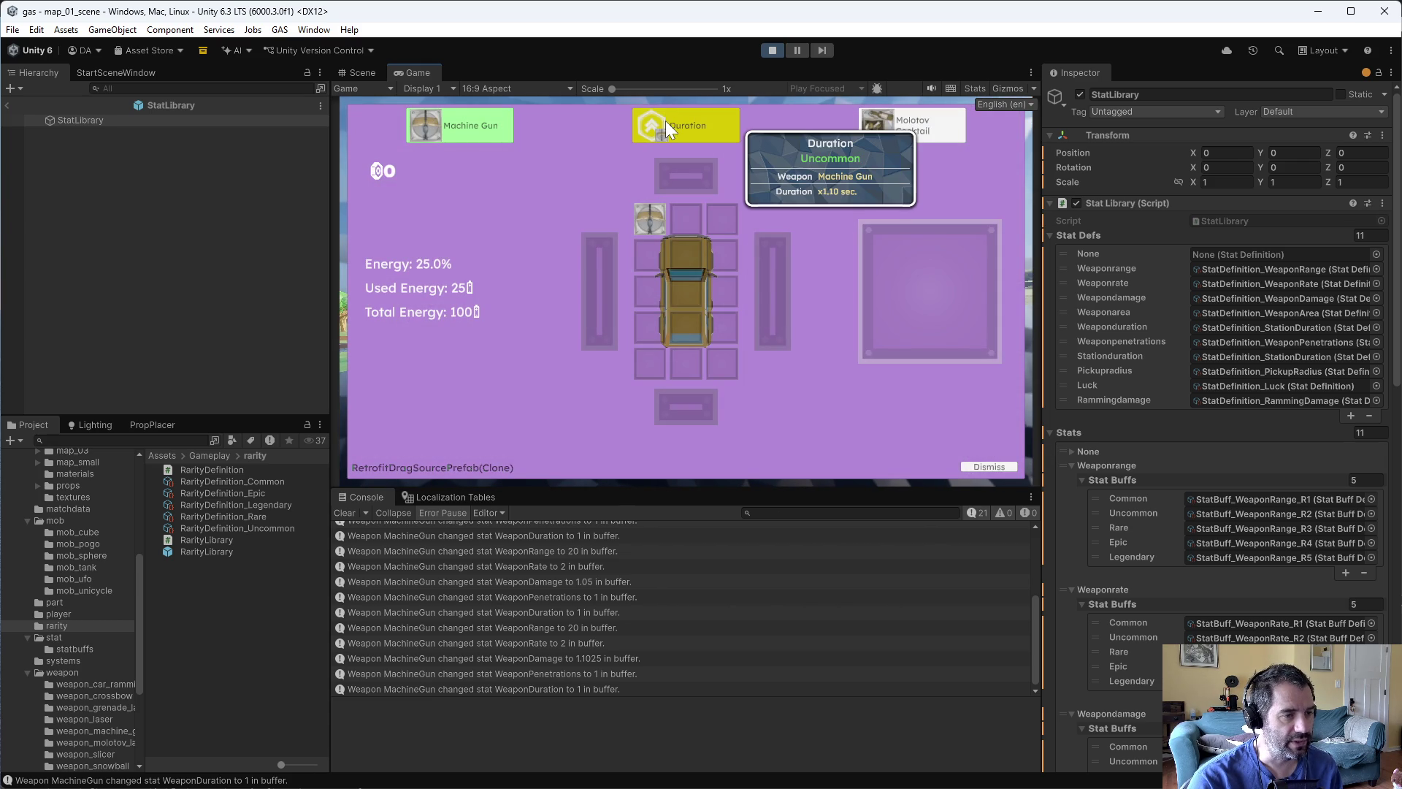
pyautogui.moveTo(667, 127); pyautogui.dragTo(648, 222)
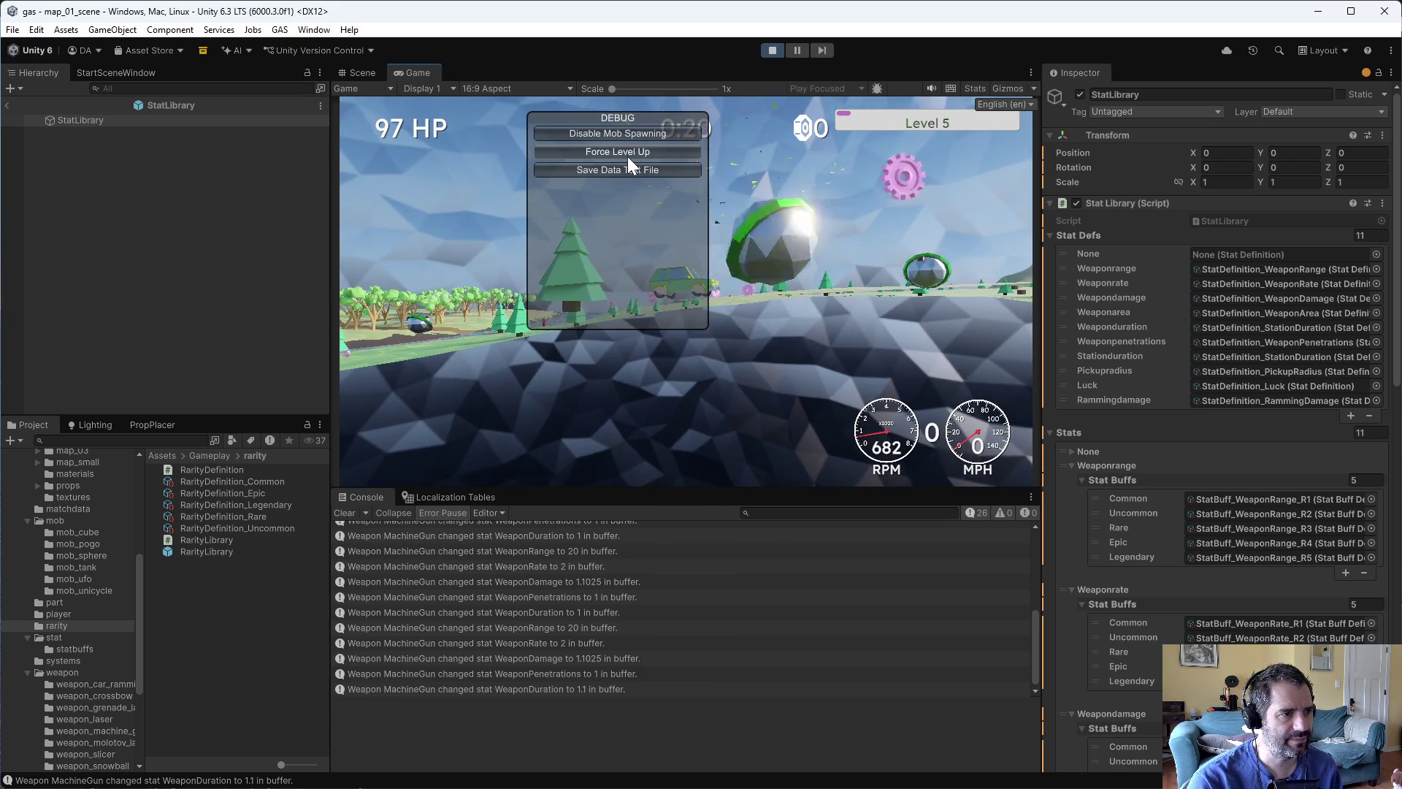
pyautogui.click(628, 158)
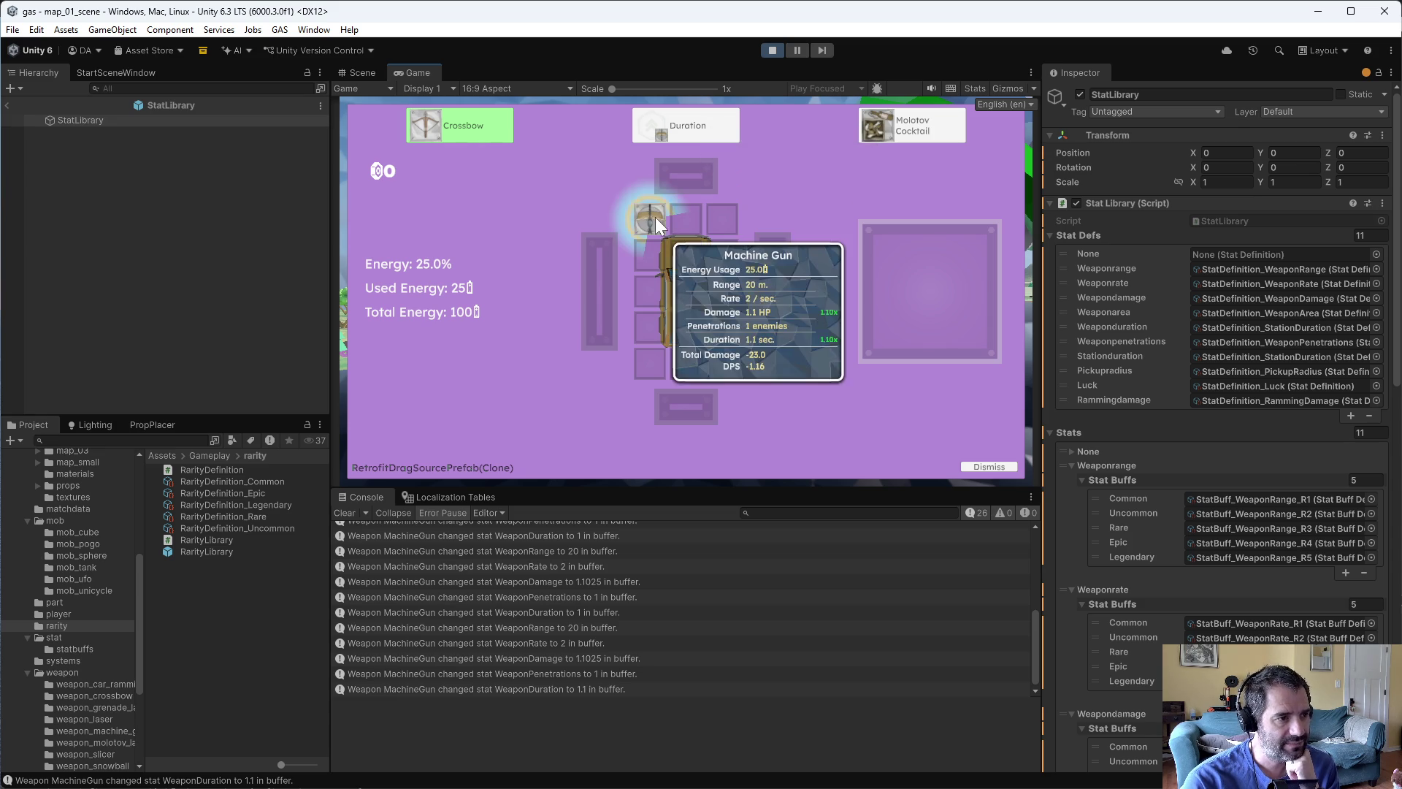
pyautogui.click(770, 49)
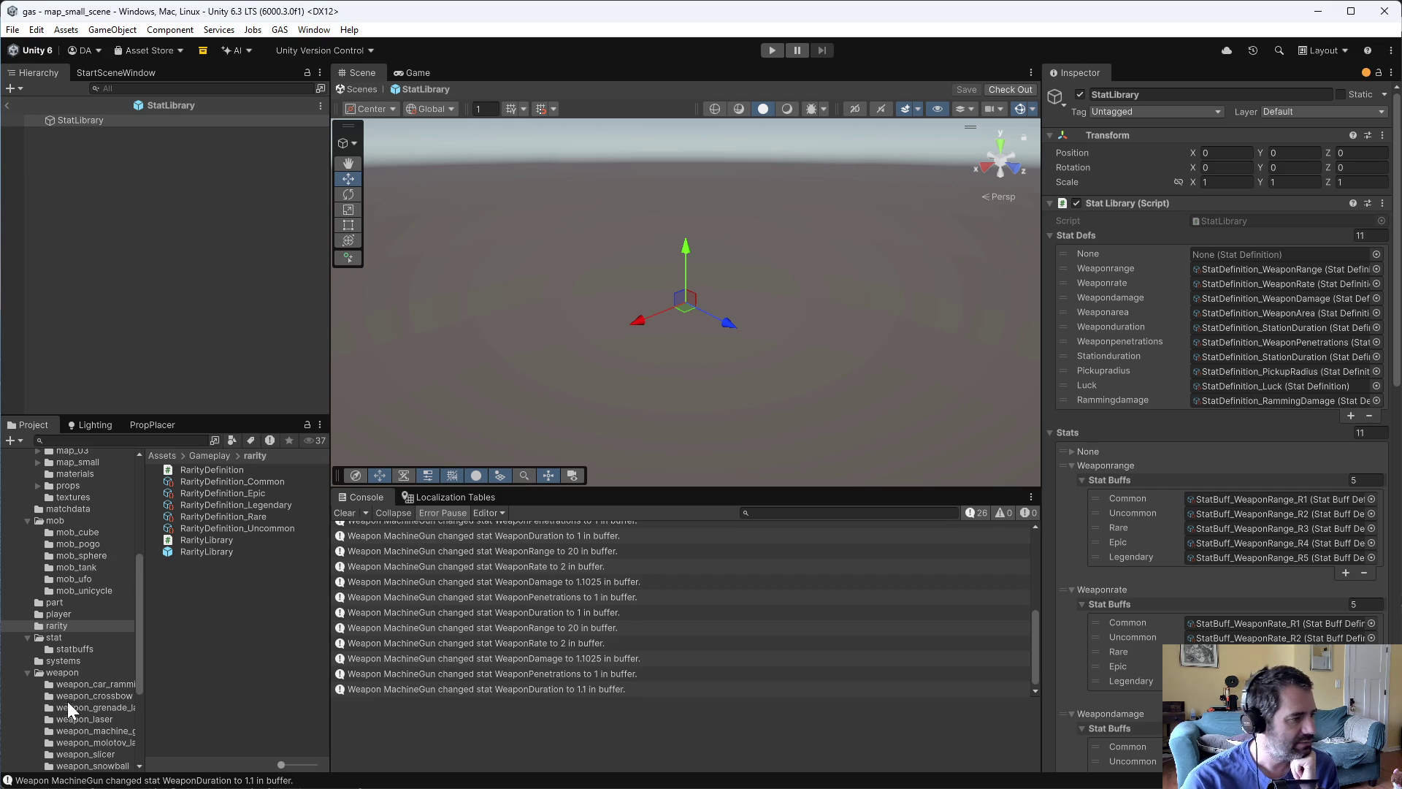
# - Inspect the crossbow's weapon definition and reveal its Weapon Duration stat
pyautogui.scroll(-2, 69, 701)
pyautogui.click(103, 653)
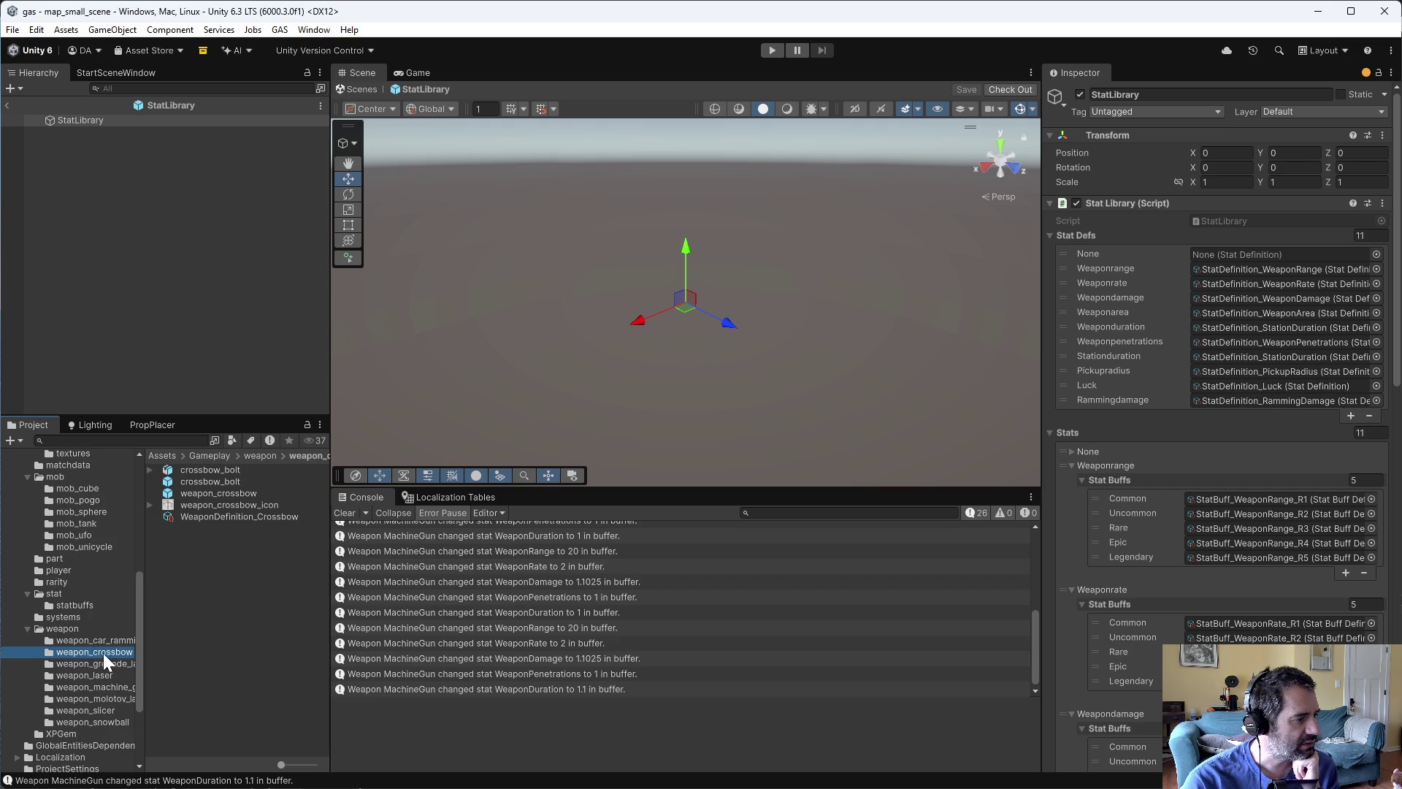
pyautogui.click(231, 518)
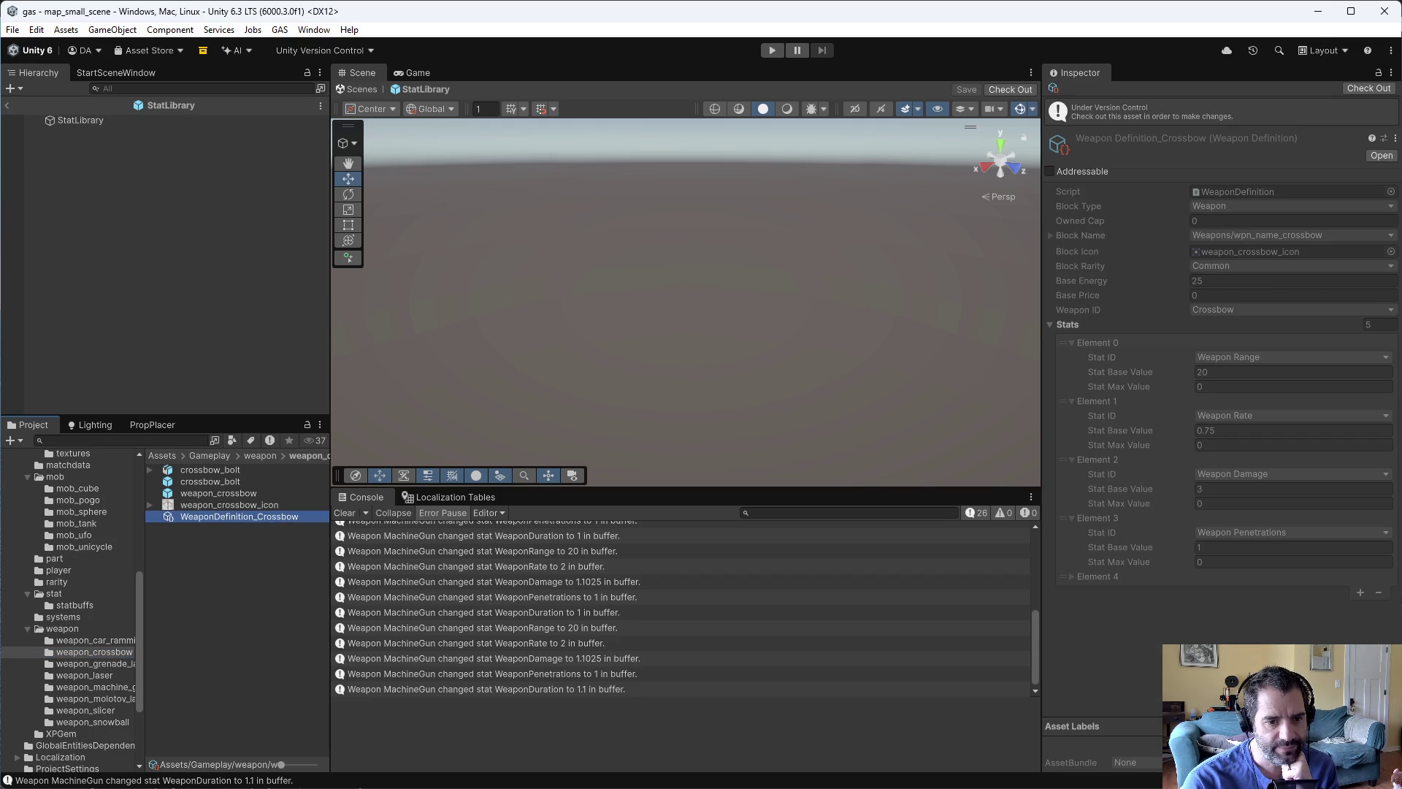
pyautogui.click(1073, 576)
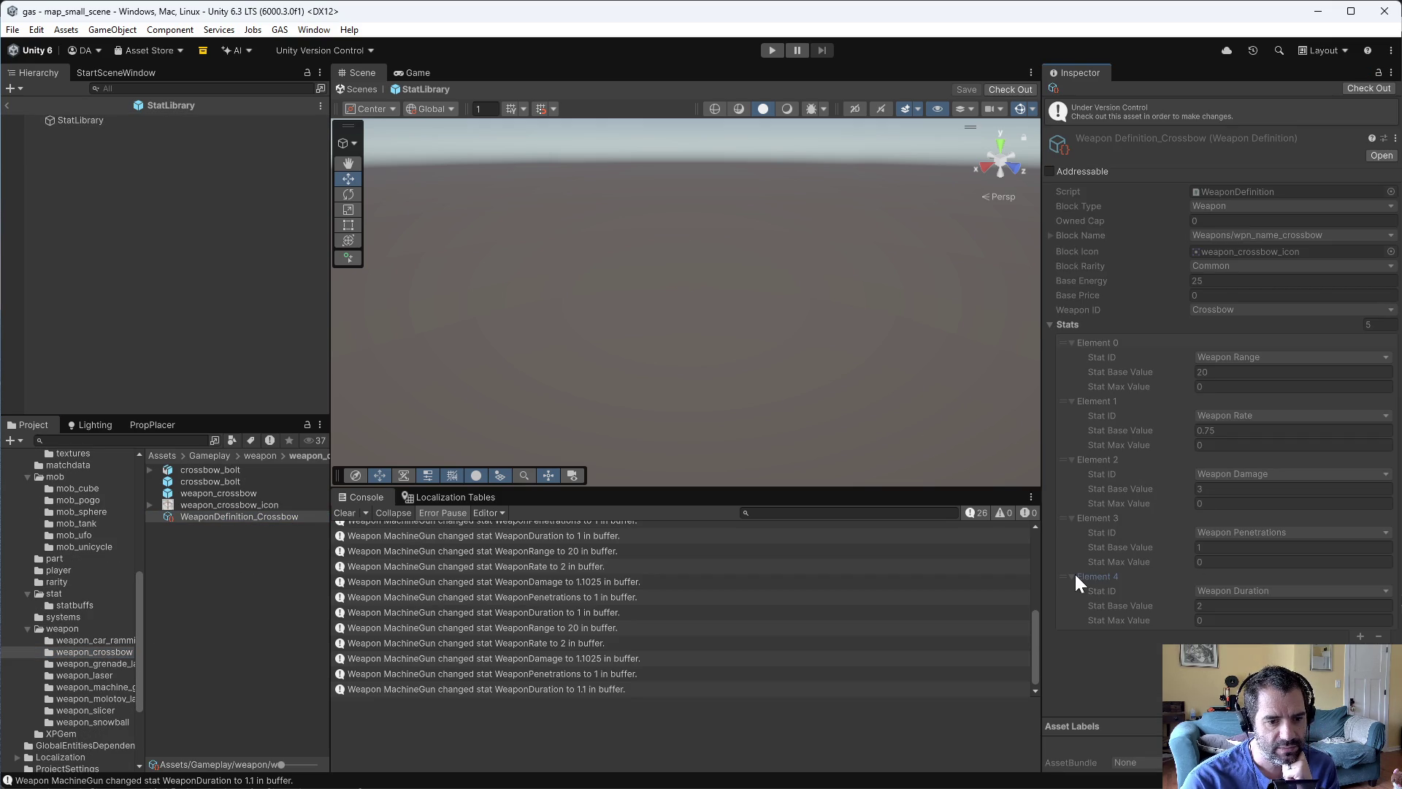
# - Check out the machine gun's weapon definition and remove its Weapon Duration stat
pyautogui.click(100, 687)
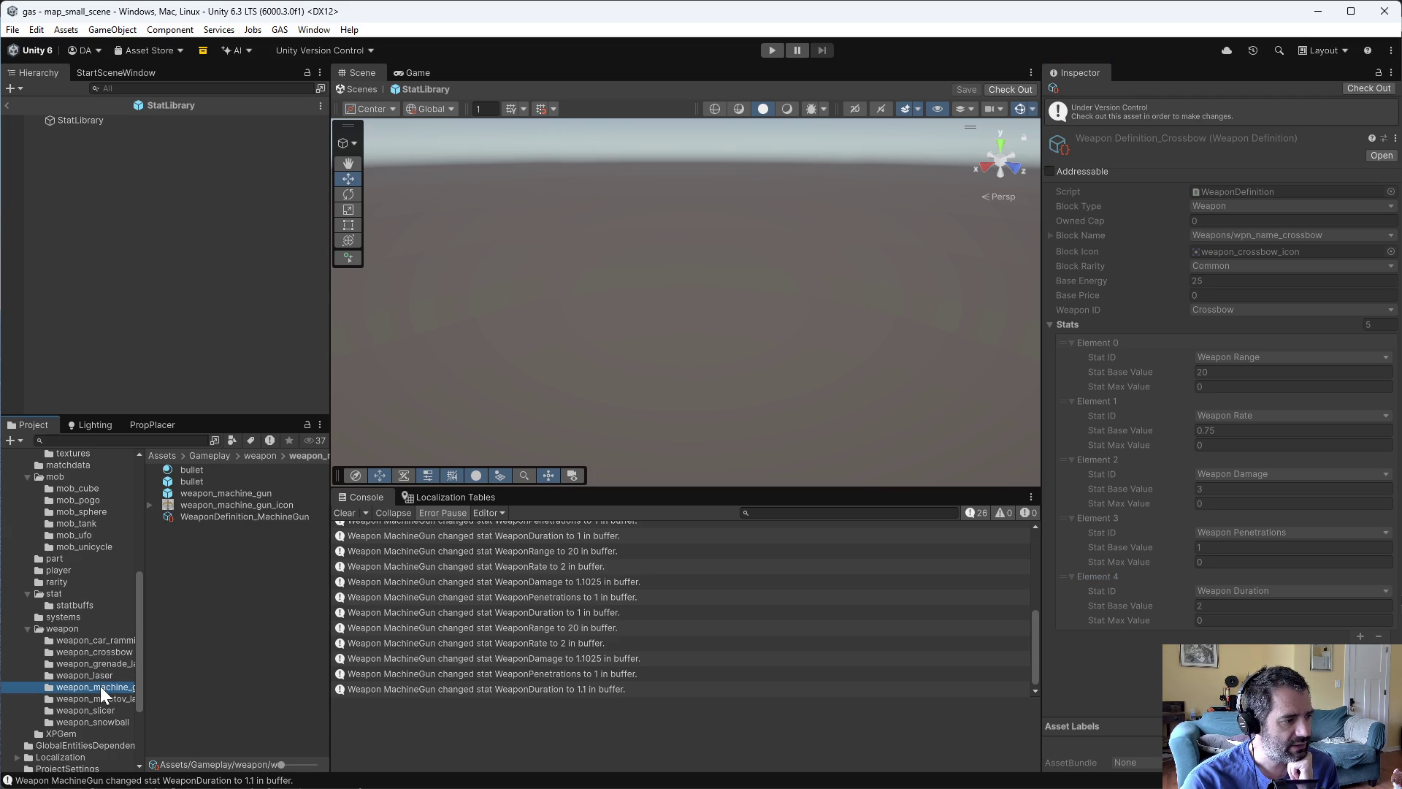
pyautogui.click(204, 515)
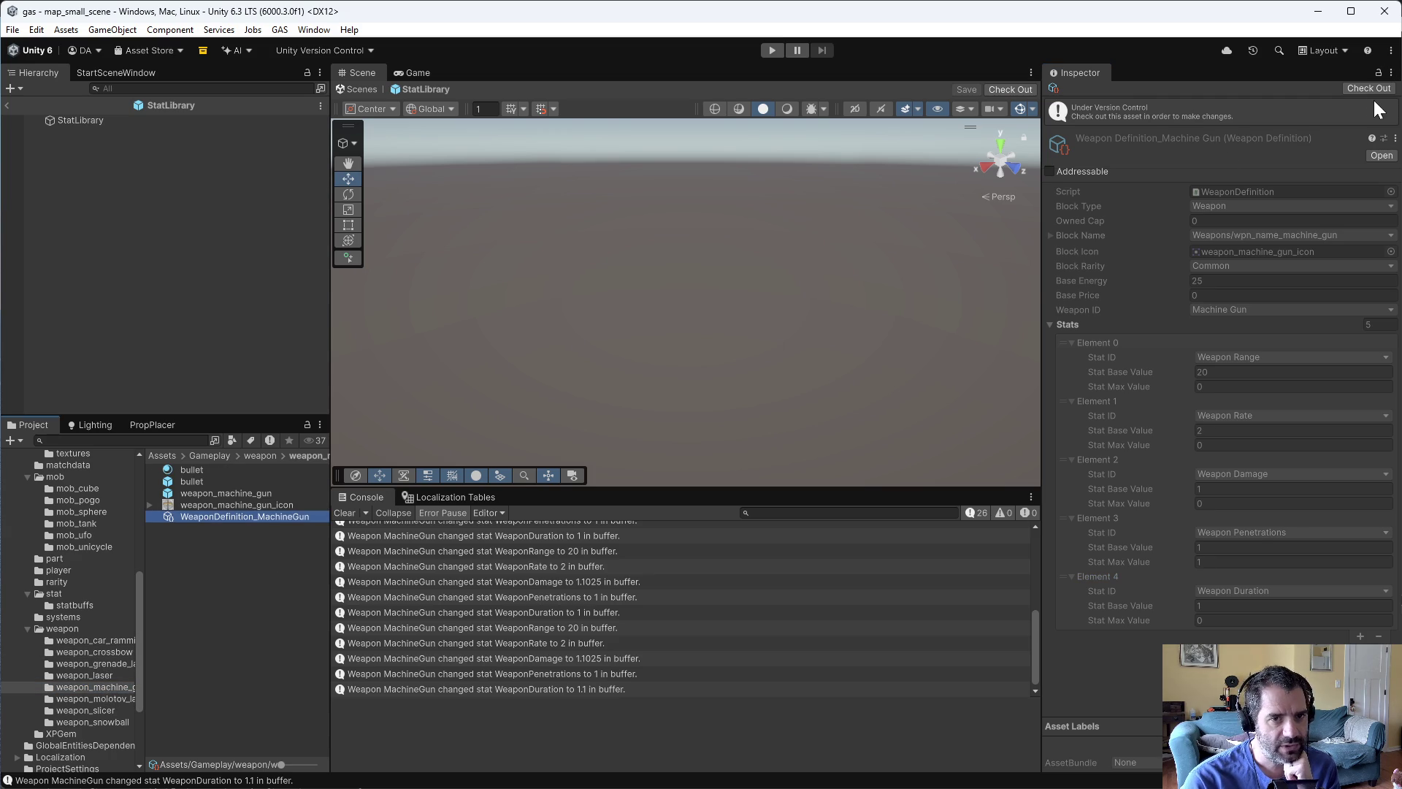
pyautogui.click(1367, 88)
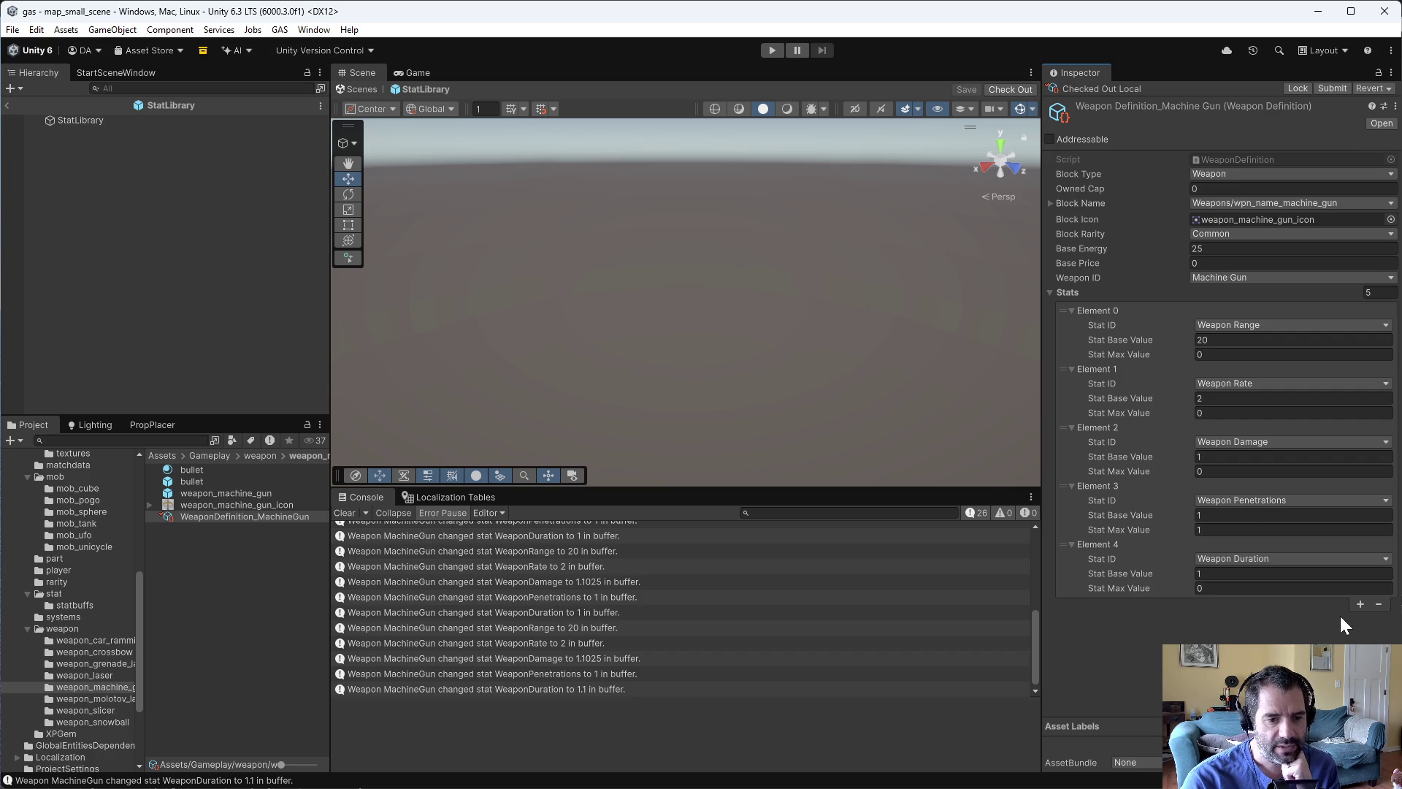
pyautogui.click(1378, 604)
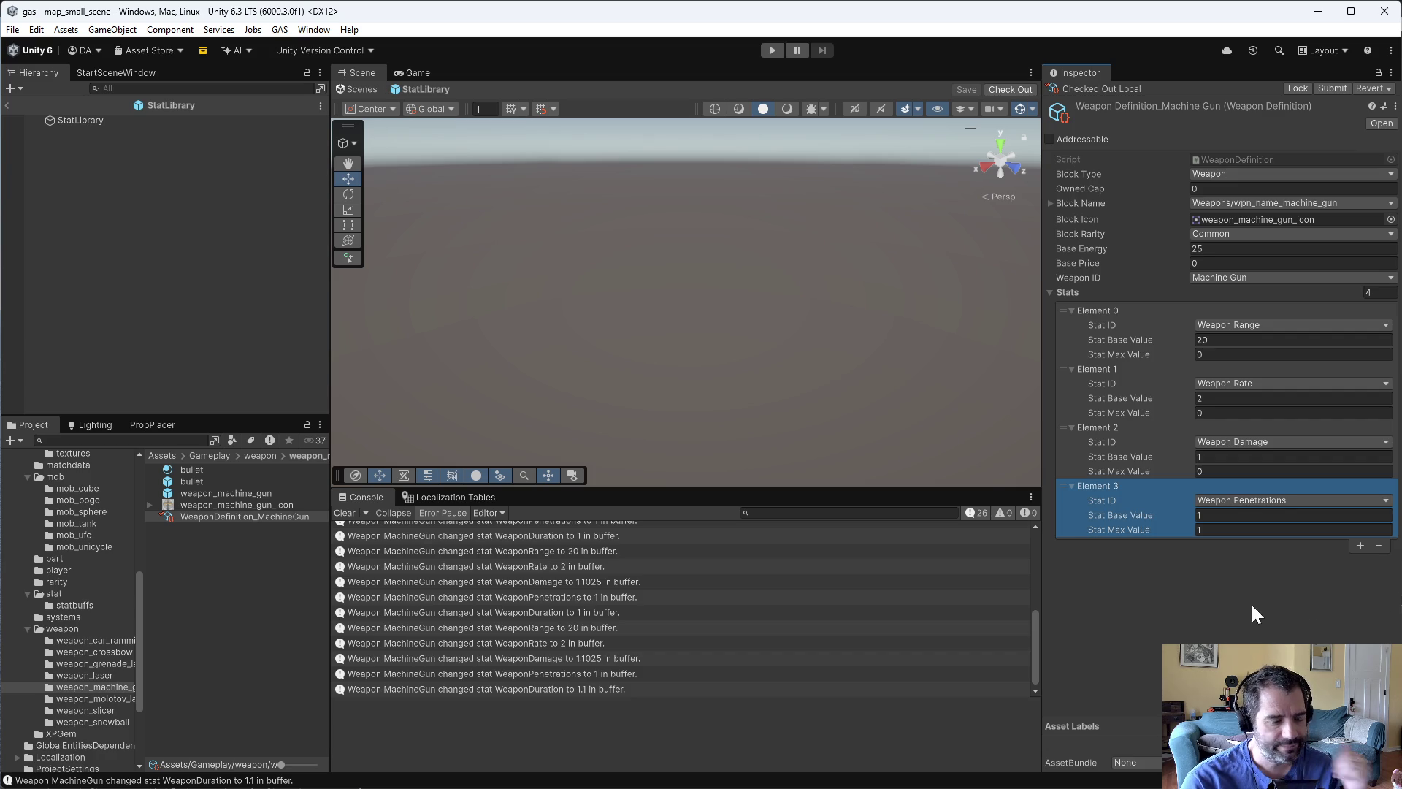
# - Run a brief playtest, then return to Emacs and start a project file search
pyautogui.click(774, 50)
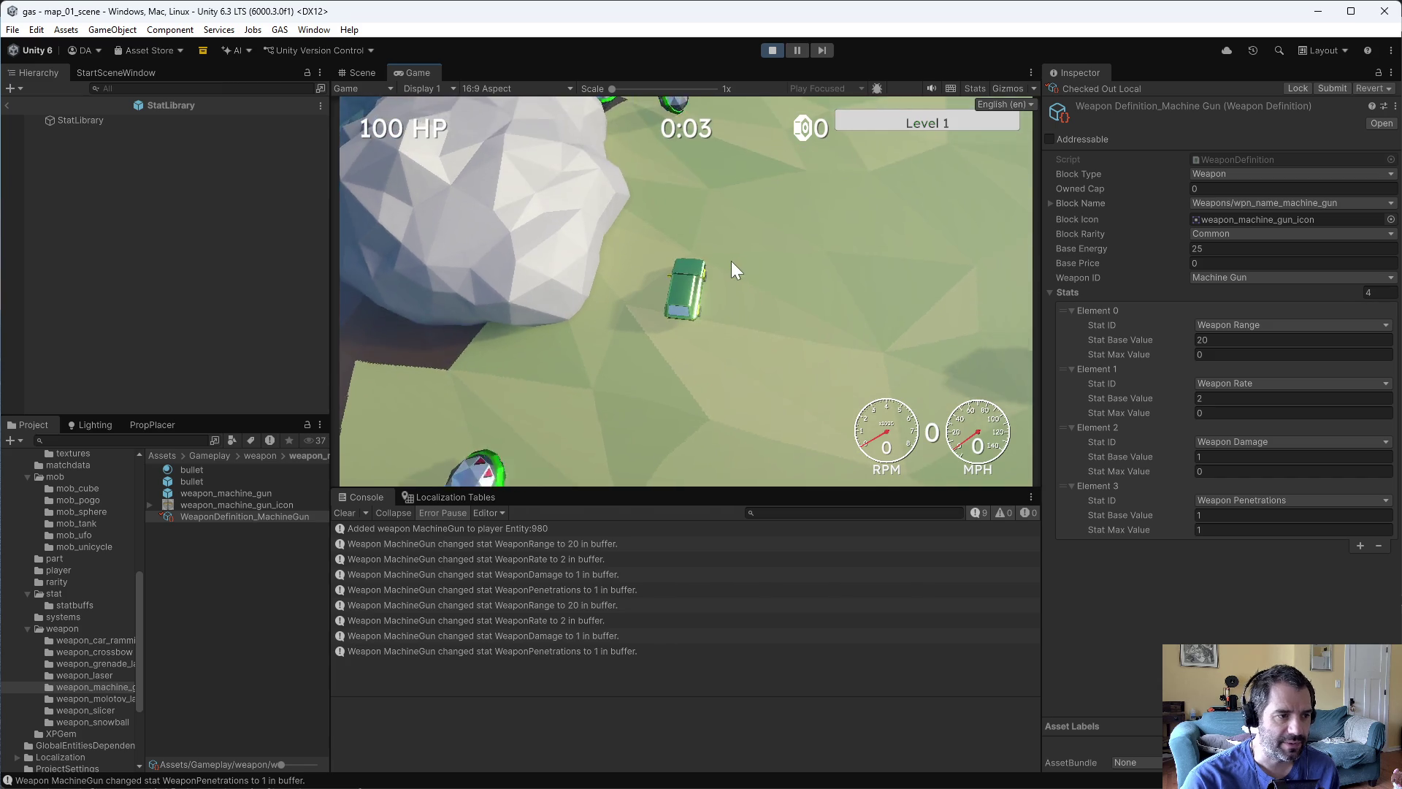
pyautogui.click(771, 51)
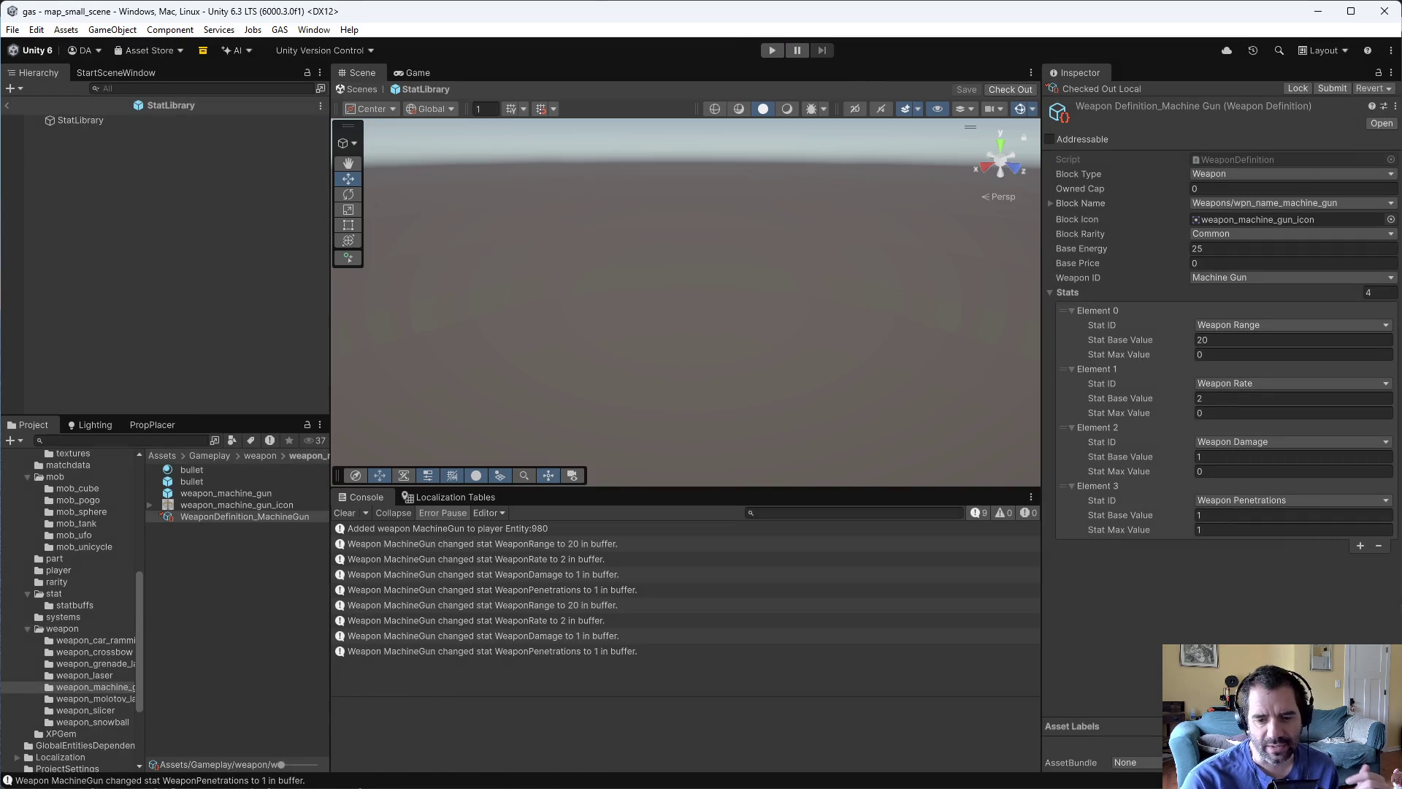
pyautogui.hotkey('alt', 'Tab')
pyautogui.hotkey('ctrl', 'x')
pyautogui.hotkey('ctrl', 'f')
# - Open GunSystem.cs from the 'gunsys' matches and jump to the LocalTransform line
pyautogui.write('gunsys')
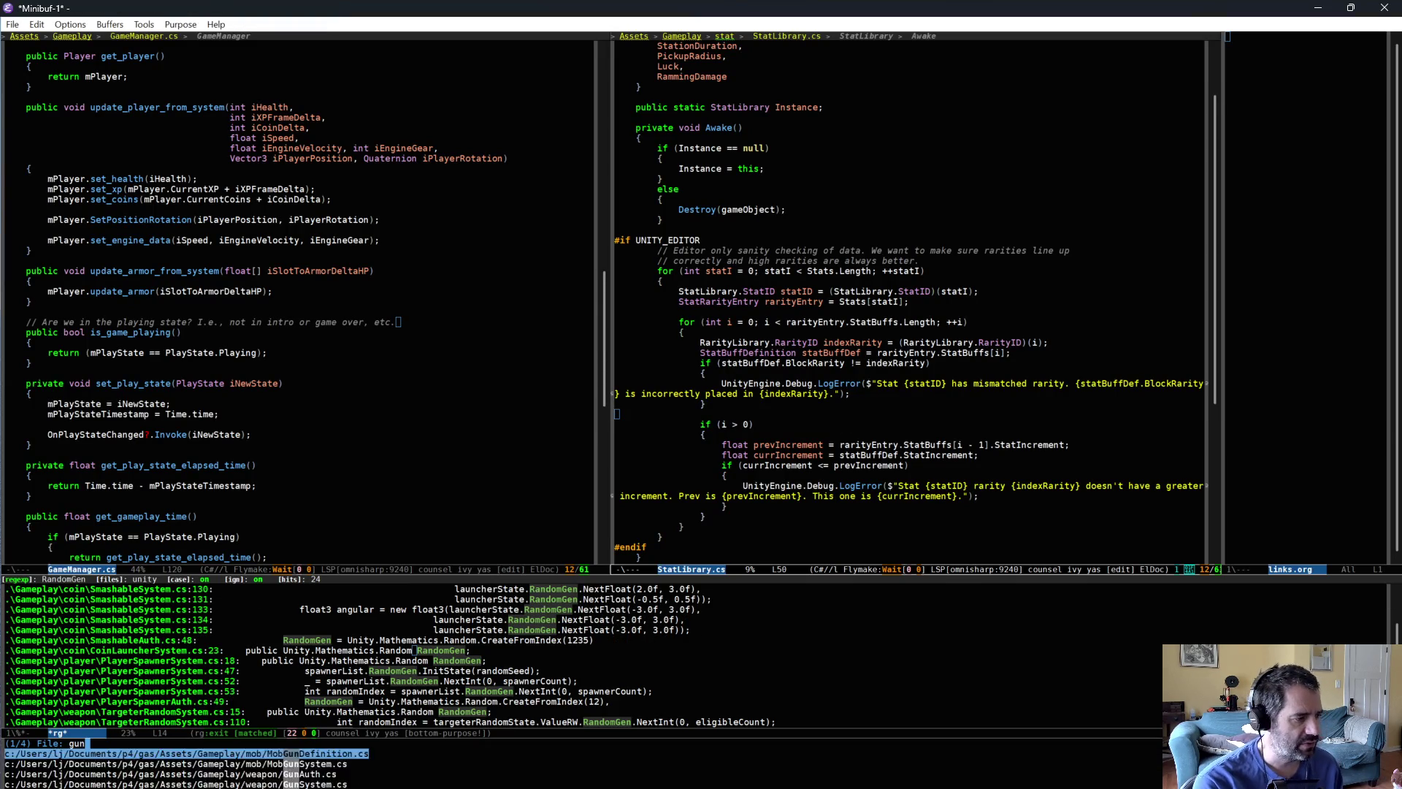
pyautogui.press('Down')
pyautogui.press('Return')
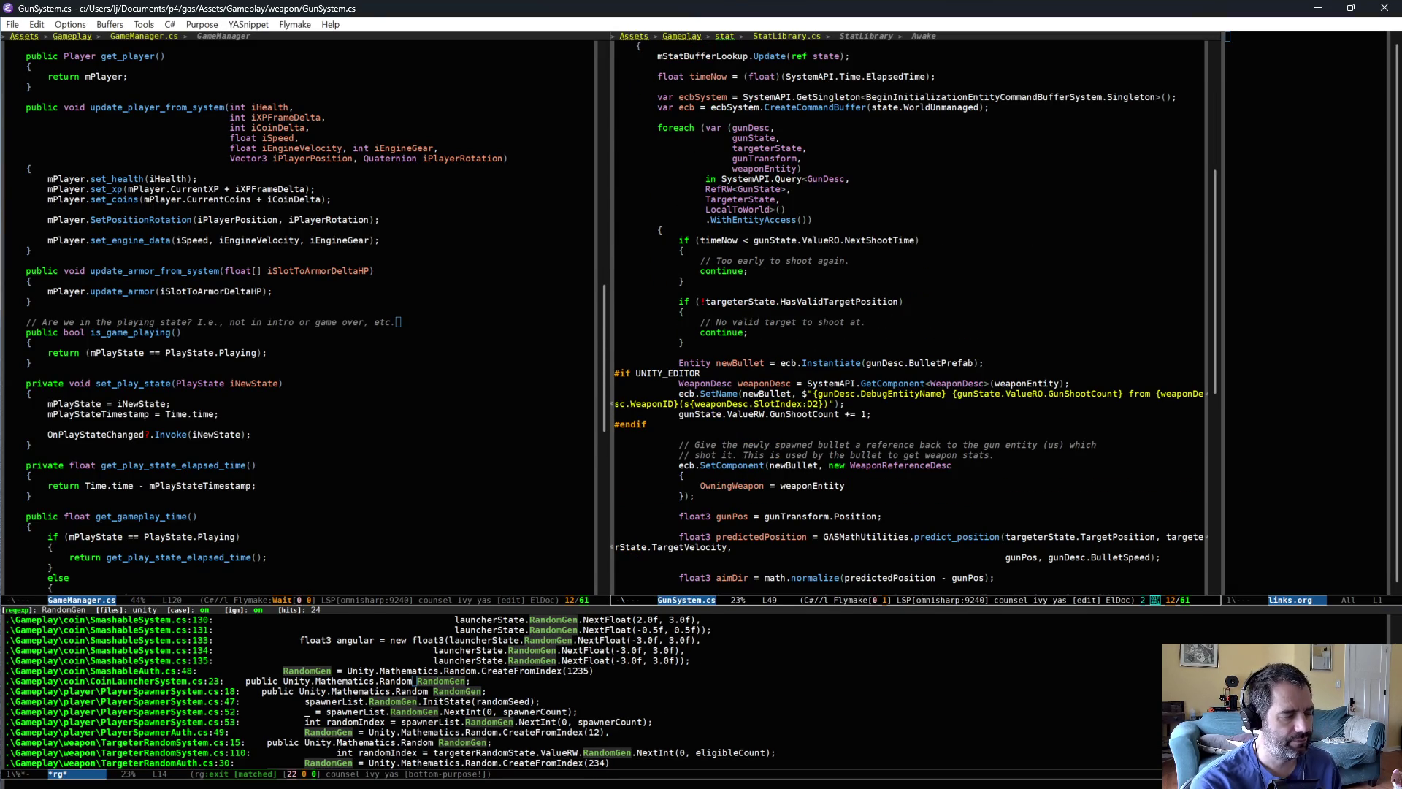
pyautogui.hotkey('ctrl', 's')
pyautogui.write('local')
pyautogui.press('Return')
pyautogui.press('Return')
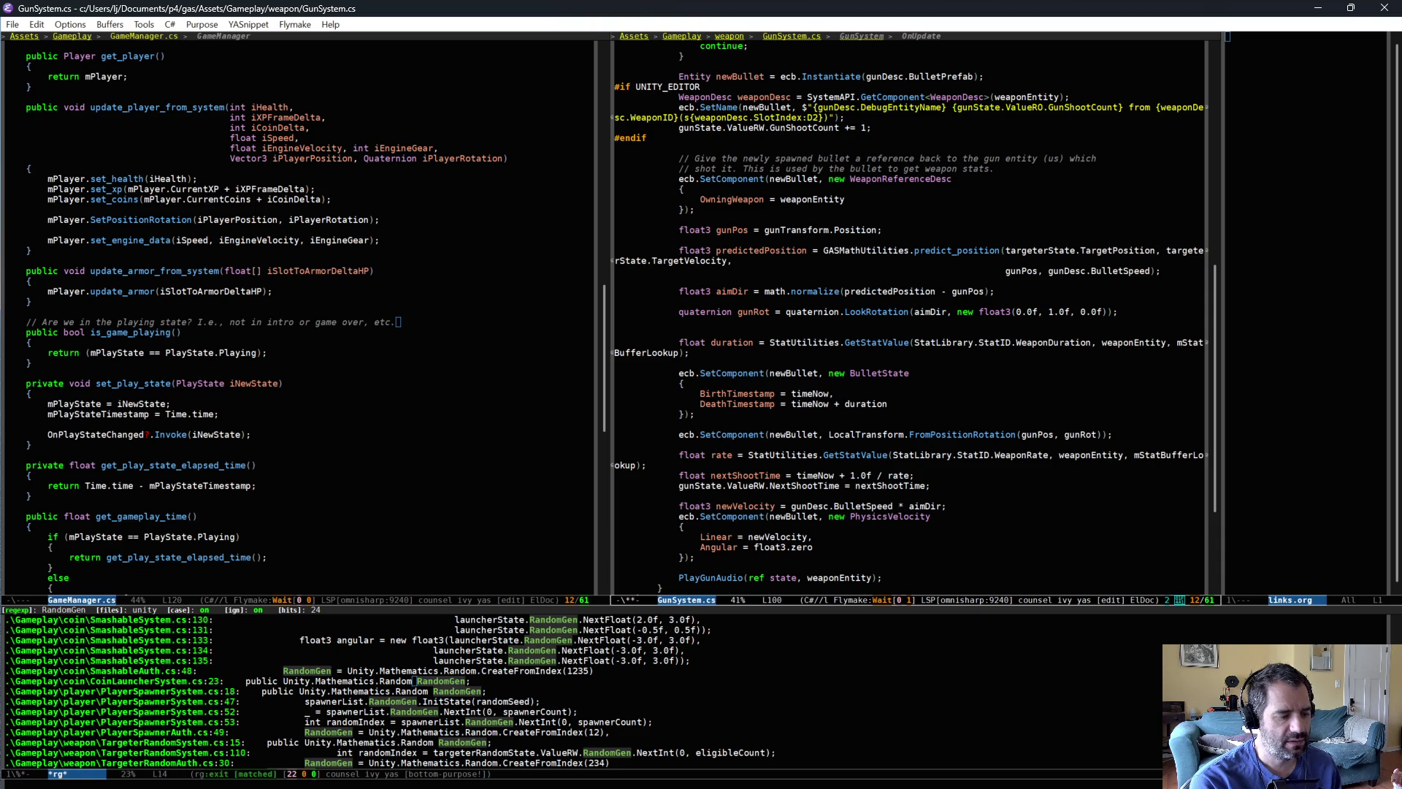
# - Add a 'float range' line that reads the WeaponRange stat
pyautogui.hotkey('ctrl', 's')
pyautogui.write('range')
pyautogui.hotkey('ctrl', 'g')
pyautogui.hotkey('ctrl', 'g')
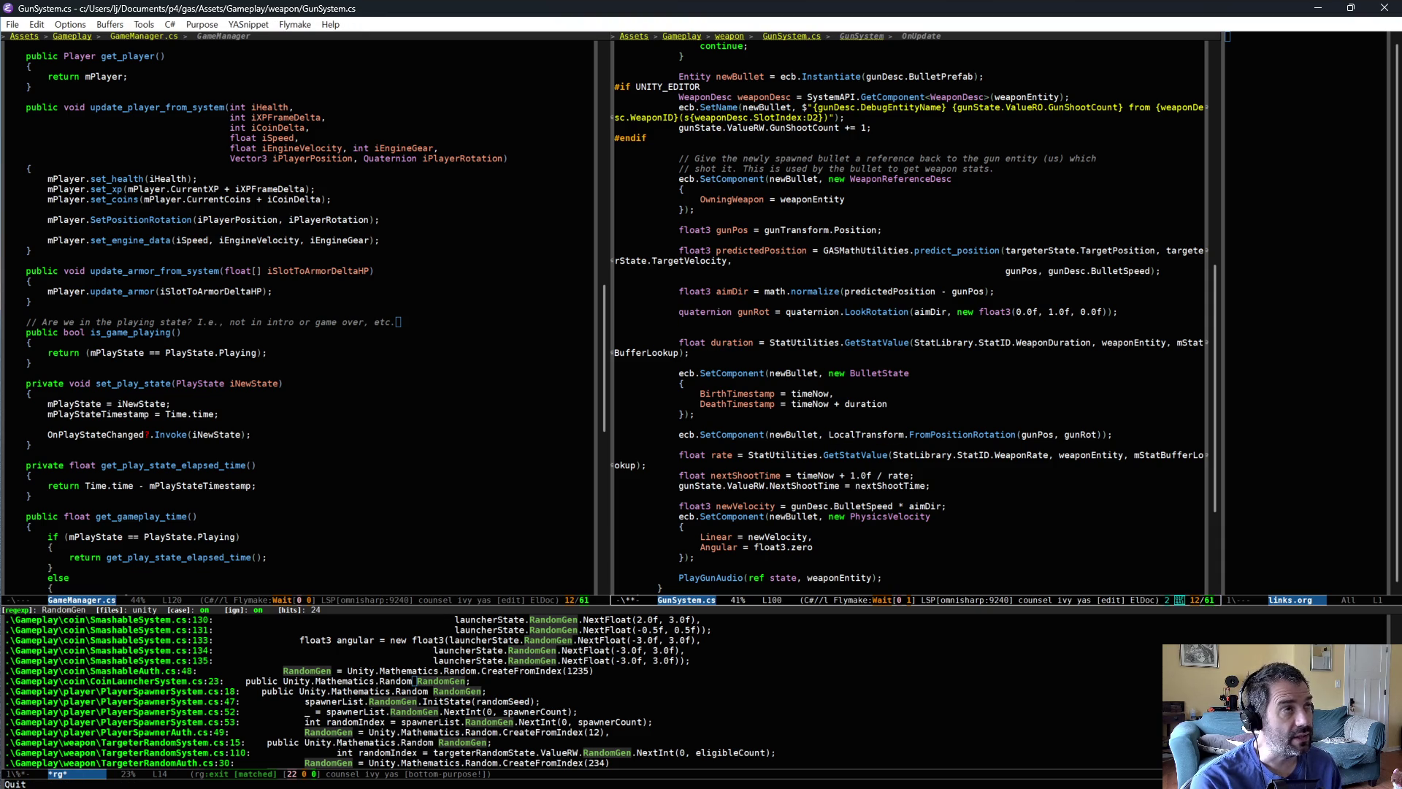
pyautogui.write('float range =')
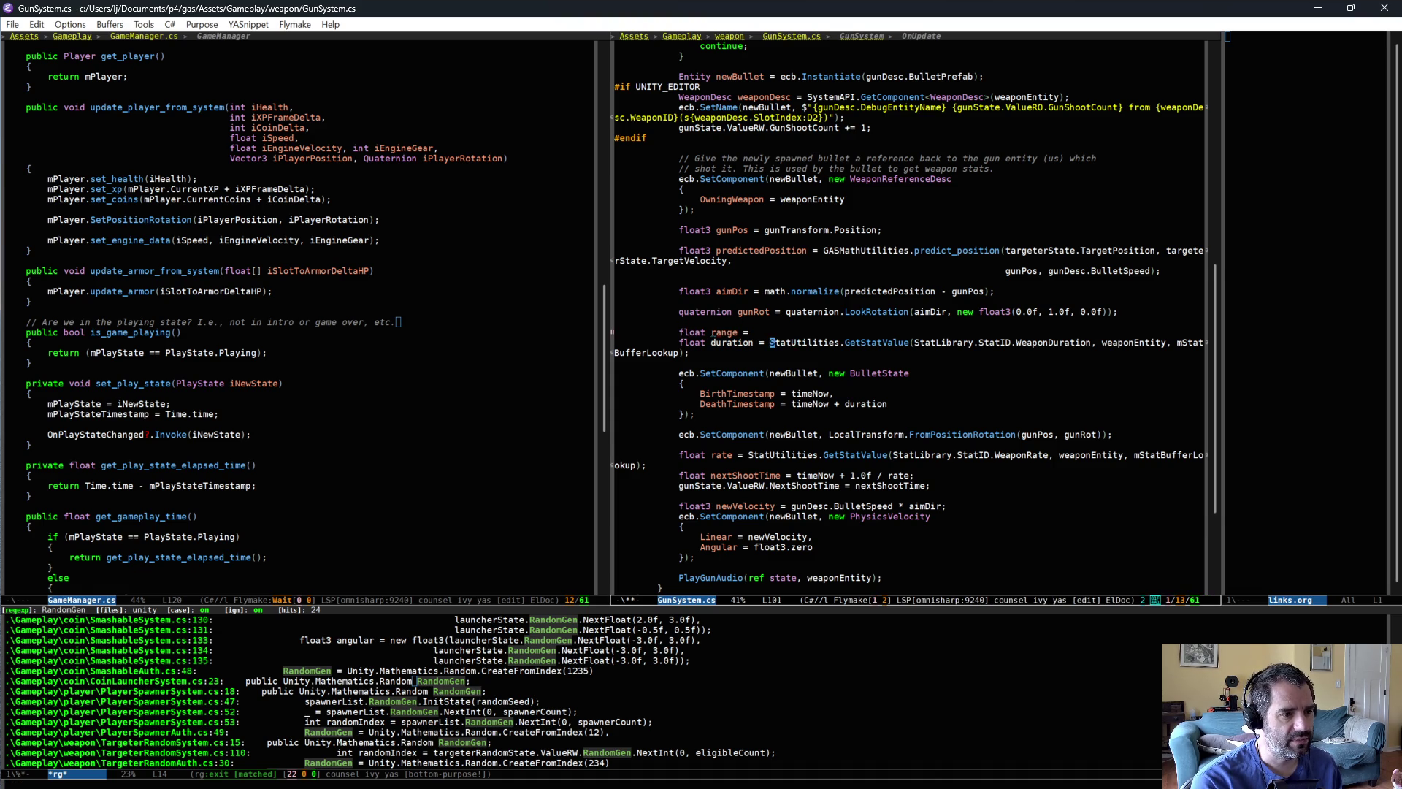
pyautogui.hotkey('ctrl', 'k')
pyautogui.hotkey('ctrl', 'p')
pyautogui.hotkey('ctrl', 'e')
pyautogui.hotkey('ctrl', 'y')
pyautogui.hotkey('alt', 'b')
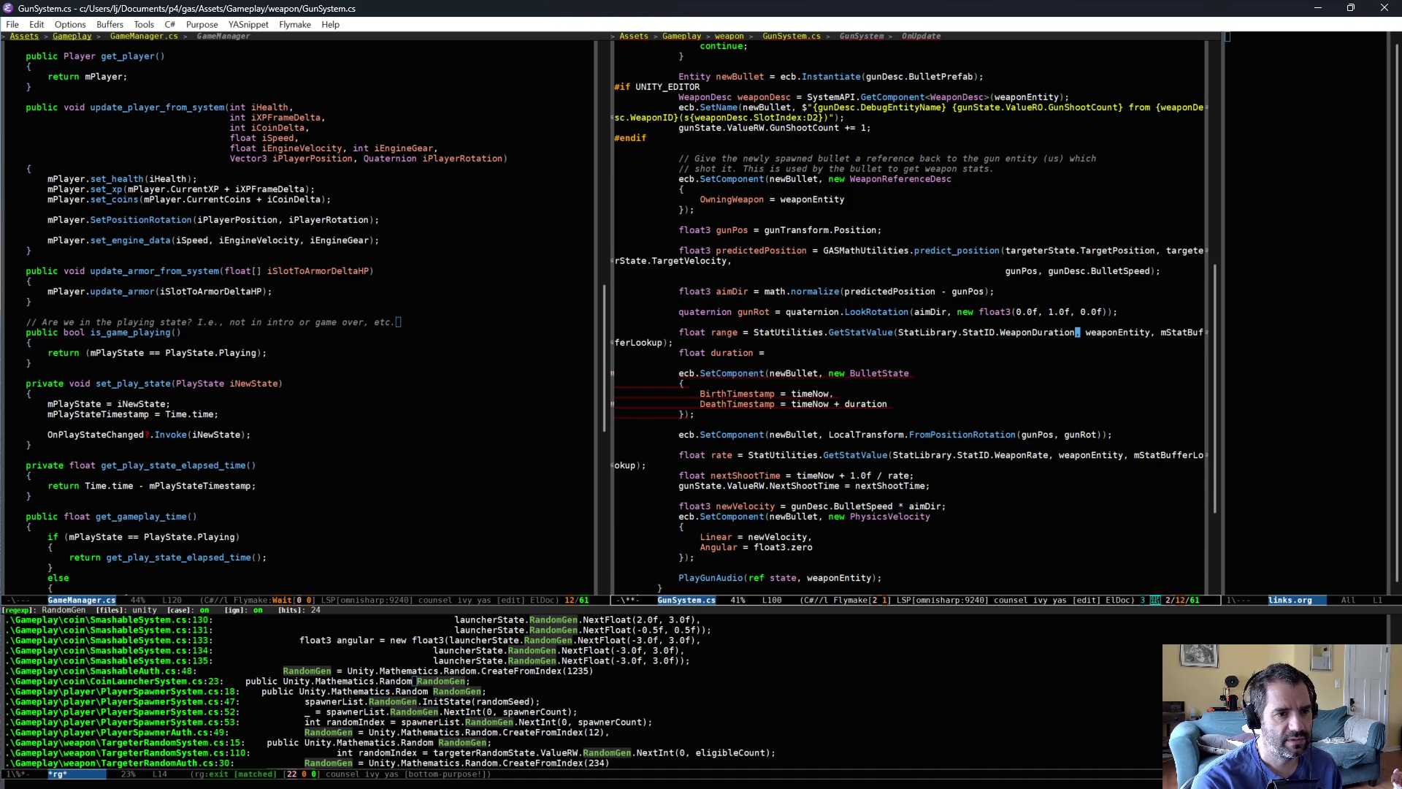
pyautogui.hotkey('alt', 'BackSpace')
pyautogui.write('Range')
# - Set duration to range / gunDesc.BulletSpeed and save
pyautogui.hotkey('ctrl', 'e')
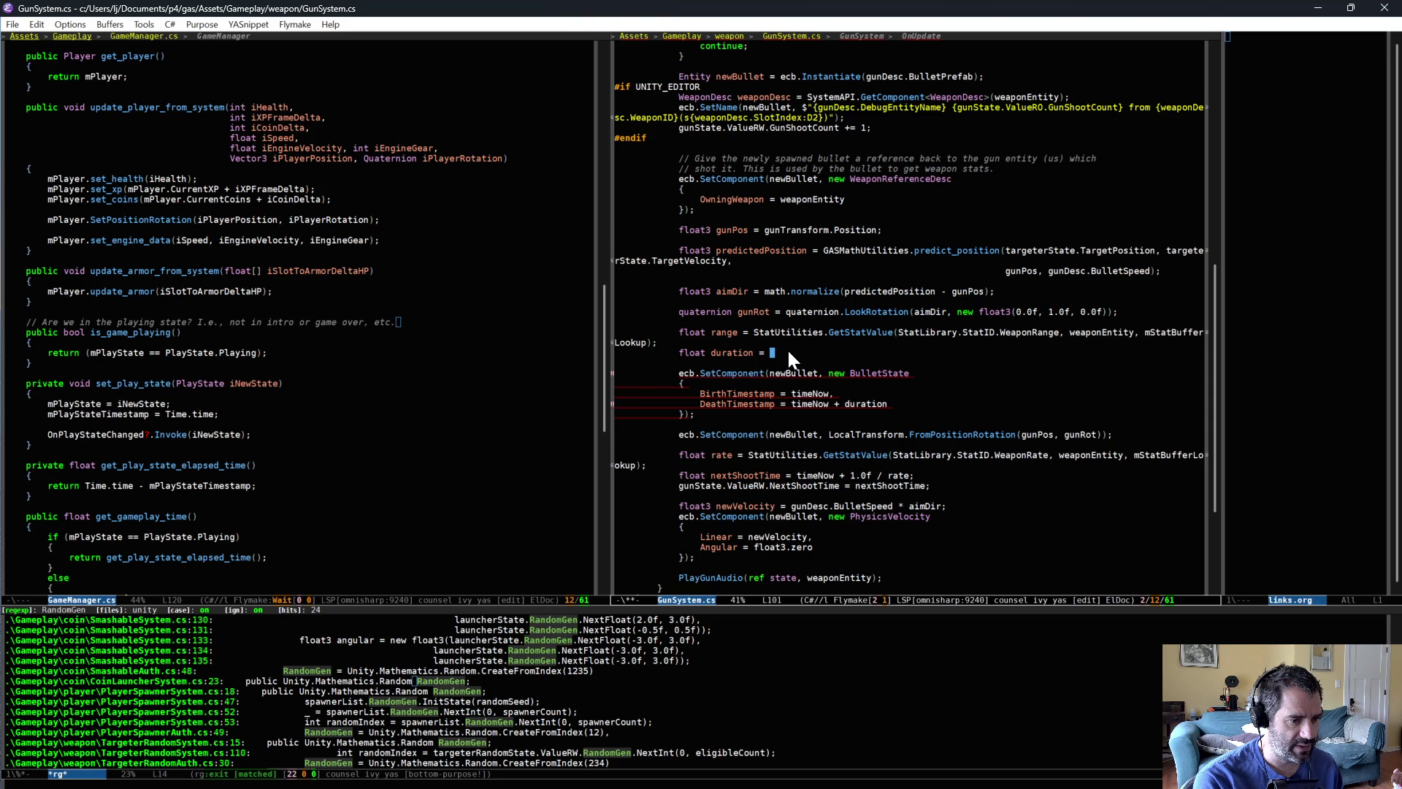
pyautogui.write('range / ')
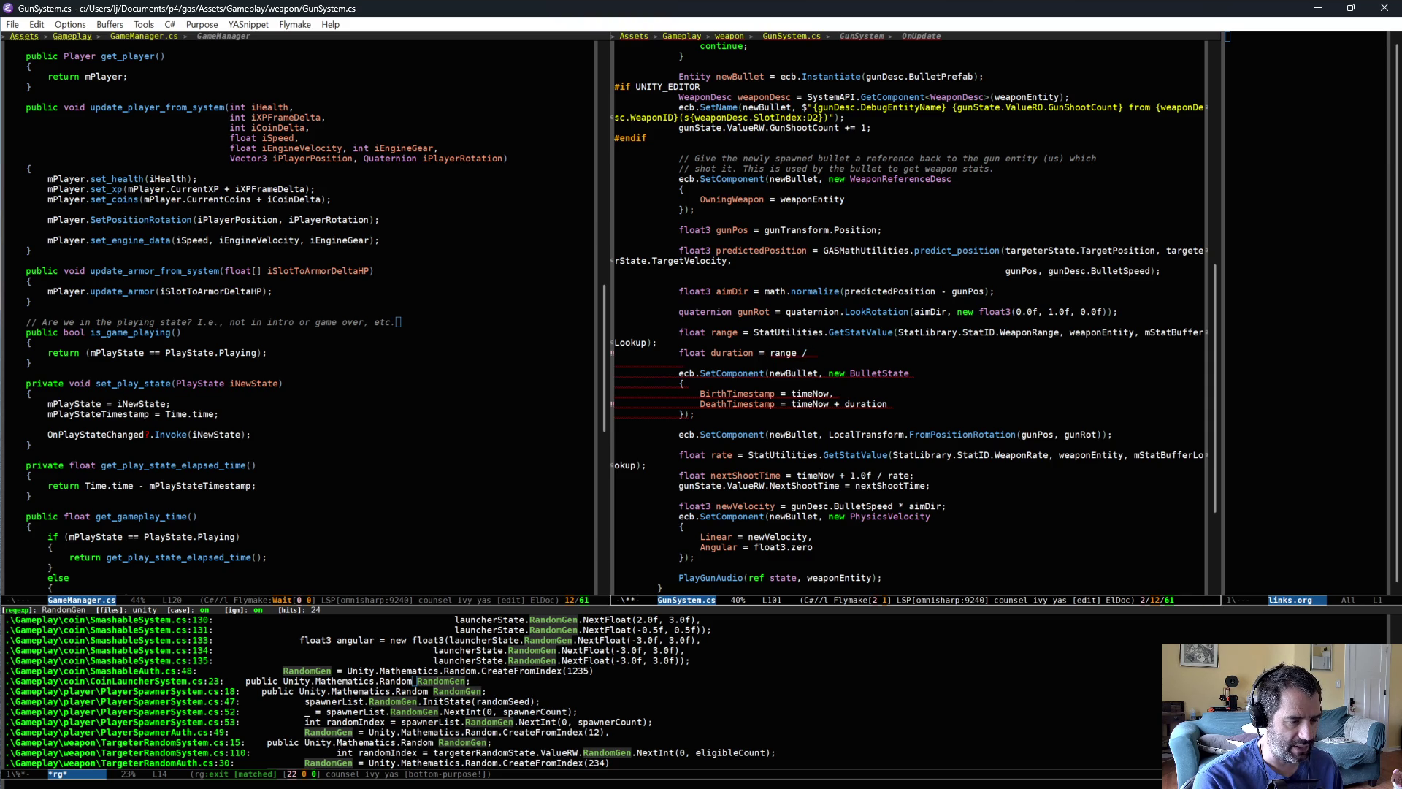
pyautogui.write('gunDesc.')
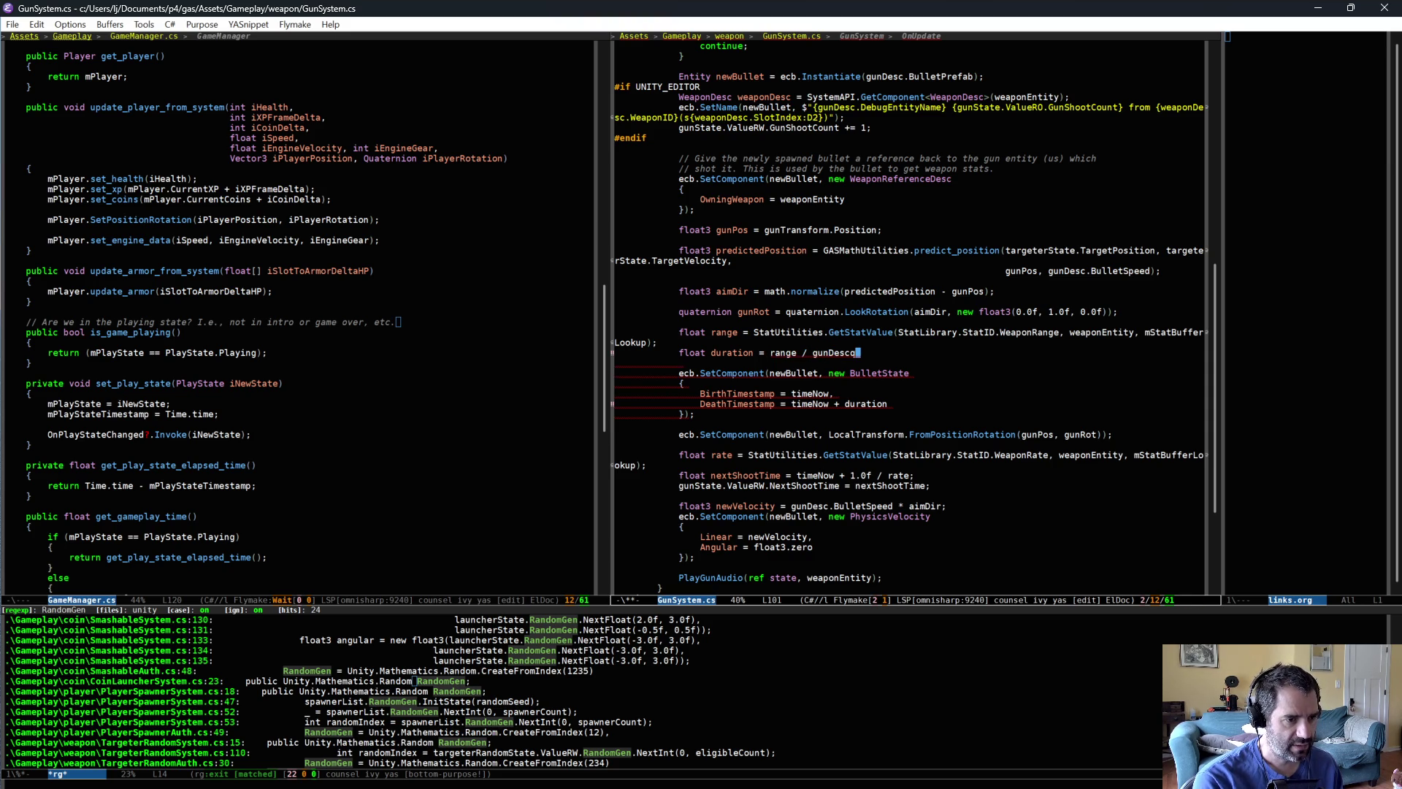
pyautogui.write('BulletSpeed;')
pyautogui.hotkey('ctrl', 'x')
pyautogui.hotkey('ctrl', 's')
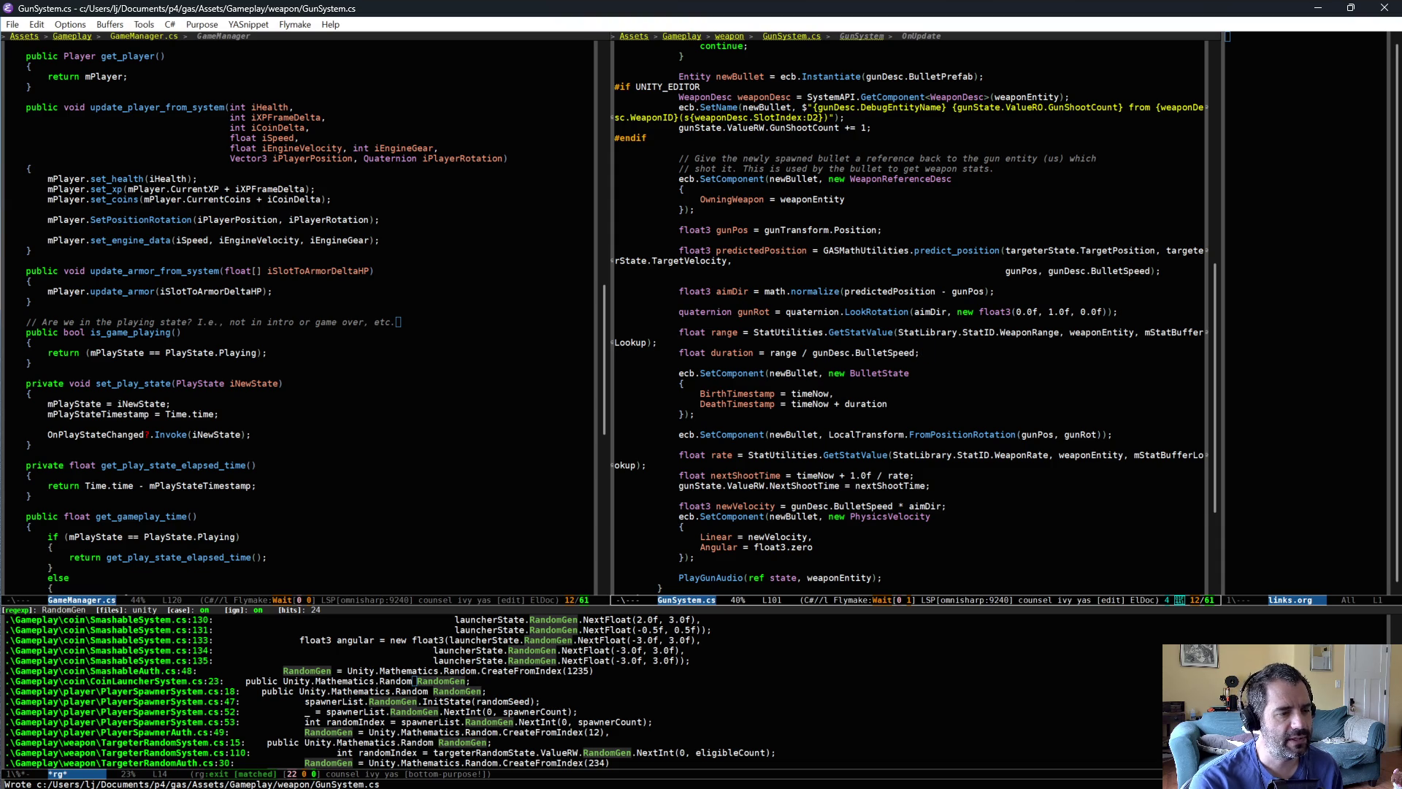
# - Add a Debug.Log printing the duration, save, and switch to Unity to recompile
pyautogui.press('Return')
pyautogui.write('UnityEngine.Debug.Log($"");')
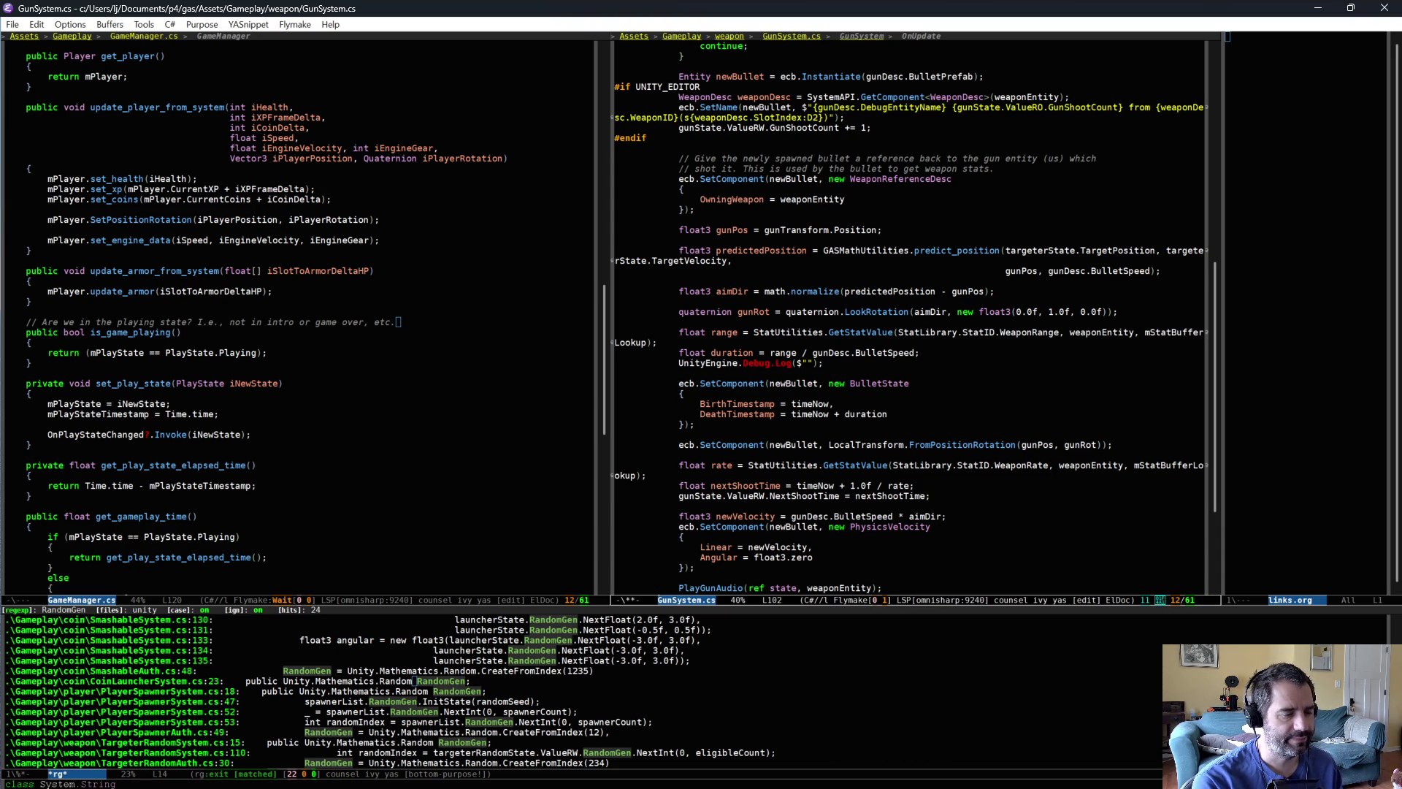
pyautogui.hotkey('ctrl', 'a')
pyautogui.hotkey('ctrl', 'k')
pyautogui.press('Tab')
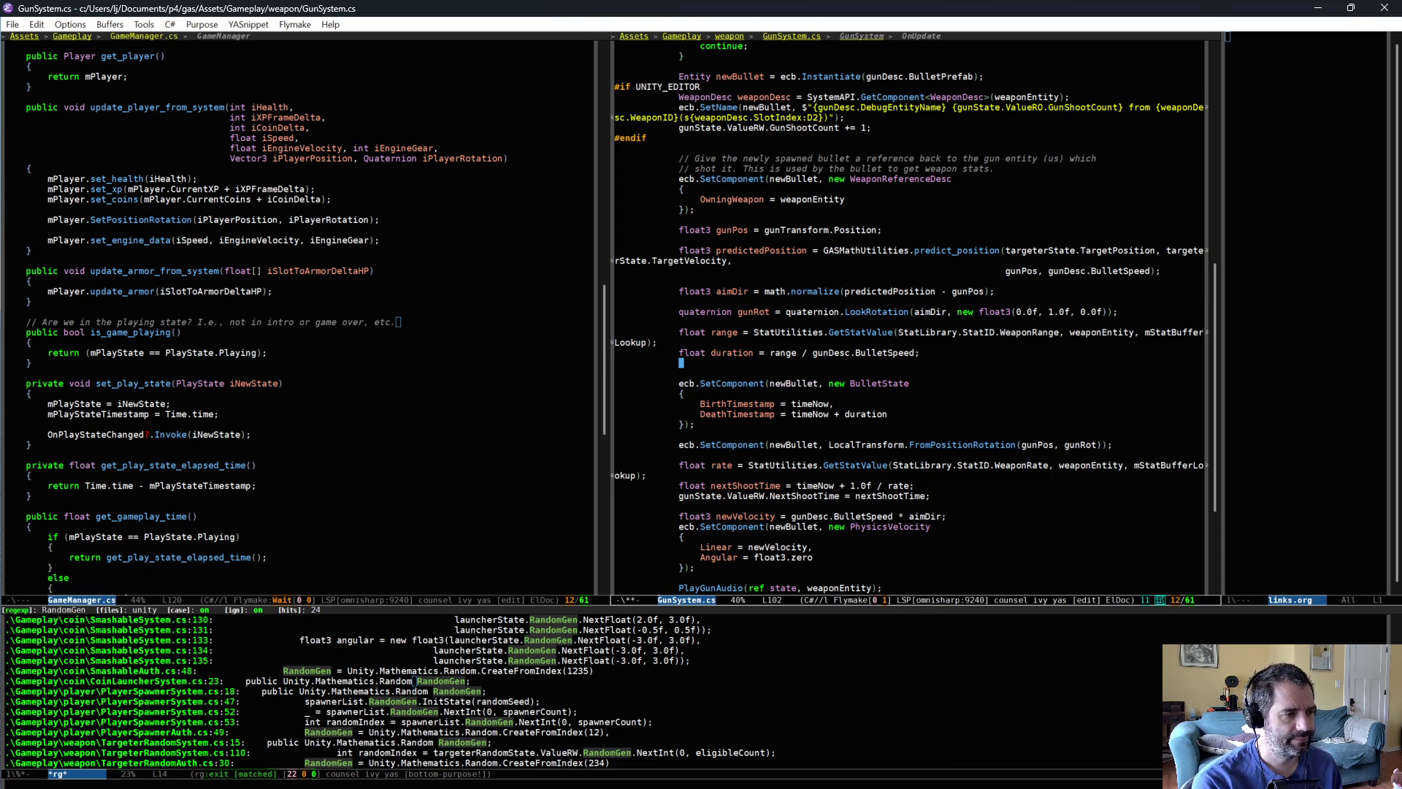
pyautogui.write('UnityEngine.Debug.Log($": {}");durationduration')
pyautogui.hotkey('ctrl', 'x')
pyautogui.hotkey('ctrl', 's')
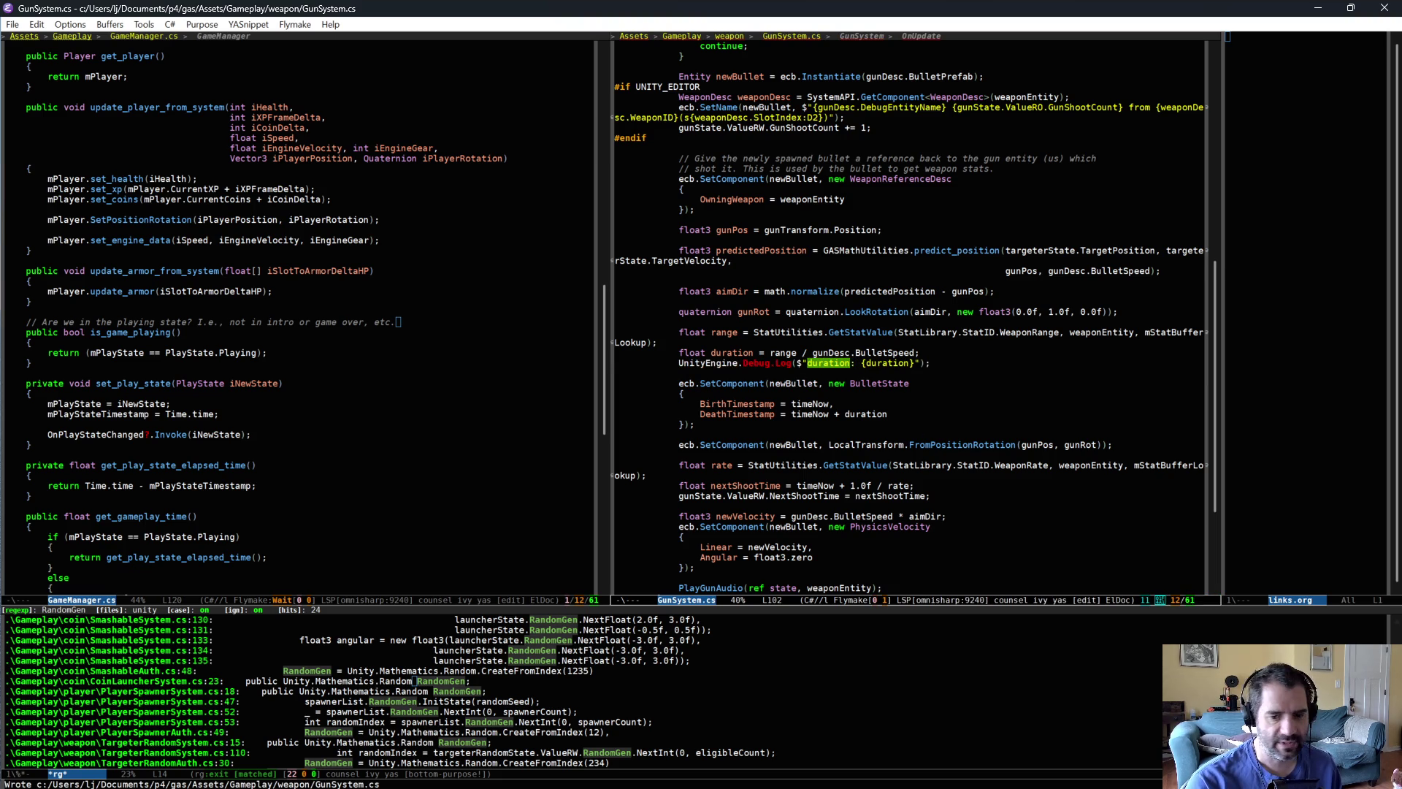
pyautogui.hotkey('alt', 'Tab')
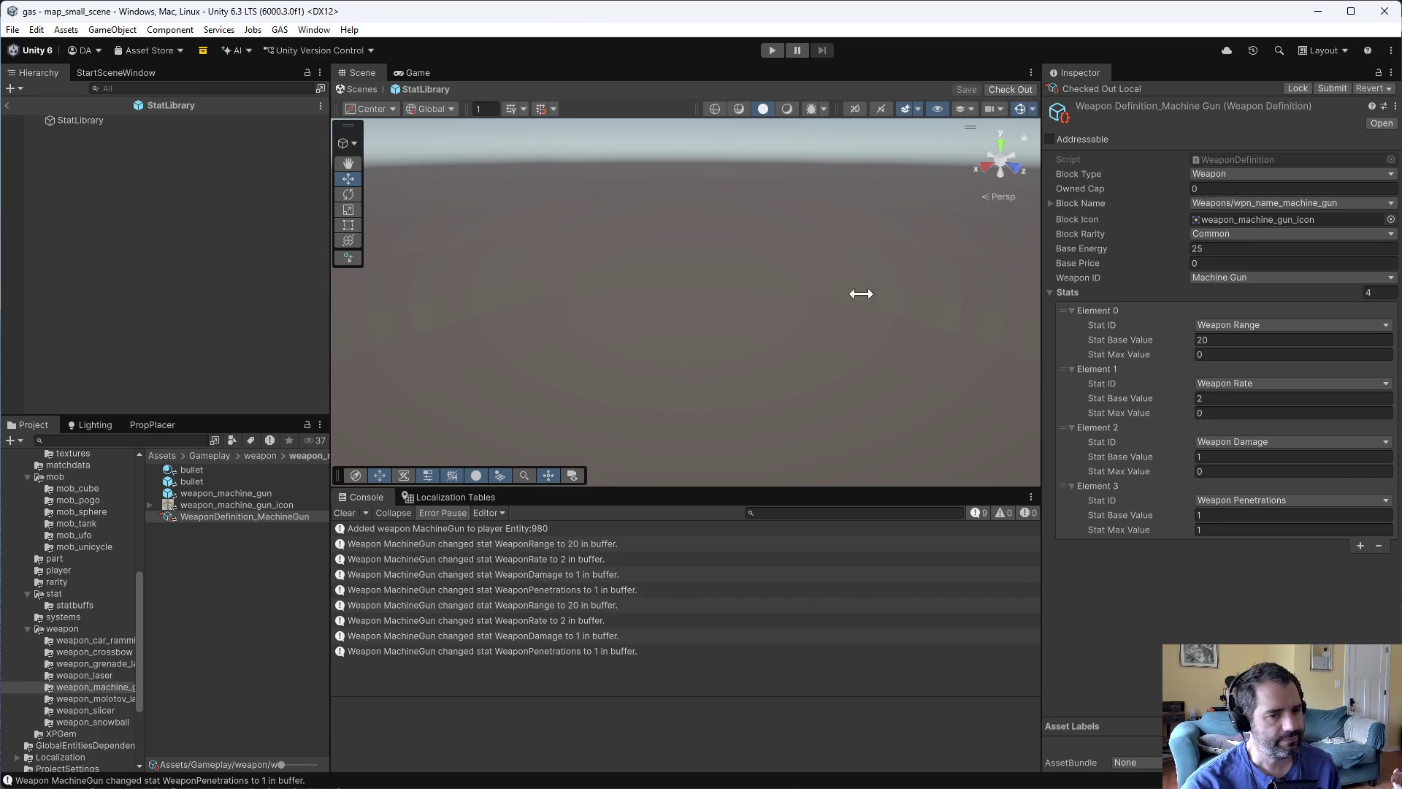
# - Start play mode, force a level up, and dismiss the upgrade screen
pyautogui.click(772, 51)
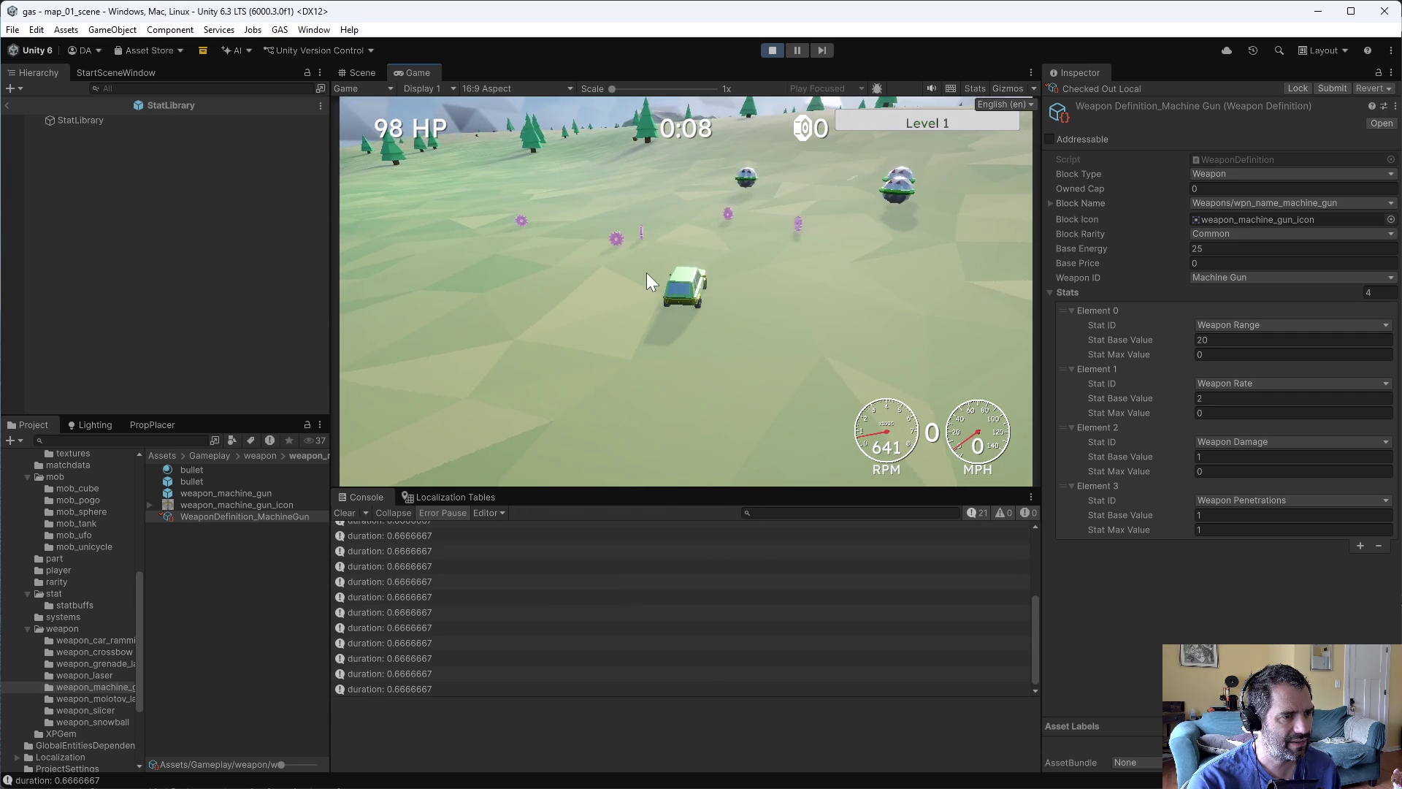
pyautogui.press('Escape')
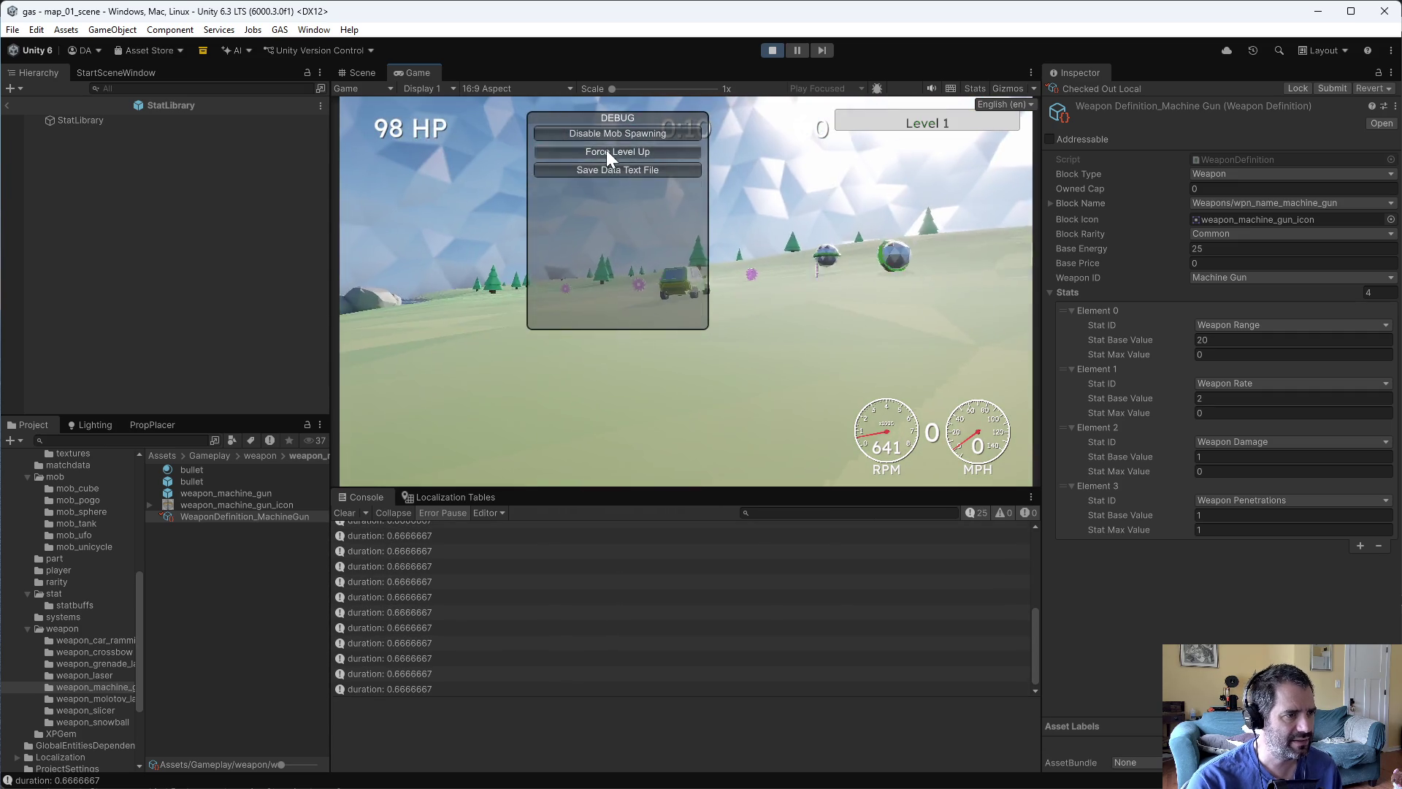
pyautogui.click(606, 153)
pyautogui.click(988, 468)
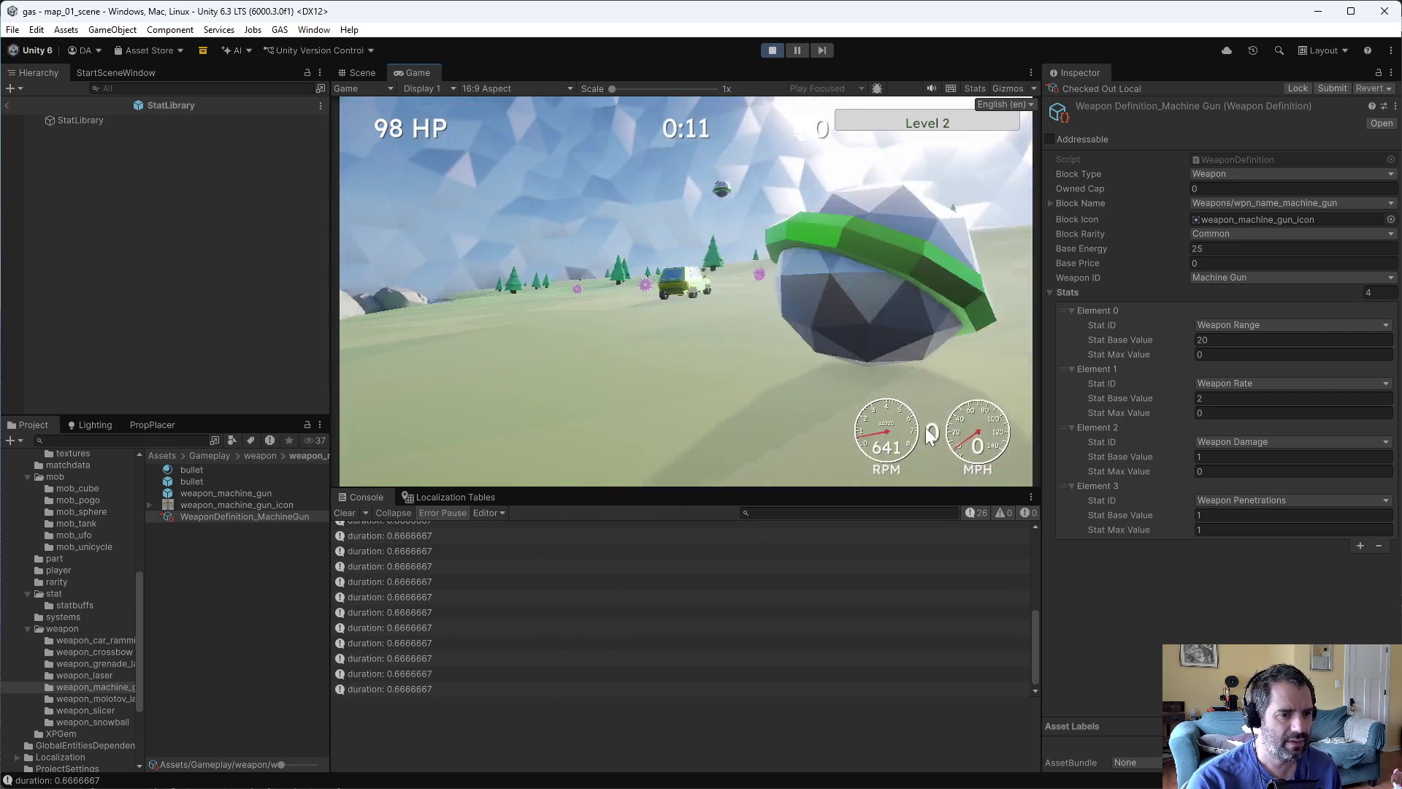
# - Fit the Range upgrade onto the machine gun, raising logged duration to 0.8, then stop
pyautogui.press('Escape')
pyautogui.click(580, 154)
pyautogui.moveTo(874, 127)
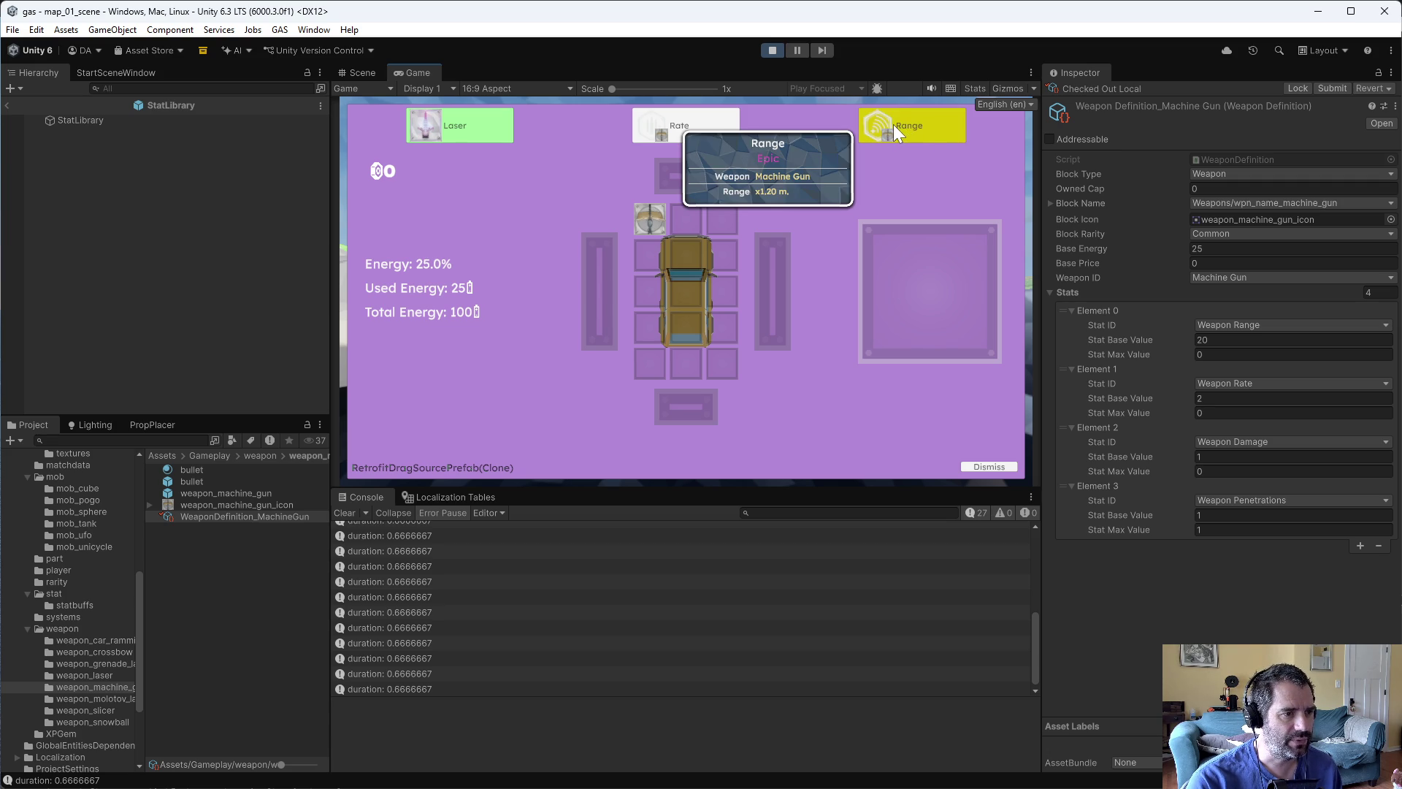
pyautogui.moveTo(660, 212)
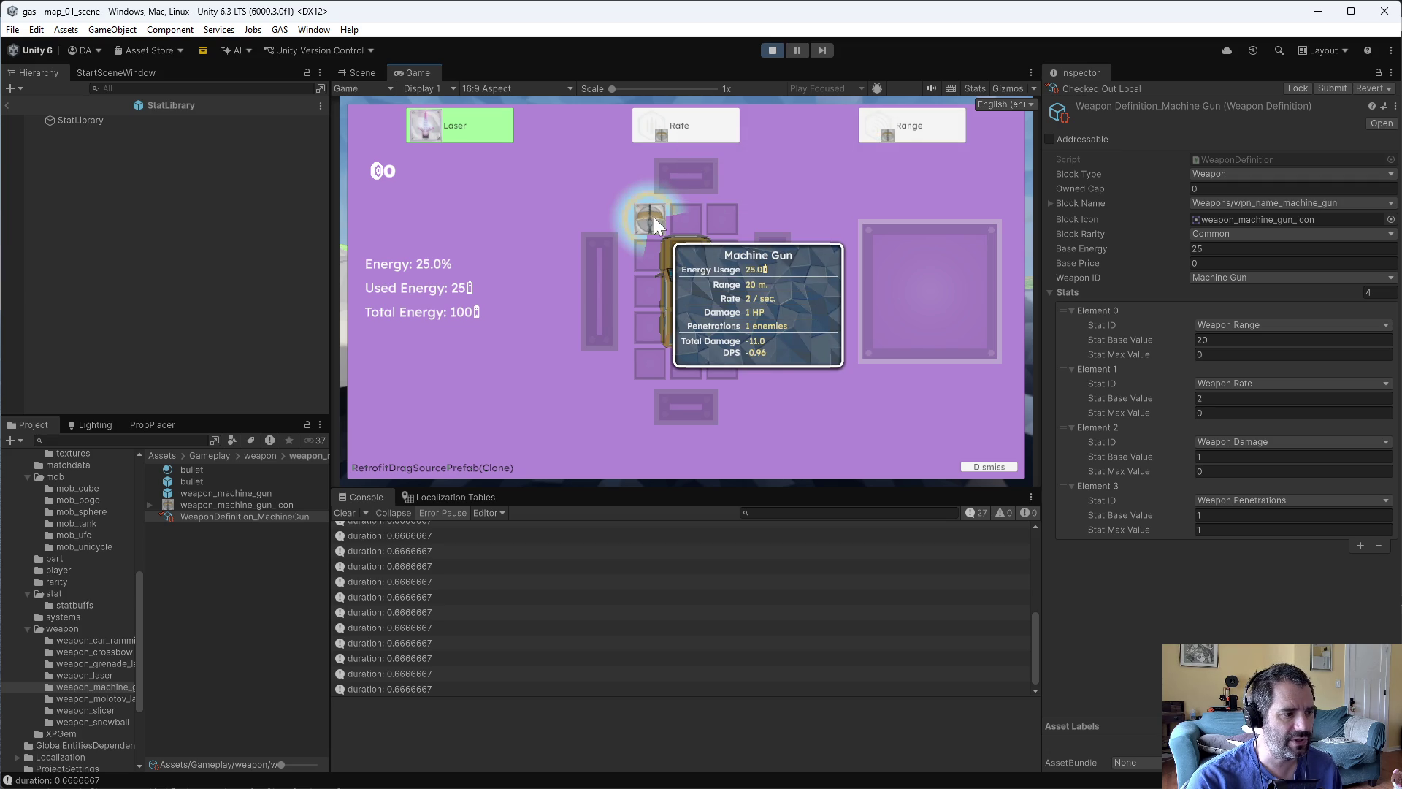
pyautogui.moveTo(906, 128)
pyautogui.mouseDown()
pyautogui.moveTo(777, 219)
pyautogui.moveTo(635, 233)
pyautogui.mouseUp()
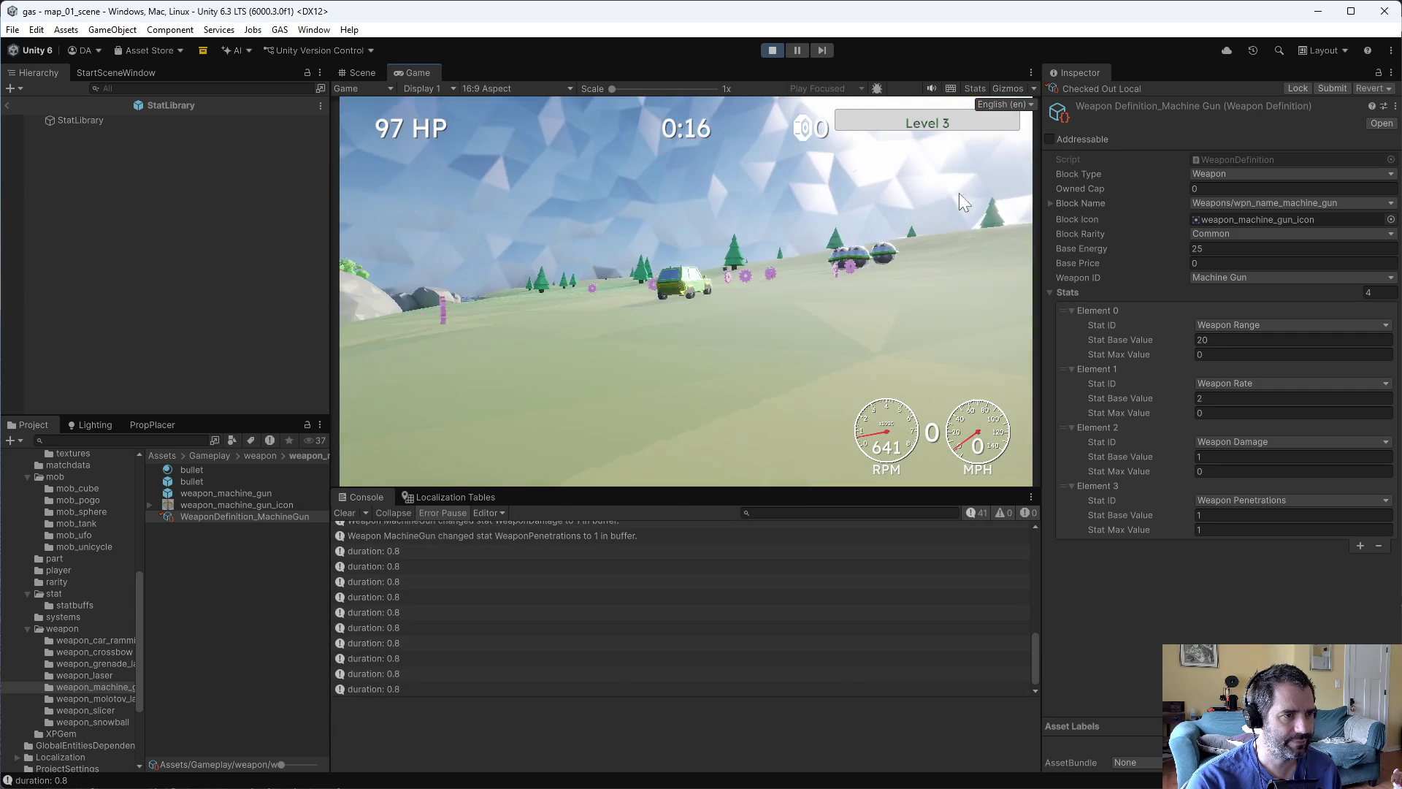
pyautogui.click(771, 49)
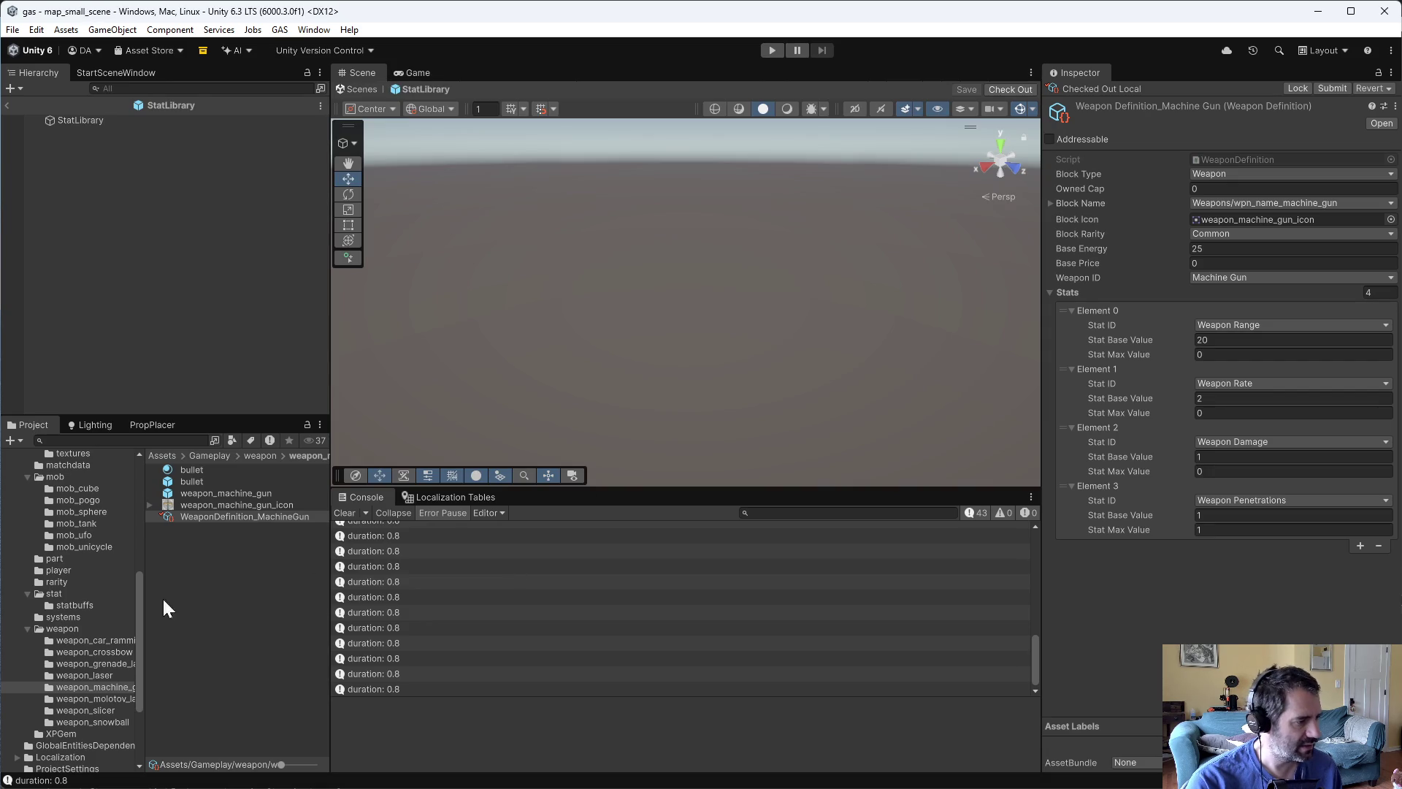
# - Check out WeaponDefinition_Crossbow and remove its Weapon Duration stat
pyautogui.click(99, 656)
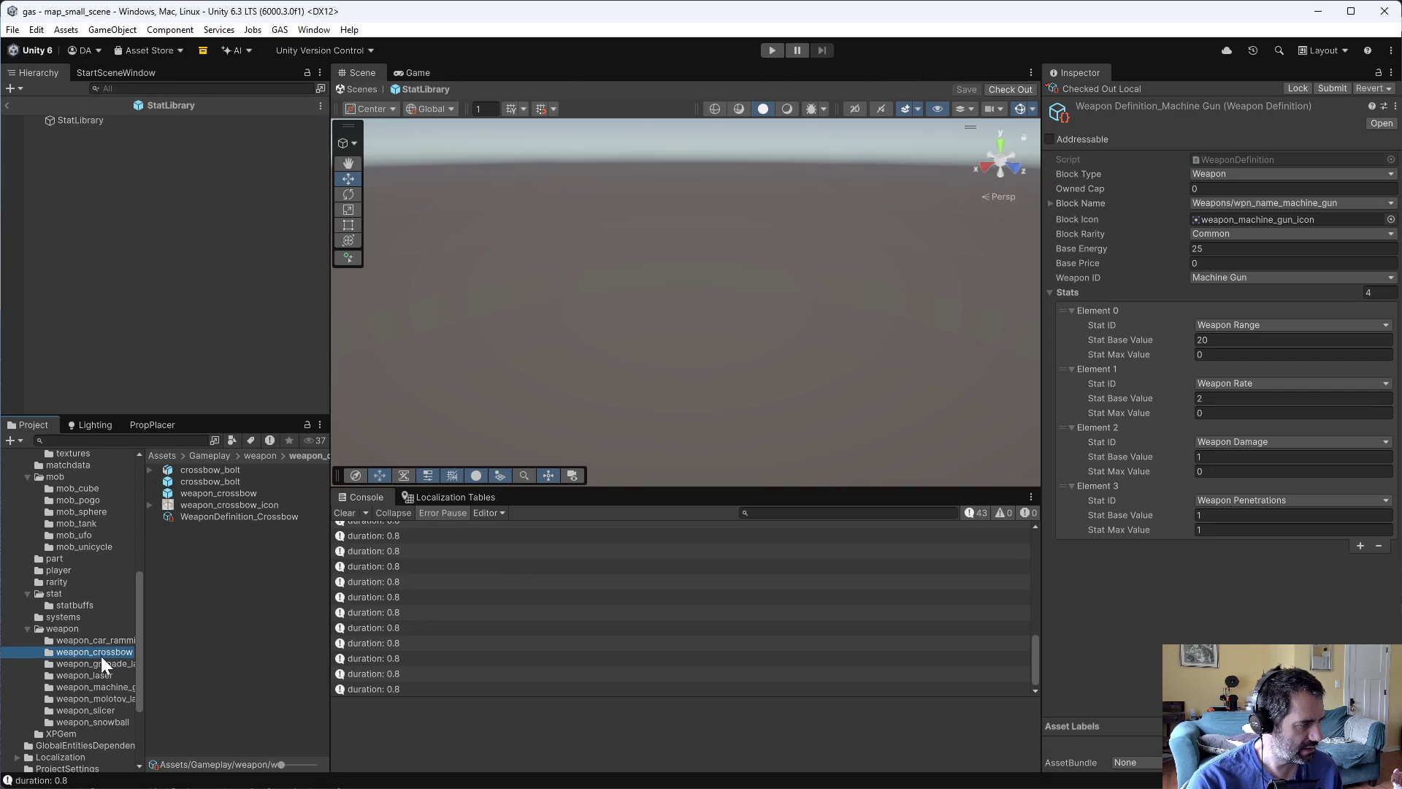
pyautogui.click(242, 516)
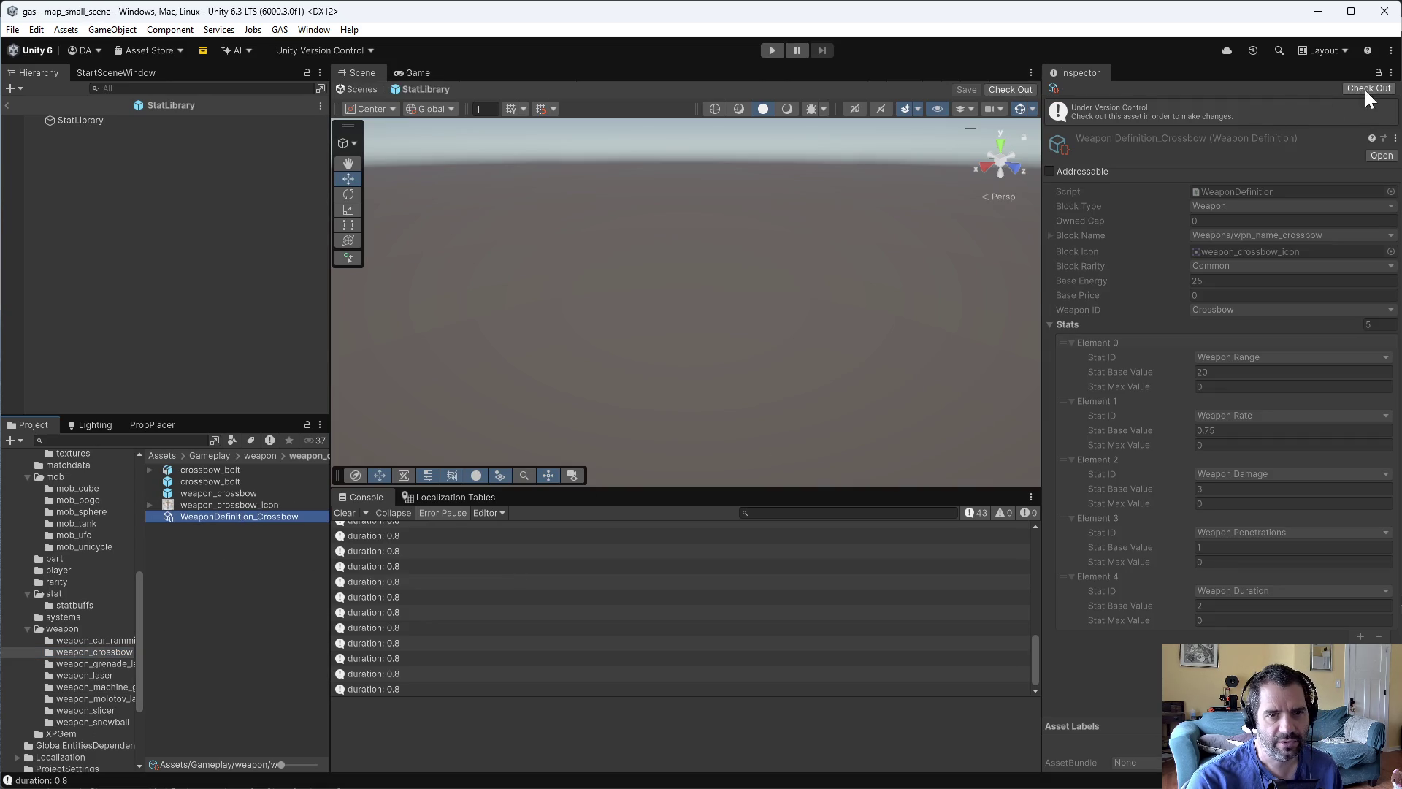
pyautogui.click(1367, 89)
pyautogui.click(1379, 605)
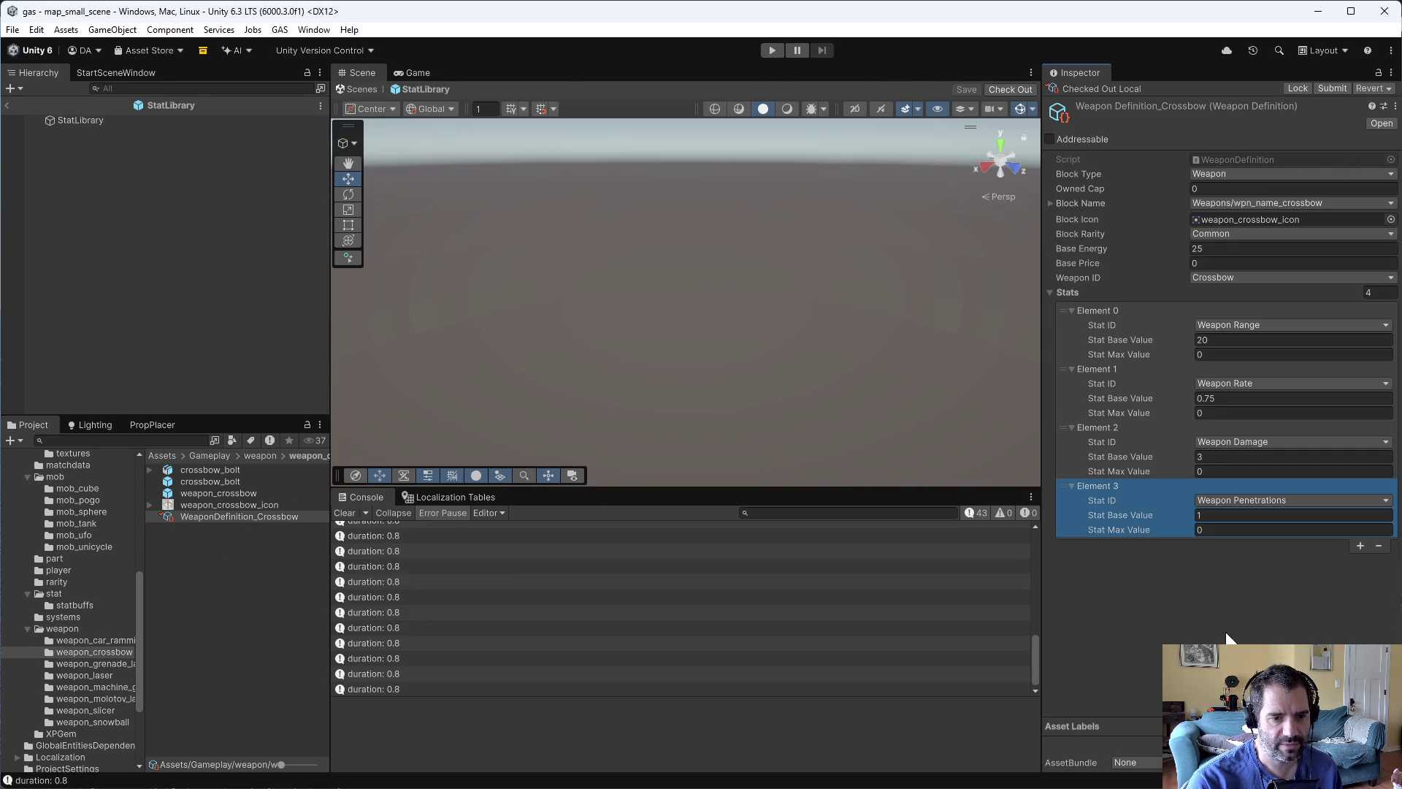
# - Playtest with a forced level up, seeing duration logged at 0.6666667, then stop
pyautogui.click(772, 50)
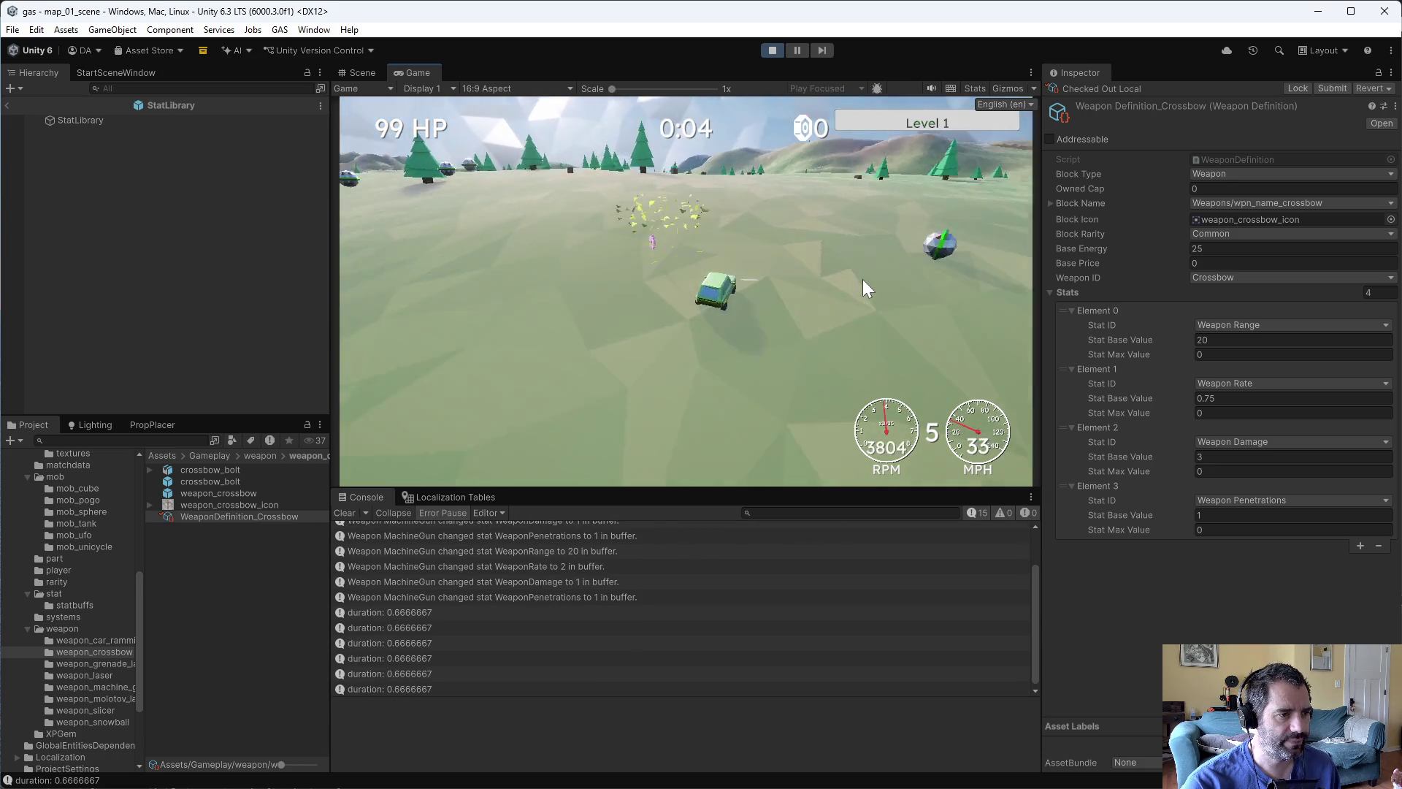
pyautogui.press('`')
pyautogui.click(550, 151)
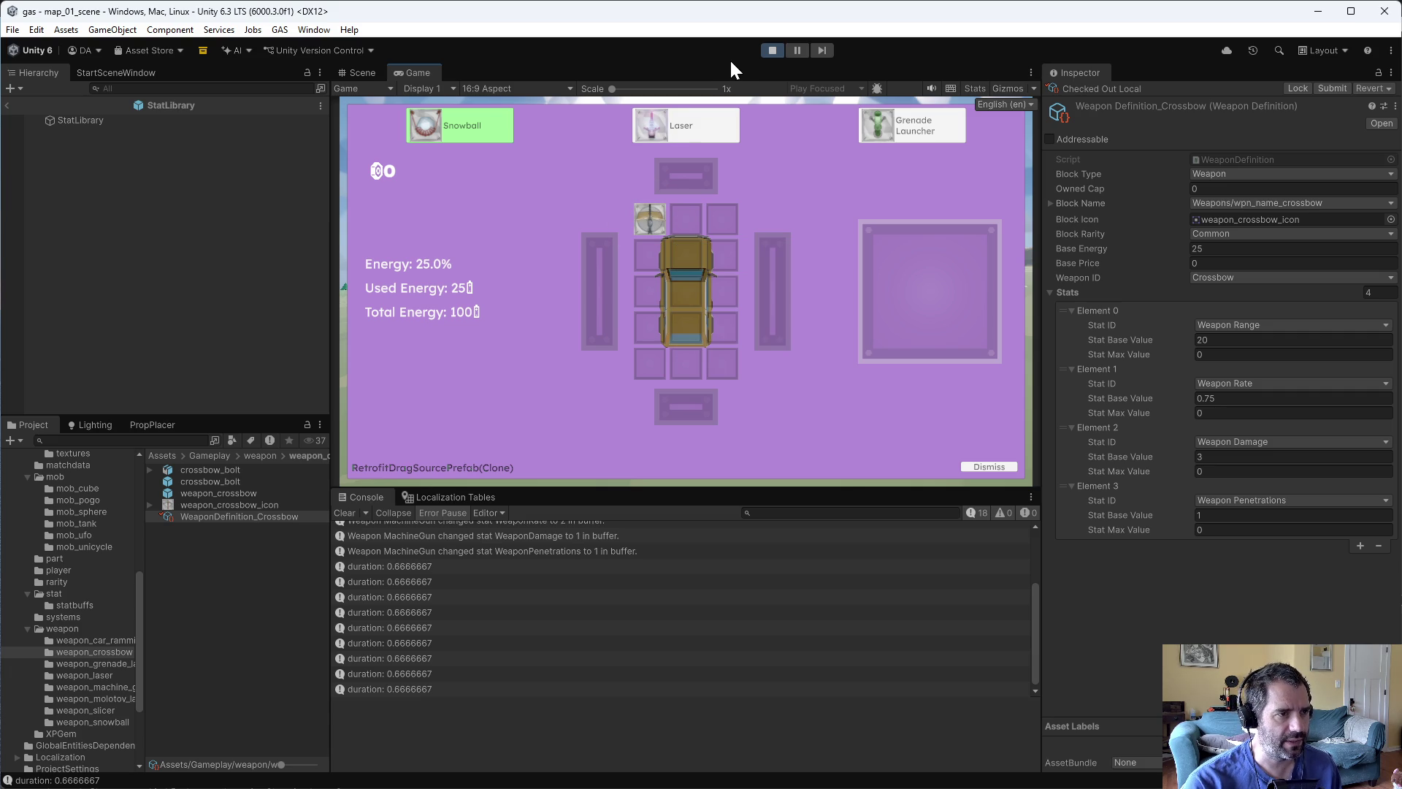
pyautogui.click(766, 50)
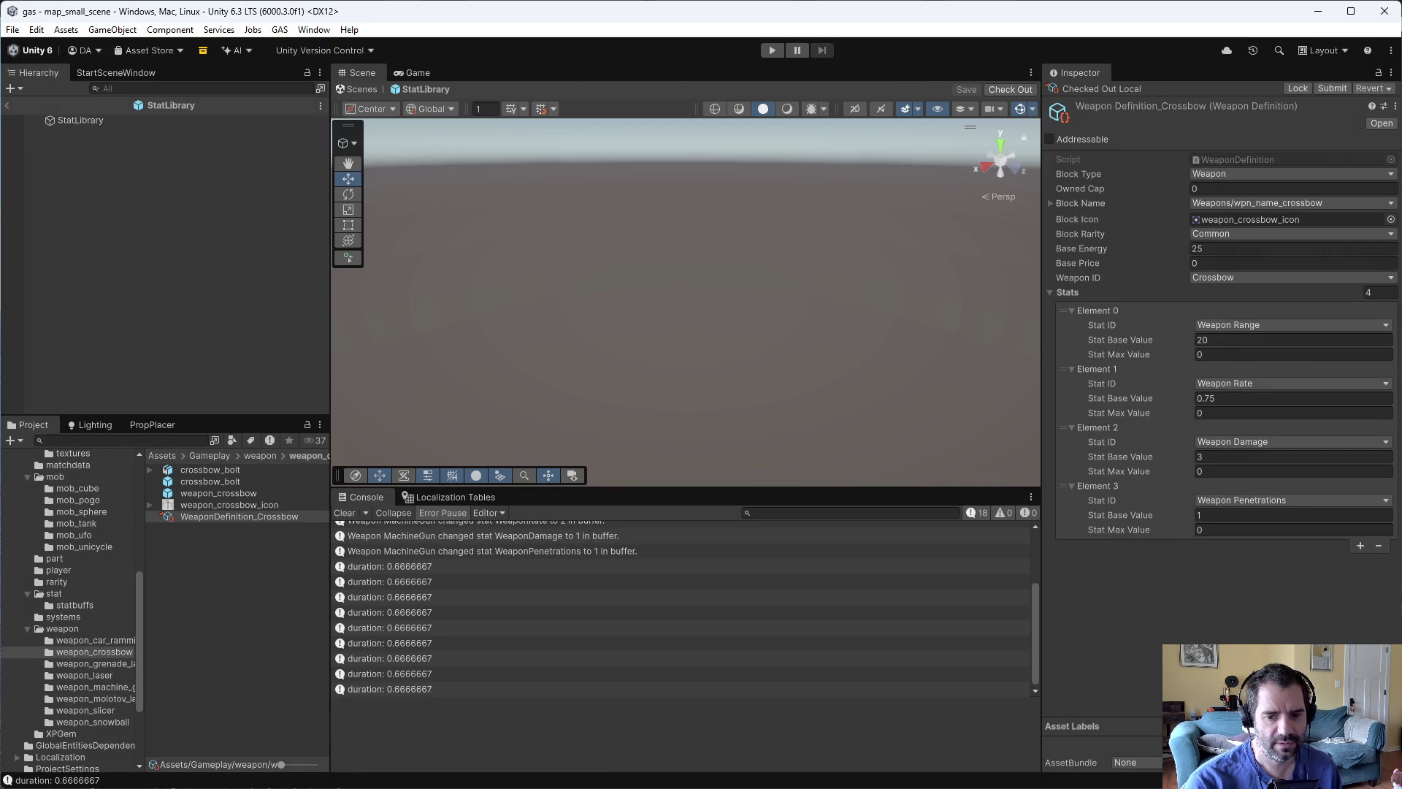
# - Back in Emacs, open CarBuilder.cs via find-file 'car/CarB' in the left pane
pyautogui.hotkey('alt', 'Tab')
pyautogui.click(745, 375)
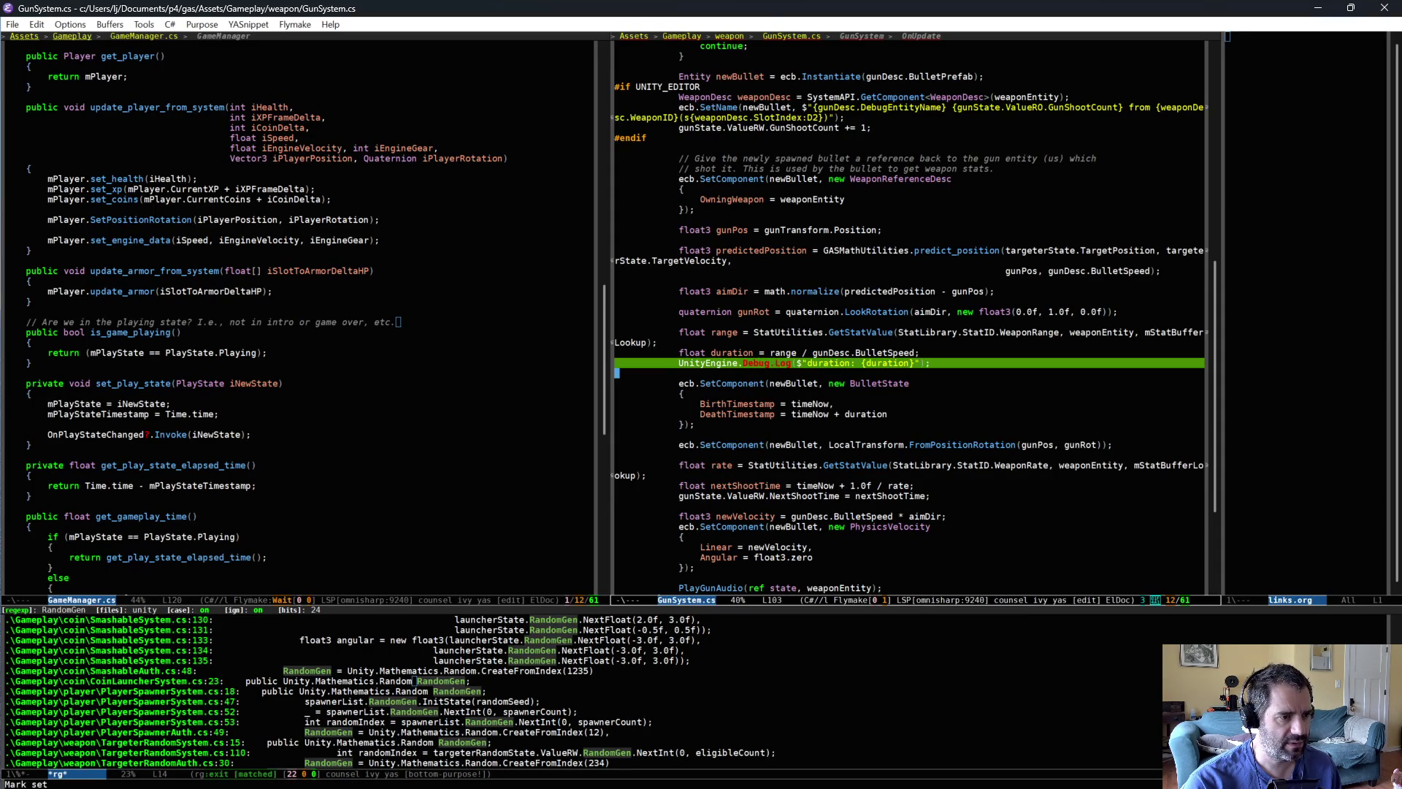
pyautogui.click(358, 303)
pyautogui.hotkey('ctrl', 'x')
pyautogui.hotkey('ctrl', 'f')
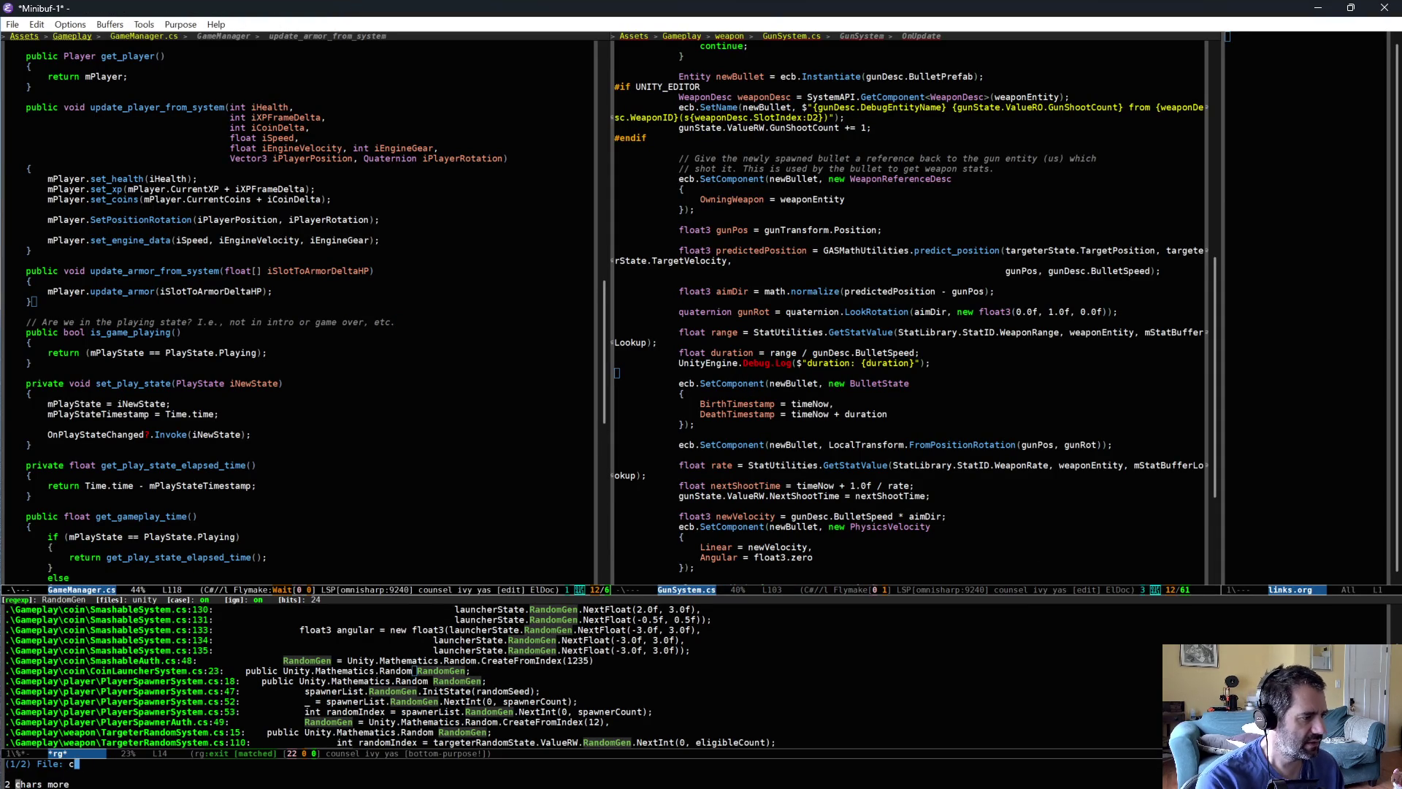
pyautogui.write('car/CarB')
pyautogui.press('Return')
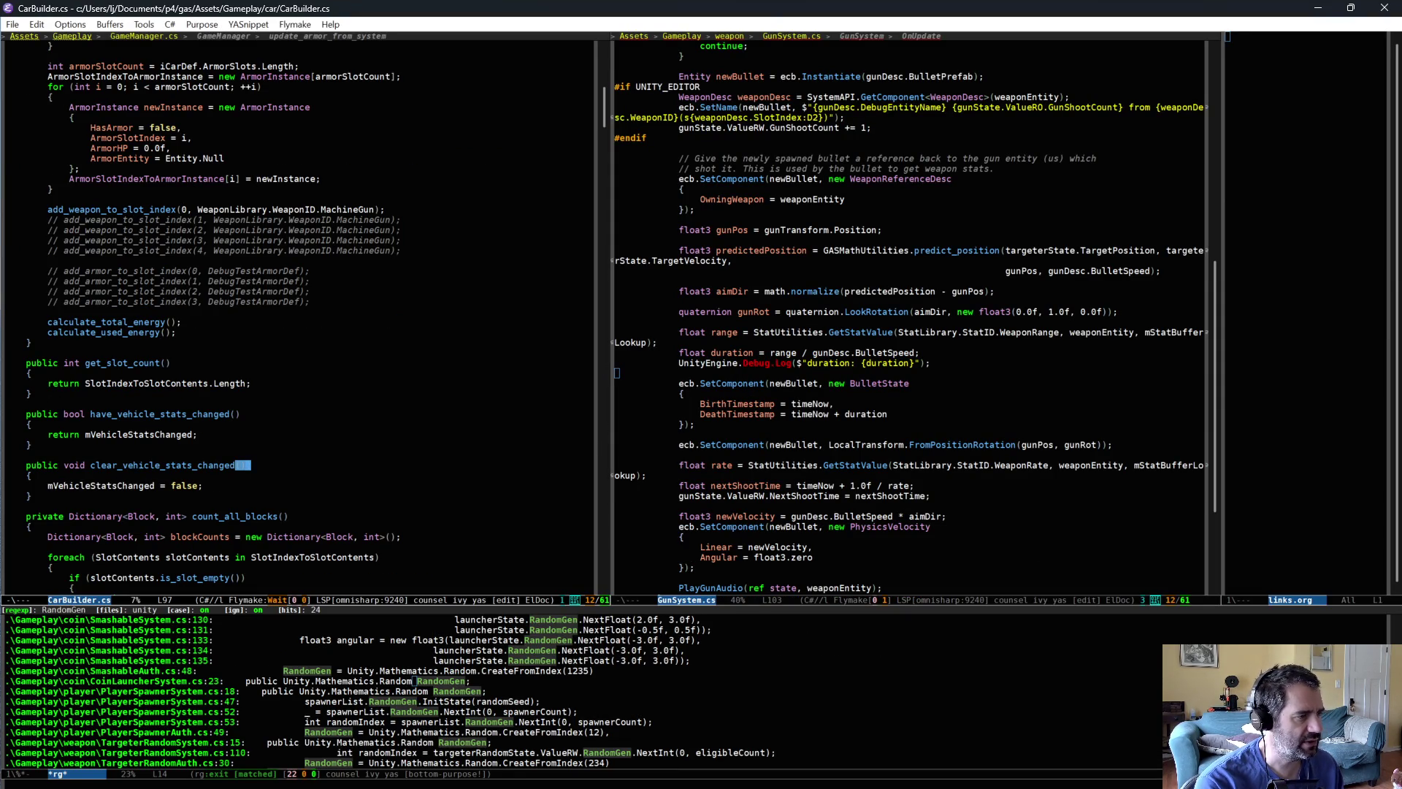
# - Change WeaponID.MachineGun to WeaponID.Crossbow on line 72, save, and return to Unity
pyautogui.click(376, 210)
pyautogui.hotkey('ctrl', 'BackSpace')
pyautogui.write('Crossbow')
pyautogui.hotkey('ctrl', 'x')
pyautogui.hotkey('ctrl', 's')
pyautogui.hotkey('alt', 'Tab')
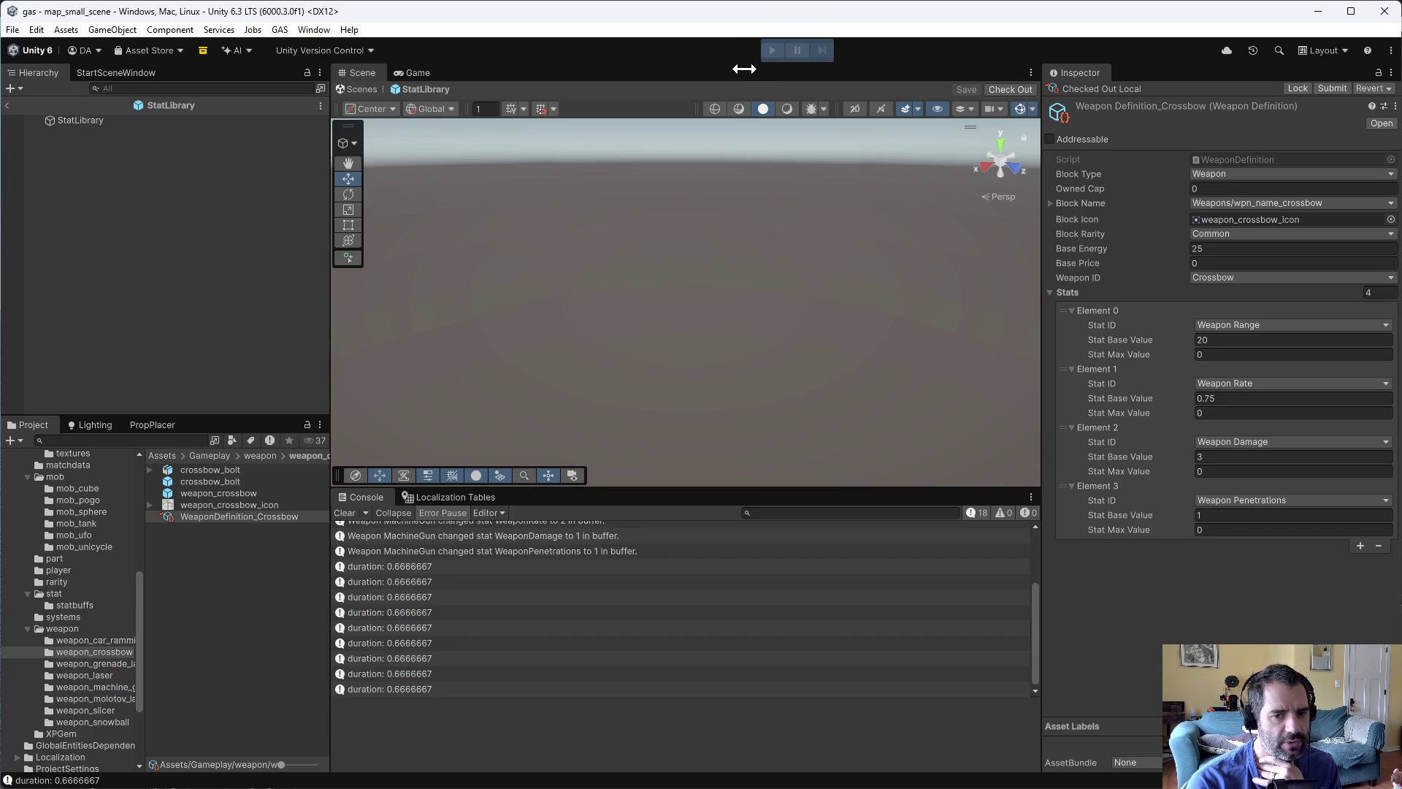
# - Start play, drive forward, force a level up, and apply Penetrations to the crossbow
pyautogui.click(772, 50)
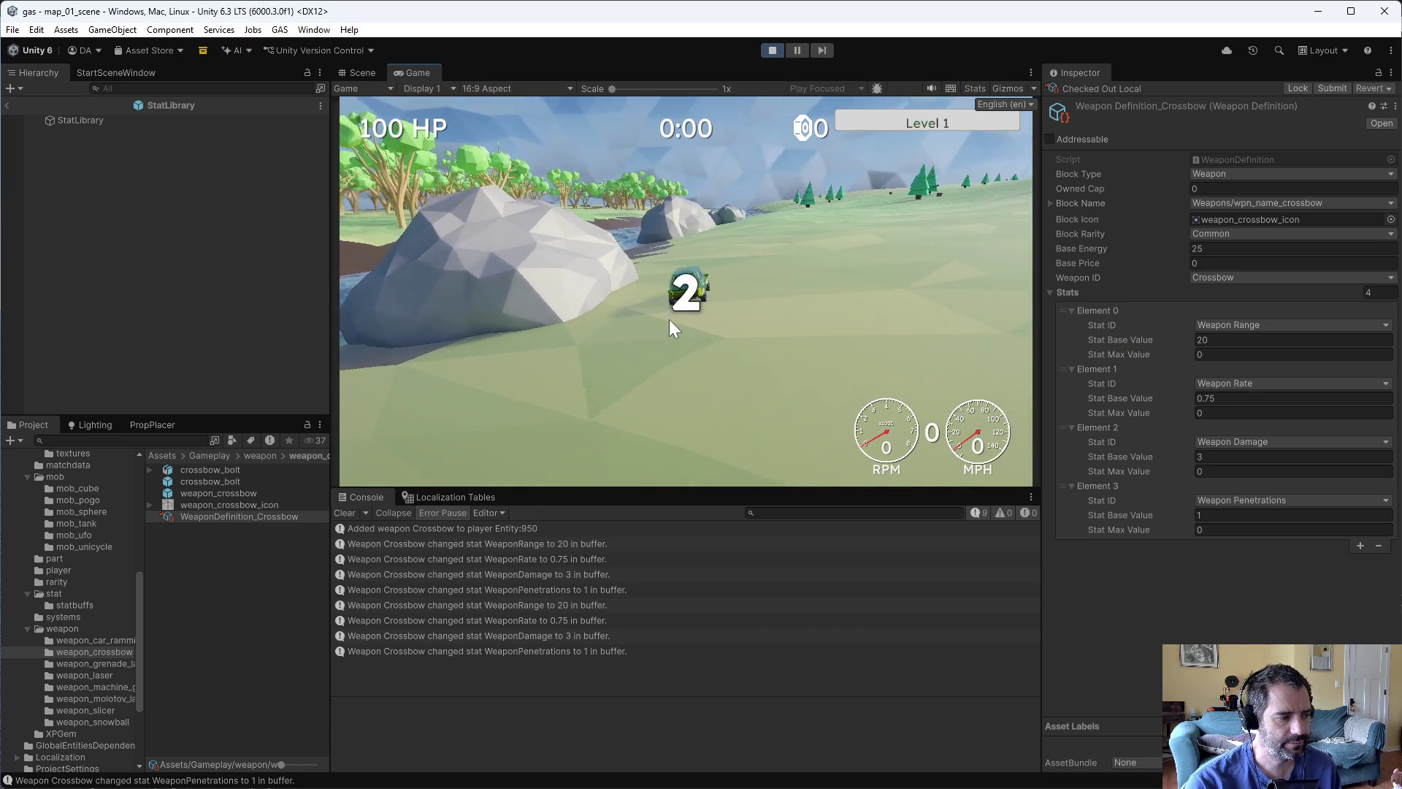
pyautogui.press('w')
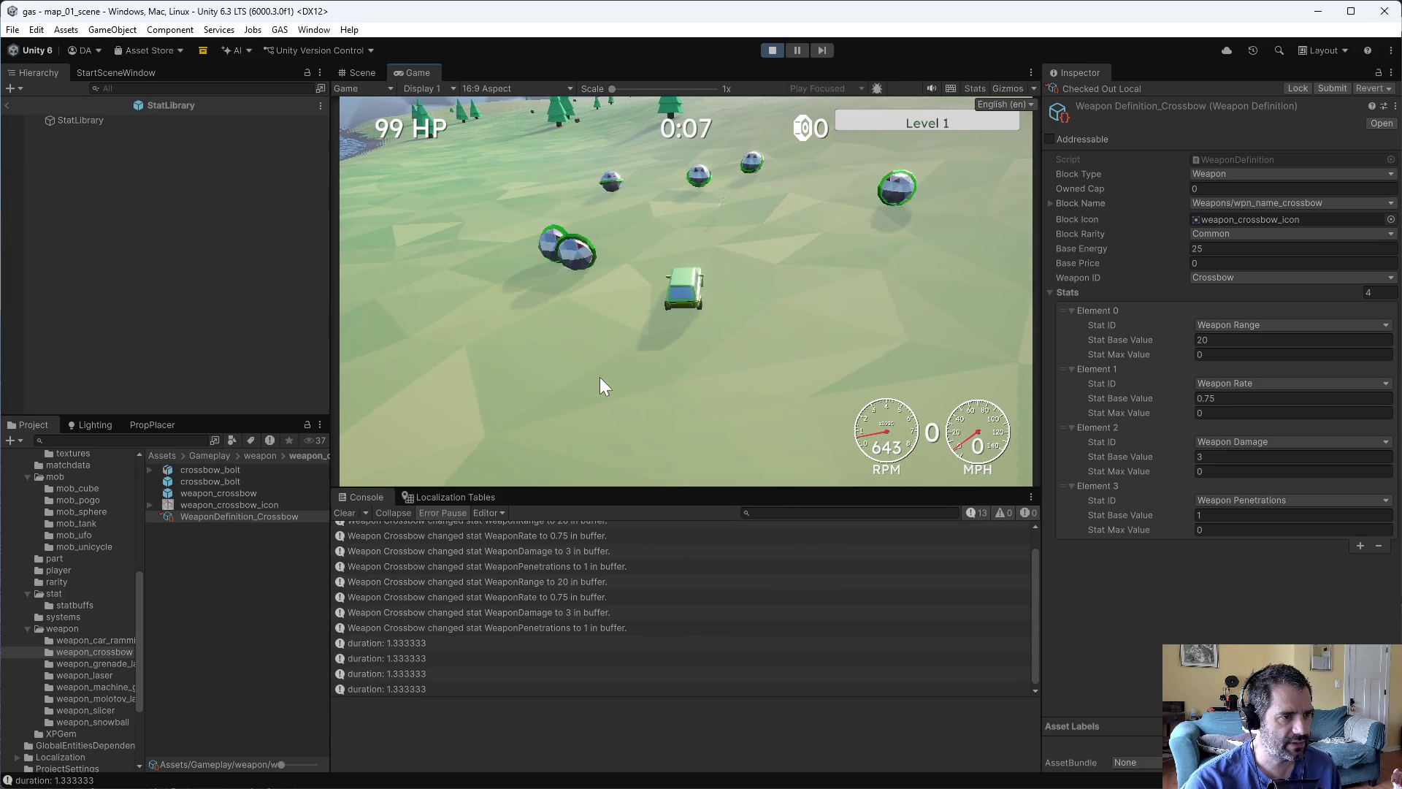
pyautogui.press('`')
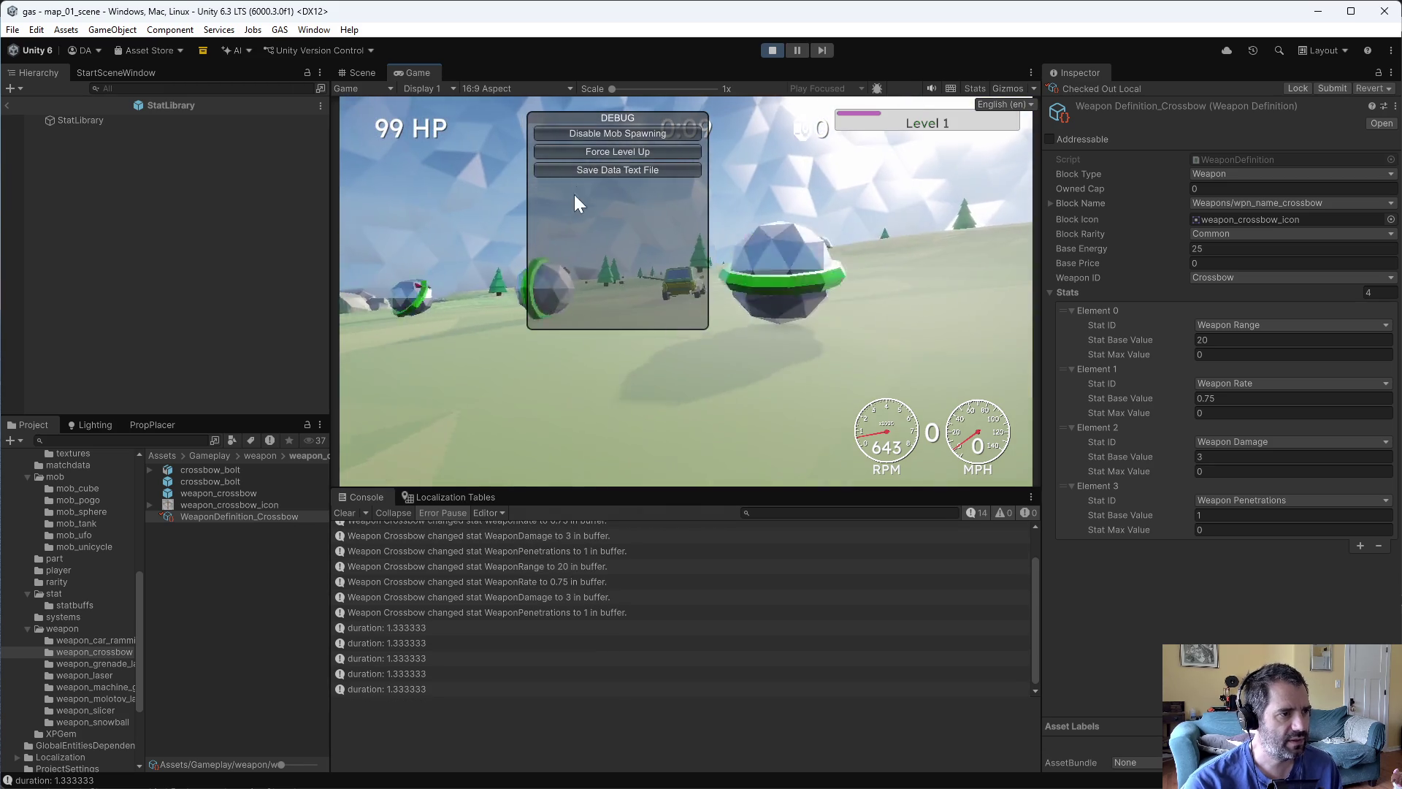
pyautogui.click(584, 152)
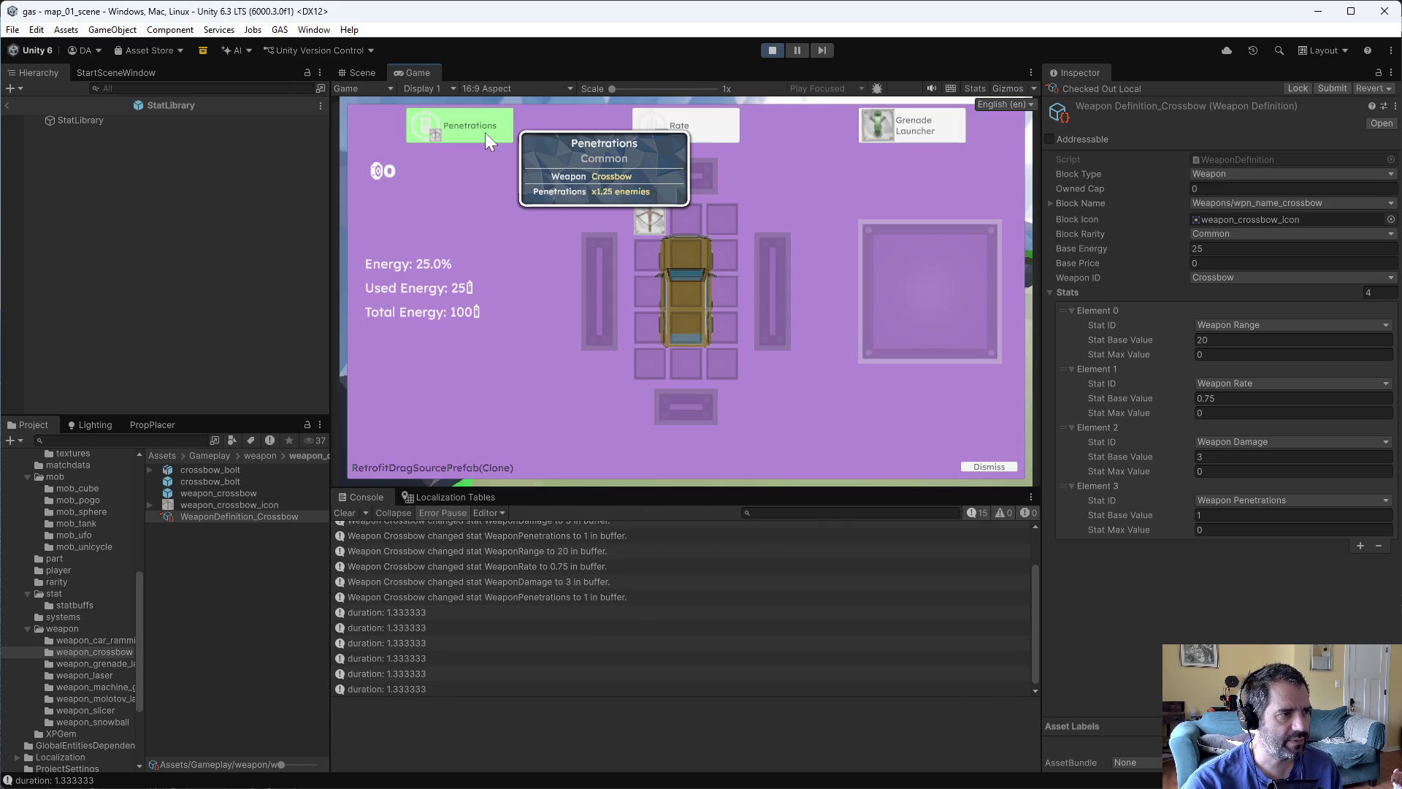
pyautogui.moveTo(663, 209)
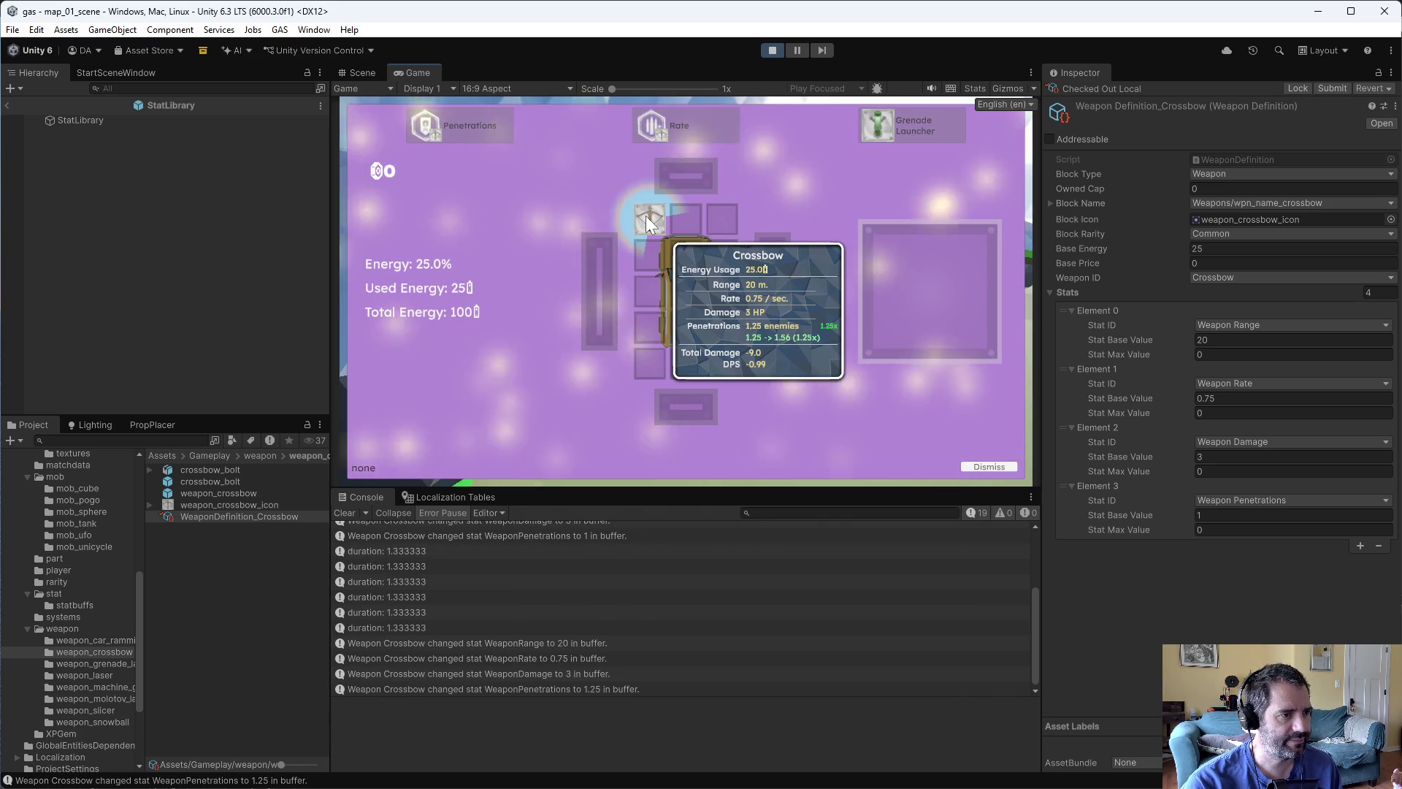
pyautogui.click(646, 216)
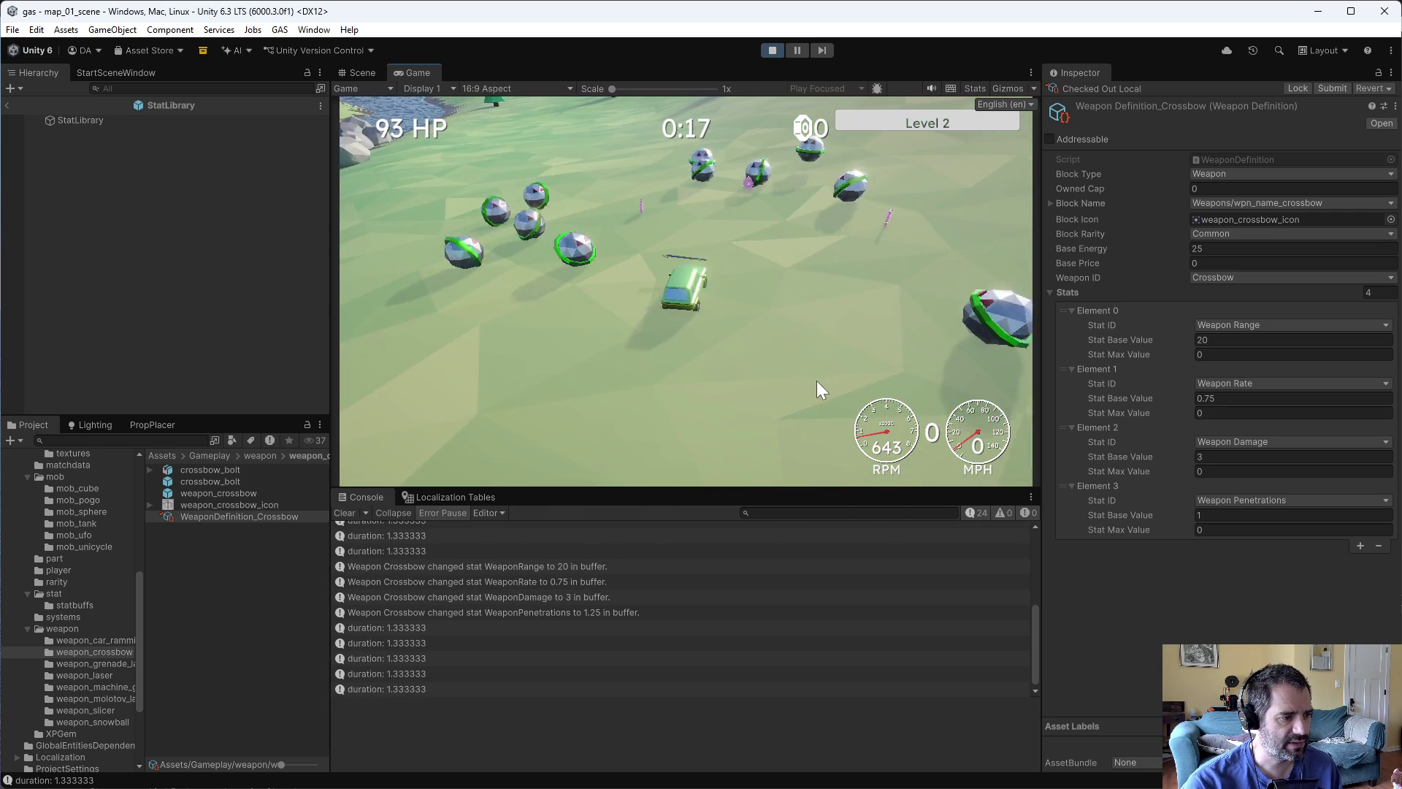
# - Apply Rate and Range upgrades to the crossbow, logging duration 1.4, then stop play
pyautogui.press('F1')
pyautogui.click(681, 149)
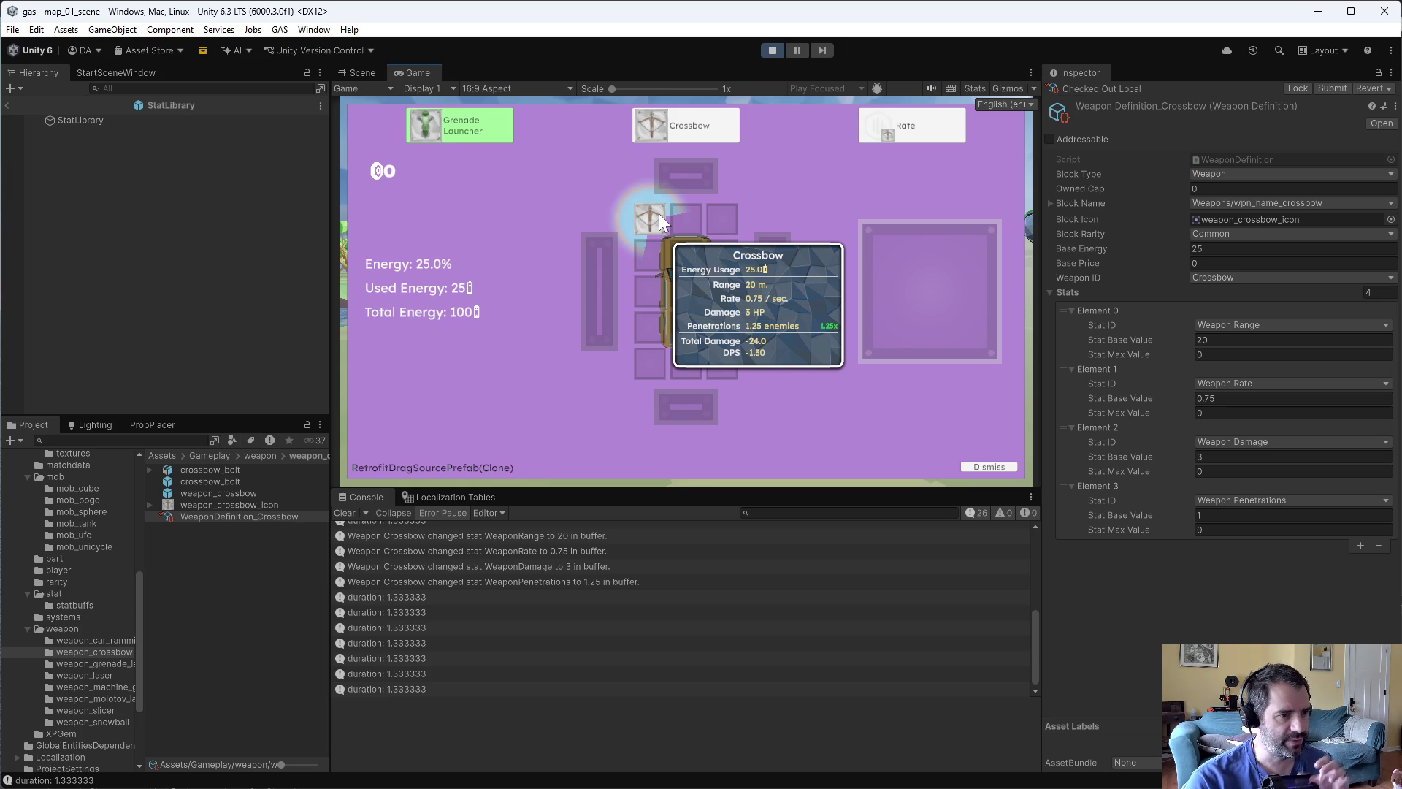
pyautogui.moveTo(886, 131)
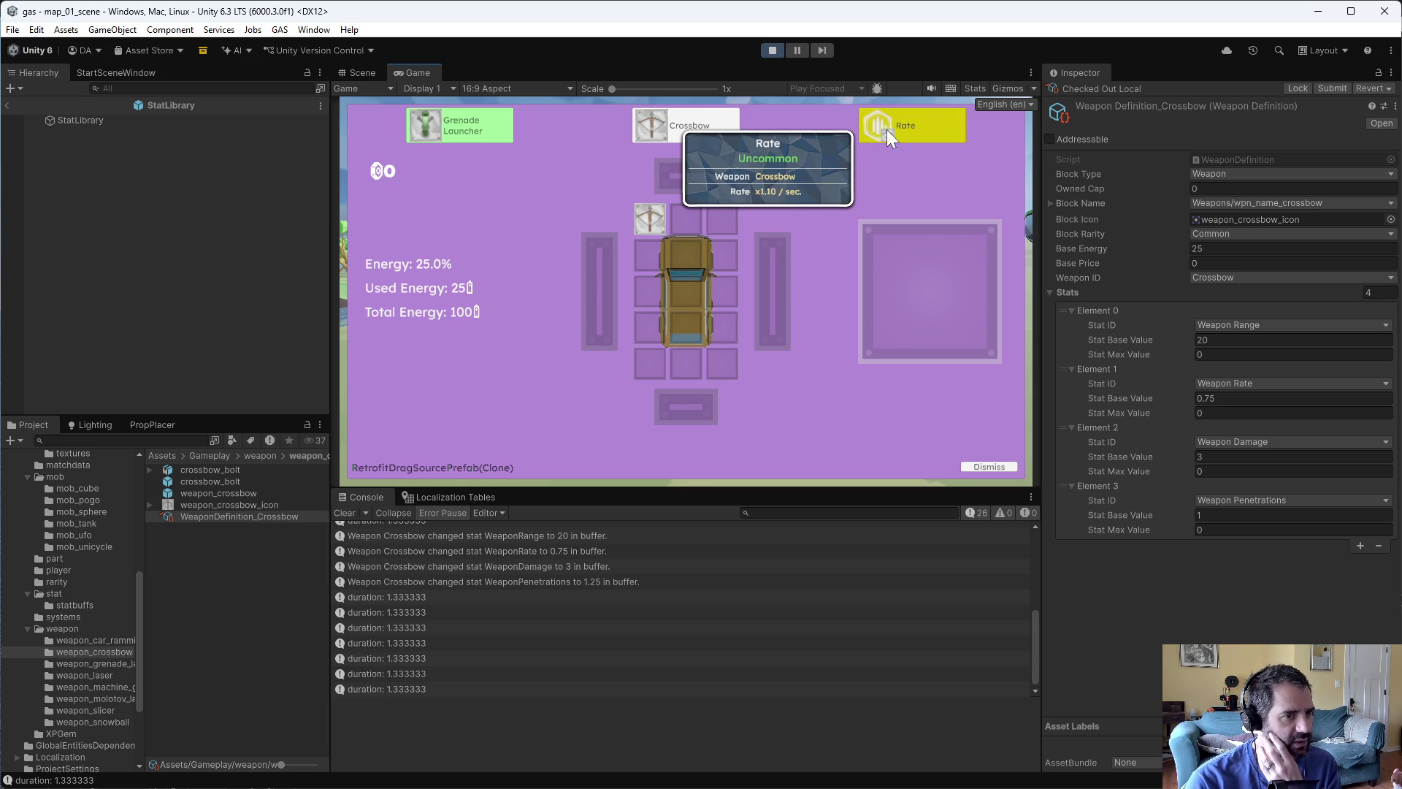
pyautogui.moveTo(920, 125)
pyautogui.mouseDown()
pyautogui.moveTo(856, 161)
pyautogui.moveTo(657, 219)
pyautogui.mouseUp()
pyautogui.click(986, 467)
pyautogui.click(555, 152)
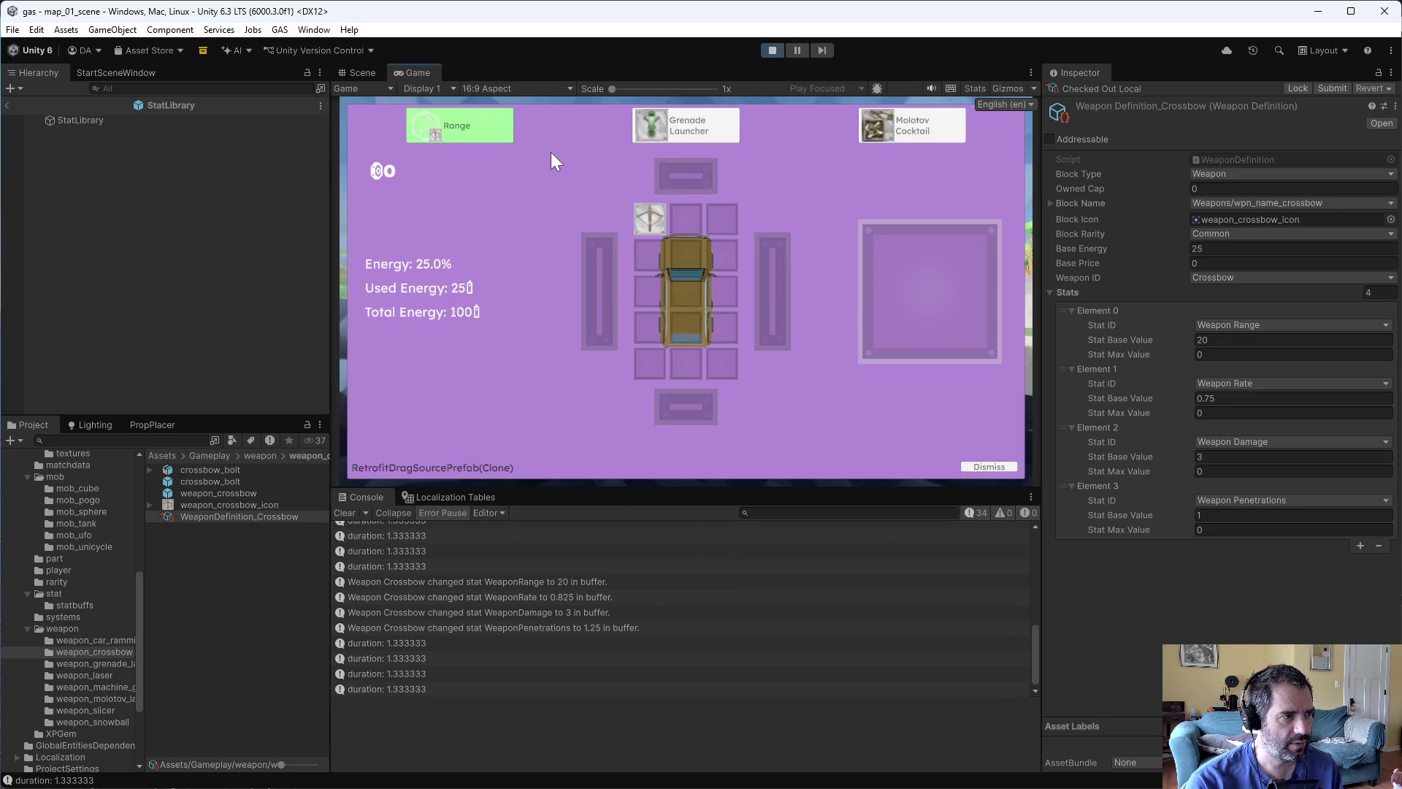
pyautogui.moveTo(468, 128)
pyautogui.moveTo(458, 132); pyautogui.dragTo(654, 219)
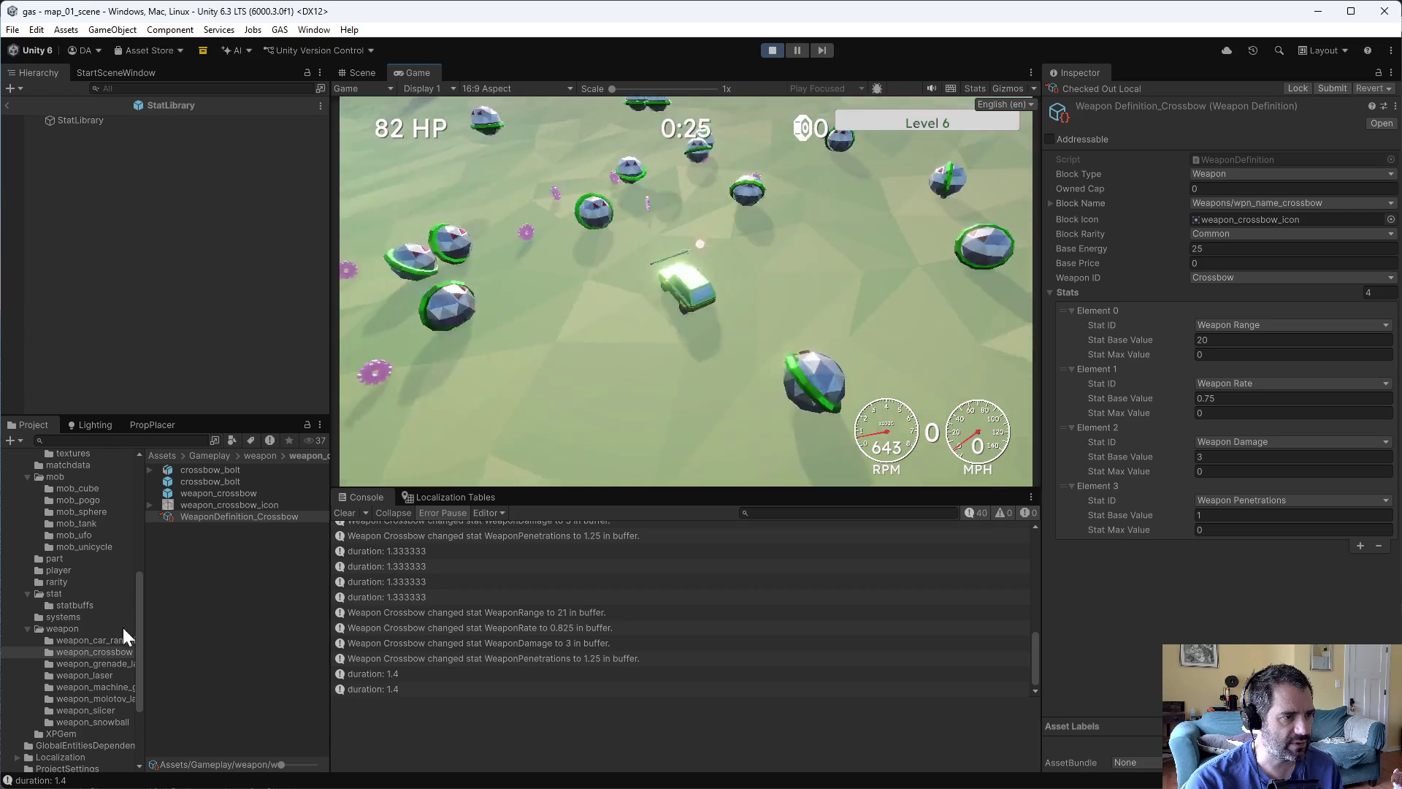
pyautogui.hotkey('ctrl', 'p')
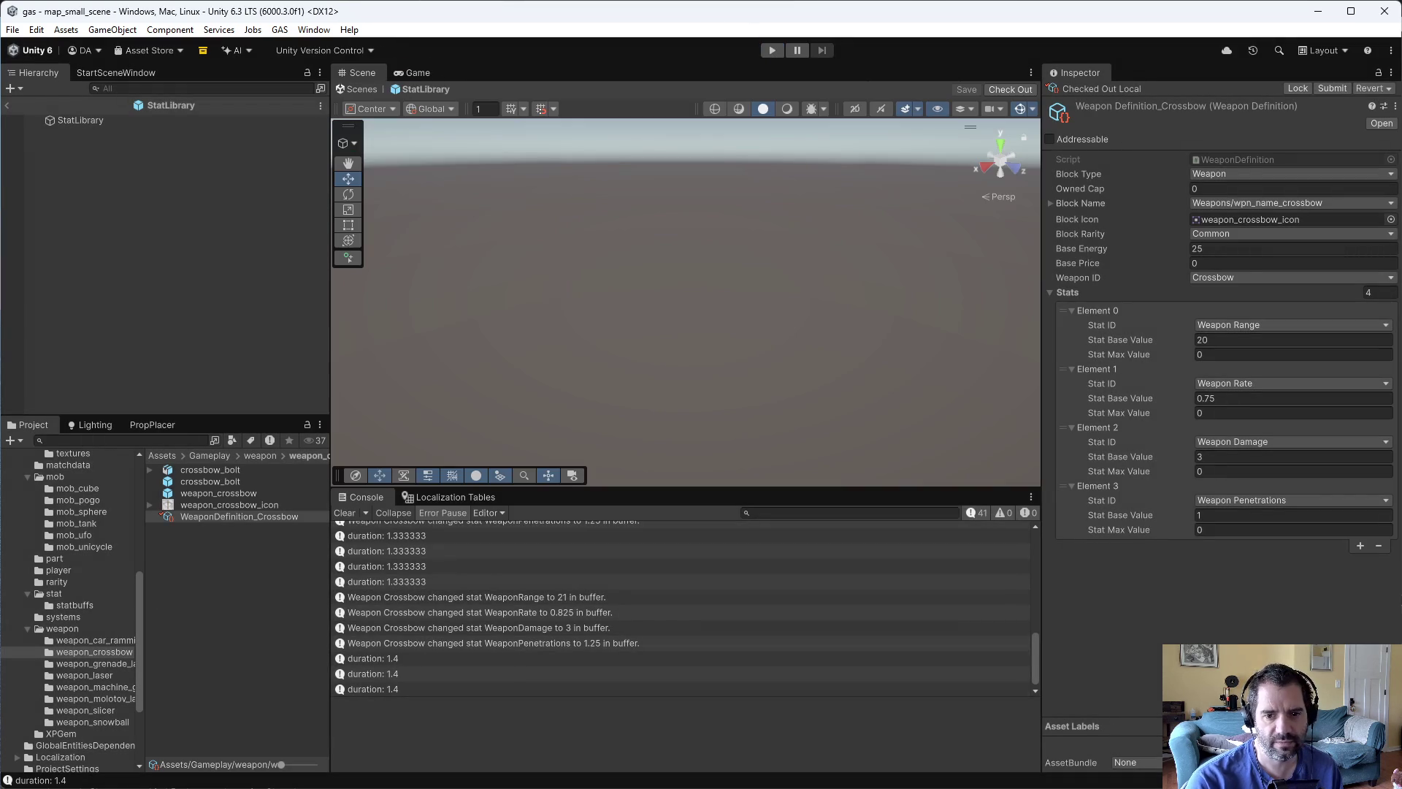
# - Restore MachineGun as the slot weapon in CarBuilder.cs and save
pyautogui.hotkey('alt', 'Tab')
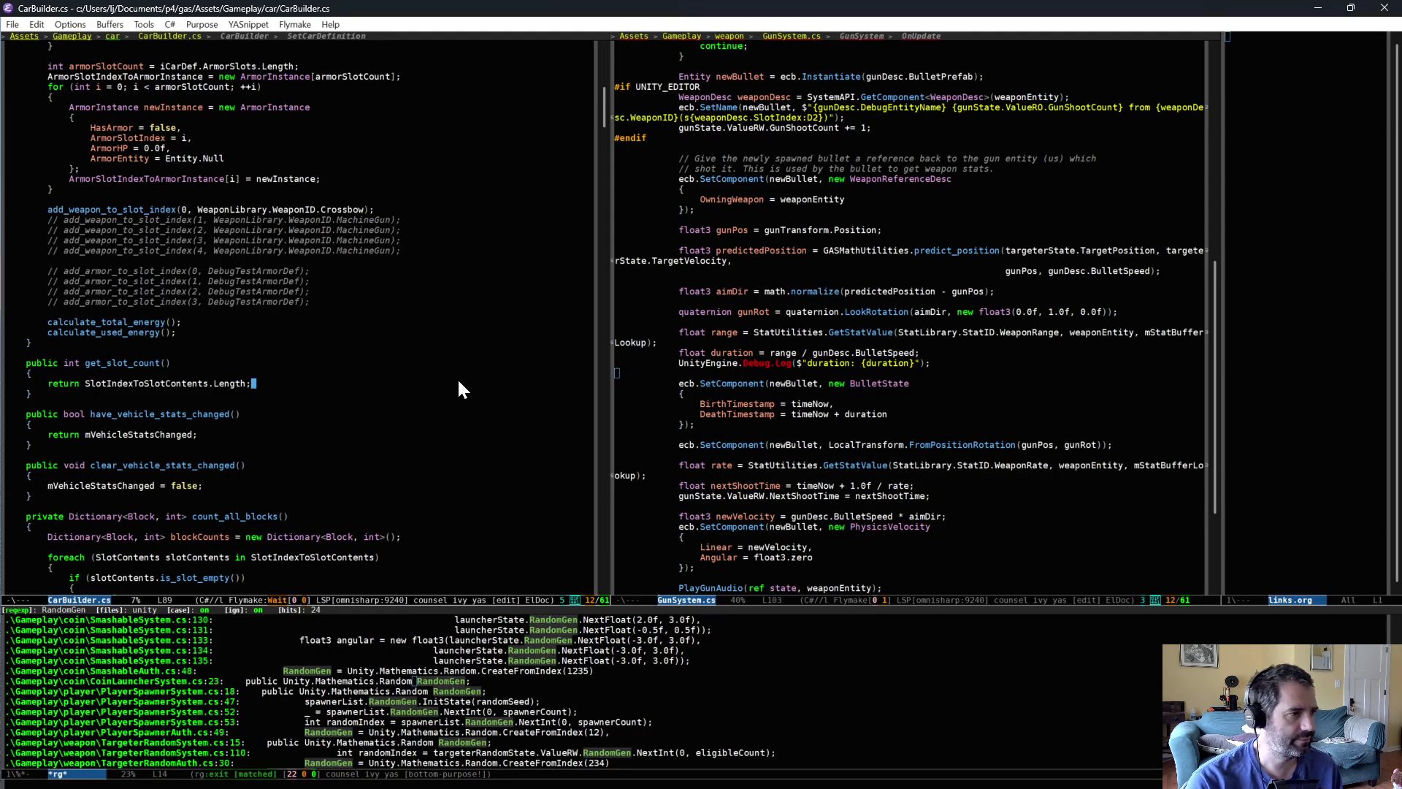
pyautogui.write('MachineGun')
pyautogui.hotkey('ctrl', 'x')
pyautogui.hotkey('ctrl', 's')
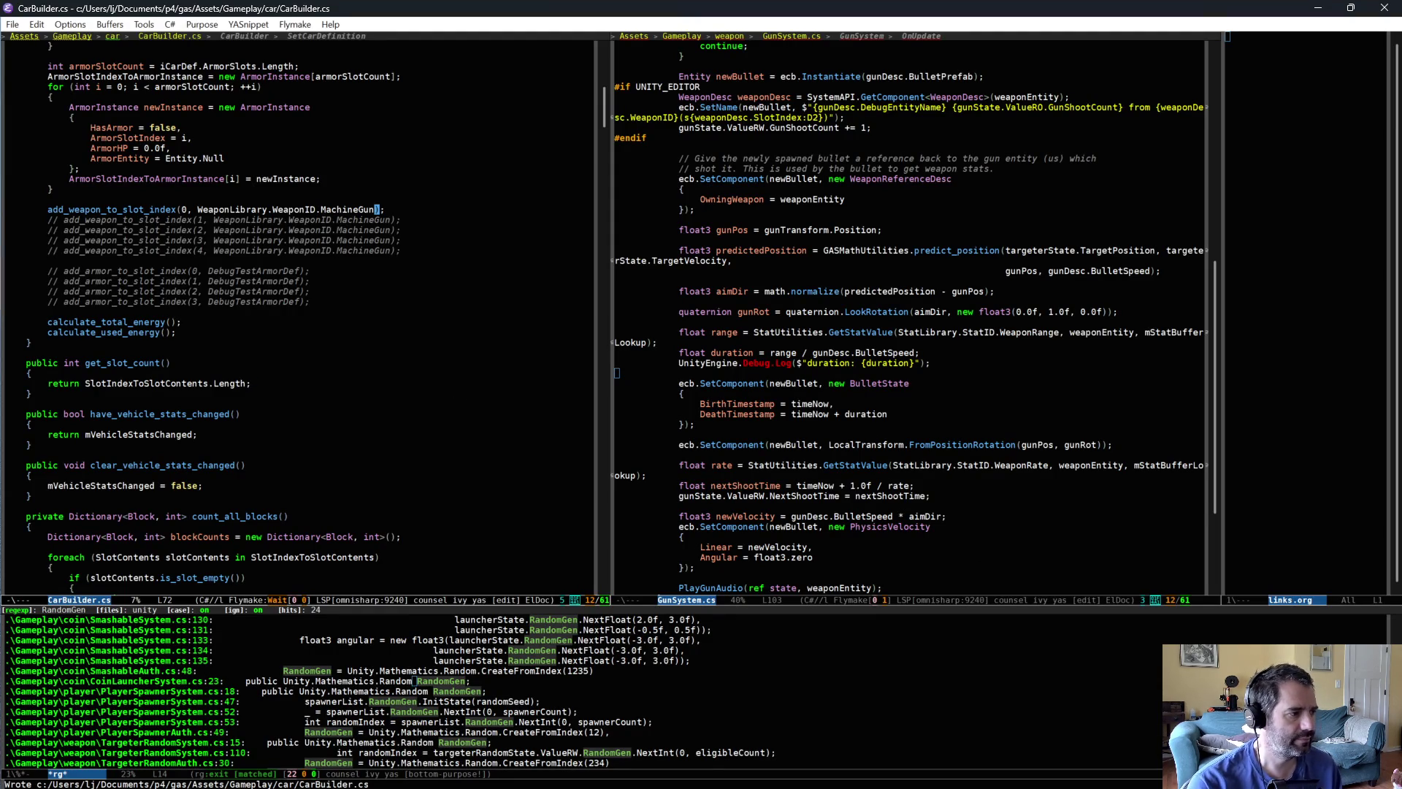
# - In P4V, reconcile offline work under Assets and open GunSystem.cs's diff
pyautogui.hotkey('alt', 'Tab')
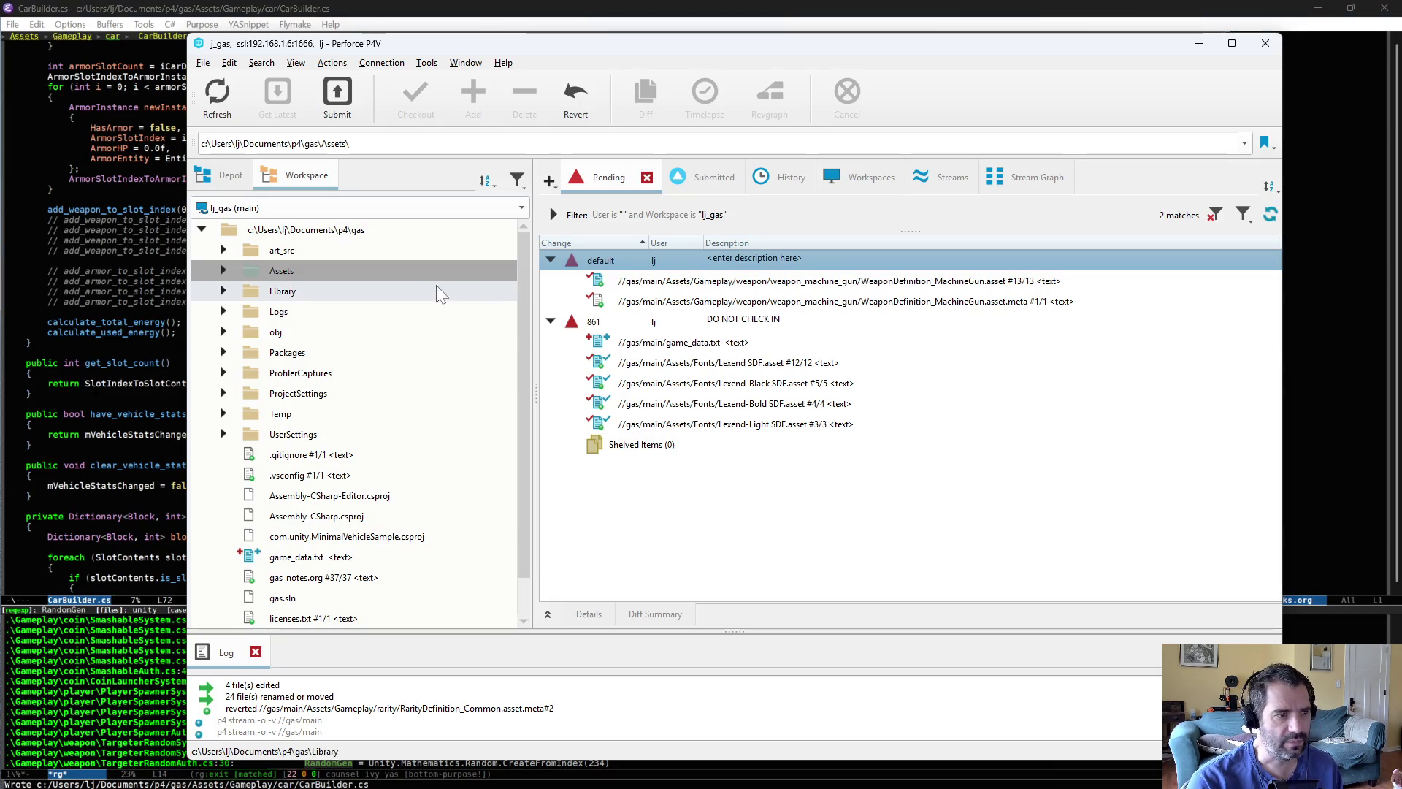
pyautogui.click(274, 272)
pyautogui.rightClick(274, 272)
pyautogui.click(322, 212)
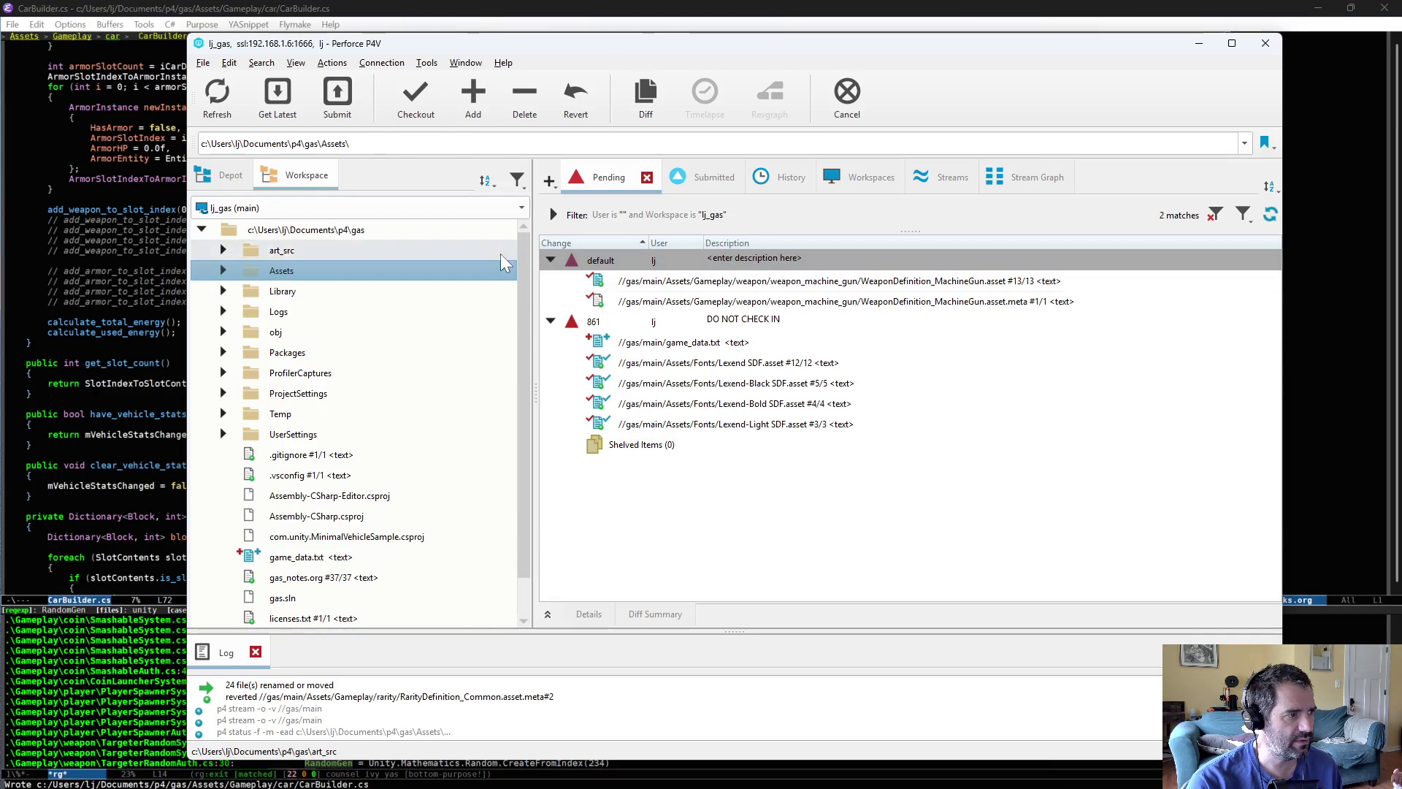
pyautogui.click(350, 659)
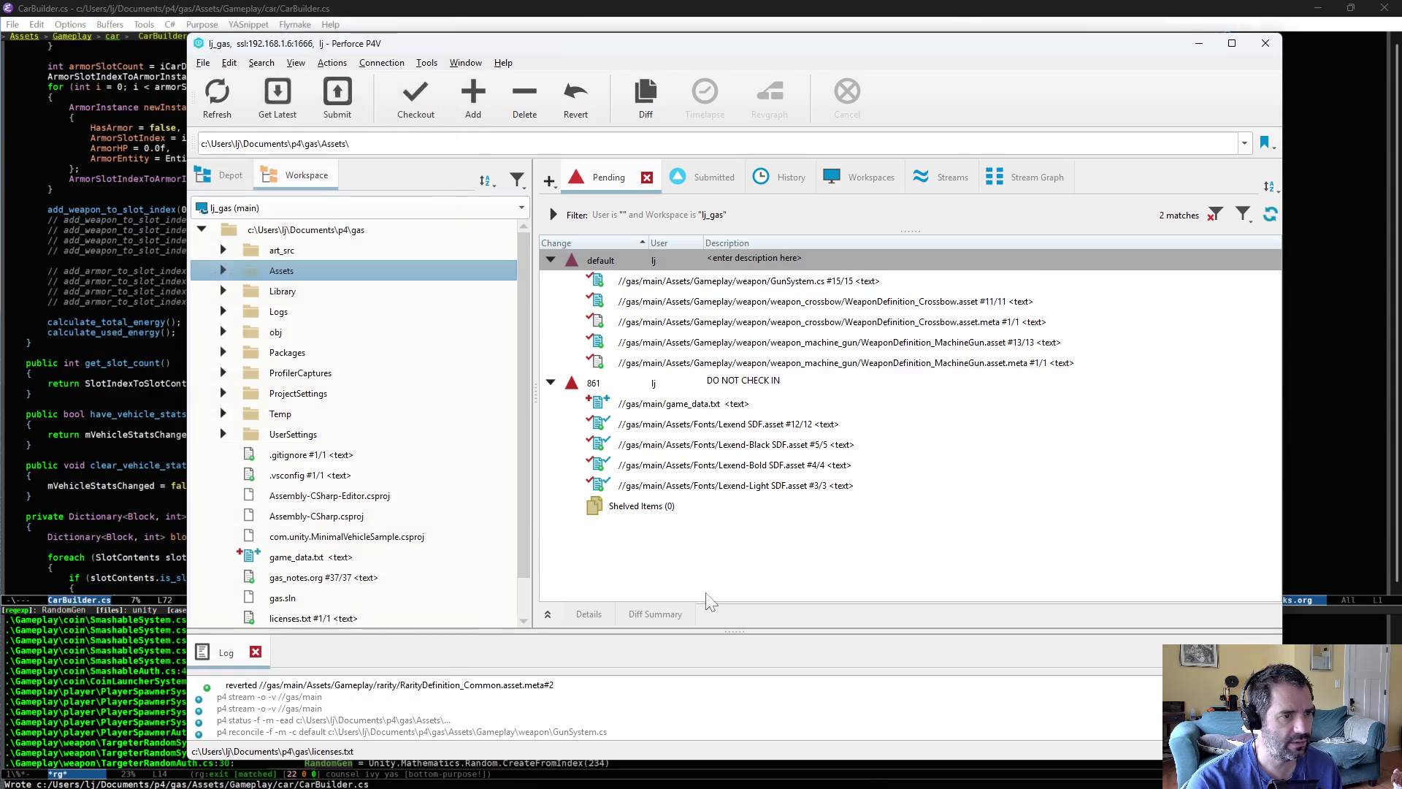
pyautogui.doubleClick(732, 282)
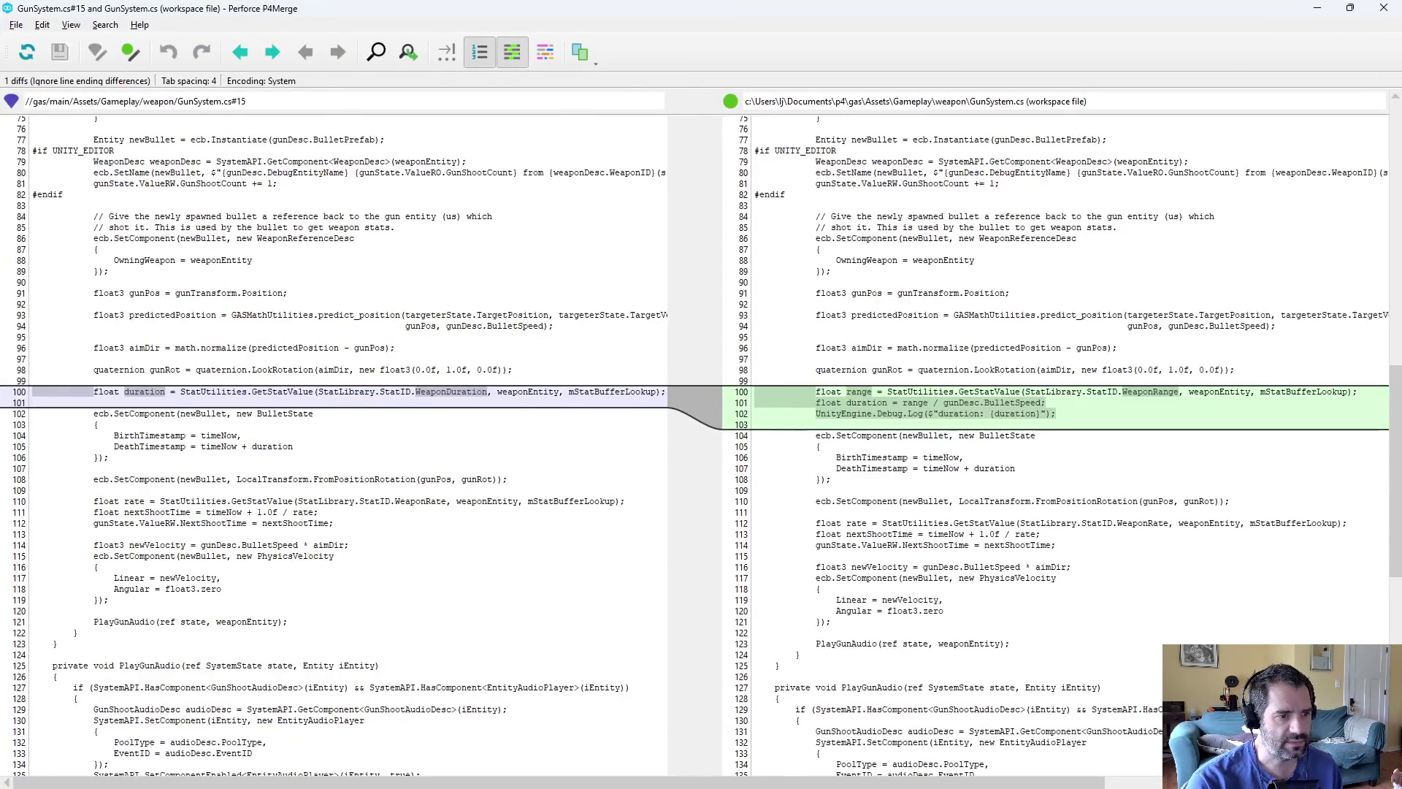
# - Close the diff, delete the duration Debug.Log line in GunSystem.cs, and save
pyautogui.hotkey('alt', 'F4')
pyautogui.hotkey('alt', 'Tab')
pyautogui.click(790, 363)
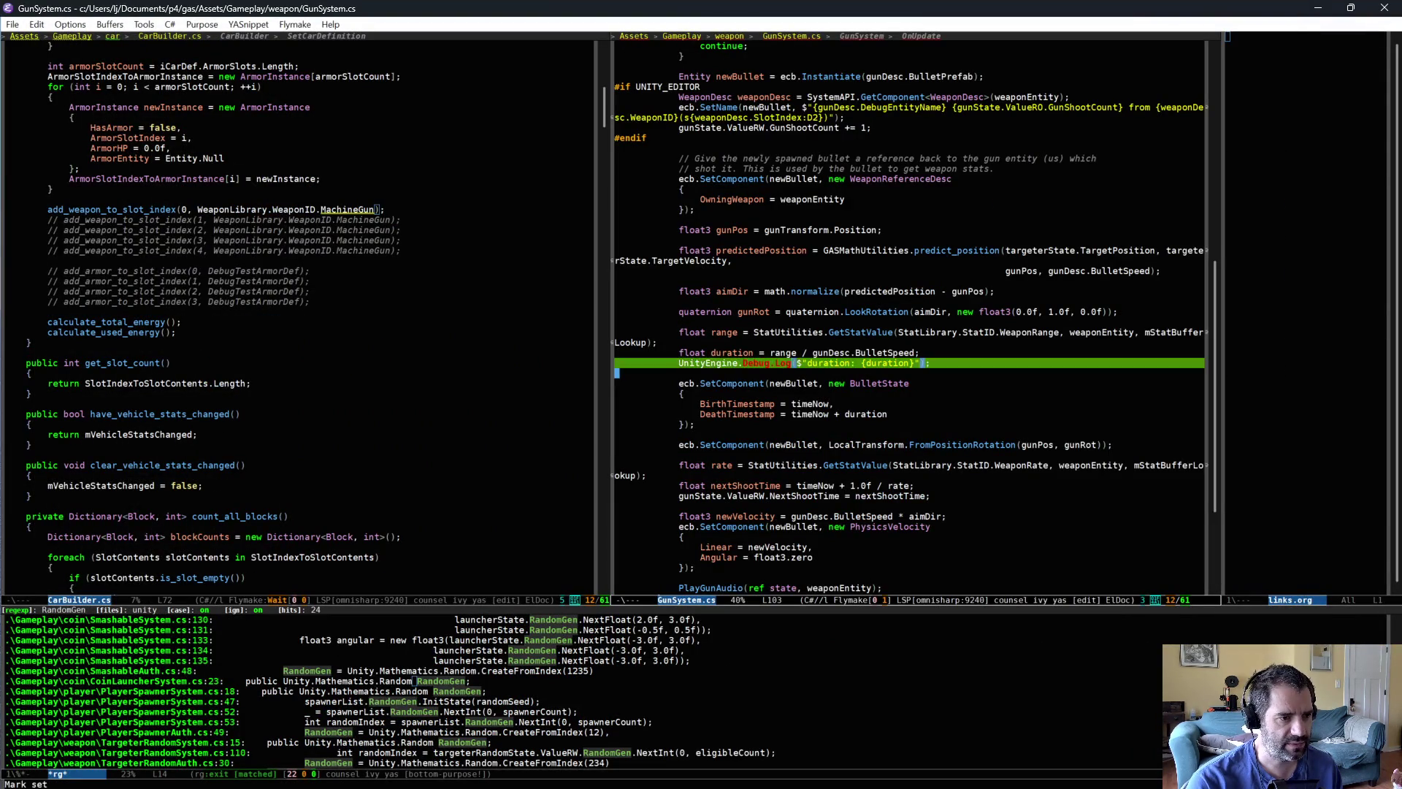
pyautogui.press('d')
pyautogui.press('d')
pyautogui.hotkey('ctrl', 'x')
pyautogui.hotkey('ctrl', 's')
# - Review the new duration line in the updated diff, close it, and return to Emacs
pyautogui.hotkey('alt', 'Tab')
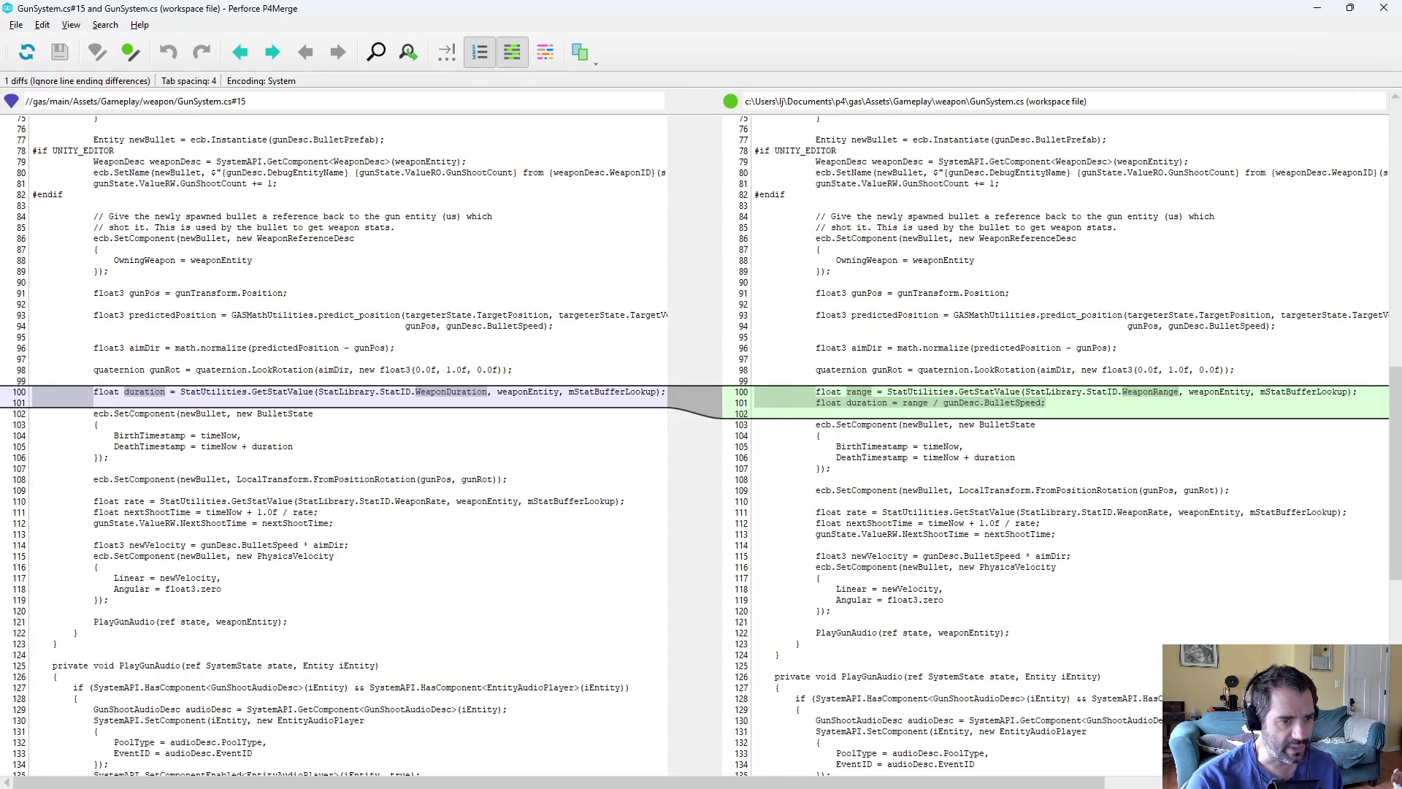
pyautogui.tripleClick(866, 402)
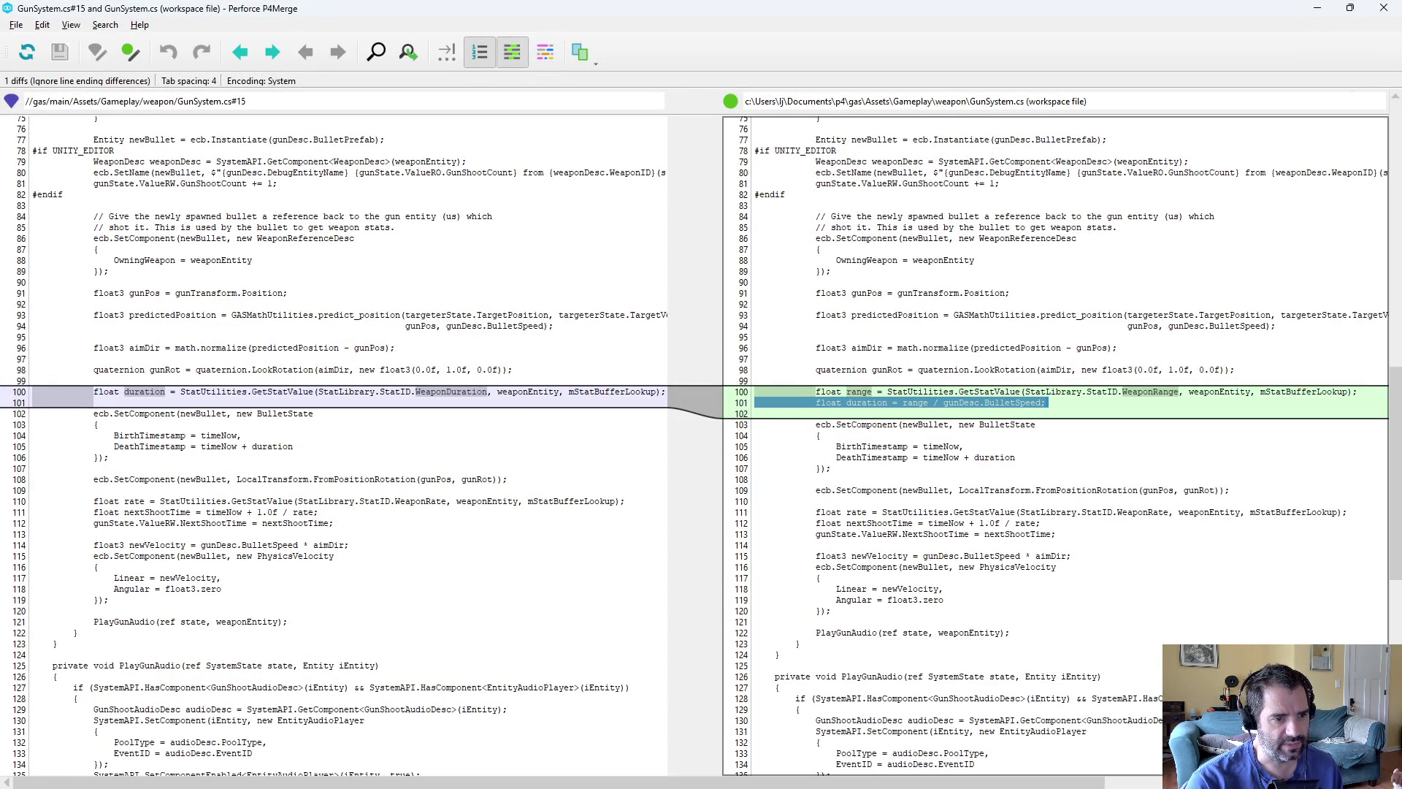
pyautogui.hotkey('alt', 'F4')
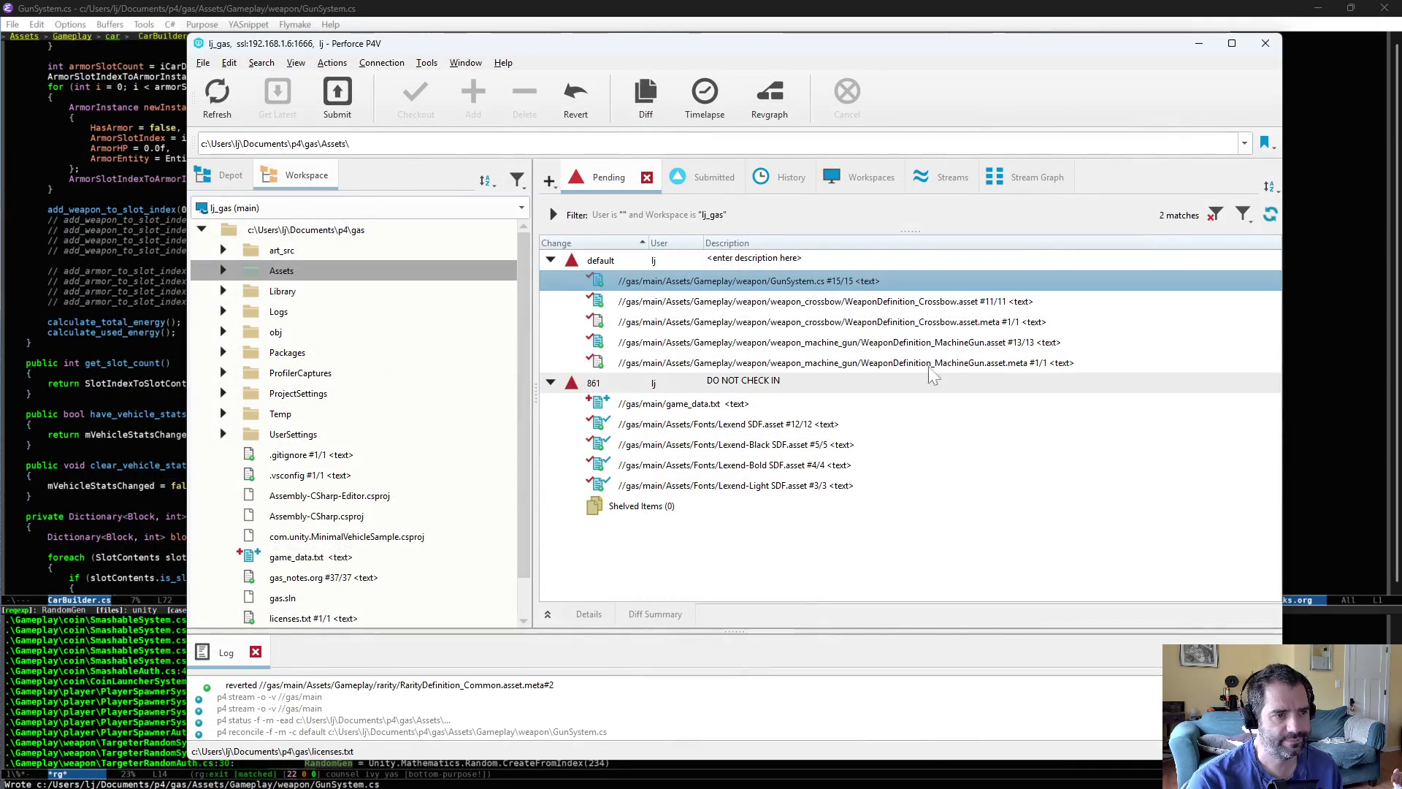
pyautogui.click(1357, 361)
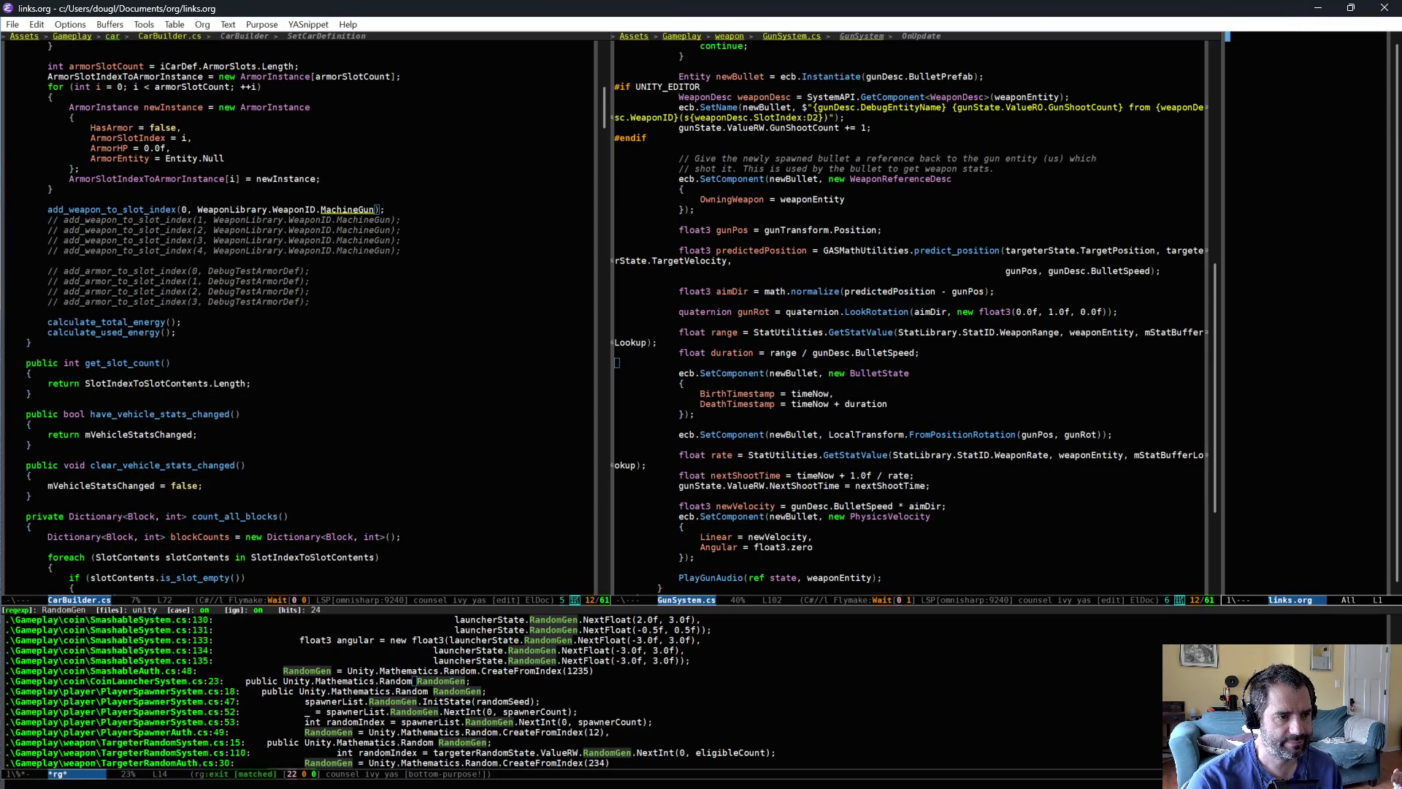
# - Insert '1.1f * ' before range on GunSystem.cs's duration line and save
pyautogui.click(772, 353)
pyautogui.write('1.1f *')
pyautogui.hotkey('ctrl', 'x')
pyautogui.hotkey('ctrl', 's')
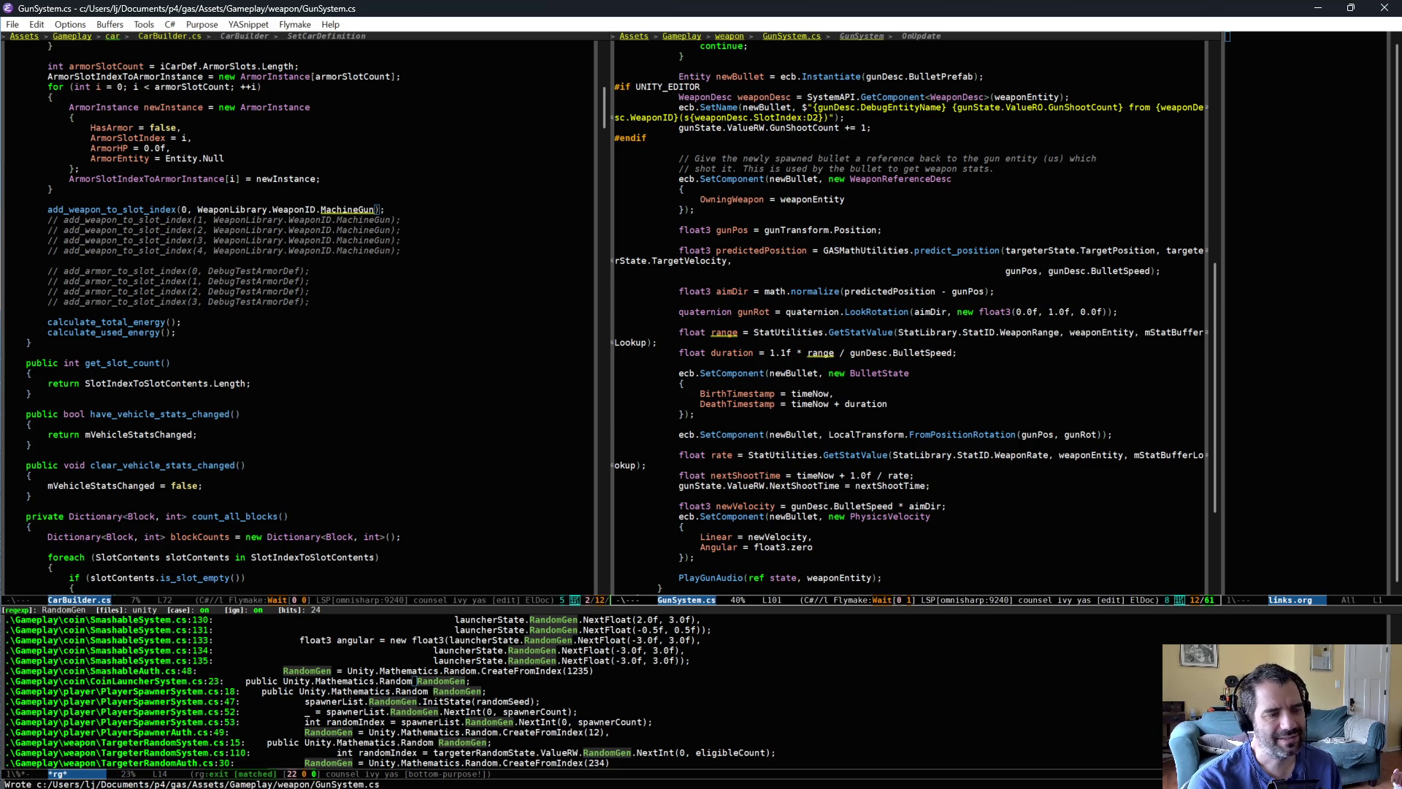
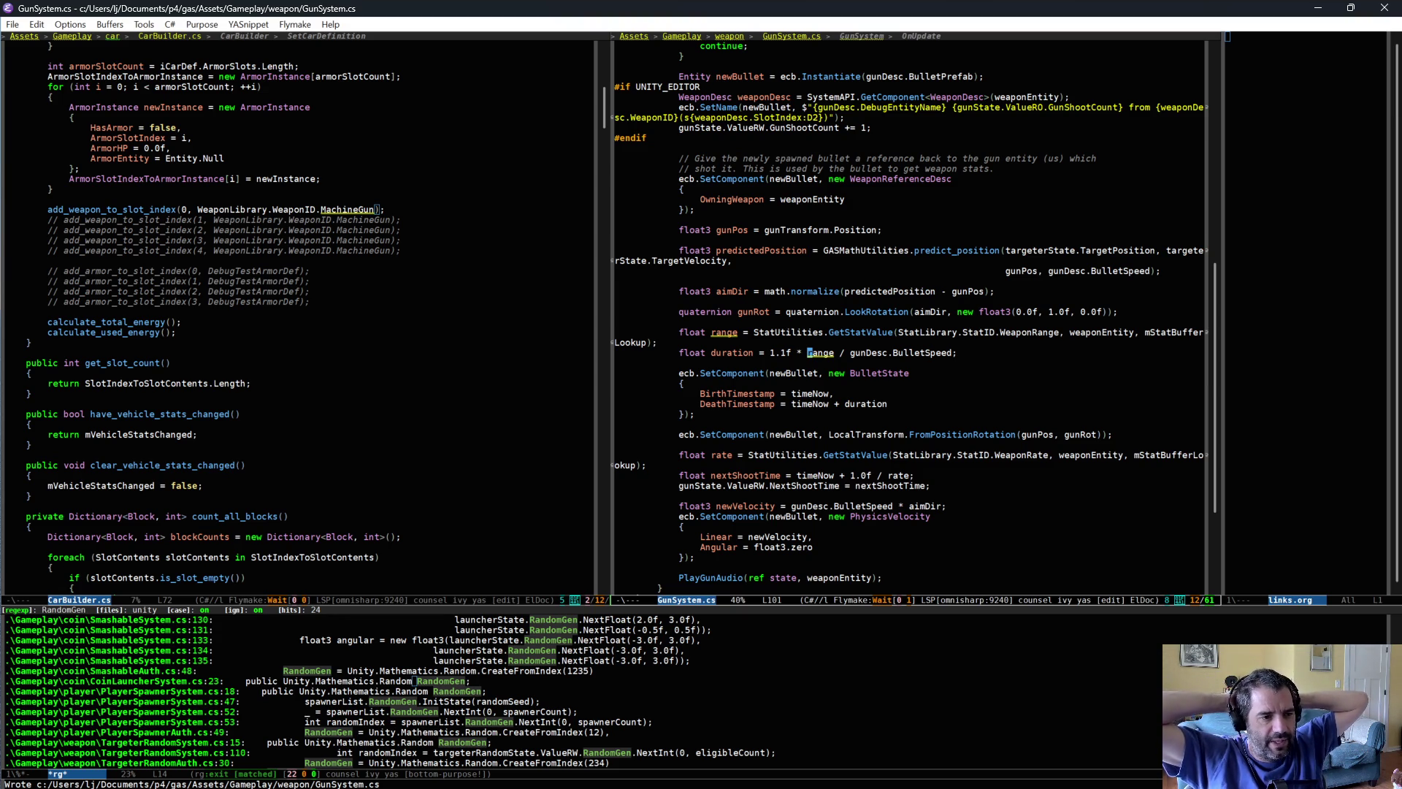
# - Add the comment '// Cheat out a little bit so it feels better.' above the duration line and save GunSystem.cs
pyautogui.hotkey('ctrl', 'shift', 'Return')
pyautogui.write('// Cheat out a litt')
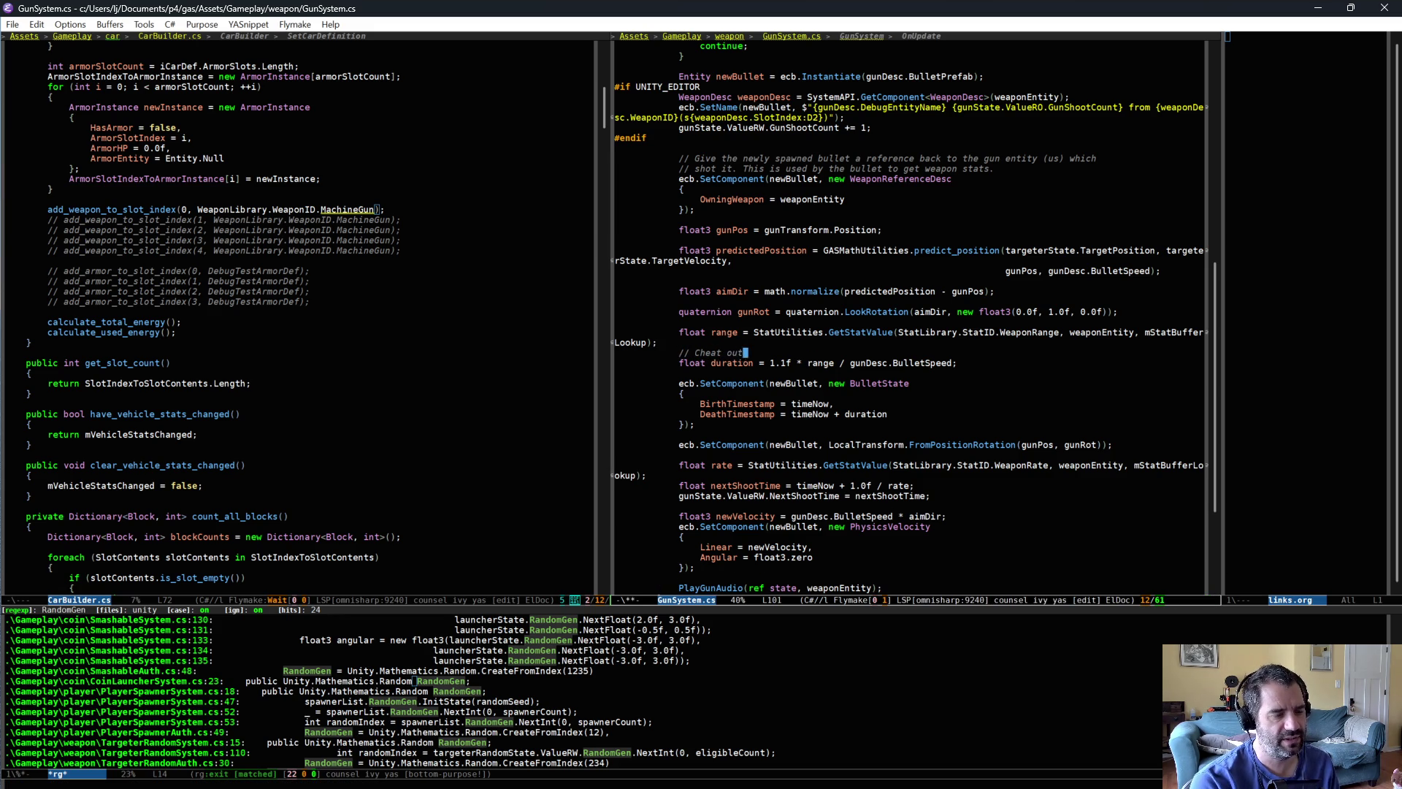
pyautogui.write('lbe')
pyautogui.write(' bit')
pyautogui.write('o we')
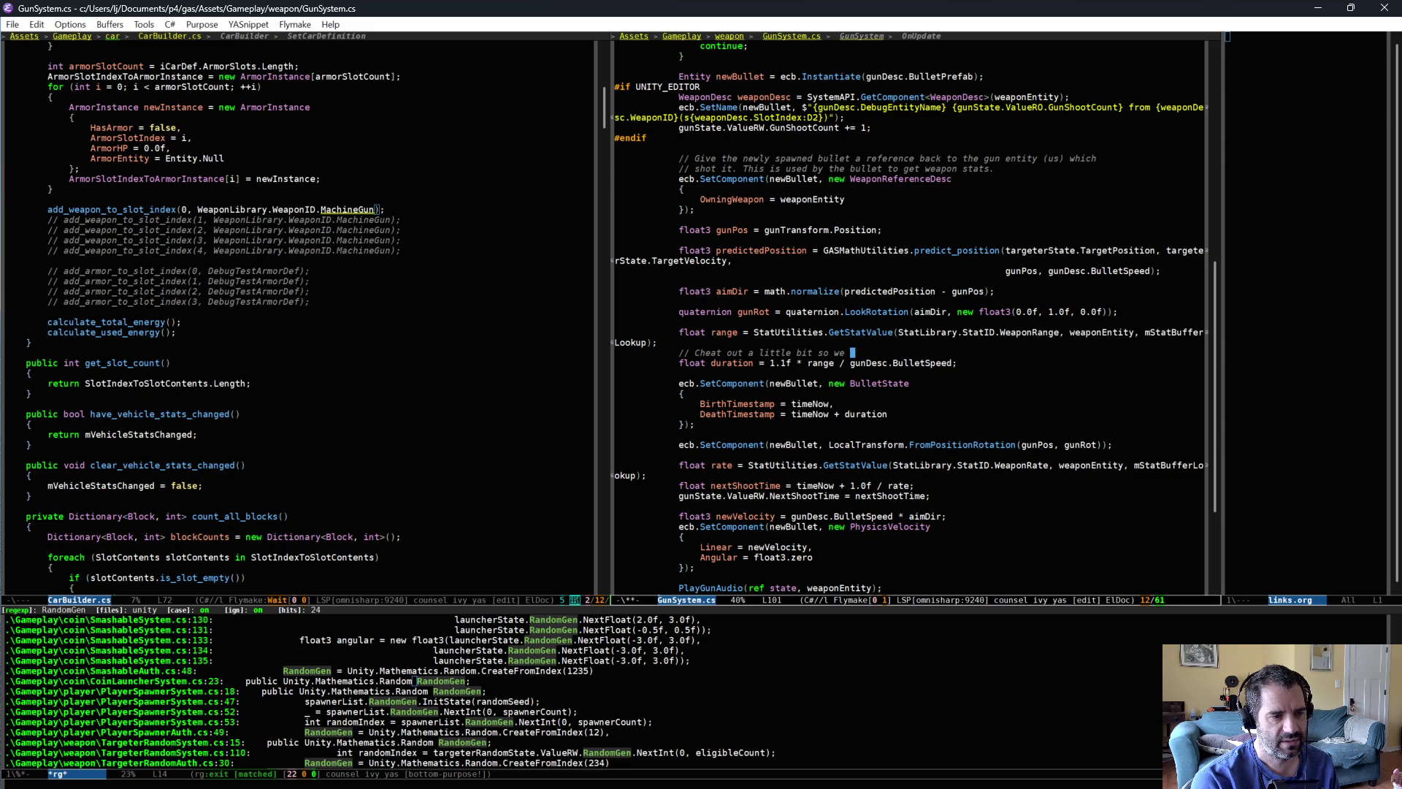
pyautogui.press('BackSpace')
pyautogui.press('BackSpace')
pyautogui.press('BackSpace')
pyautogui.write('it feels')
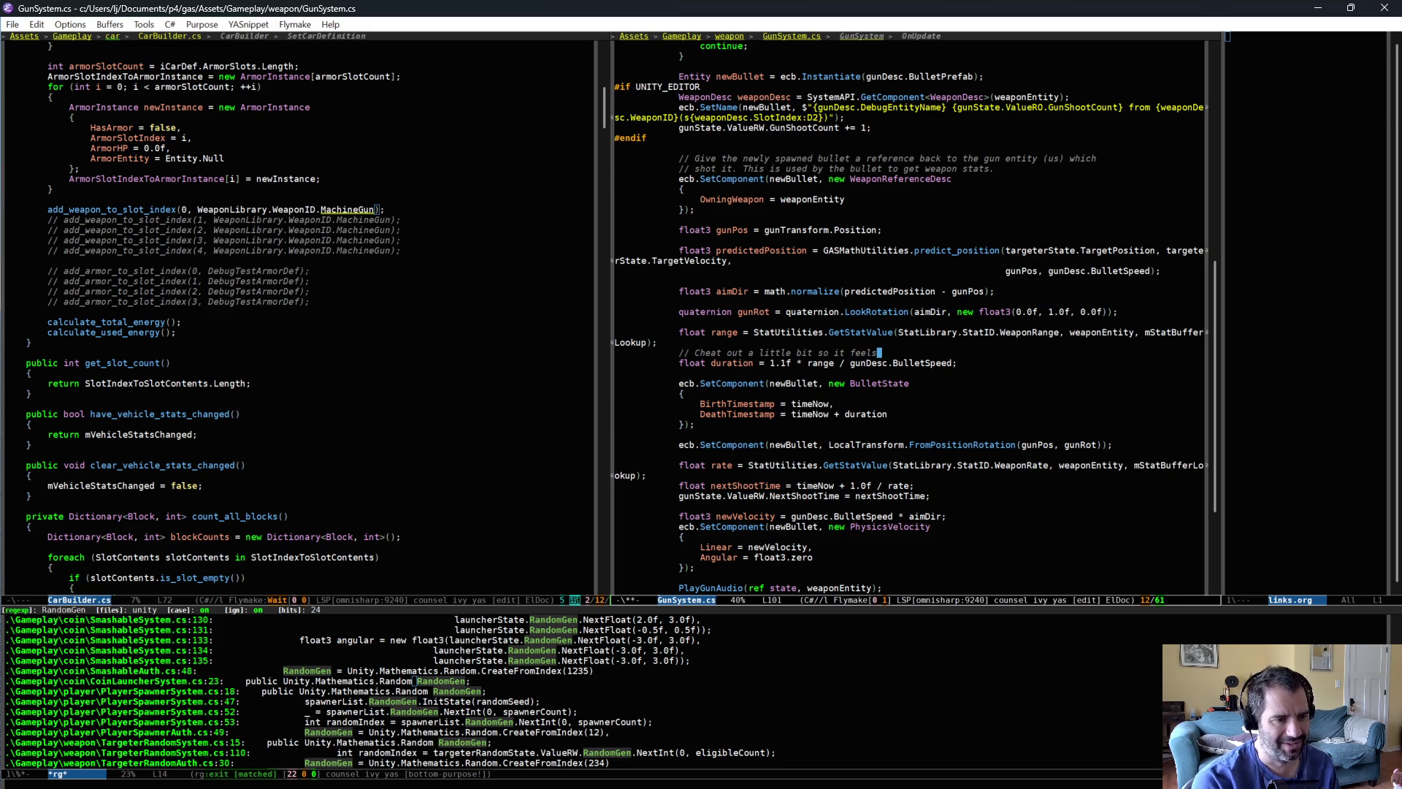
pyautogui.write(' better.')
pyautogui.hotkey('ctrl', 'x')
pyautogui.hotkey('ctrl', 's')
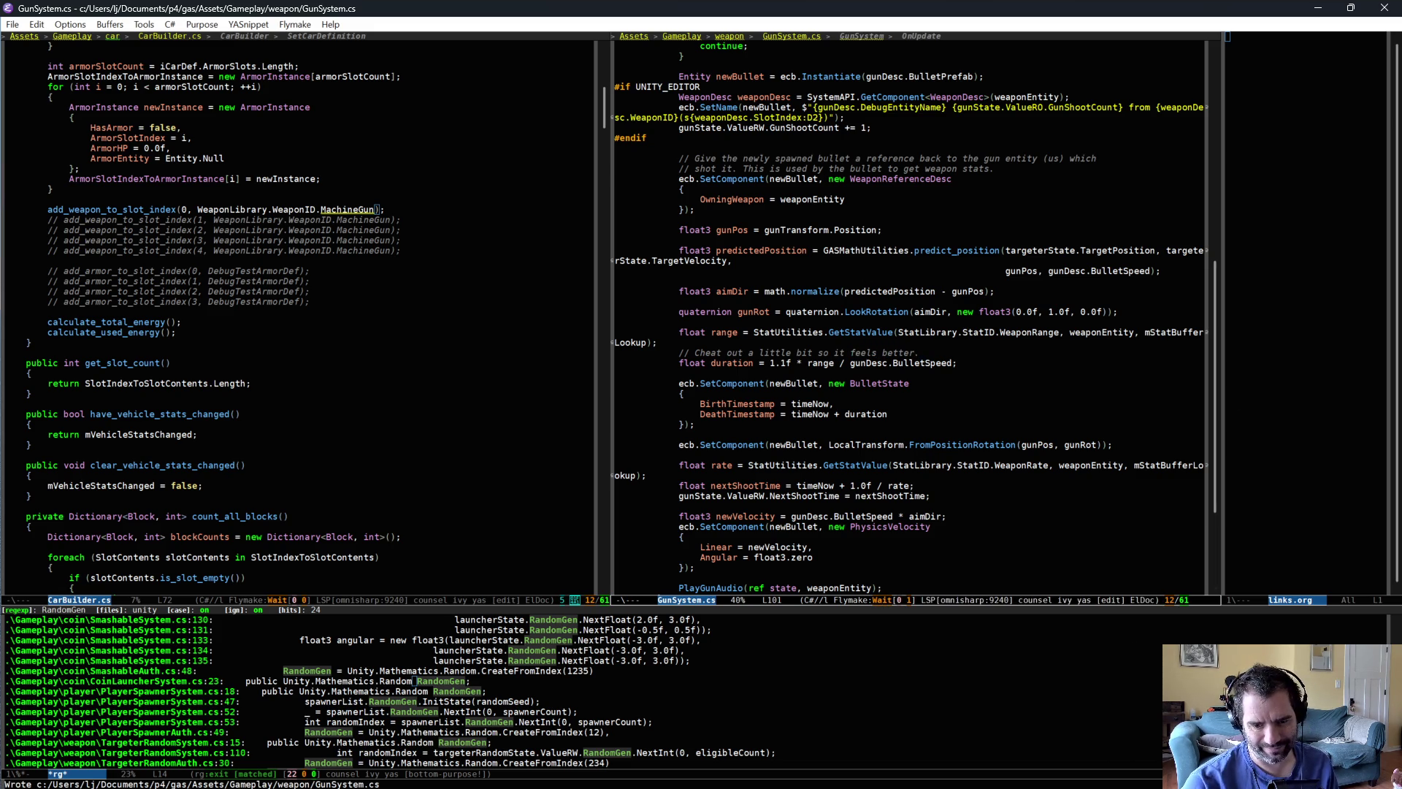
pyautogui.hotkey('alt', 'Tab')
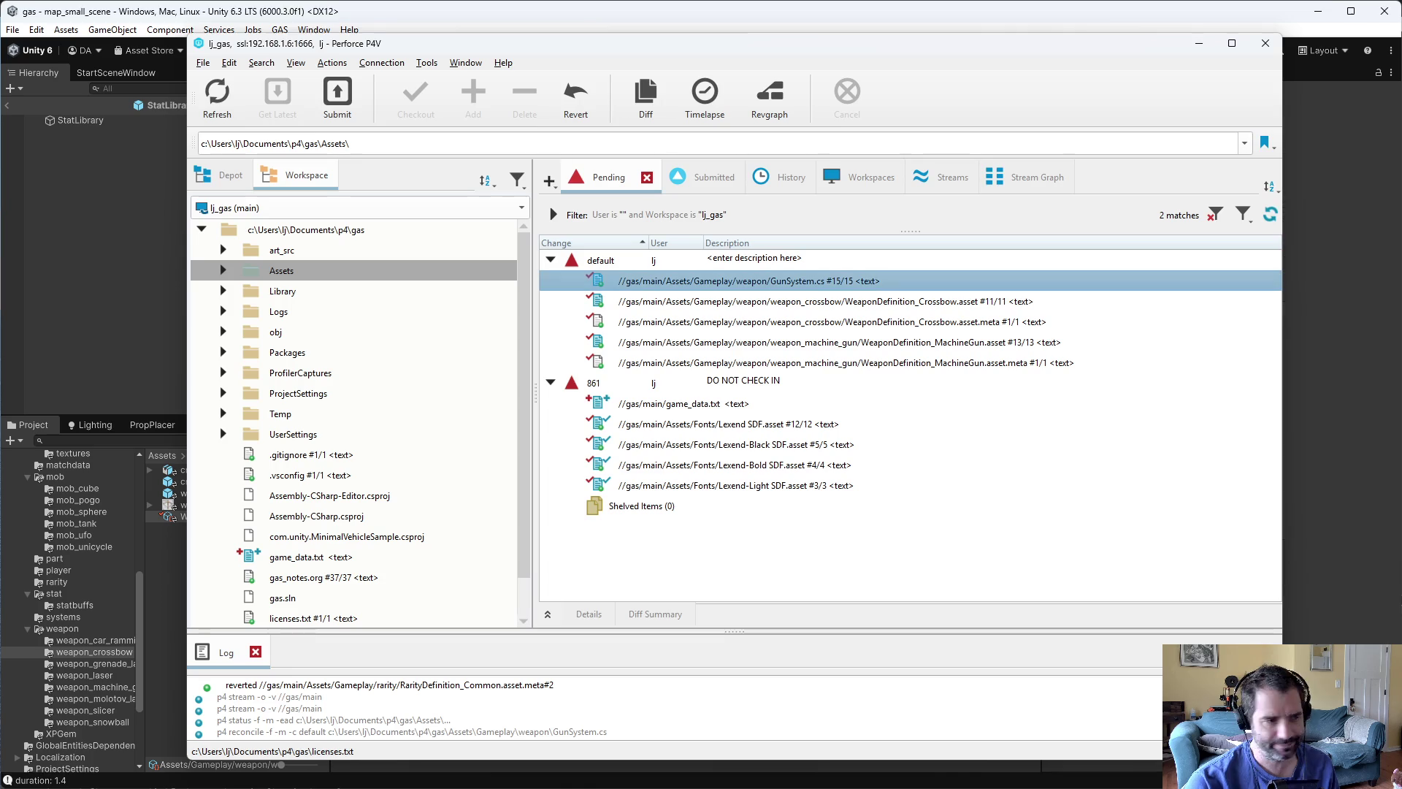
# - Diff the pending GunSystem.cs against depot revision #15 in P4Merge
pyautogui.hotkey('alt', 'Tab')
pyautogui.doubleClick(705, 280)
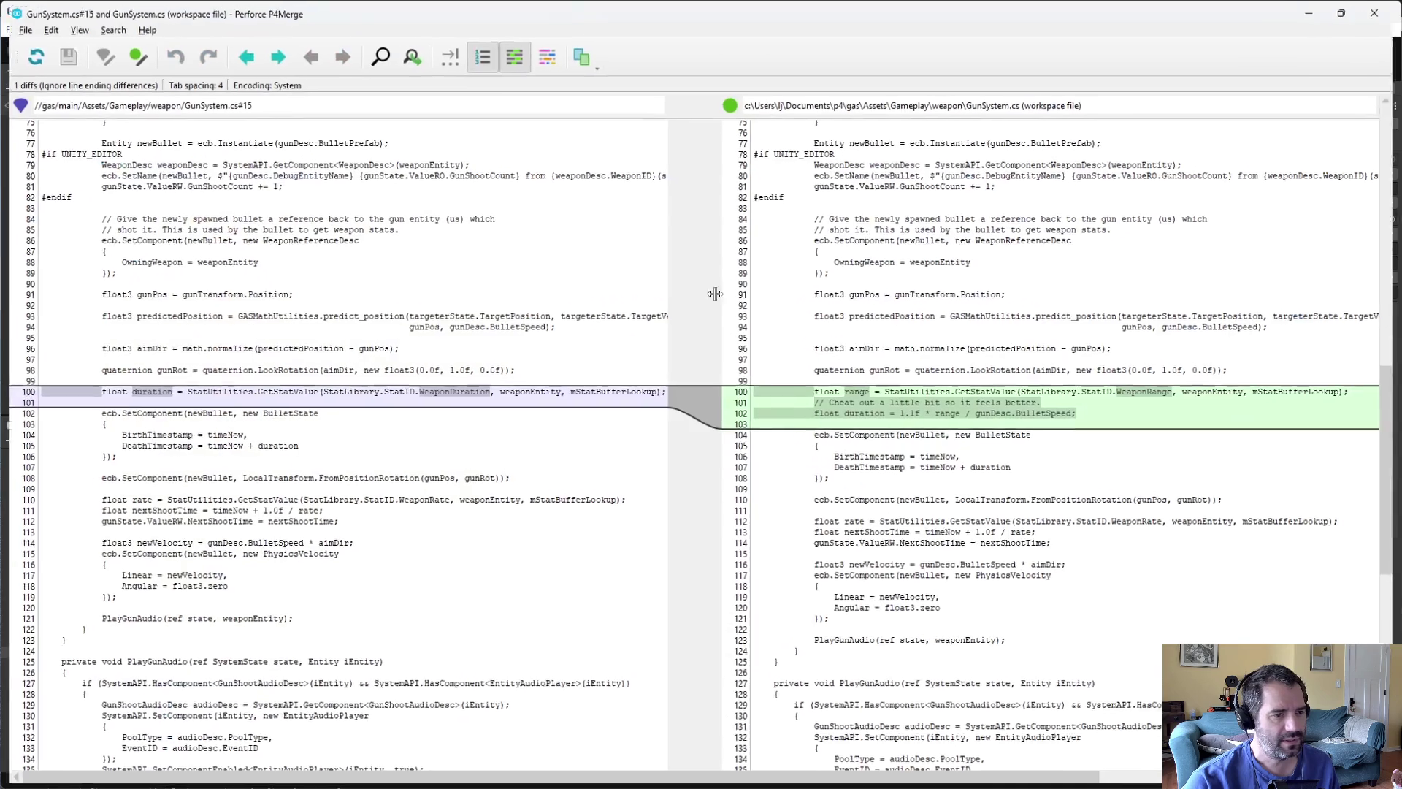
pyautogui.hotkey('alt', 'F4')
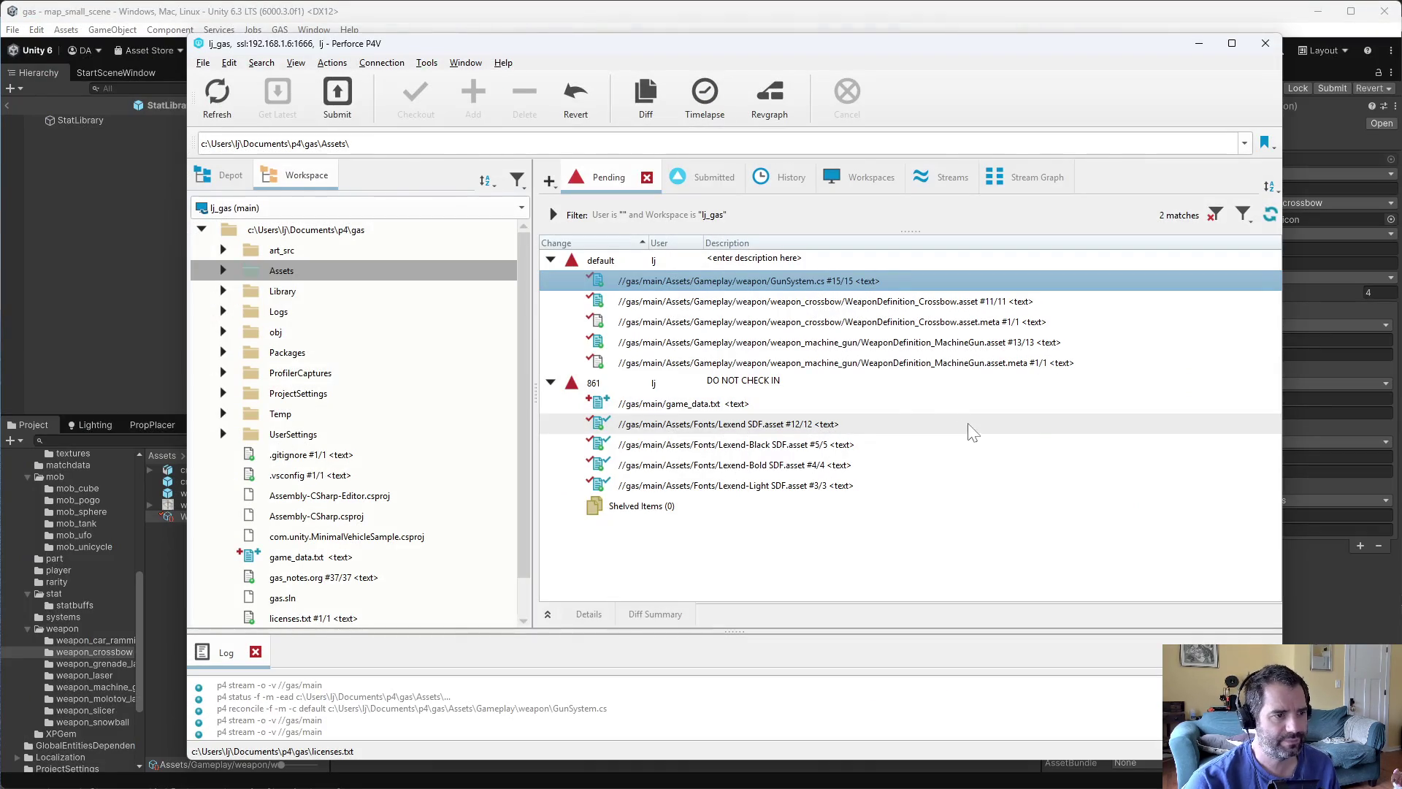
pyautogui.hotkey('alt', 'Tab')
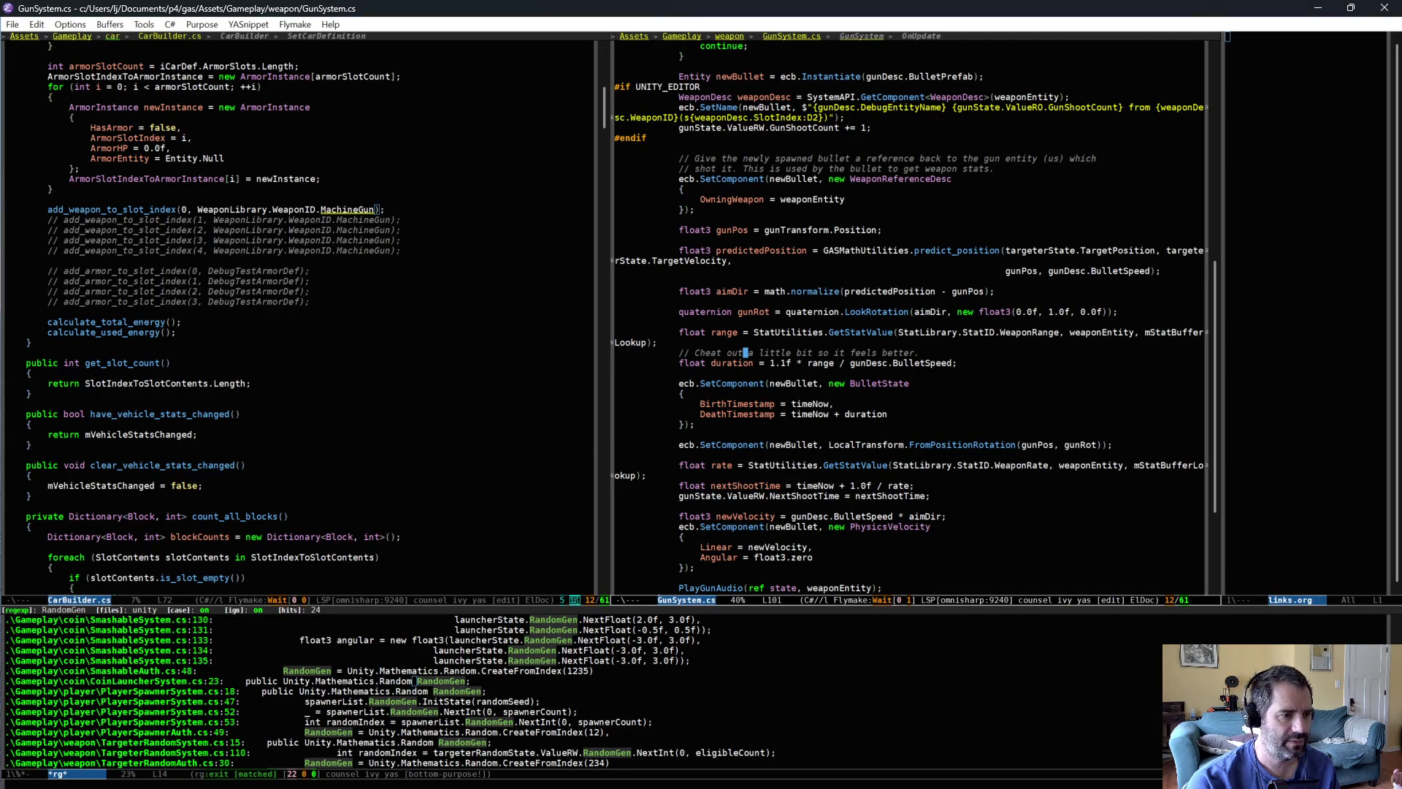
# - Insert 'the duration' after 'Cheat out' in the cheat comment and save
pyautogui.click(745, 353)
pyautogui.write('the duration')
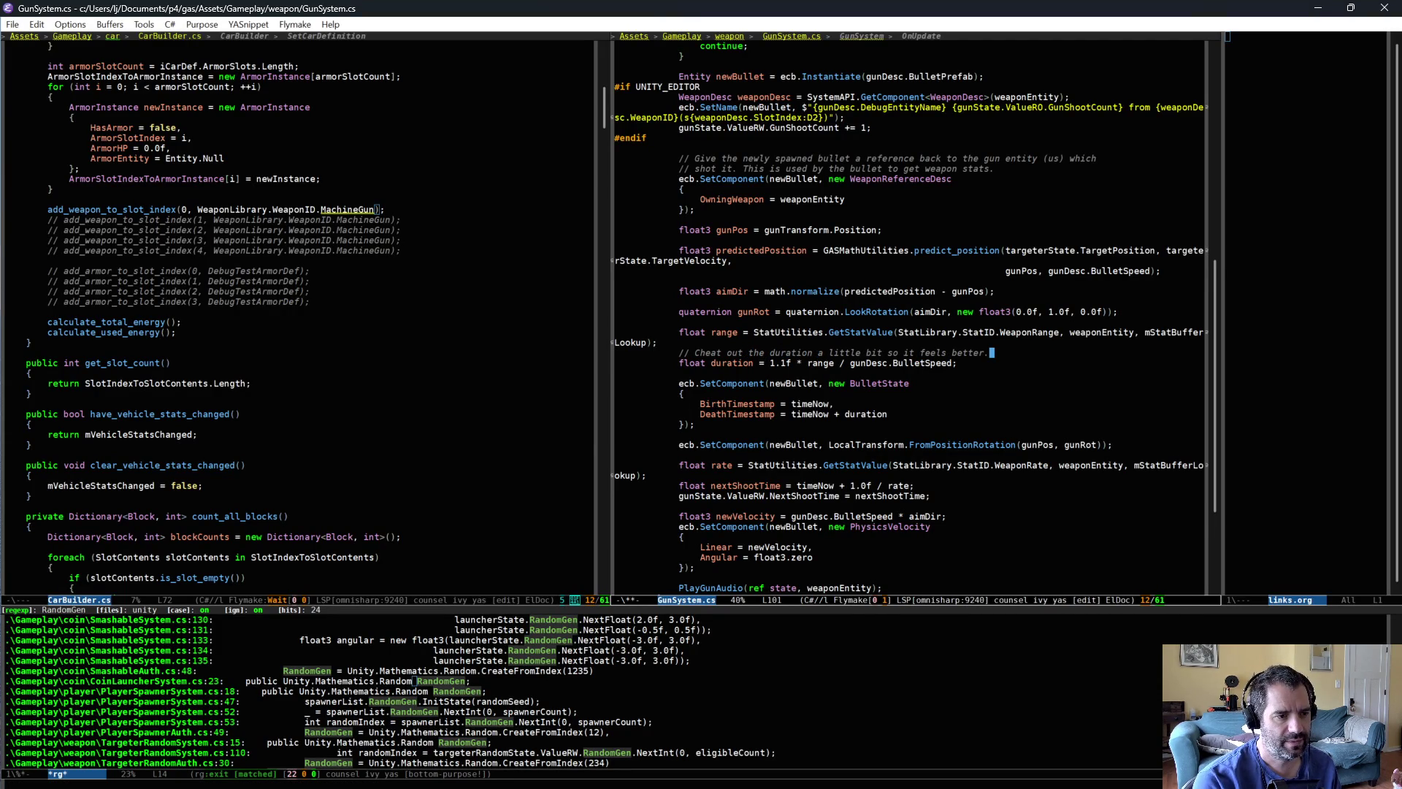
pyautogui.hotkey('ctrl', 'x')
pyautogui.hotkey('ctrl', 's')
# - Add a wrapped comment above the range line explaining duration lasts long enough to travel the "range" distance, and save
pyautogui.click(740, 332)
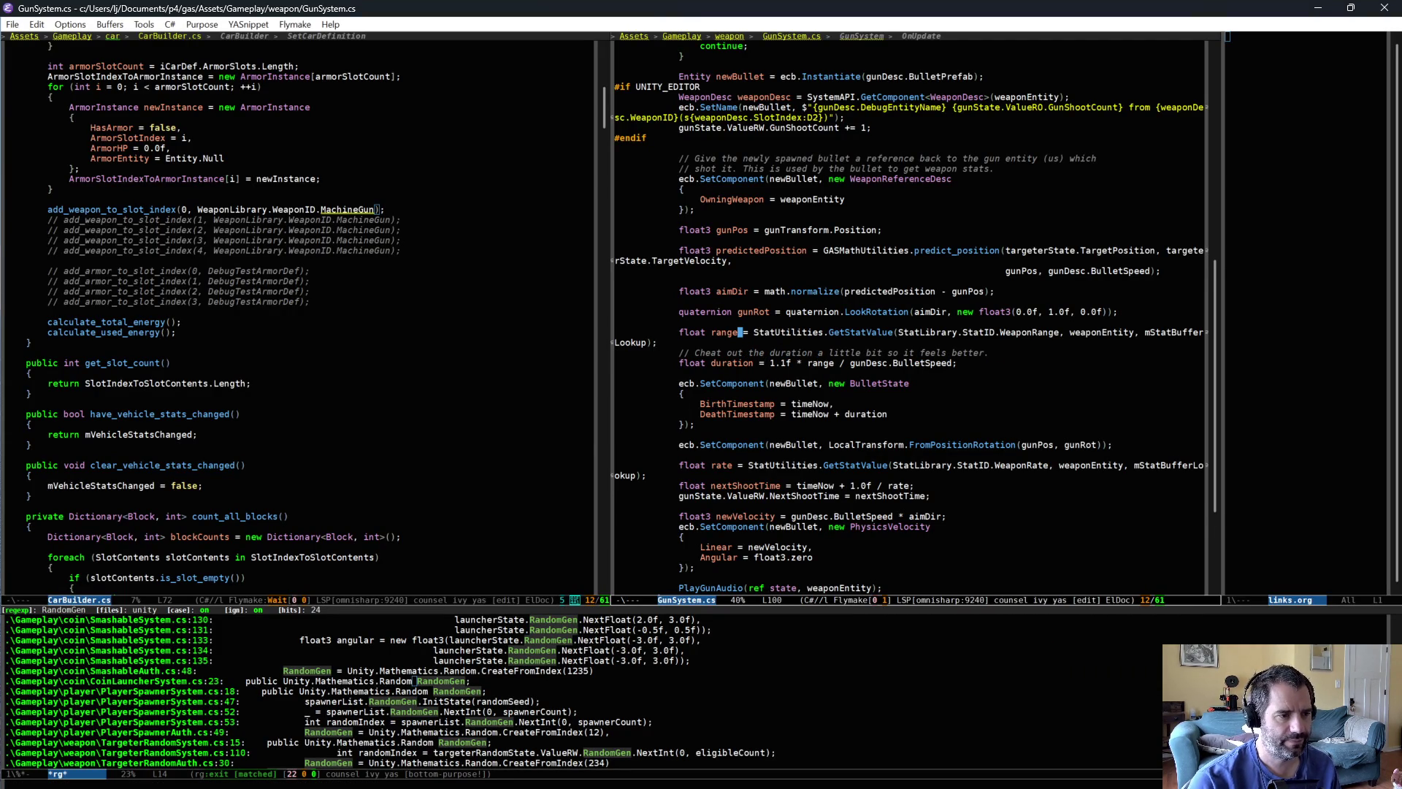
pyautogui.hotkey('ctrl', 'shift', 'Return')
pyautogui.write('// ')
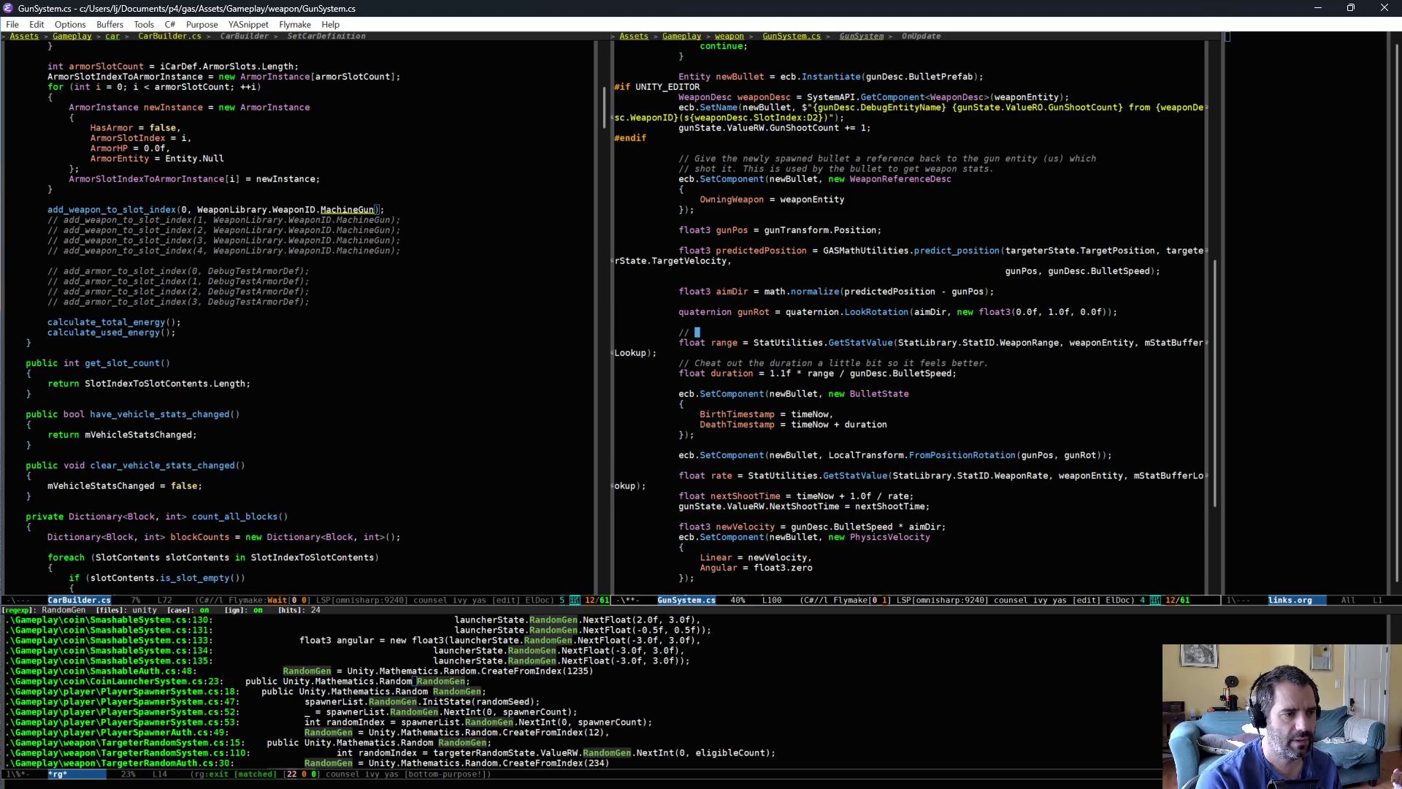
pyautogui.write('Duration is b')
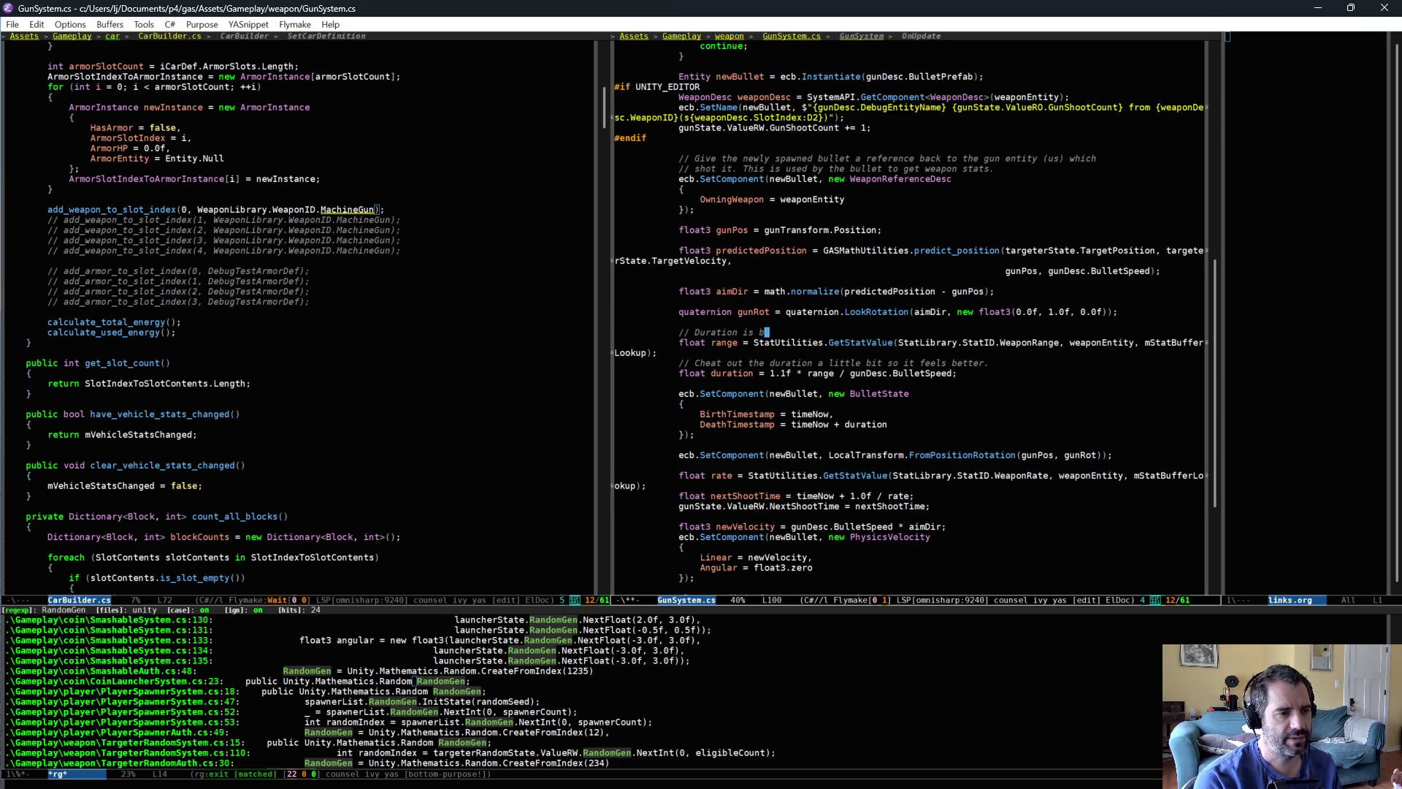
pyautogui.write('ased on rang')
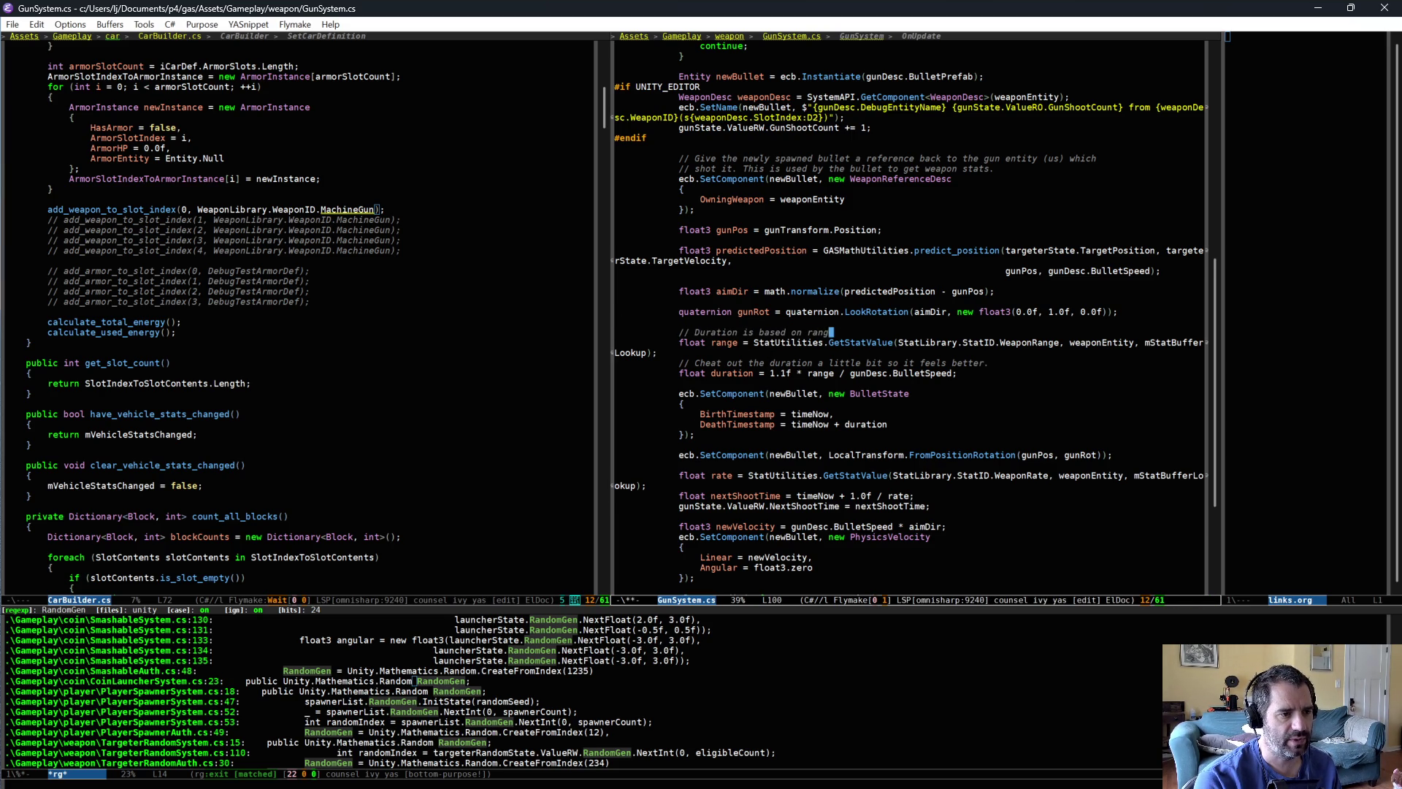
pyautogui.write('e. ')
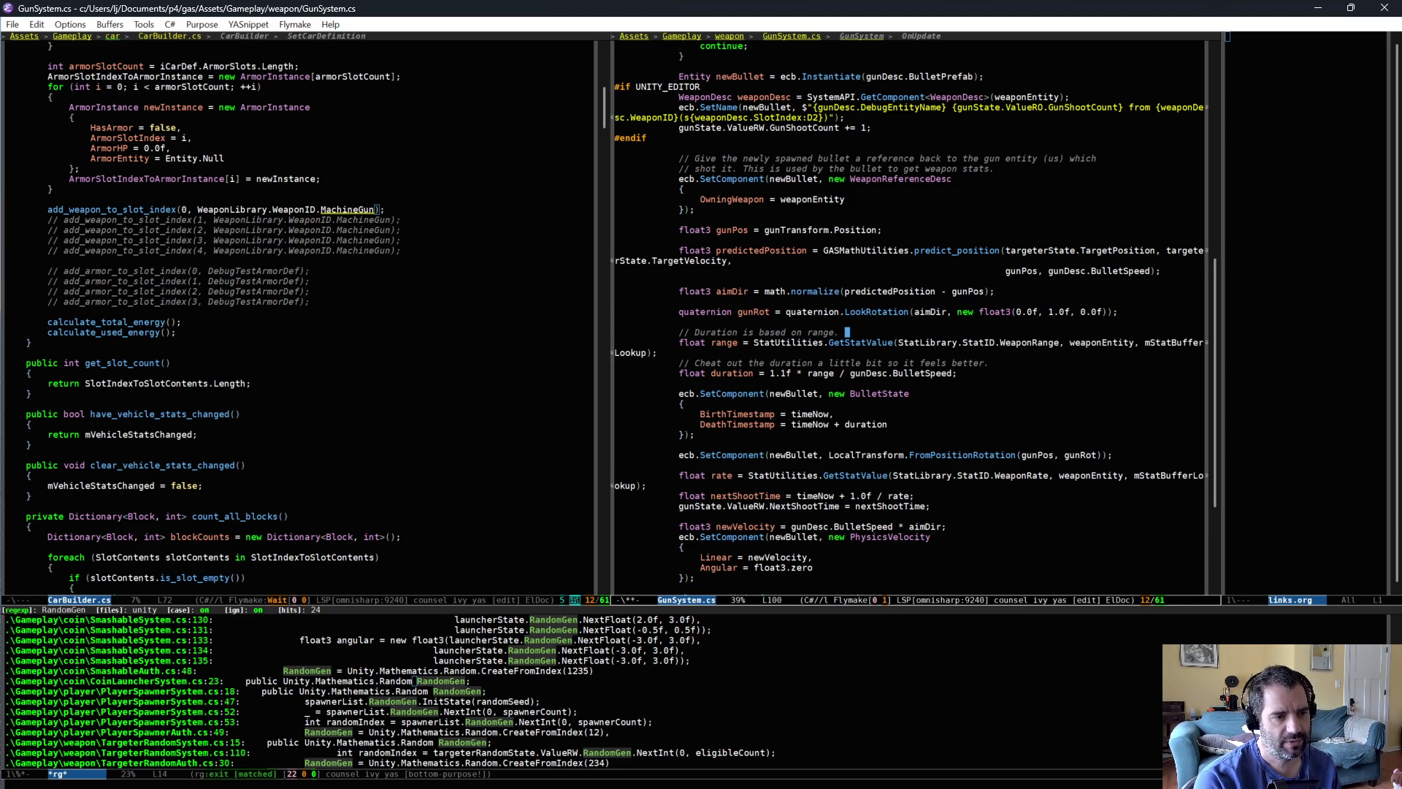
pyautogui.write('We set duration to be ')
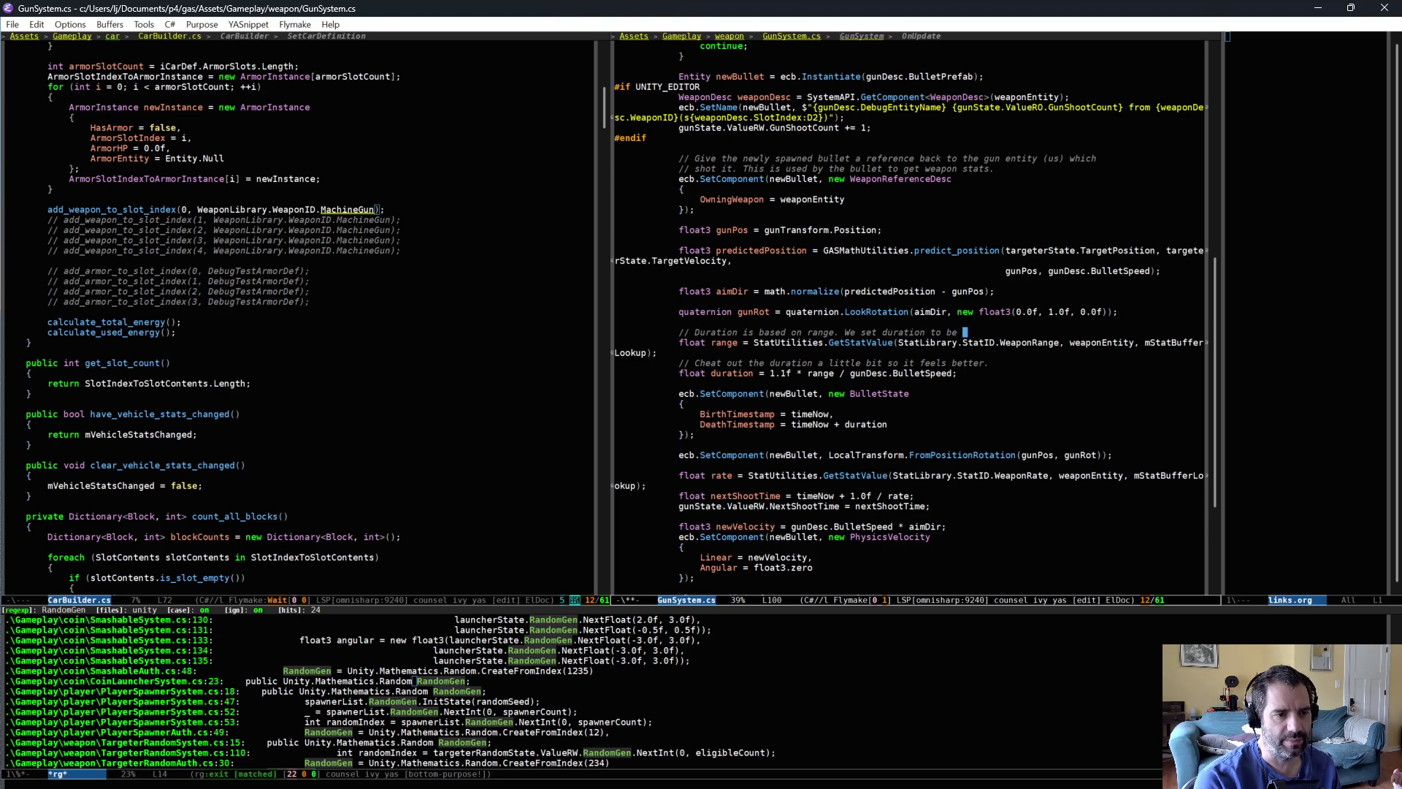
pyautogui.write('long enough t')
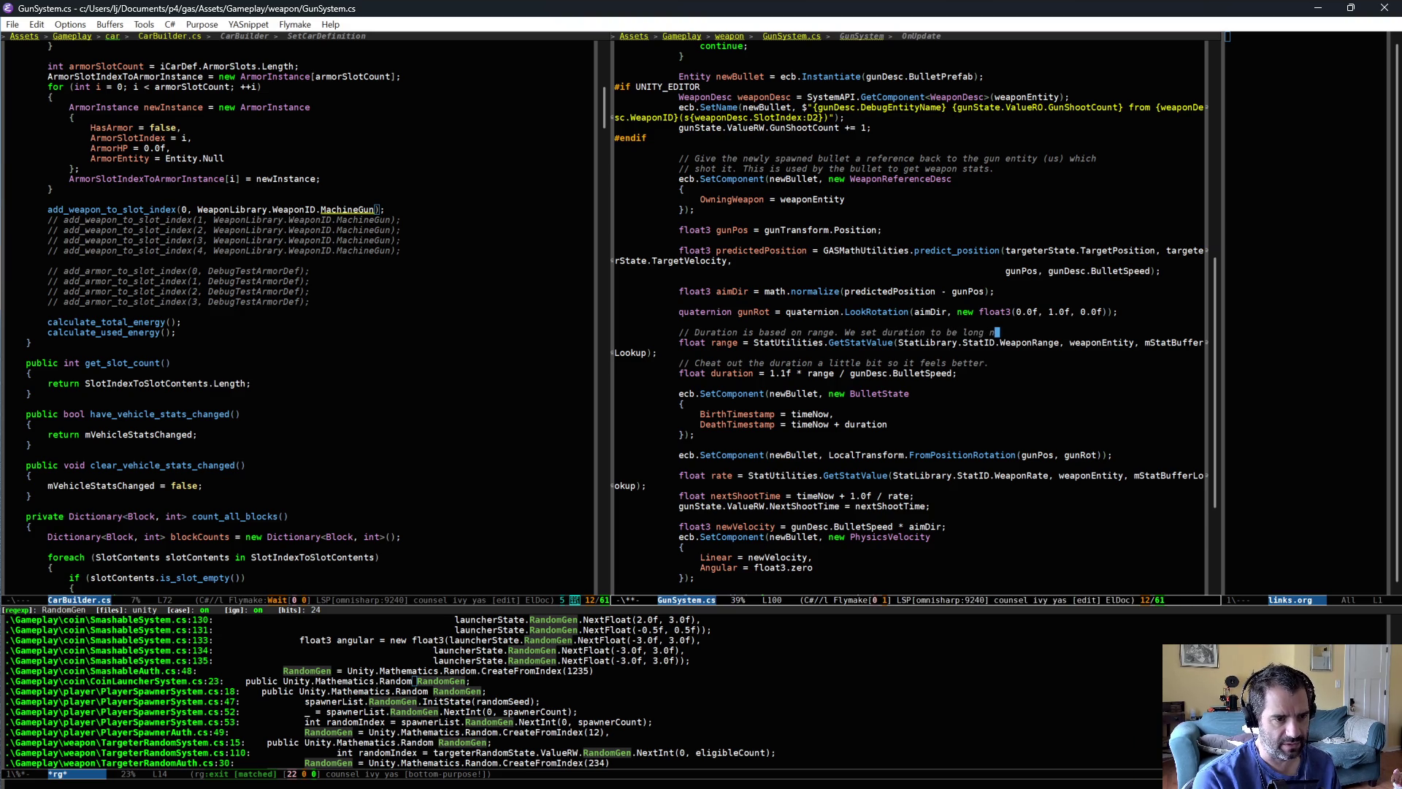
pyautogui.write('vel the // "range" distance.')
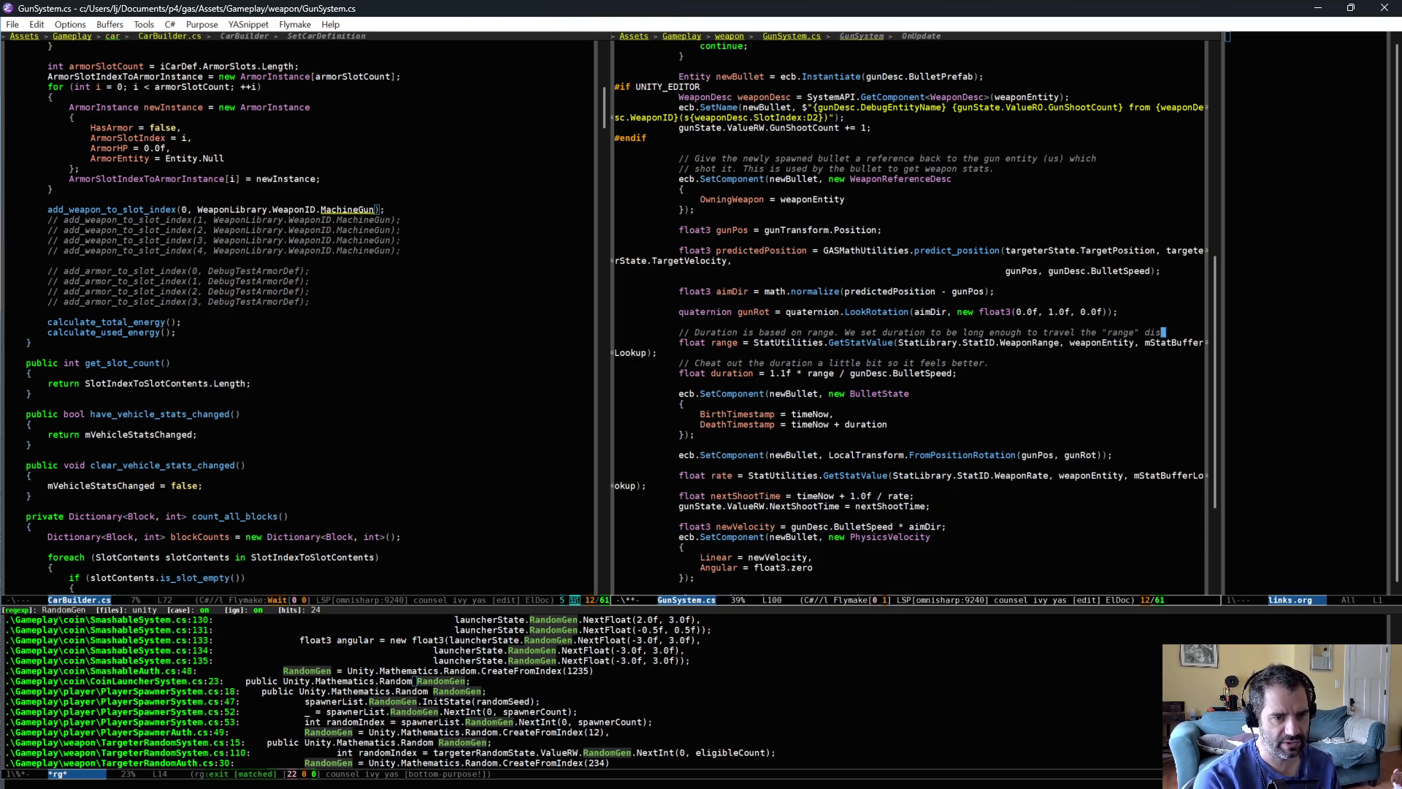
pyautogui.hotkey('alt', 'q')
pyautogui.hotkey('ctrl', 'x')
pyautogui.hotkey('ctrl', 's')
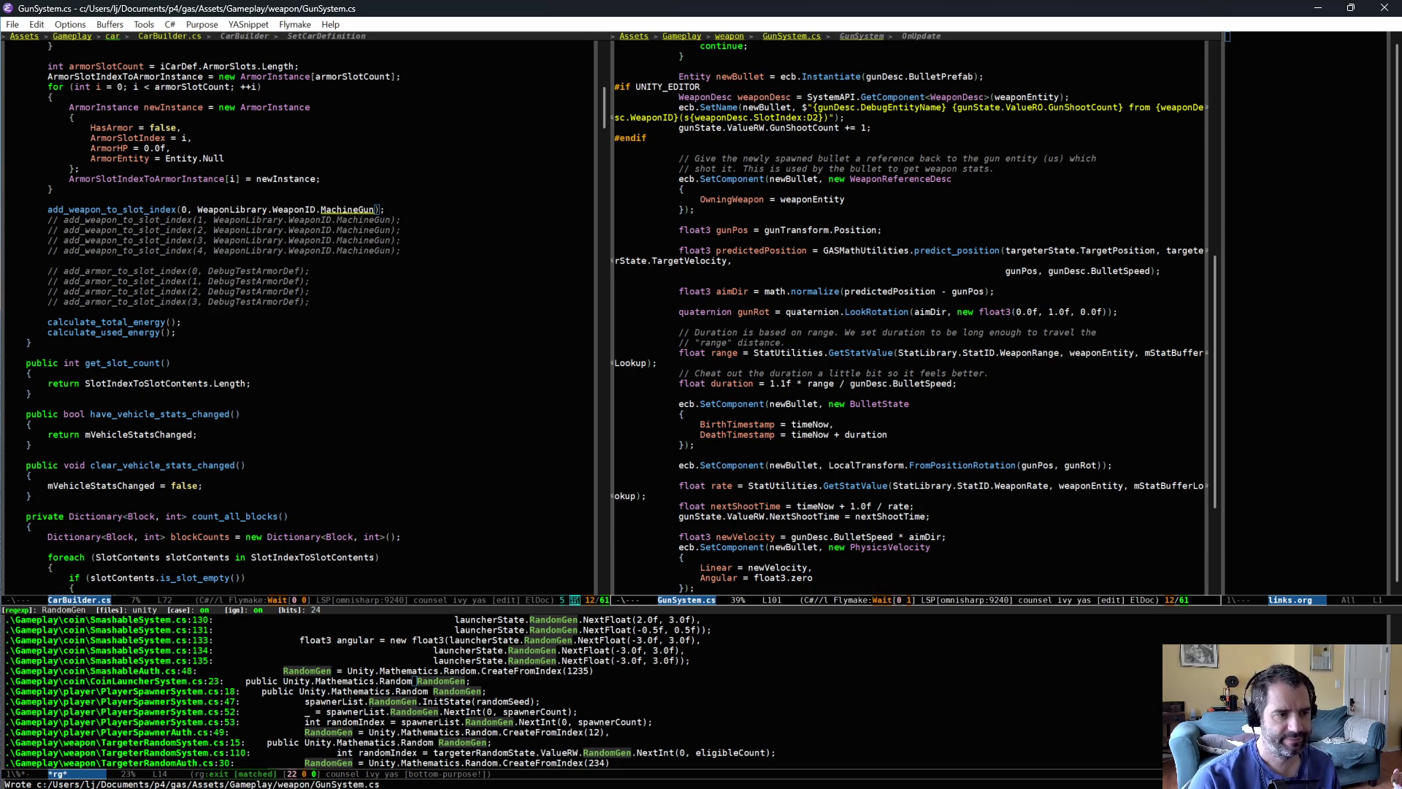
pyautogui.hotkey('alt', 'Tab')
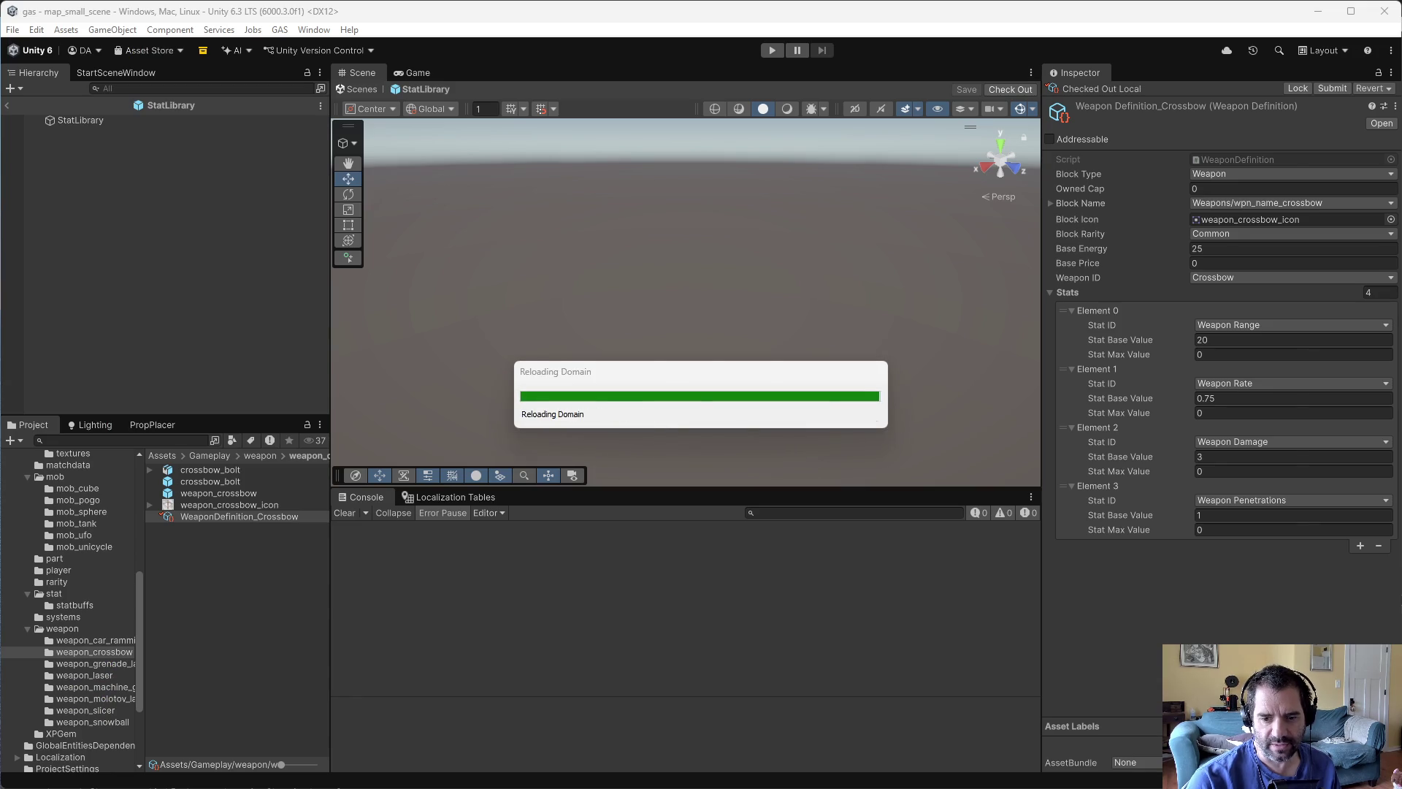
# - Submit the default changelist as change 1280, described 'removed duration stat from guns because they use range to calculate it instead'
pyautogui.hotkey('alt', 'Tab')
pyautogui.click(873, 307)
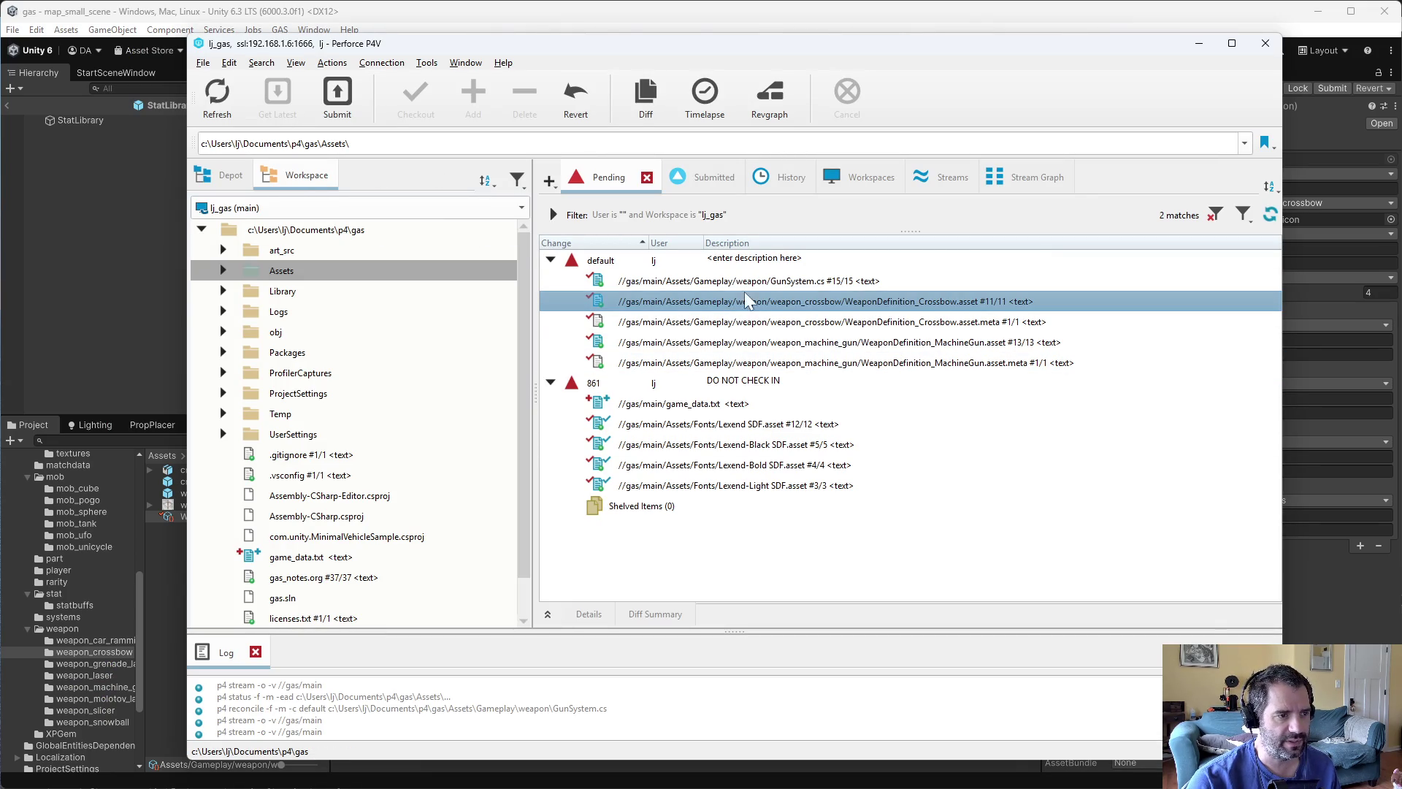
pyautogui.click(733, 272)
pyautogui.rightClick(733, 272)
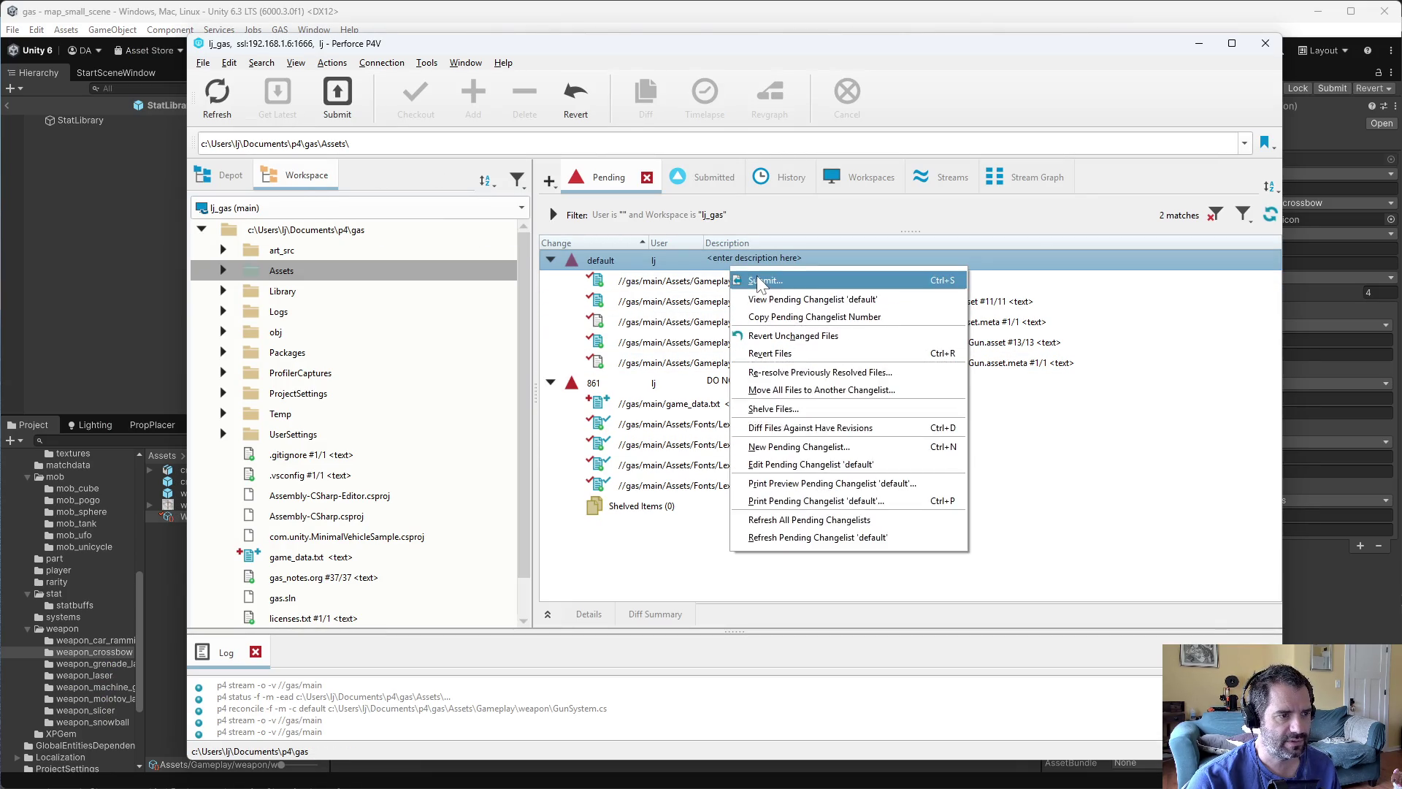
pyautogui.click(760, 280)
pyautogui.write('removed d')
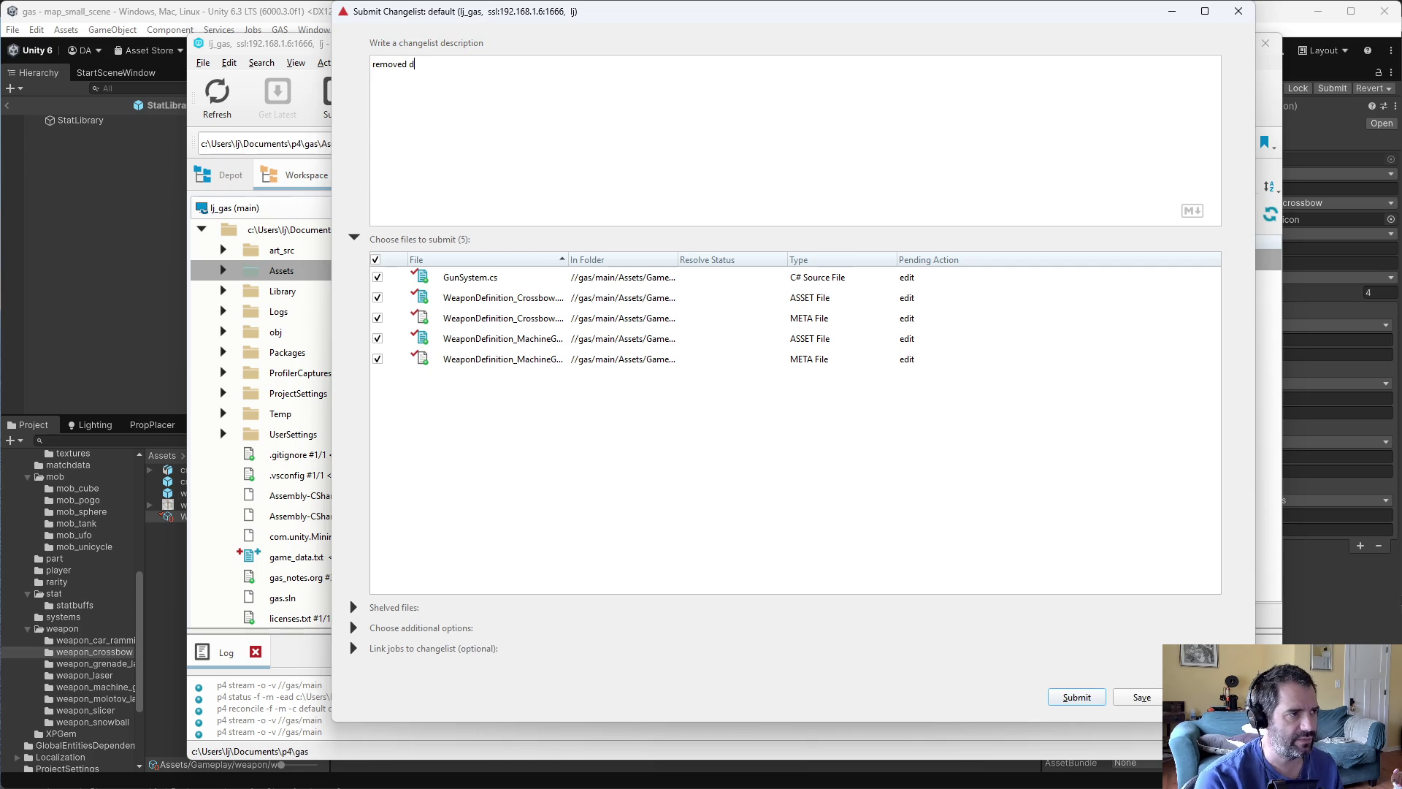
pyautogui.write('uration stat from')
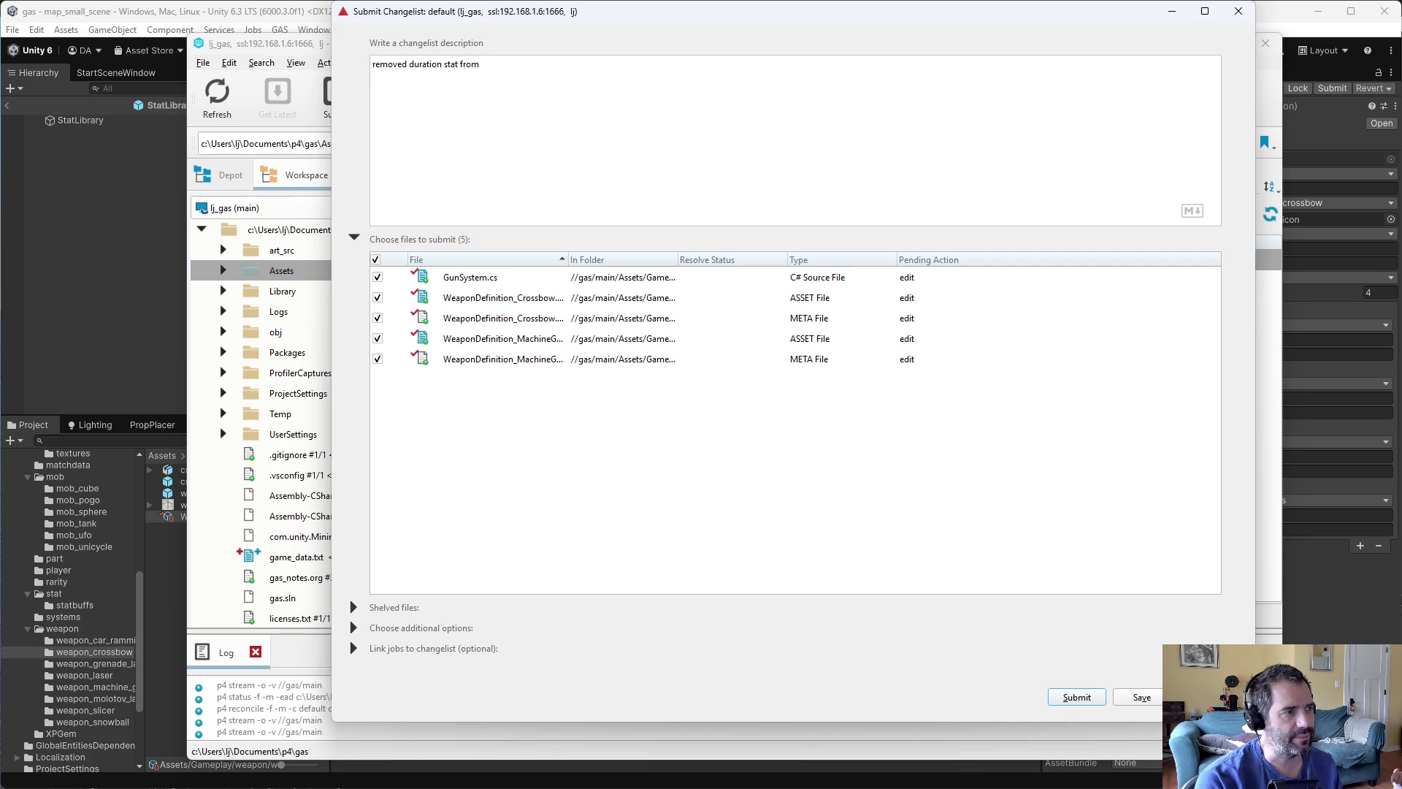
pyautogui.write(' guns because they use ')
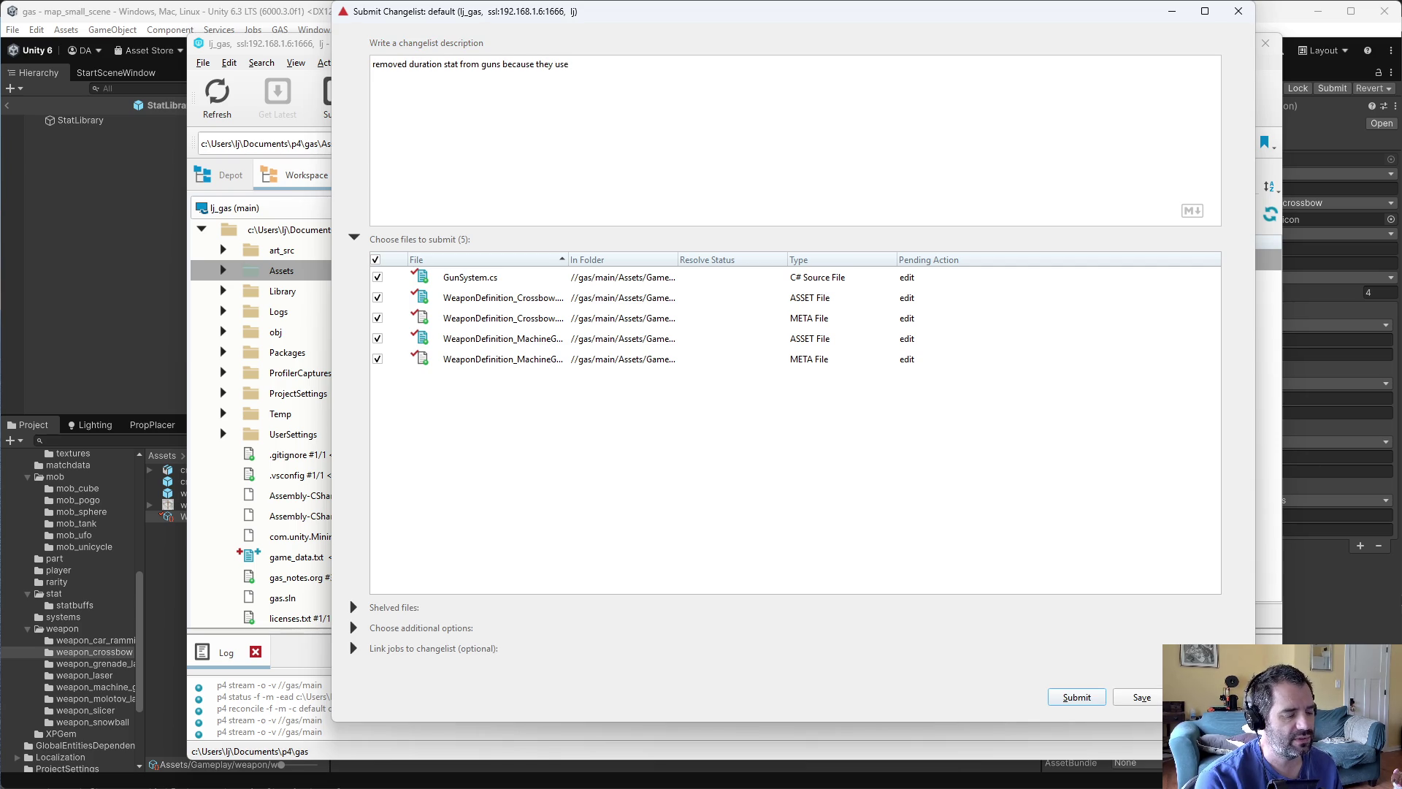
pyautogui.write('range ')
pyautogui.write('to calculate ')
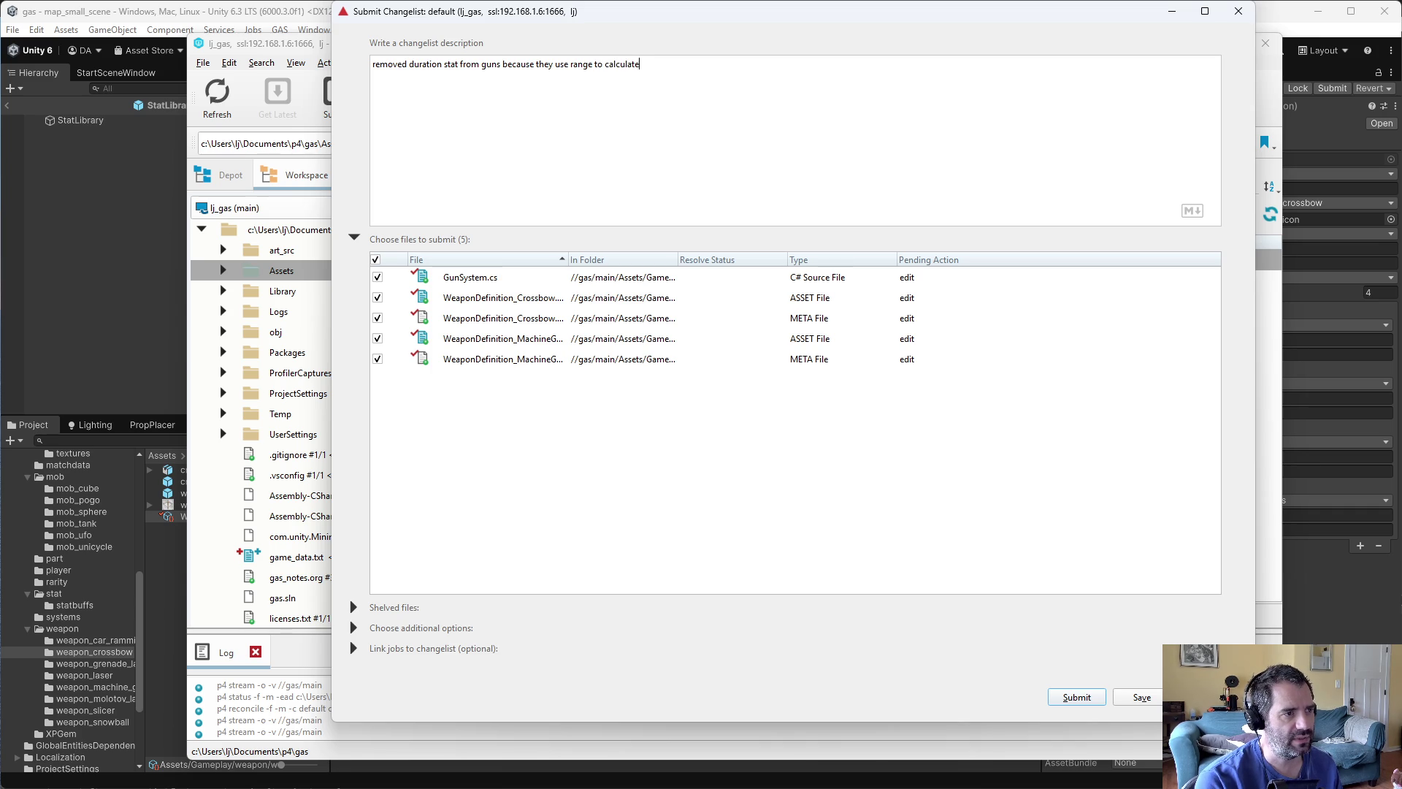
pyautogui.write('it instead')
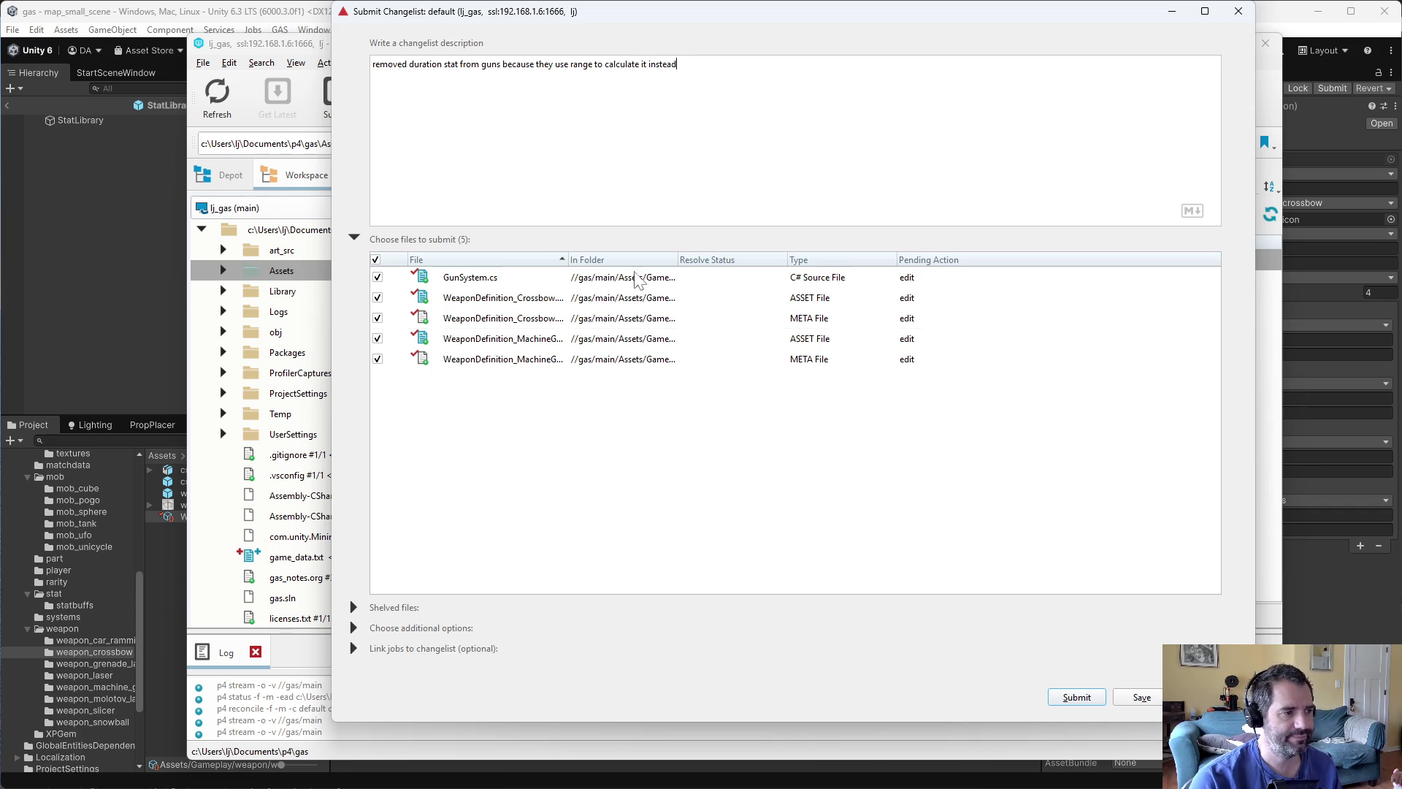
pyautogui.click(1081, 702)
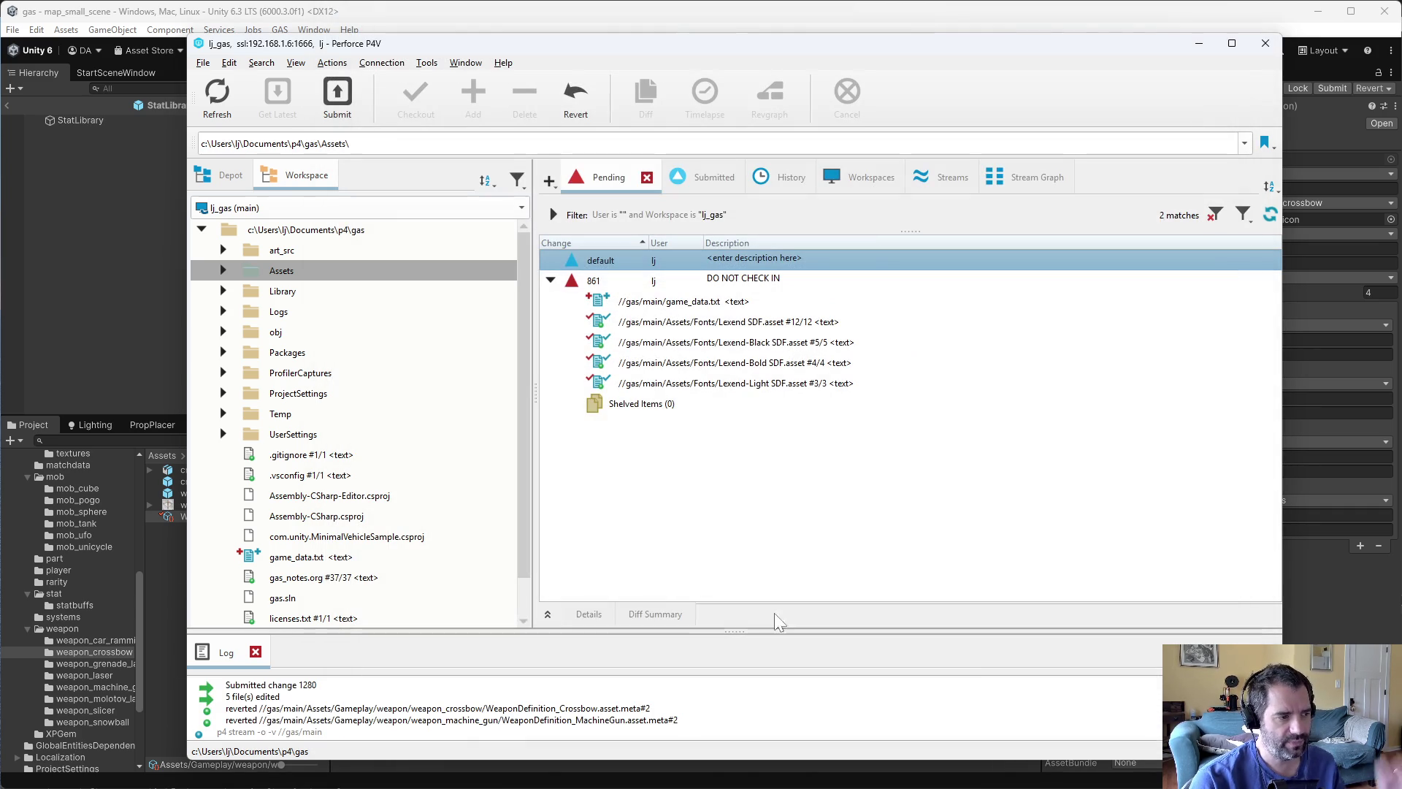
pyautogui.click(22, 379)
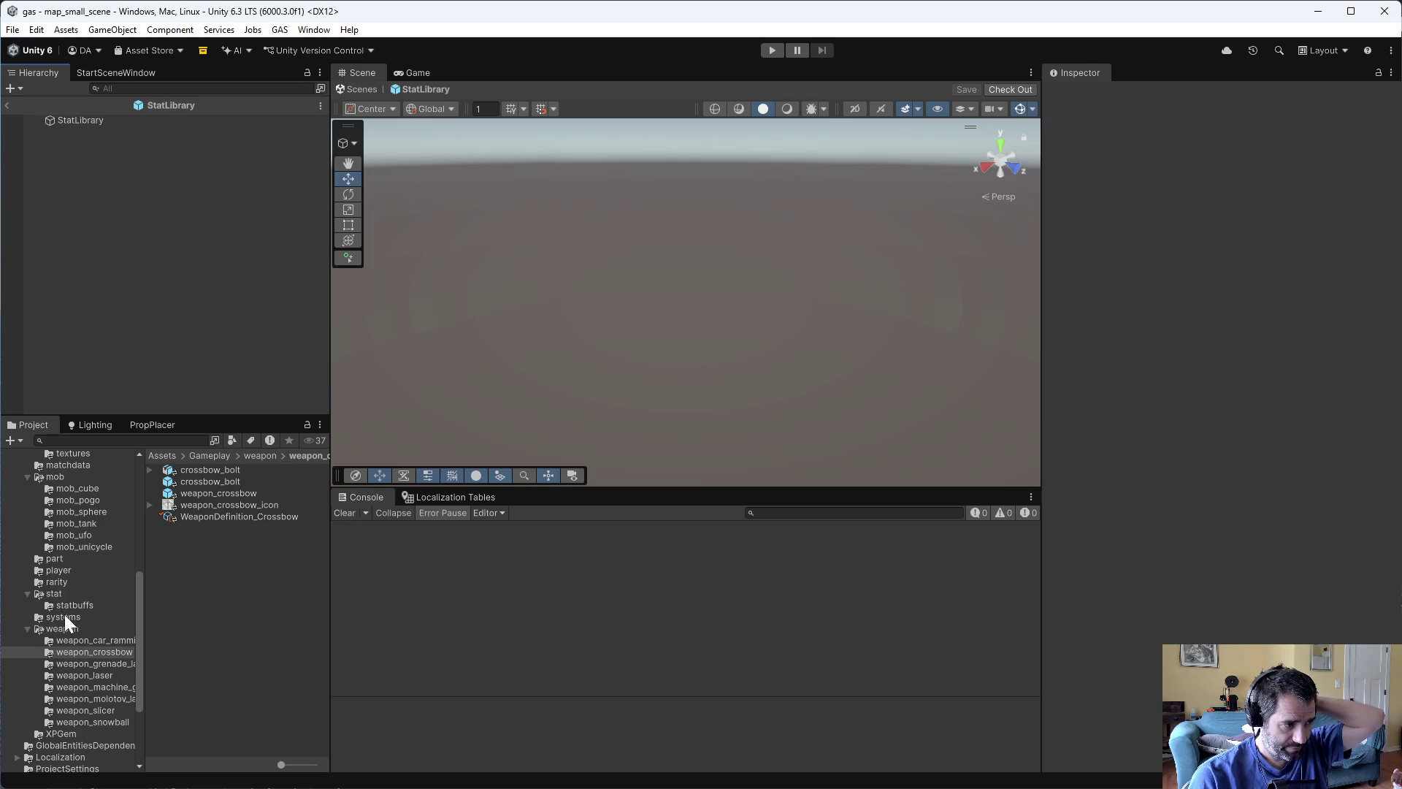
# - Browse the grenade launcher, laser, molotov, slicer and snowball weapon folders, then open the weapon_snowball prefab in Prefab Mode
pyautogui.click(117, 664)
pyautogui.click(94, 674)
pyautogui.click(99, 698)
pyautogui.click(102, 710)
pyautogui.click(103, 721)
pyautogui.doubleClick(195, 564)
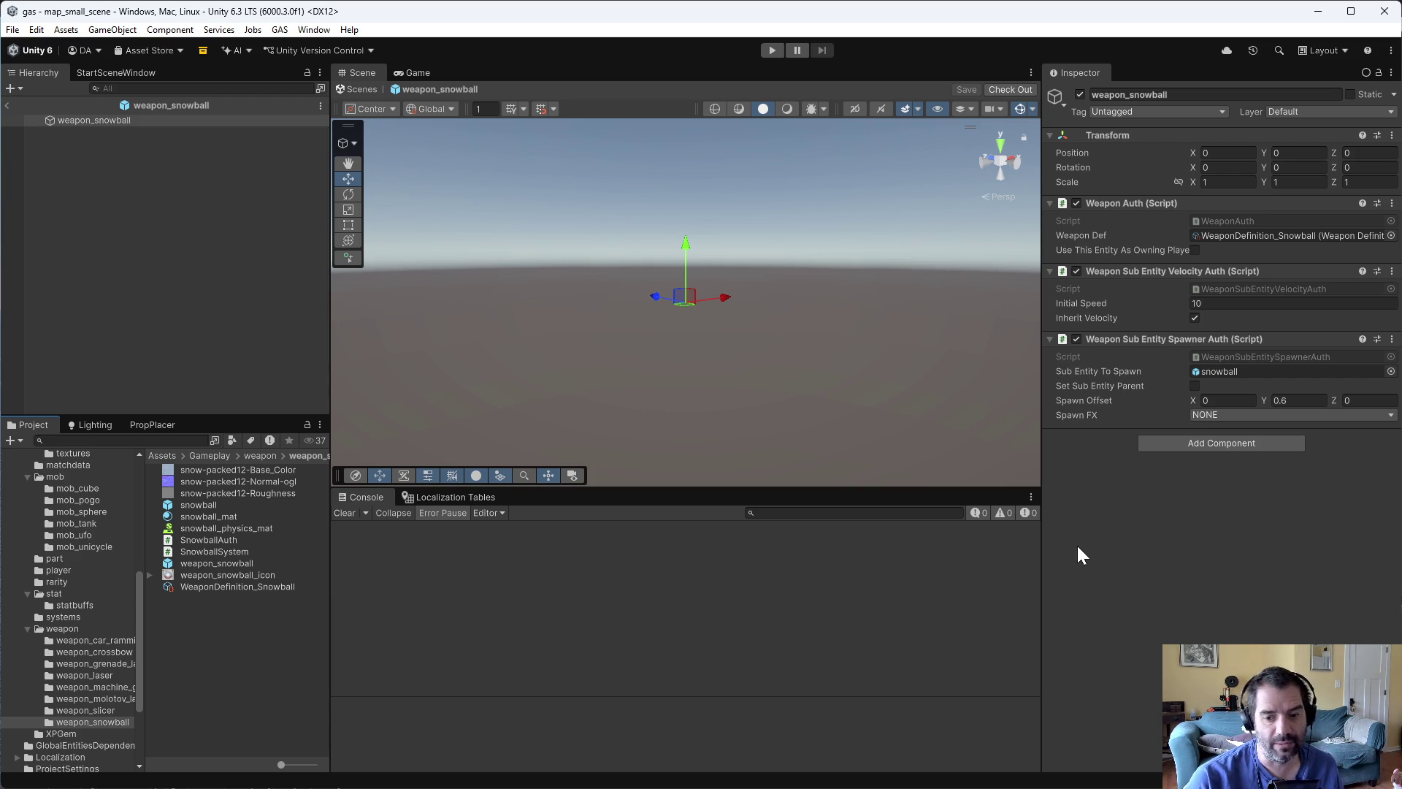
pyautogui.hotkey('alt', 'Tab')
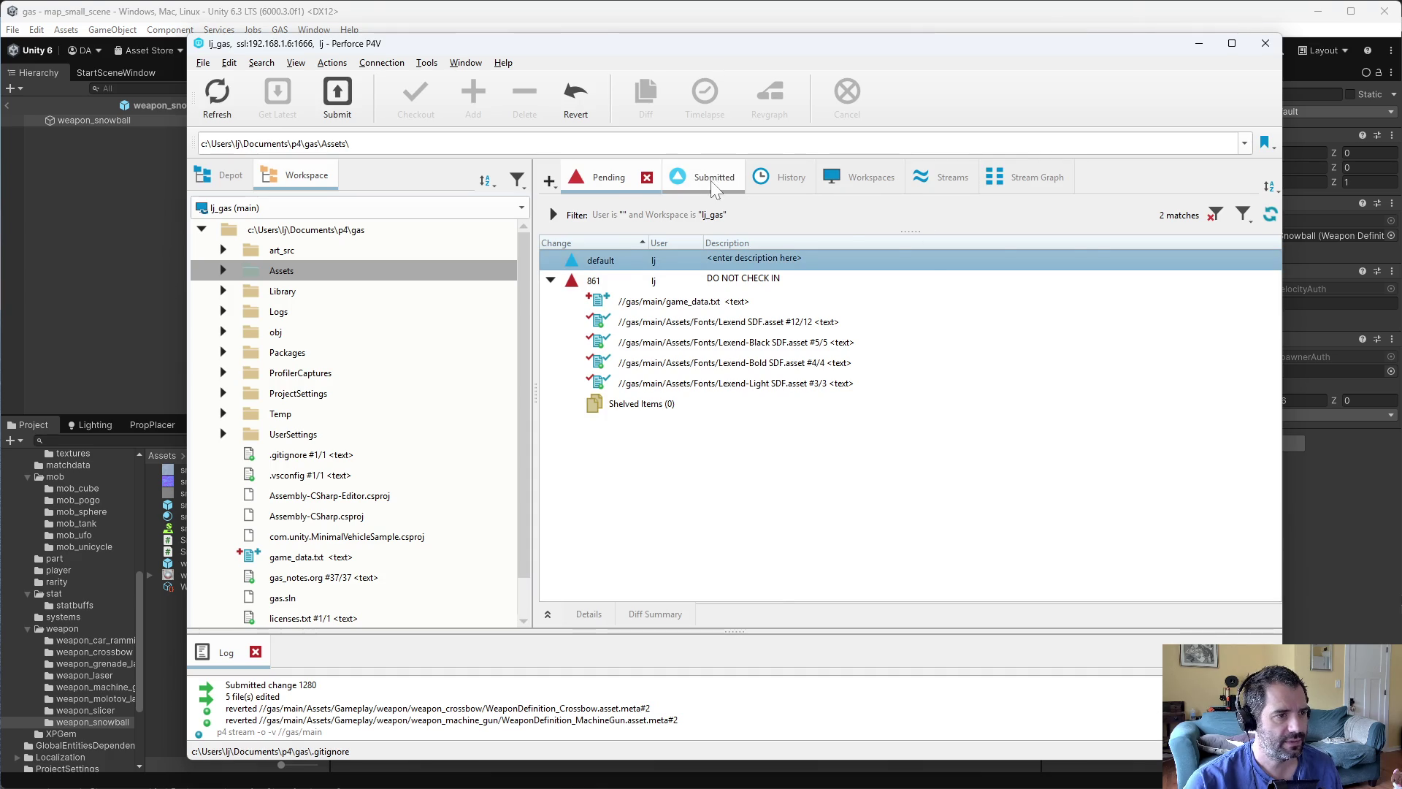
# - Read the descriptions of submitted changelists 1277 through 1280, confirming 1280 sits on top
pyautogui.click(986, 280)
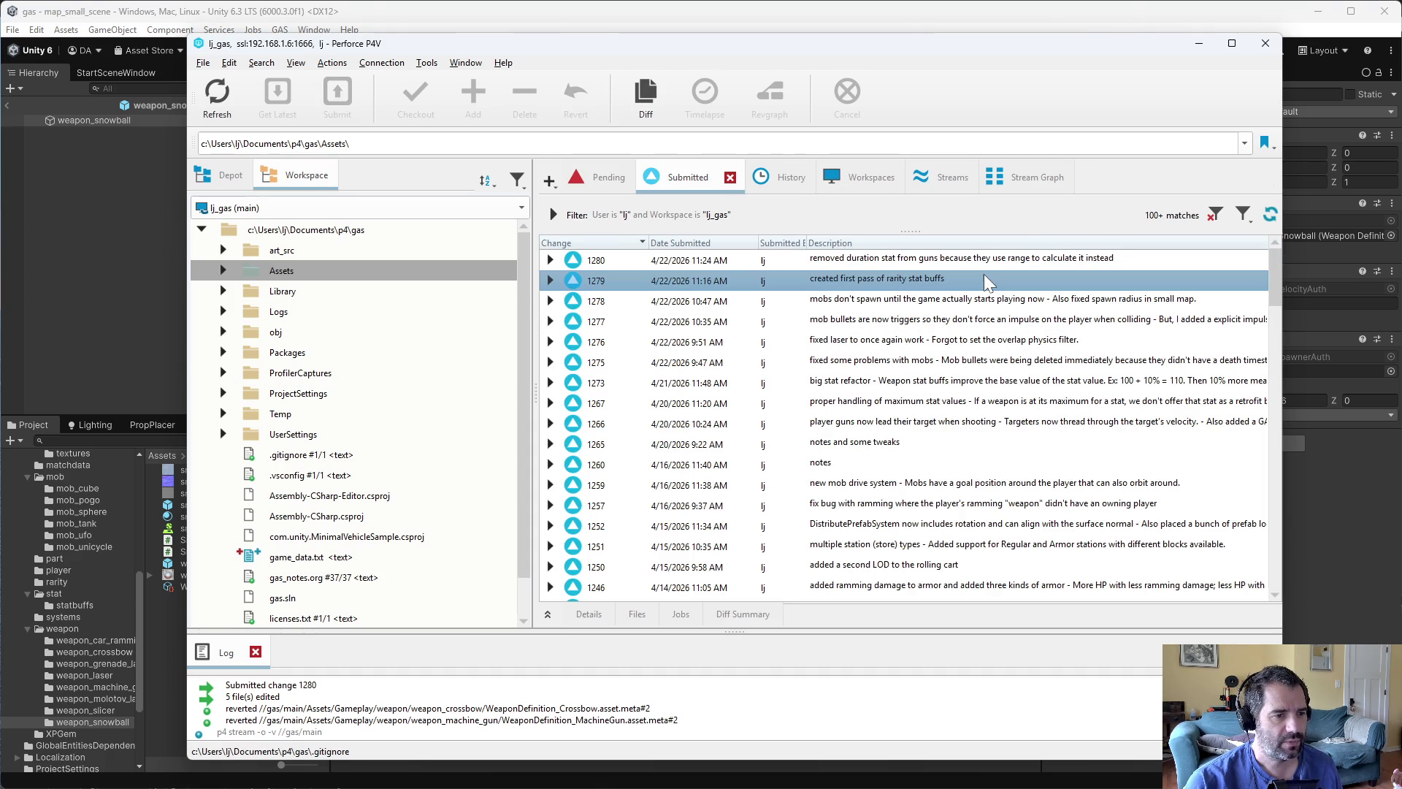
pyautogui.click(990, 268)
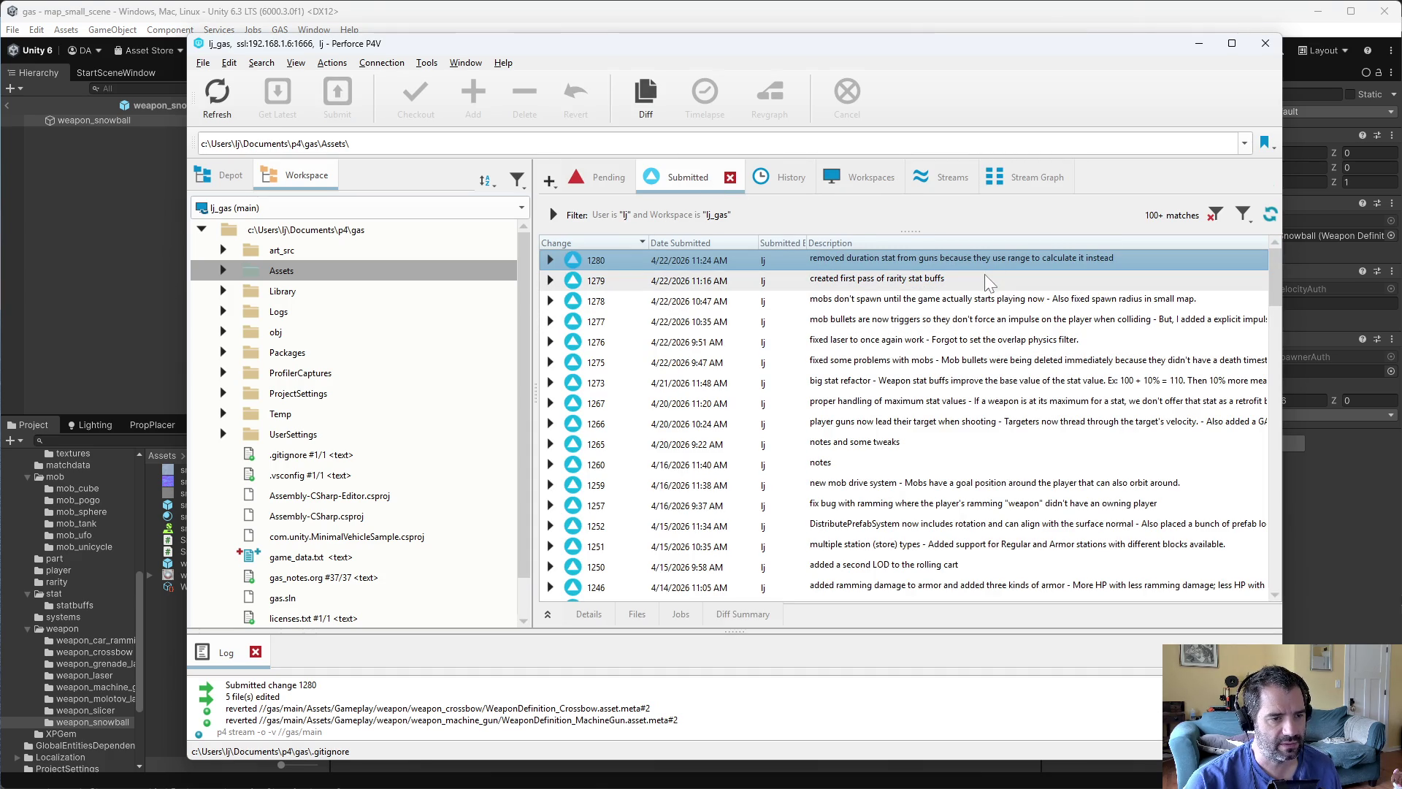
pyautogui.click(964, 308)
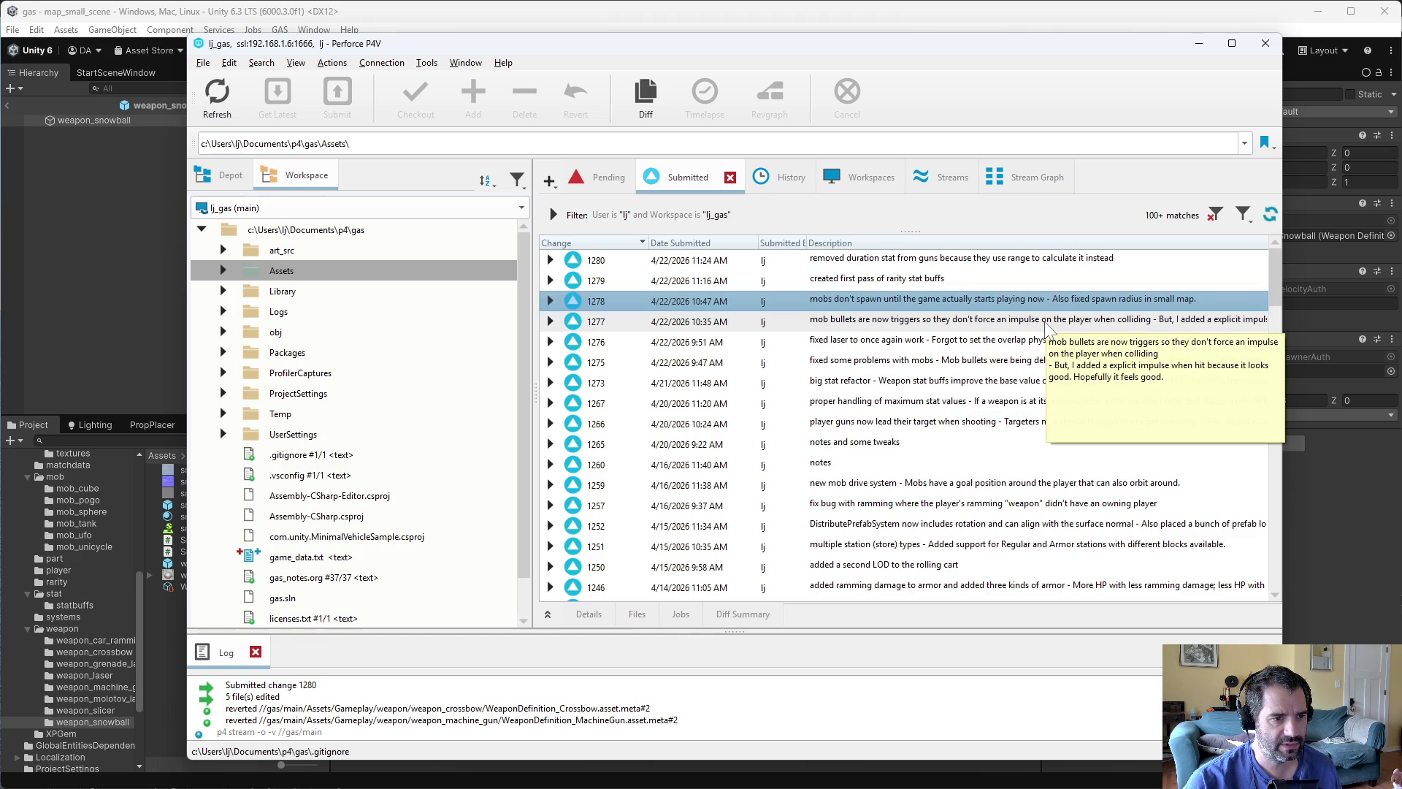
pyautogui.click(1048, 326)
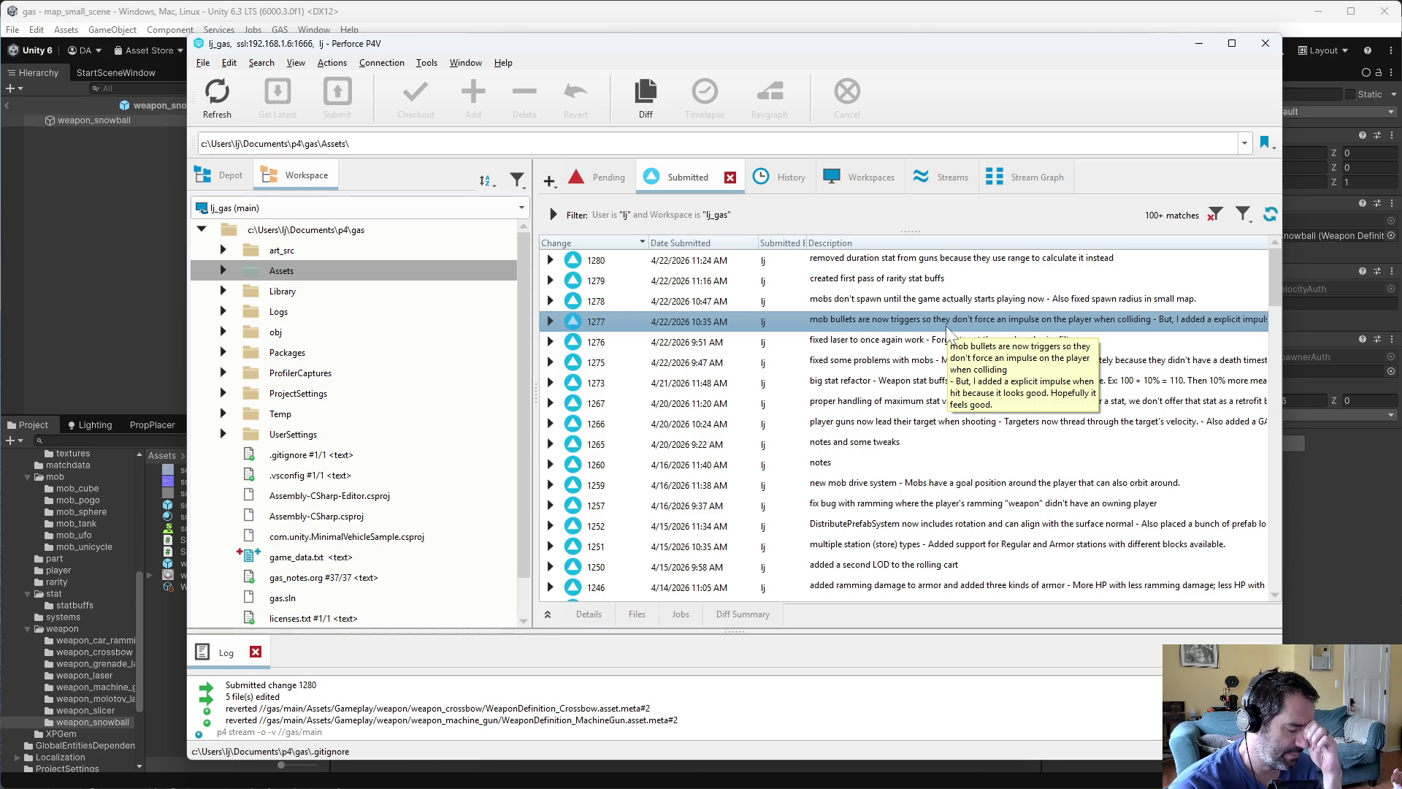
pyautogui.click(1347, 475)
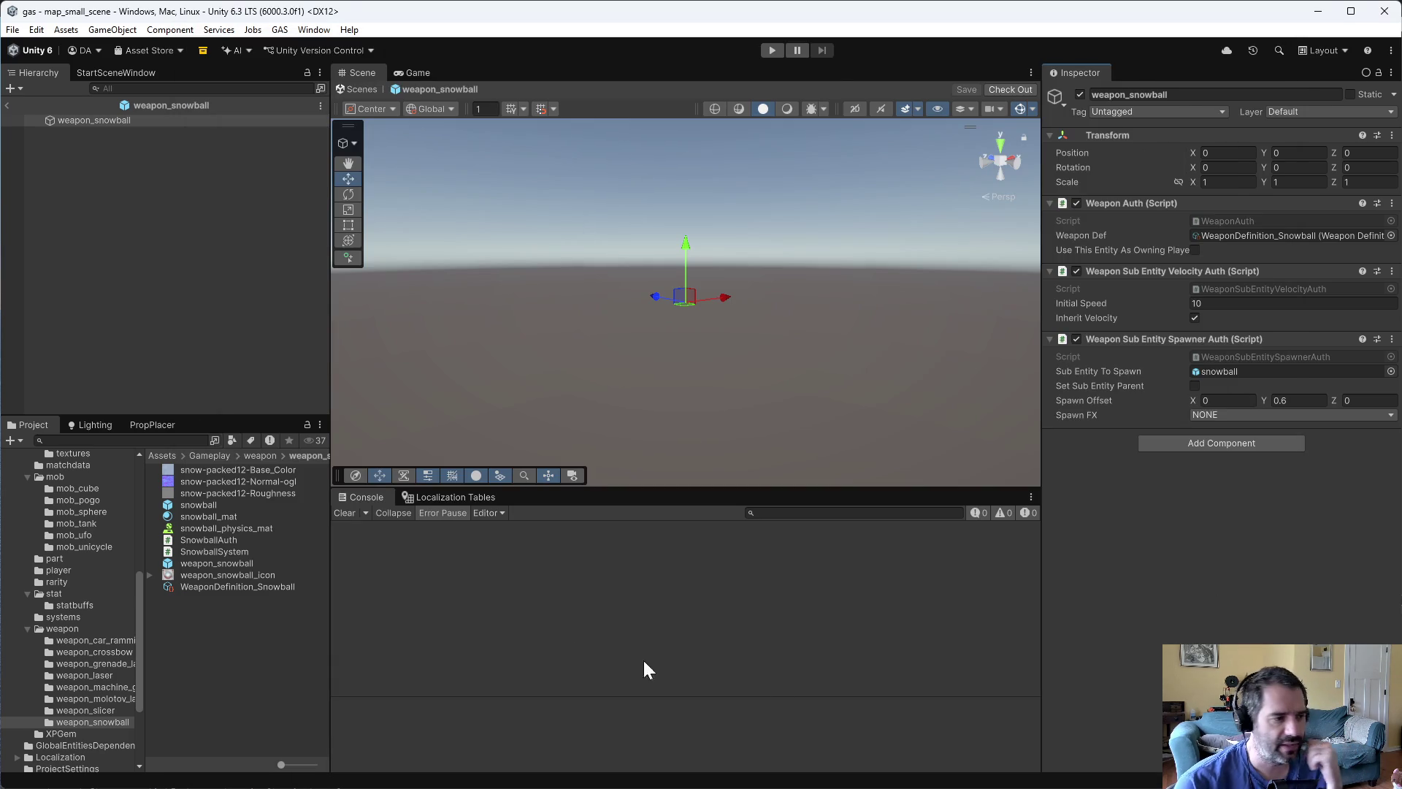
# - List the weapon and stat folders and inspect the StatDefinition_WeaponRate asset
pyautogui.click(80, 632)
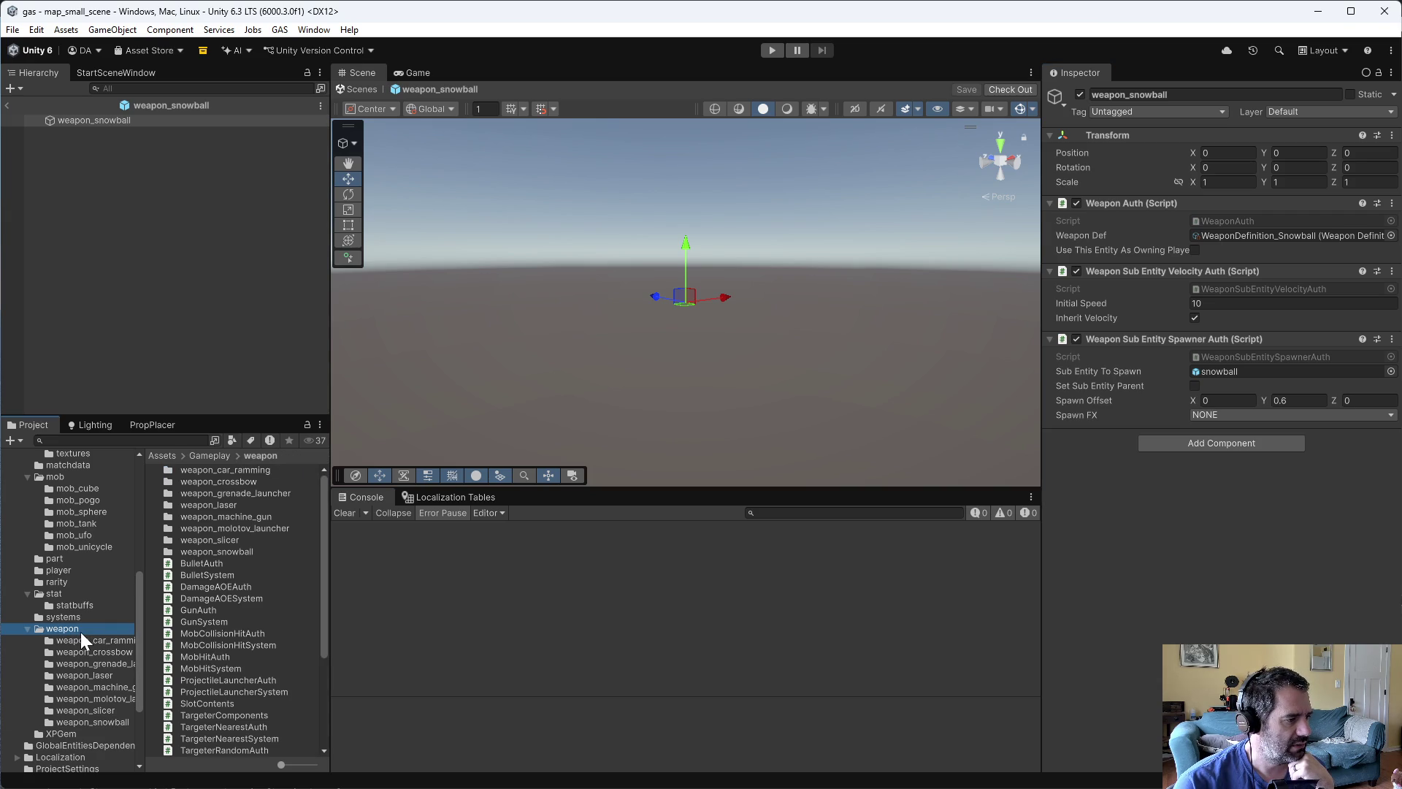
pyautogui.scroll(-1, 205, 652)
pyautogui.scroll(3, 106, 641)
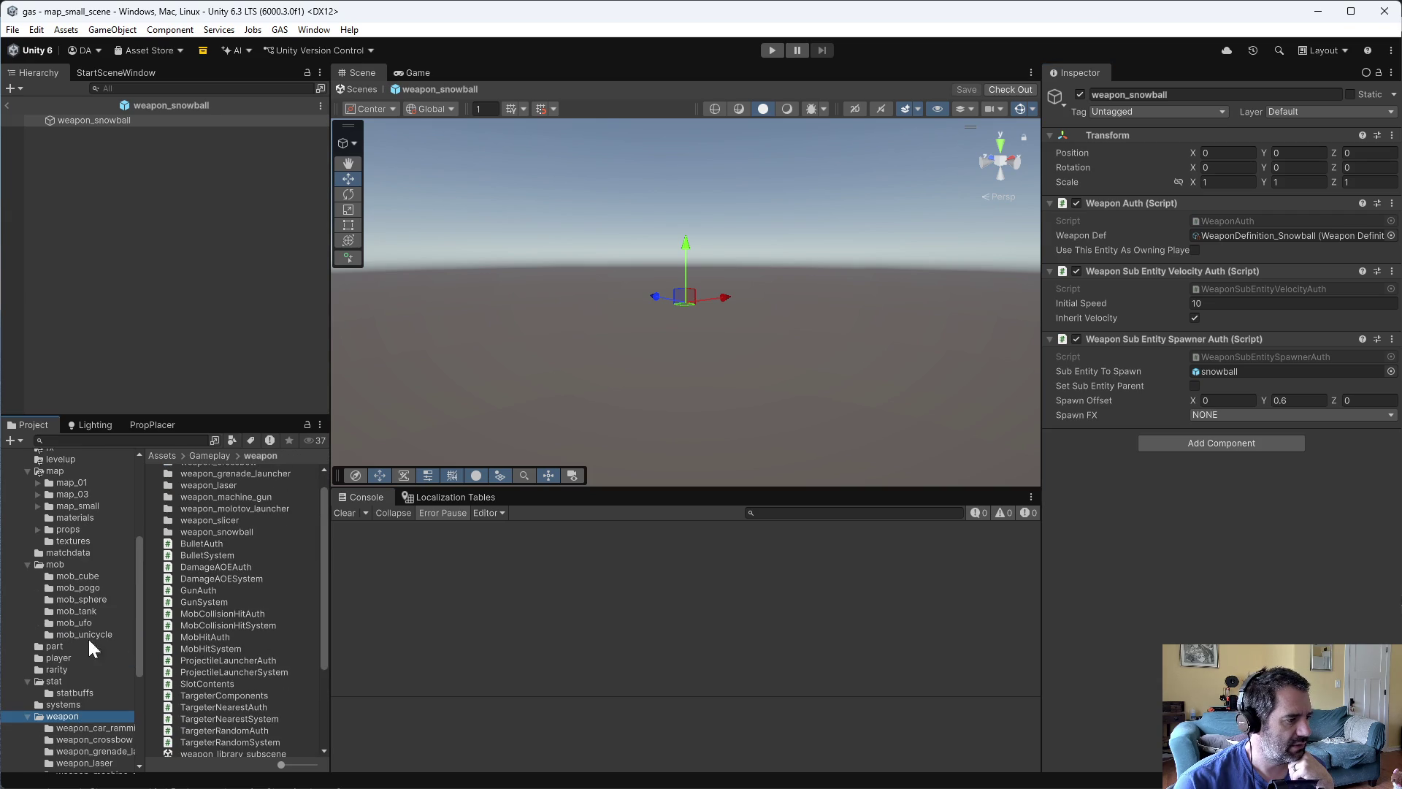
pyautogui.click(76, 682)
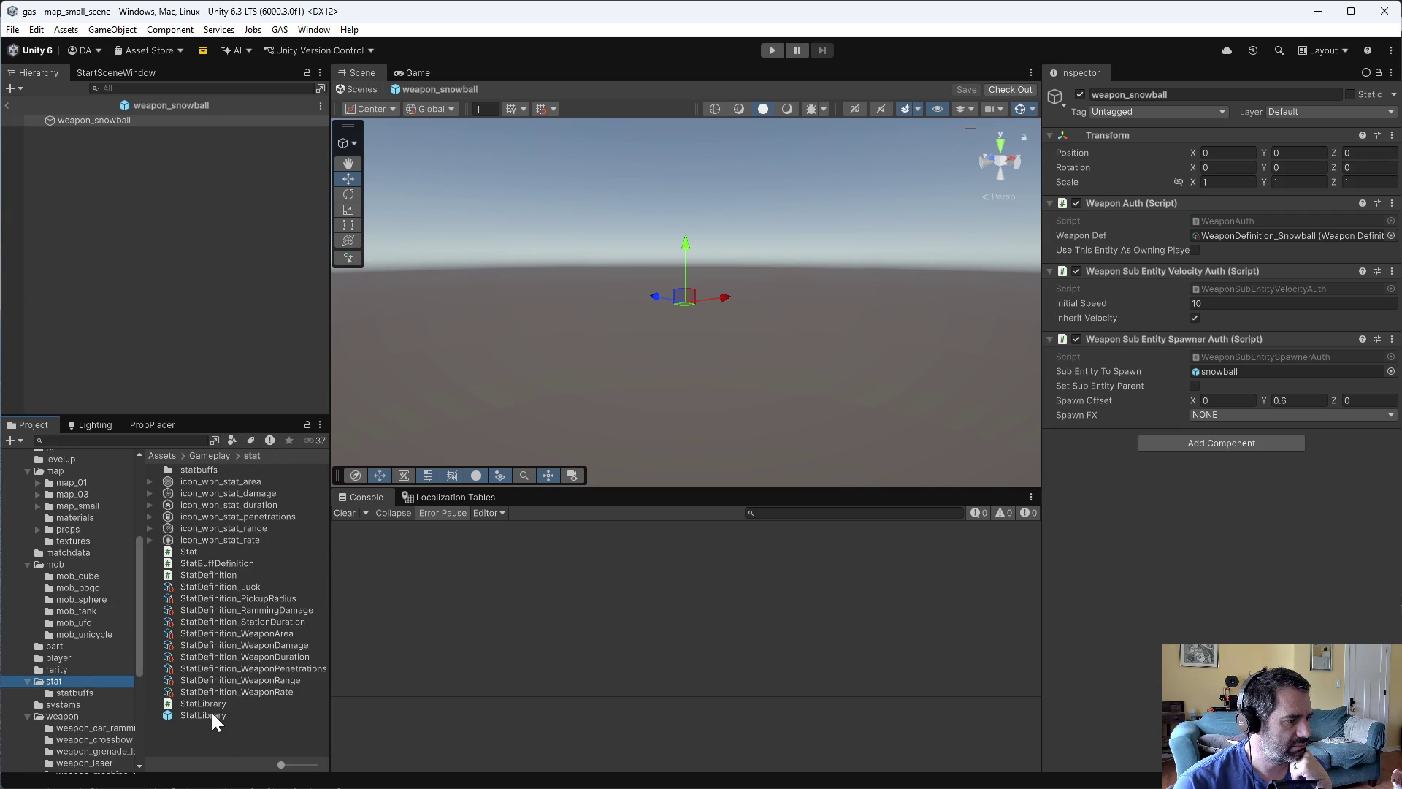
pyautogui.click(276, 692)
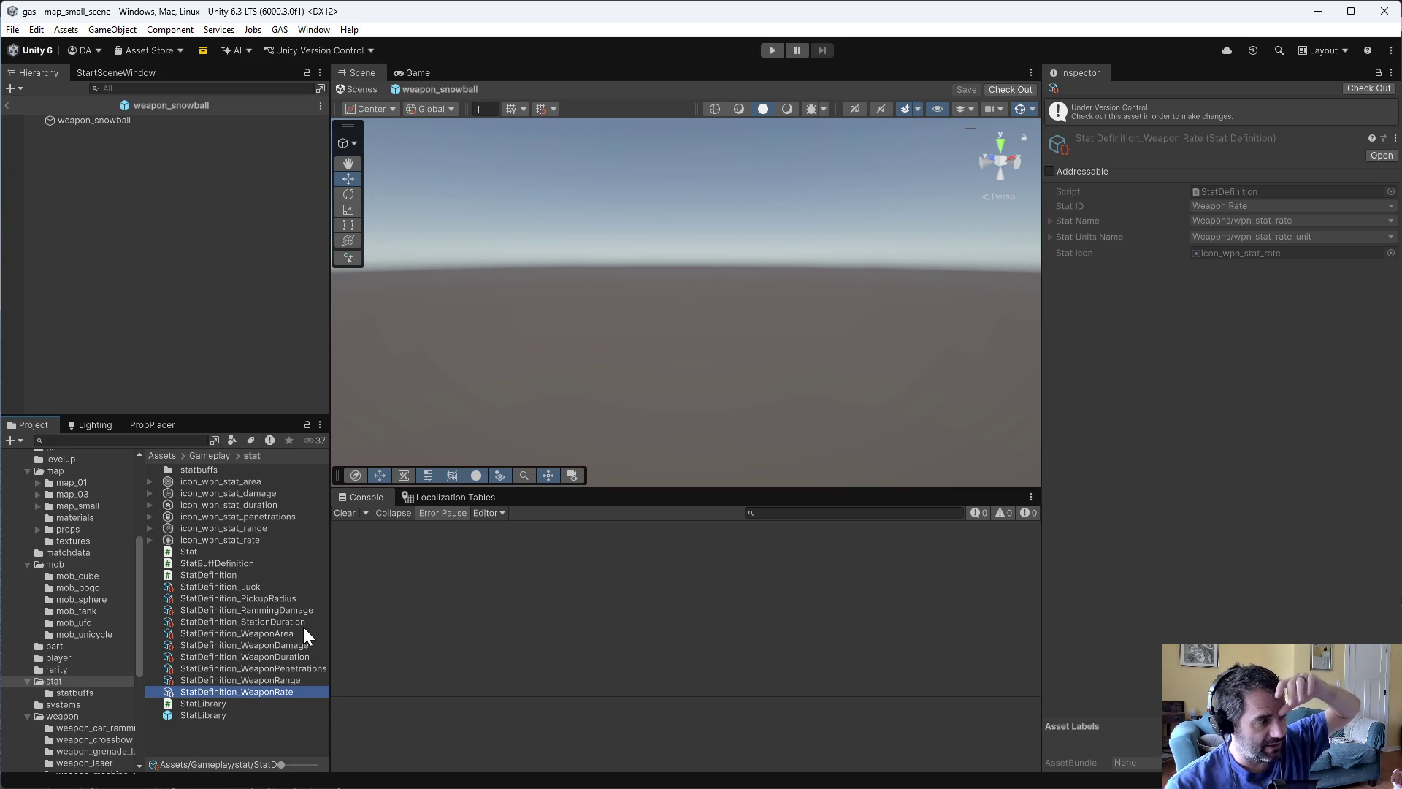
# - Show the weapon_slicer folder's assets and clear the selection from the Inspector
pyautogui.scroll(-3, 127, 684)
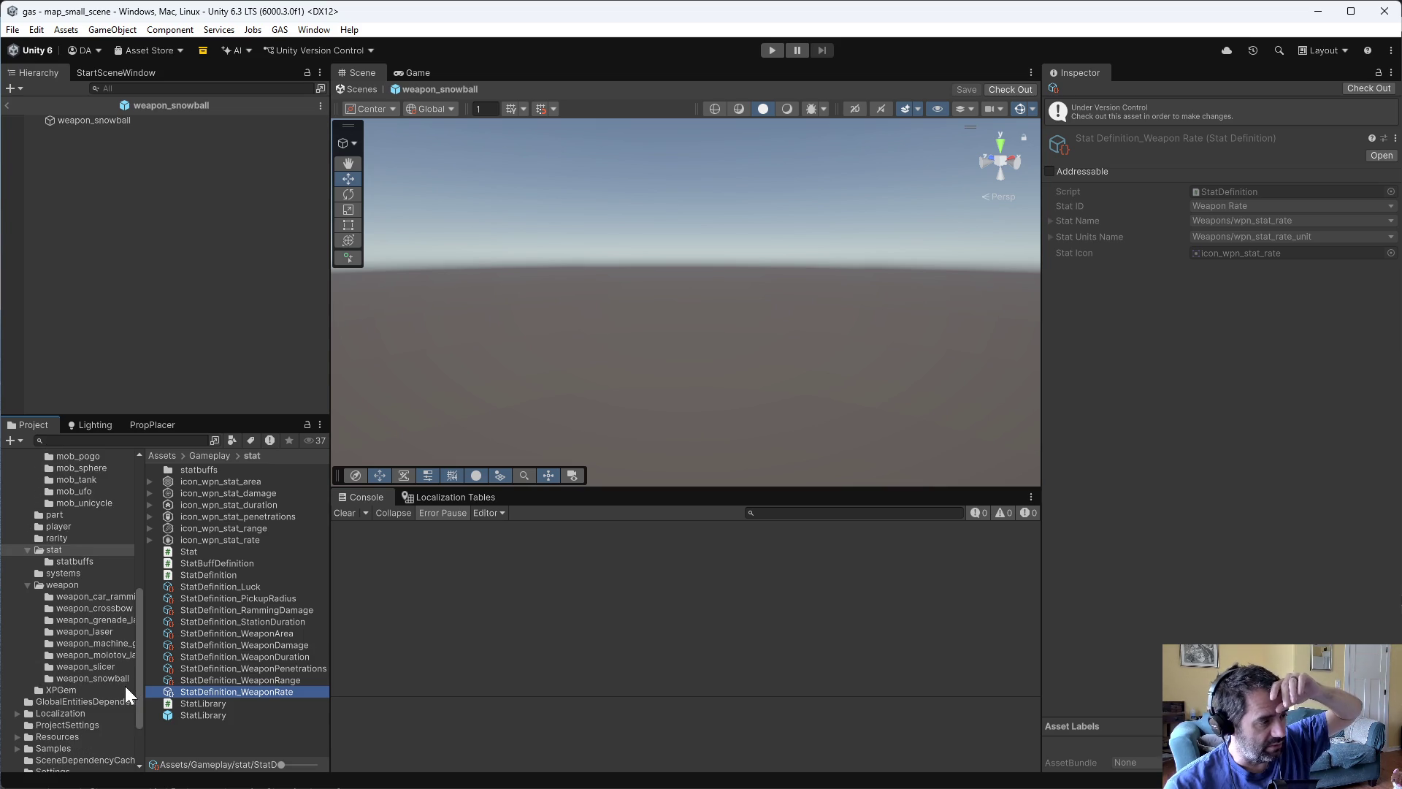
pyautogui.click(122, 678)
pyautogui.click(117, 666)
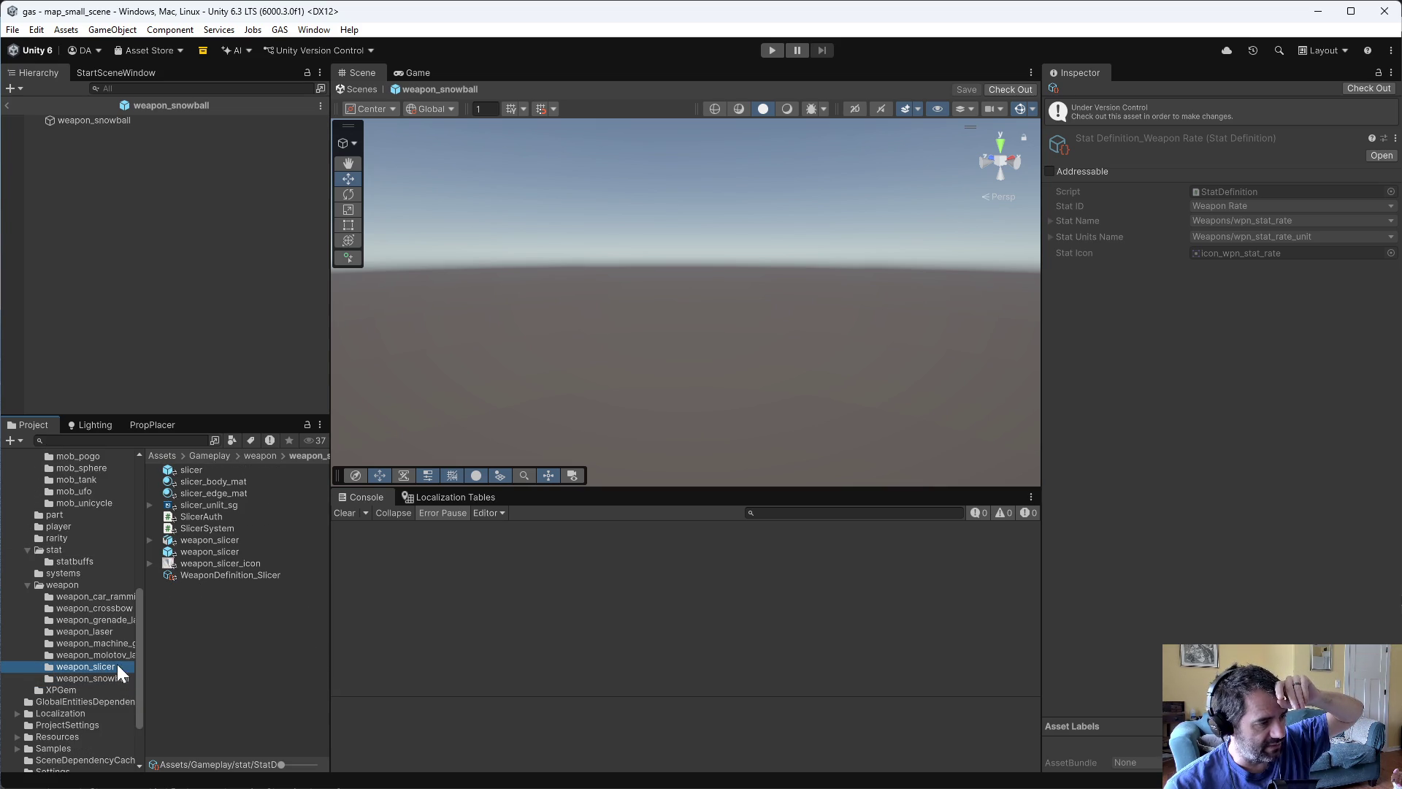
pyautogui.click(268, 666)
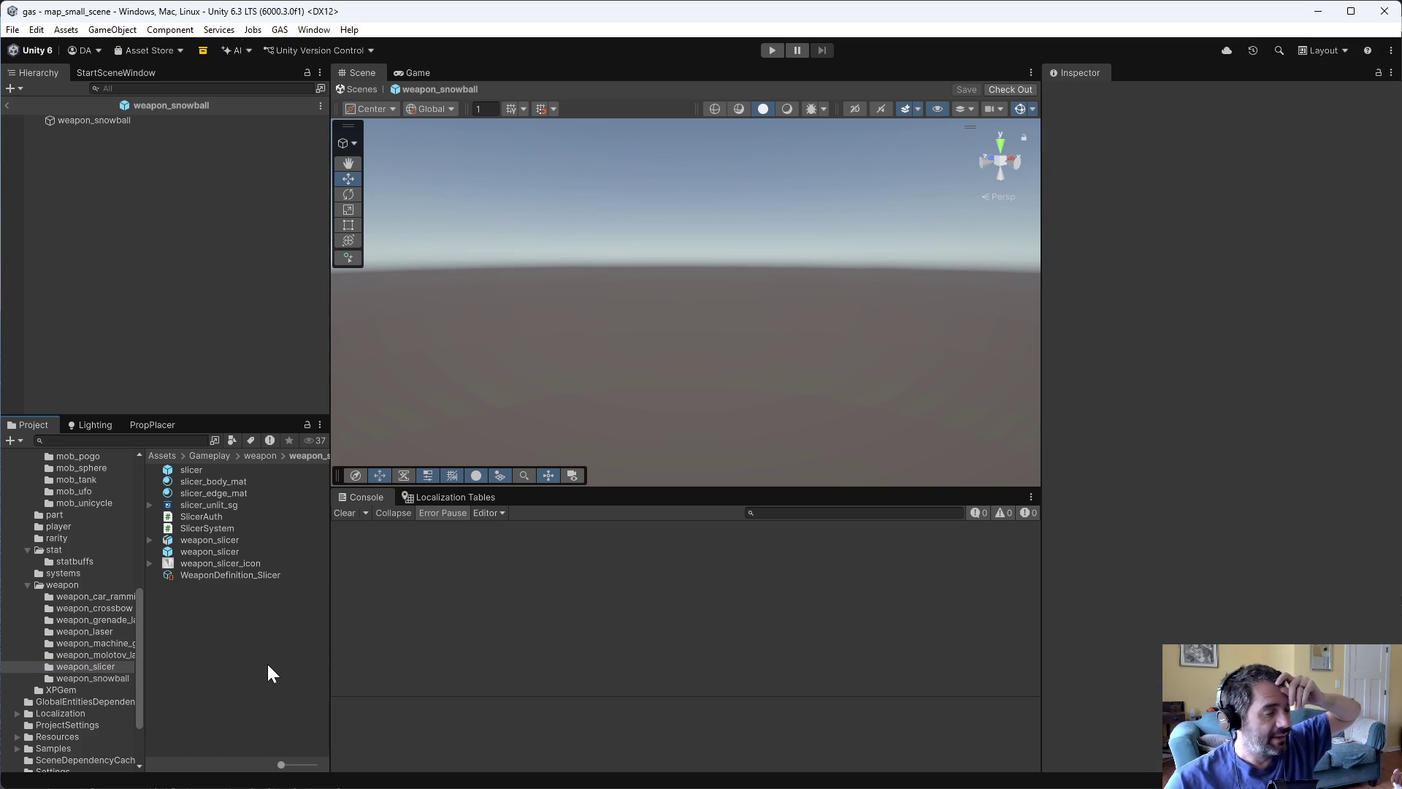